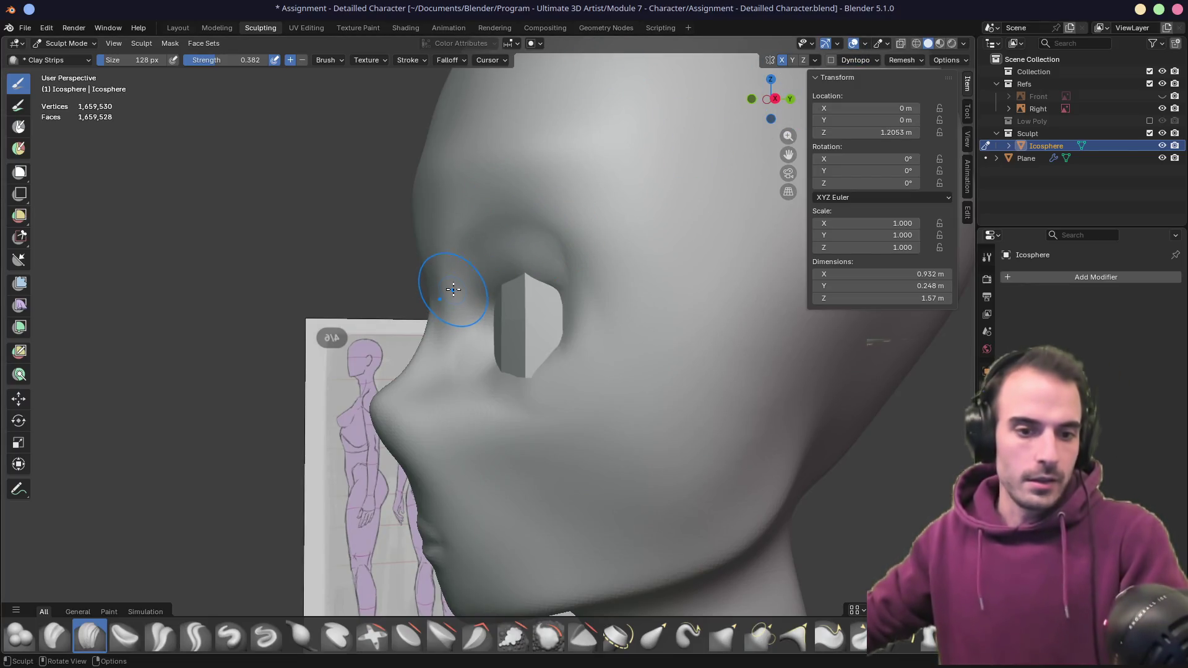
# - Build up the brow ridge with trial Clay Strips strokes, then undo them
pyautogui.moveTo(418, 257); pyautogui.dragTo(687, 211, button='middle')
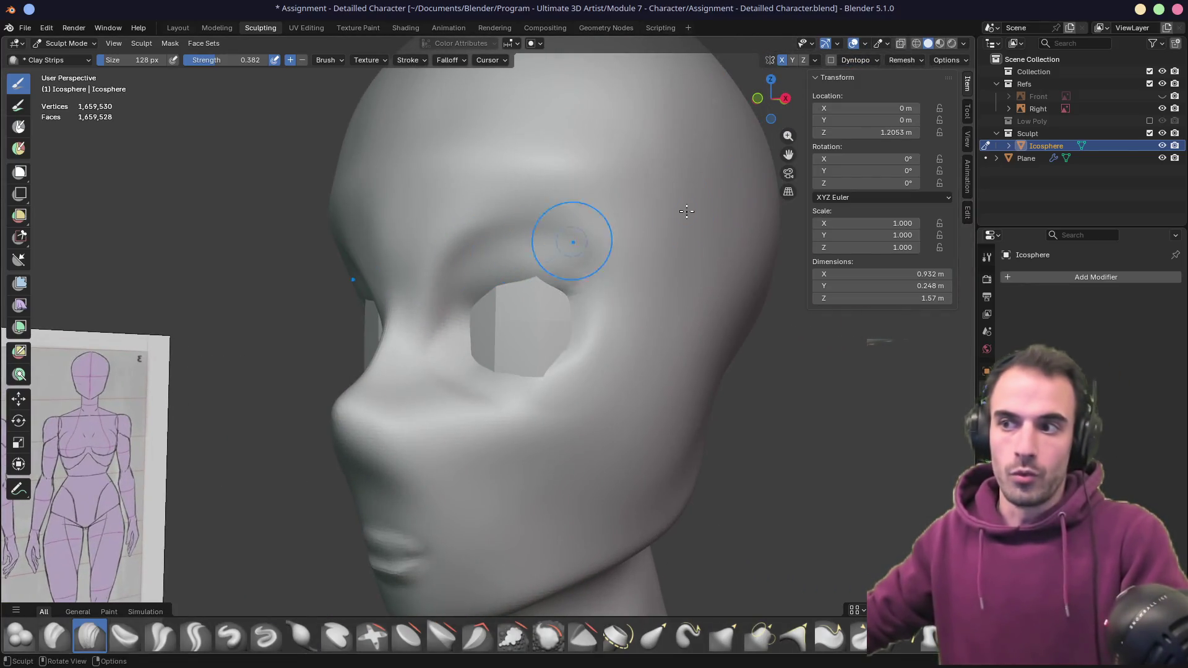
pyautogui.click(903, 60)
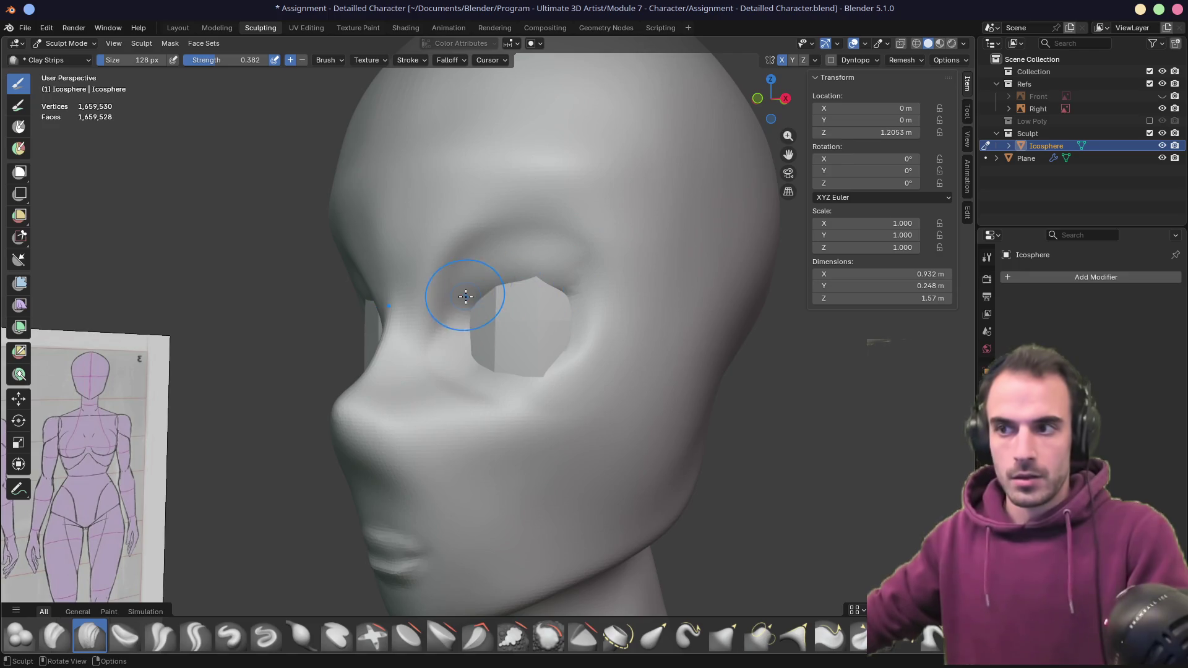
pyautogui.moveTo(471, 295); pyautogui.dragTo(477, 293)
pyautogui.moveTo(445, 204)
pyautogui.mouseDown()
pyautogui.moveTo(544, 212)
pyautogui.moveTo(576, 186)
pyautogui.mouseUp()
pyautogui.moveTo(514, 219); pyautogui.dragTo(531, 191, button='middle')
pyautogui.hotkey('ctrl', 'z')
# - Add and undo a Clay Strips stroke across the upper eye socket, then select Crease Polish
pyautogui.moveTo(491, 225); pyautogui.dragTo(465, 261, button='middle')
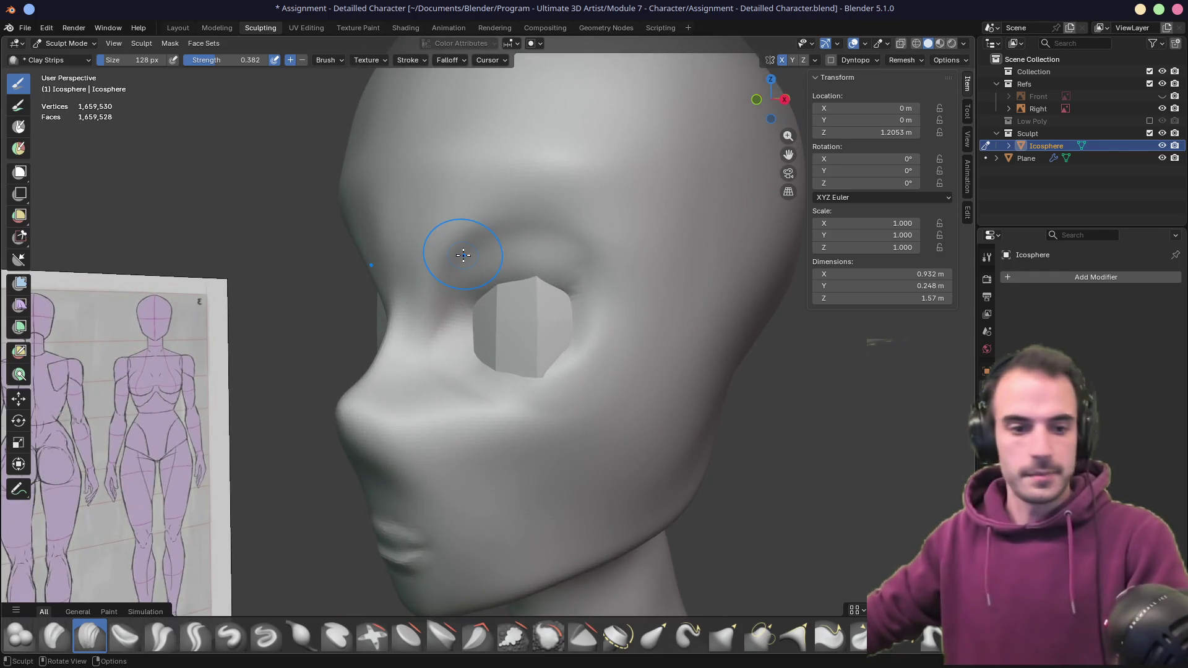
pyautogui.press('g')
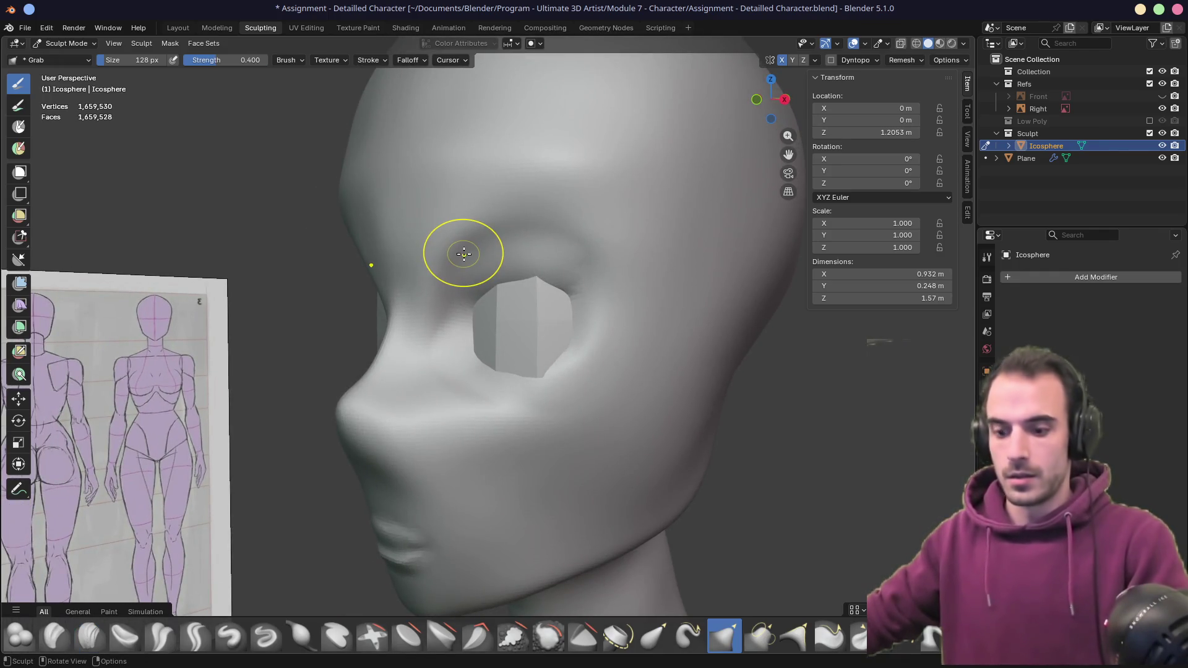
pyautogui.press('c')
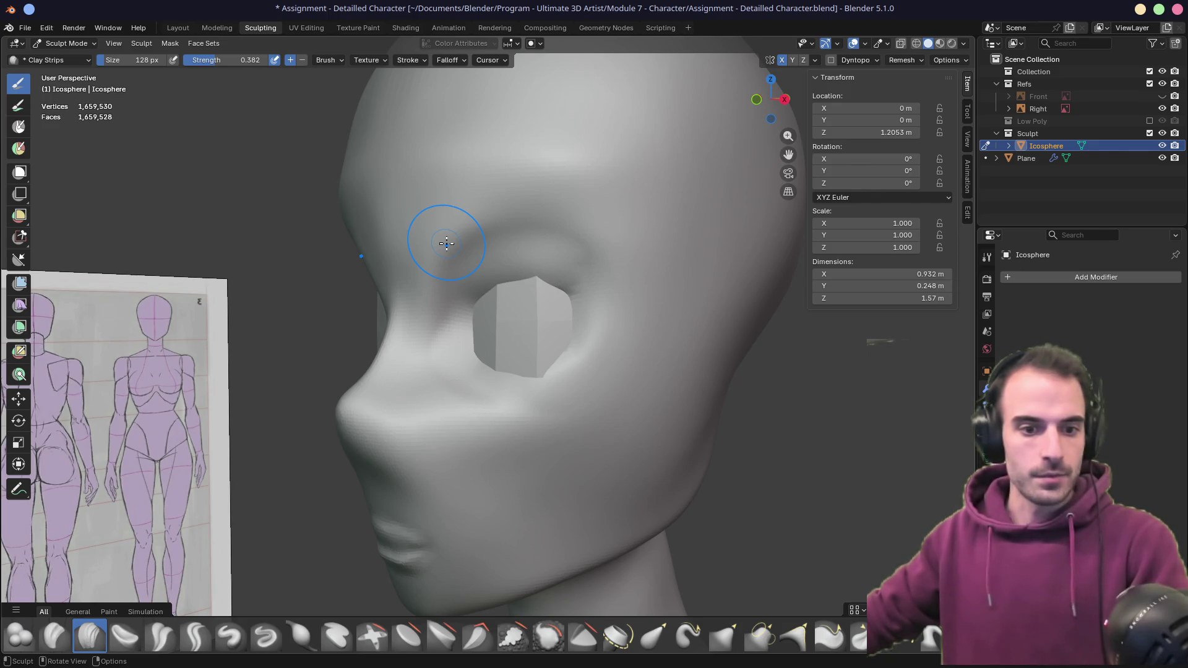
pyautogui.moveTo(446, 243); pyautogui.dragTo(481, 234, button='middle')
pyautogui.moveTo(452, 248); pyautogui.dragTo(560, 236)
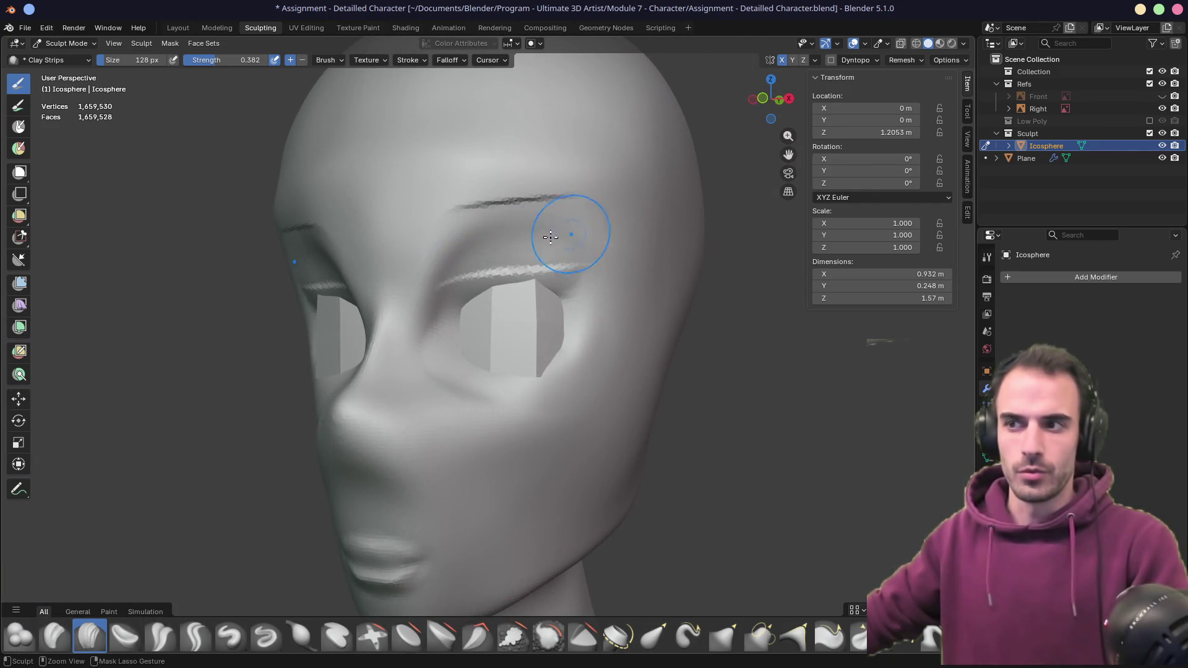
pyautogui.hotkey('ctrl', 'z')
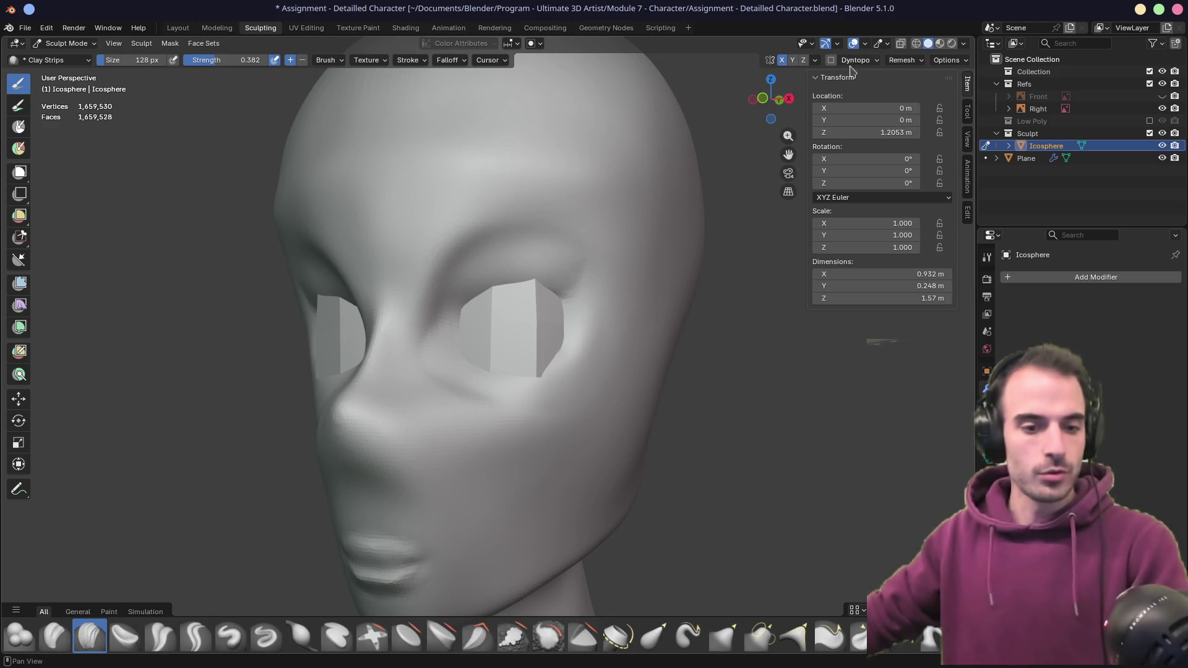
pyautogui.hotkey('shift', 'c')
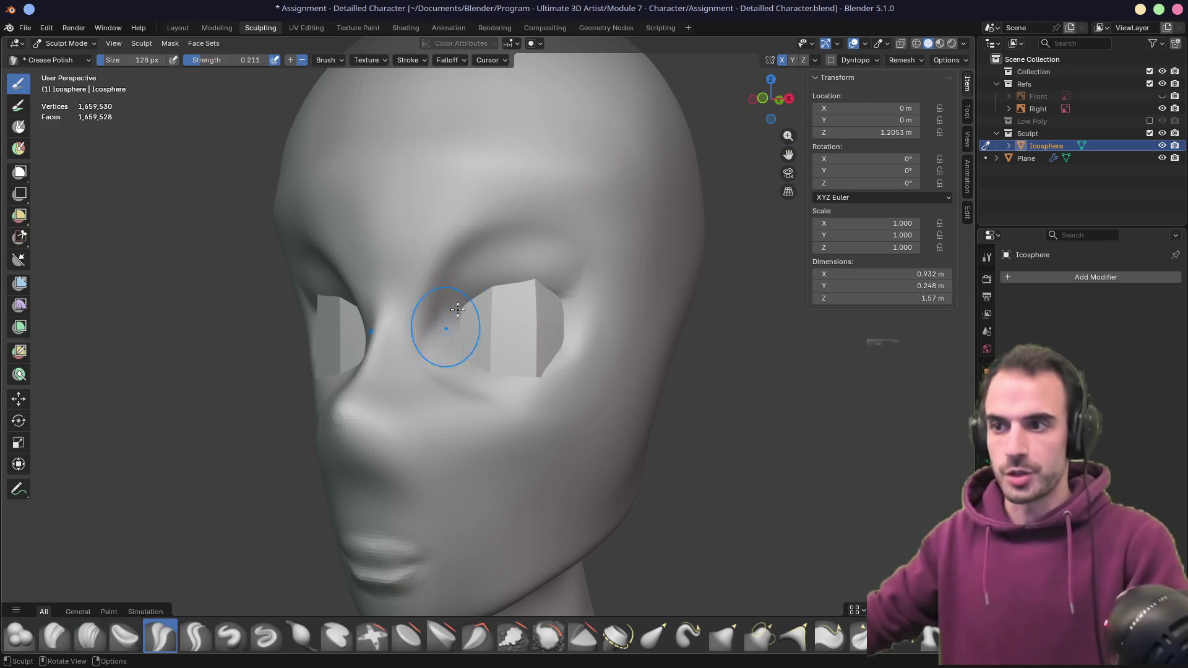
# - Crease a sharp brow line, then orbit and zoom to compare the head with the reference
pyautogui.moveTo(447, 251)
pyautogui.mouseDown()
pyautogui.moveTo(571, 230)
pyautogui.moveTo(544, 239)
pyautogui.mouseUp()
pyautogui.moveTo(543, 239)
pyautogui.mouseDown(button='middle')
pyautogui.moveTo(506, 242)
pyautogui.moveTo(645, 239)
pyautogui.moveTo(523, 240)
pyautogui.moveTo(544, 242)
pyautogui.mouseUp(button='middle')
pyautogui.moveTo(420, 274)
pyautogui.mouseDown(button='middle')
pyautogui.moveTo(433, 272)
pyautogui.moveTo(398, 318)
pyautogui.moveTo(509, 276)
pyautogui.moveTo(507, 288)
pyautogui.mouseUp(button='middle')
pyautogui.scroll(4, 509, 276)
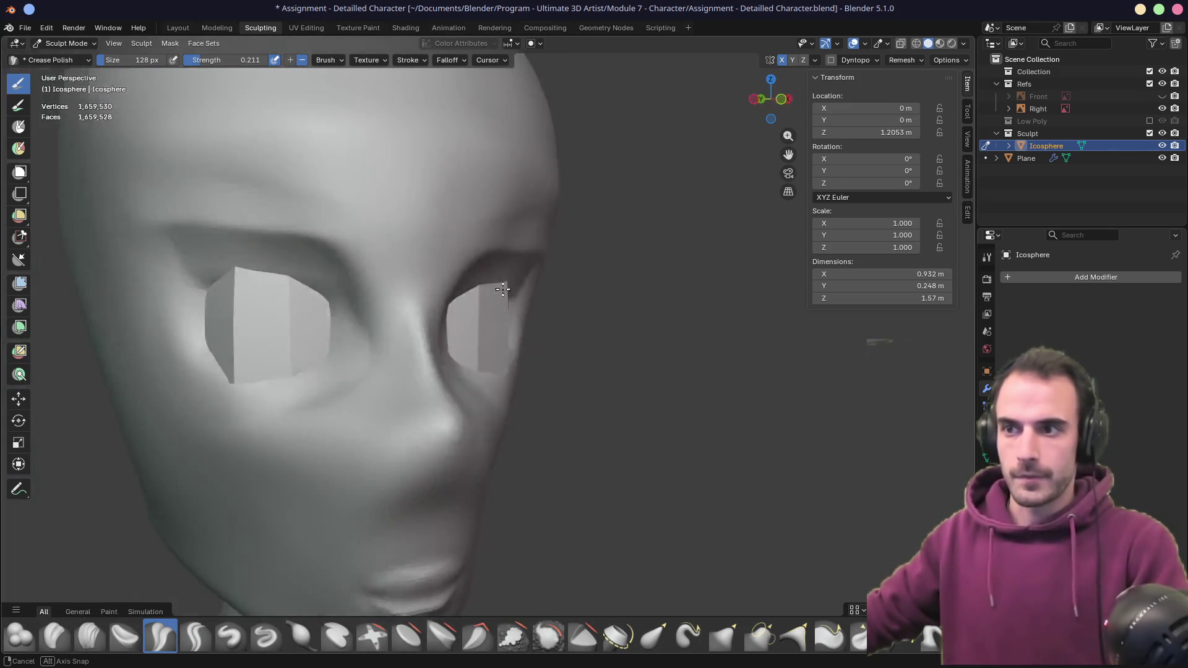
pyautogui.scroll(-4, 420, 285)
pyautogui.moveTo(420, 286)
pyautogui.mouseDown(button='middle')
pyautogui.moveTo(503, 292)
pyautogui.moveTo(491, 265)
pyautogui.moveTo(549, 318)
pyautogui.moveTo(548, 244)
pyautogui.mouseUp(button='middle')
pyautogui.scroll(4, 491, 265)
pyautogui.moveTo(462, 312)
pyautogui.mouseDown(button='middle')
pyautogui.moveTo(515, 310)
pyautogui.moveTo(455, 344)
pyautogui.mouseUp(button='middle')
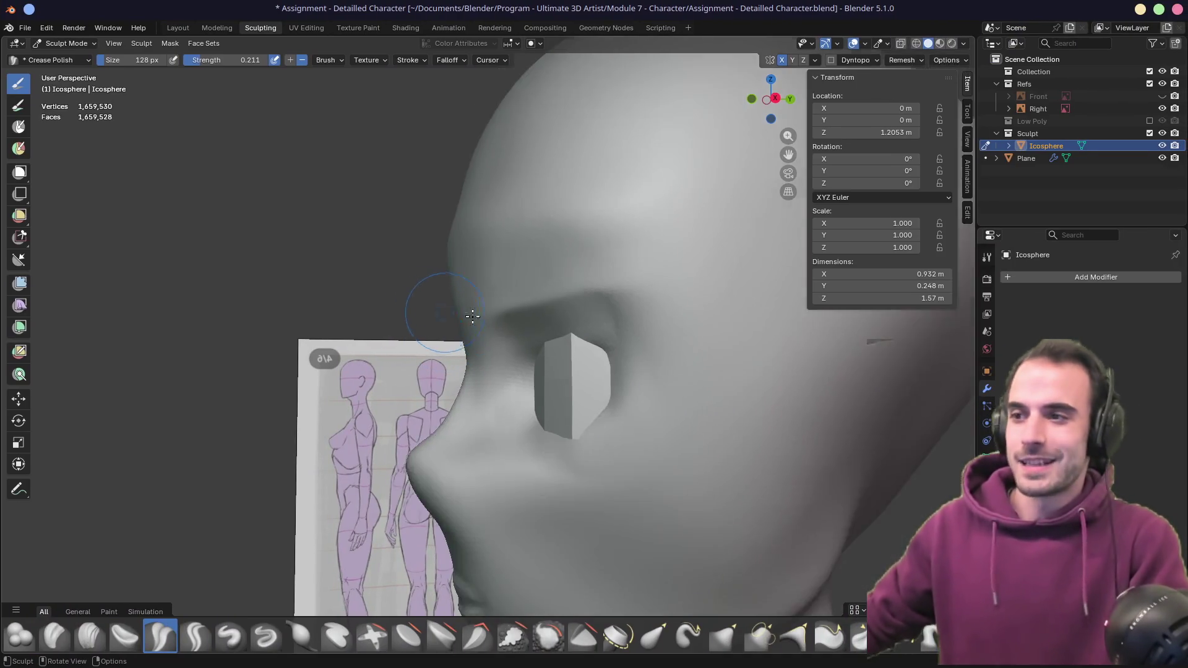
pyautogui.scroll(-3, 472, 316)
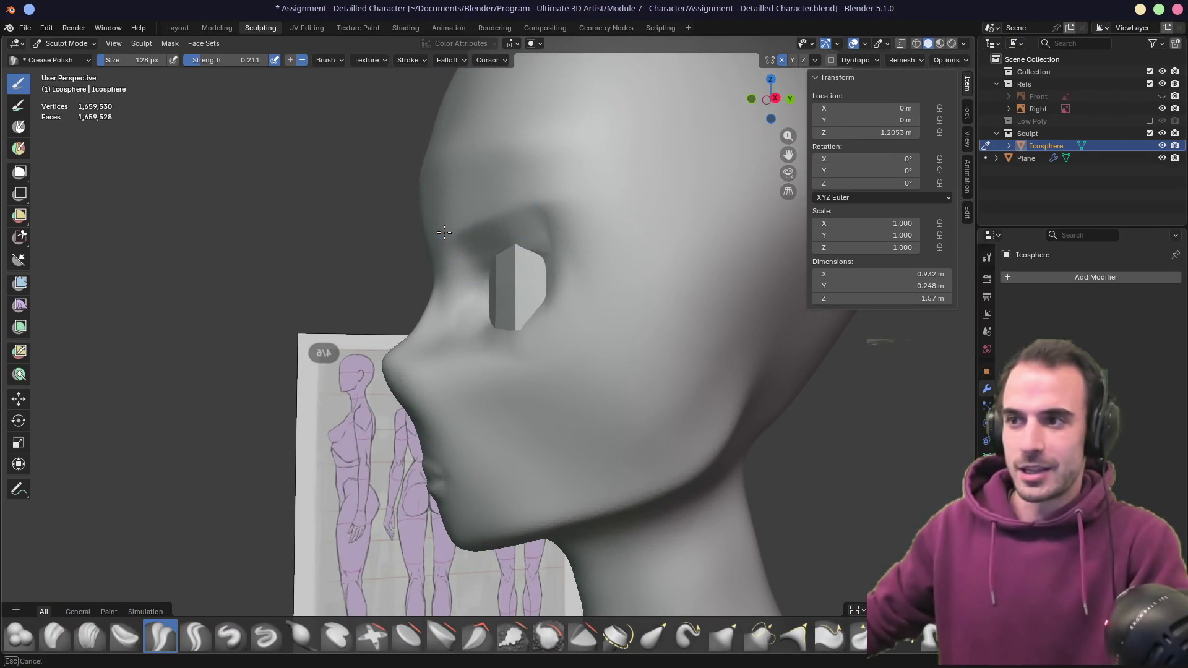
# - Switch to the Grab brush and size it to 170 px
pyautogui.moveTo(519, 205); pyautogui.dragTo(633, 206, button='middle')
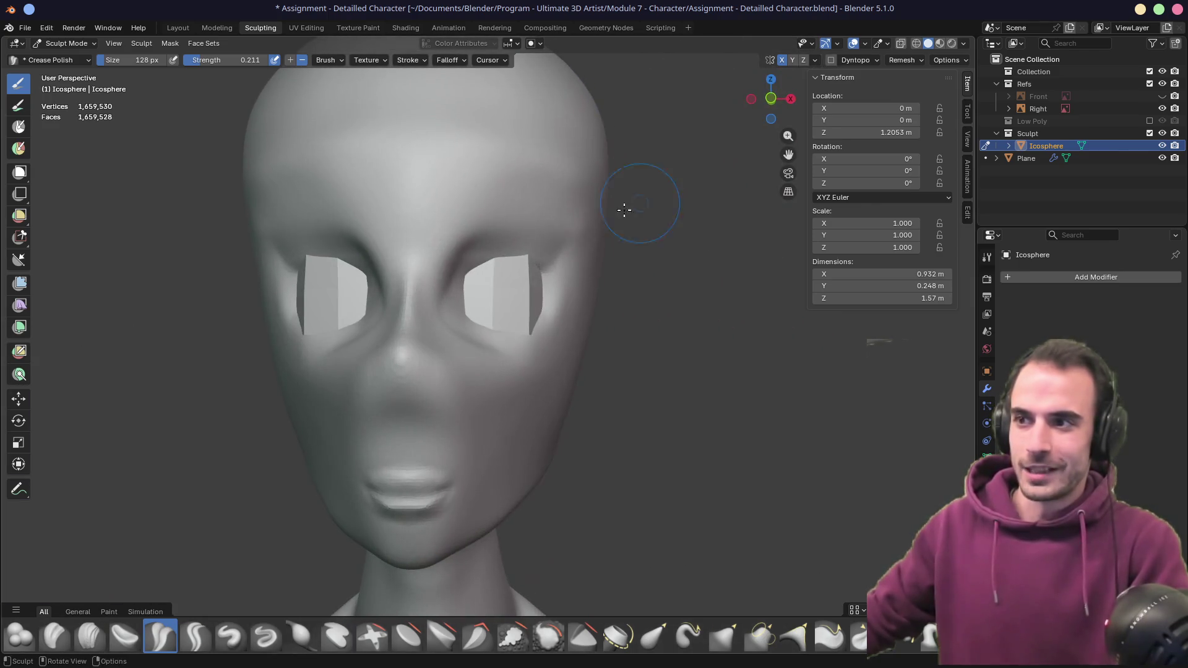
pyautogui.moveTo(497, 239); pyautogui.dragTo(557, 242, button='middle')
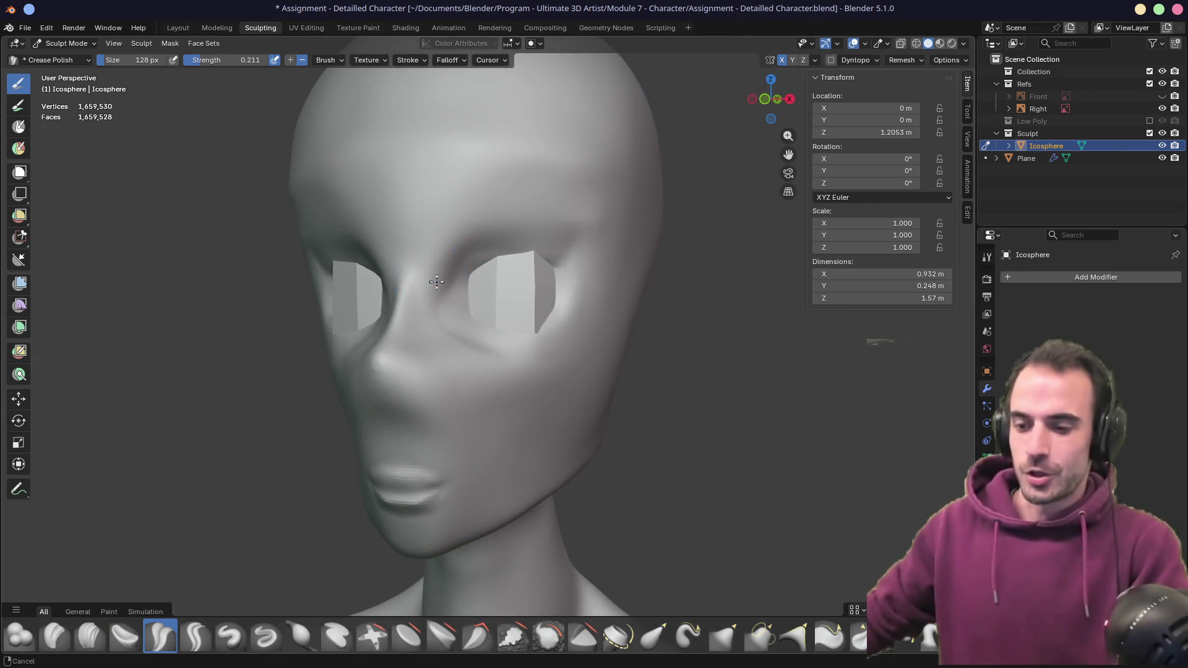
pyautogui.moveTo(445, 260); pyautogui.dragTo(472, 265, button='middle')
pyautogui.press('g')
pyautogui.press('f')
pyautogui.click(479, 284)
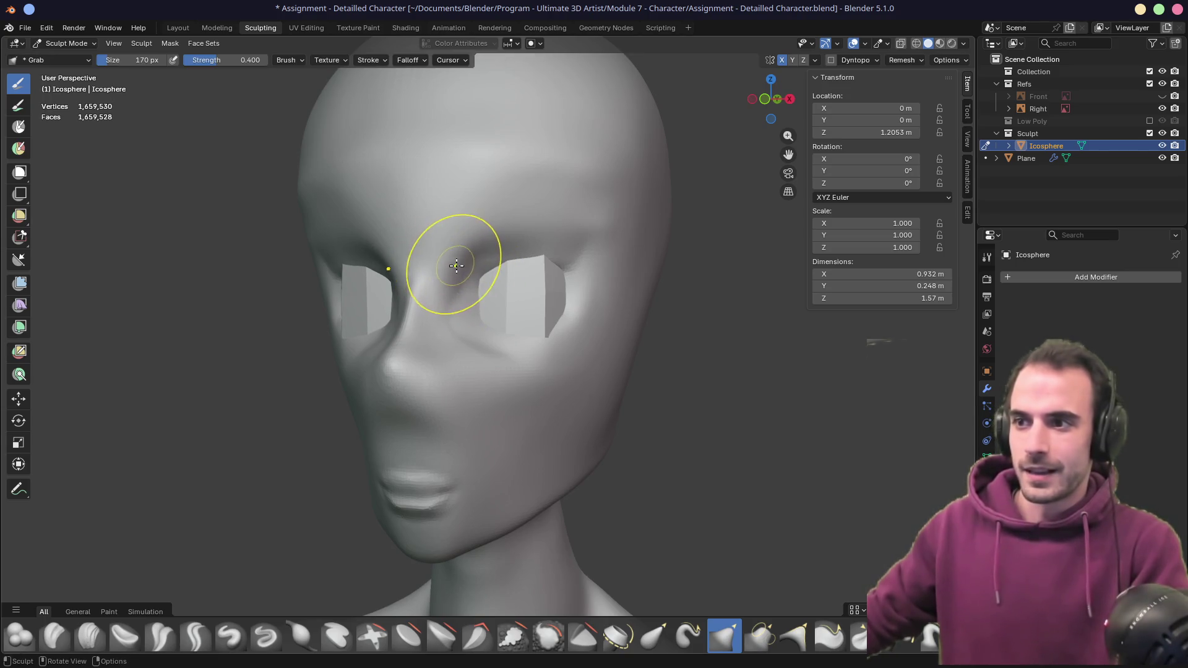
# - Enlarge the Grab brush to 244 px while viewing the head from several angles
pyautogui.moveTo(487, 229); pyautogui.dragTo(534, 220, button='middle')
pyautogui.moveTo(539, 155)
pyautogui.mouseDown(button='middle')
pyautogui.moveTo(560, 166)
pyautogui.moveTo(443, 242)
pyautogui.mouseUp(button='middle')
pyautogui.moveTo(689, 259)
pyautogui.mouseDown(button='middle')
pyautogui.moveTo(576, 214)
pyautogui.moveTo(564, 243)
pyautogui.mouseUp(button='middle')
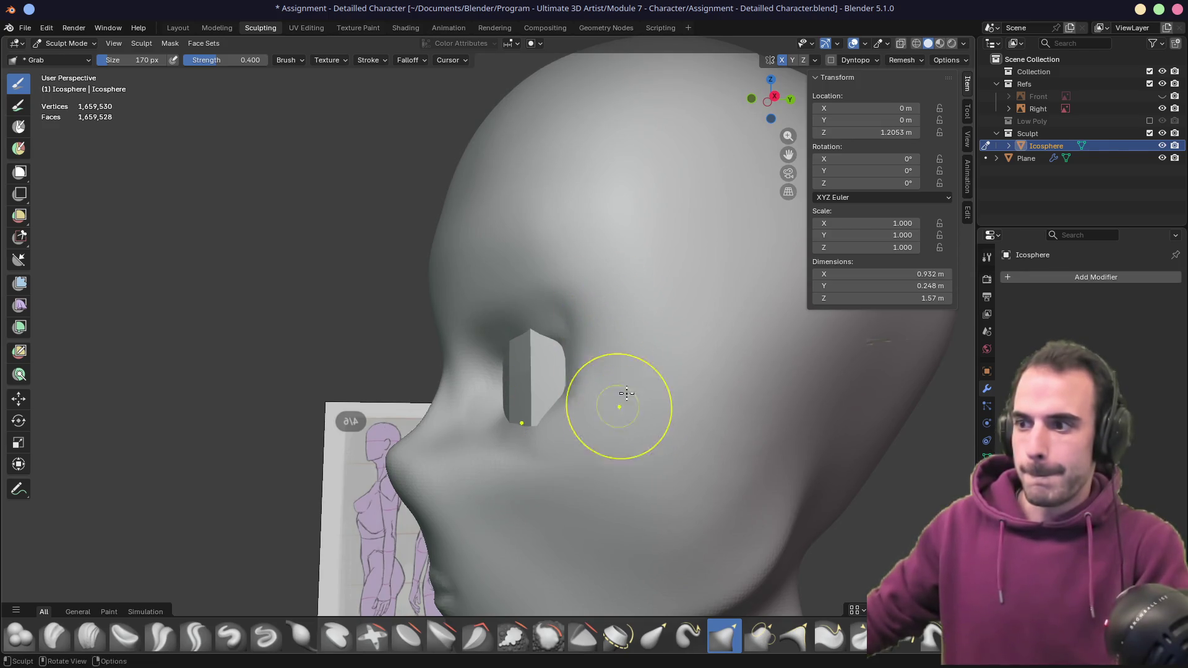
pyautogui.moveTo(622, 398); pyautogui.dragTo(737, 390, button='middle')
pyautogui.press('f')
pyautogui.click(663, 277)
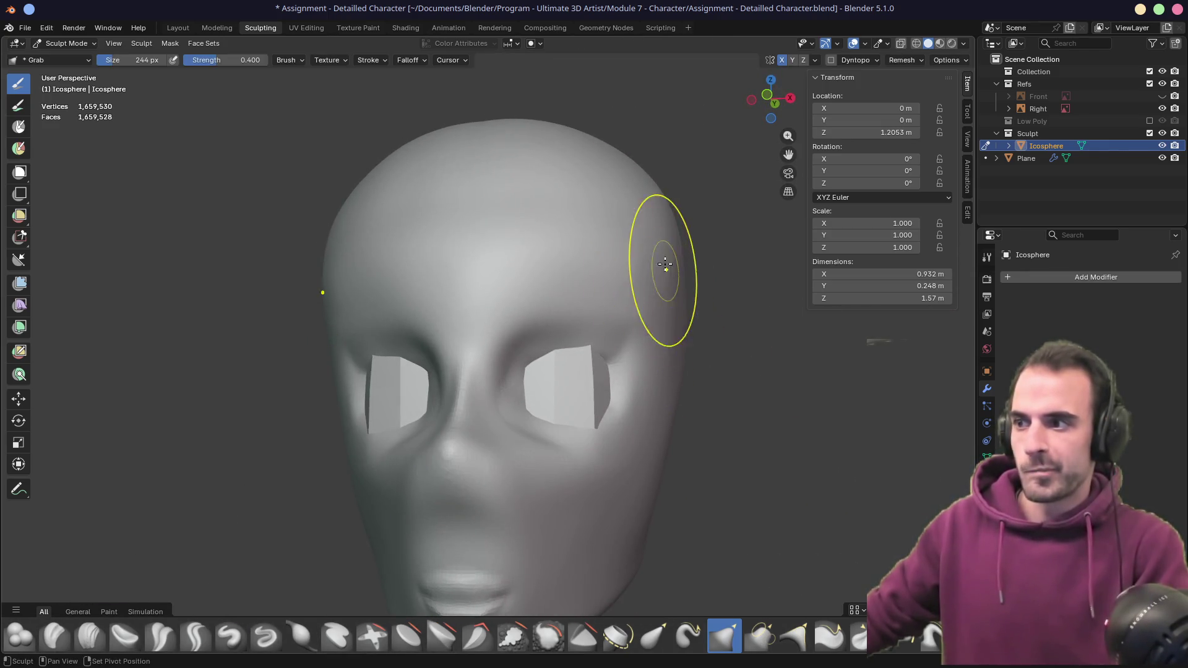
pyautogui.moveTo(681, 291)
pyautogui.mouseDown(button='middle')
pyautogui.moveTo(676, 344)
pyautogui.moveTo(649, 331)
pyautogui.moveTo(565, 337)
pyautogui.moveTo(491, 278)
pyautogui.mouseUp(button='middle')
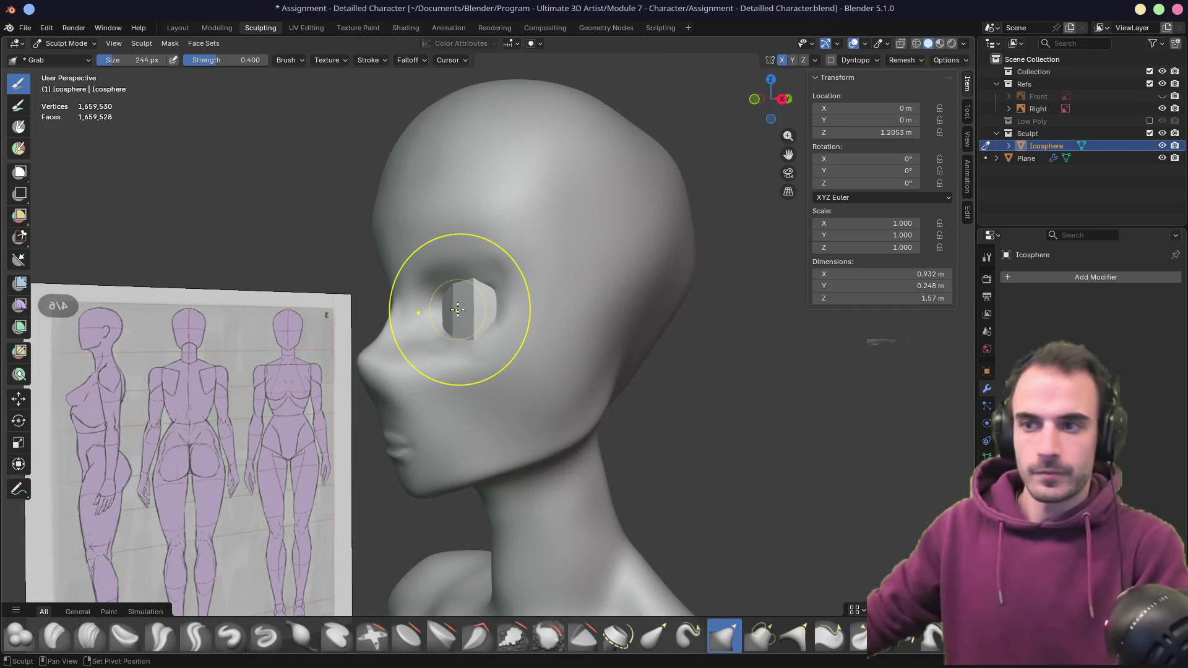
pyautogui.scroll(3, 458, 311)
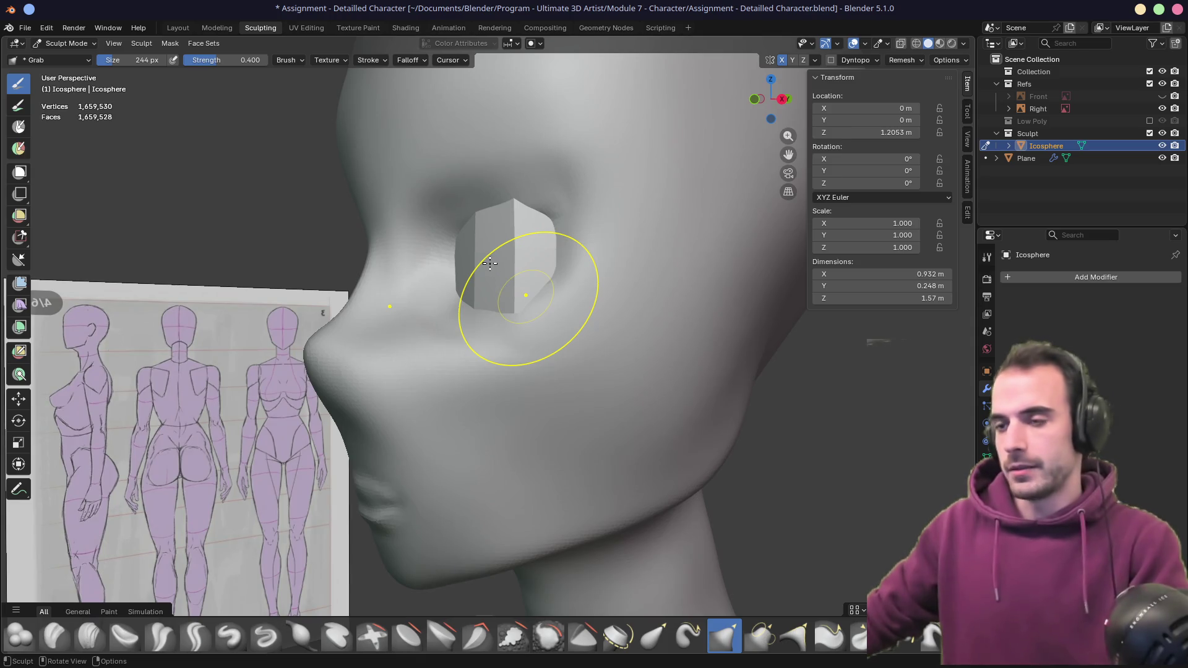
# - Toggle into Edit Mode and back, then put the head in Object Mode
pyautogui.press('Tab')
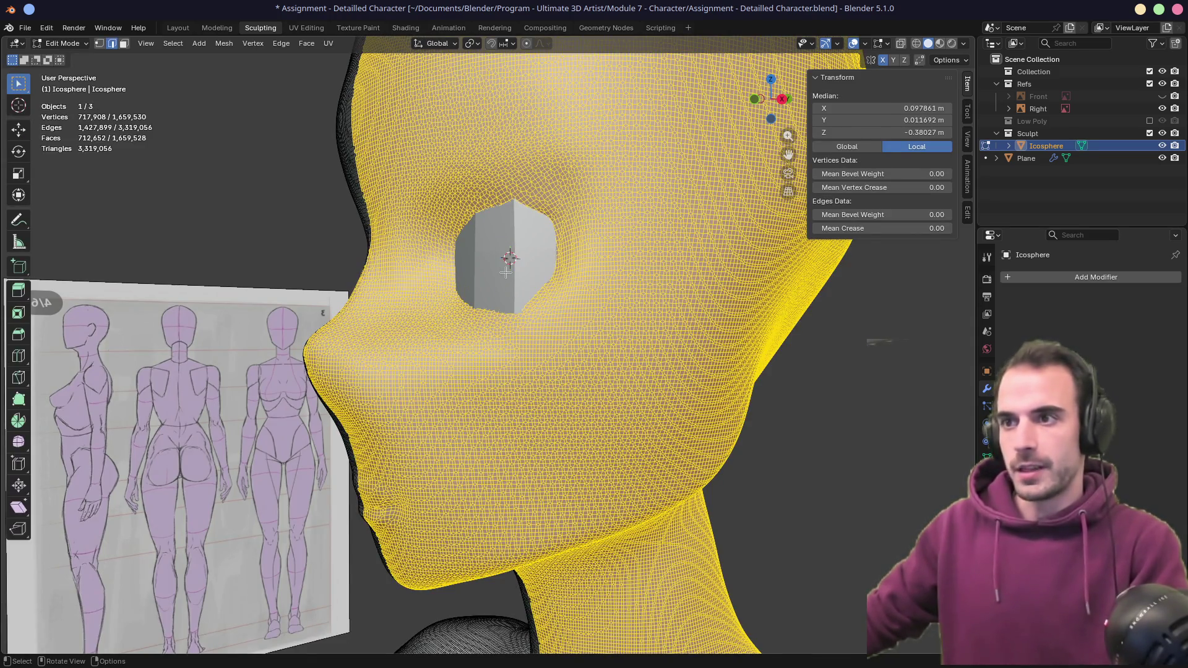
pyautogui.press('Tab')
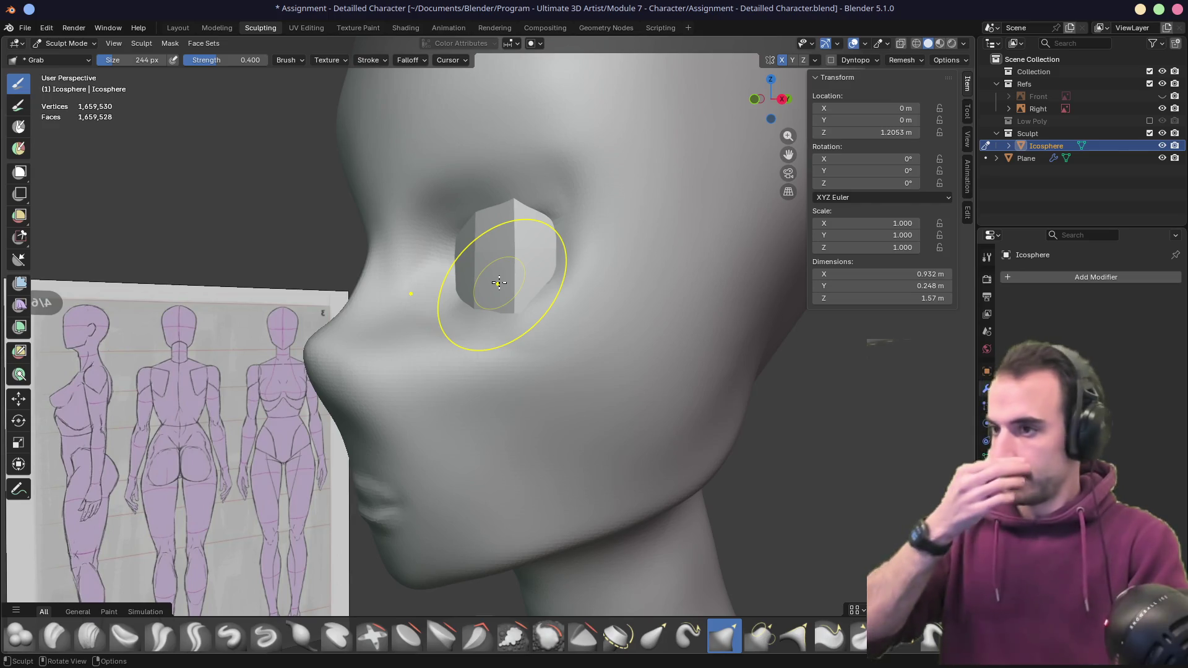
pyautogui.hotkey('ctrl', 'Tab')
pyautogui.click(401, 283)
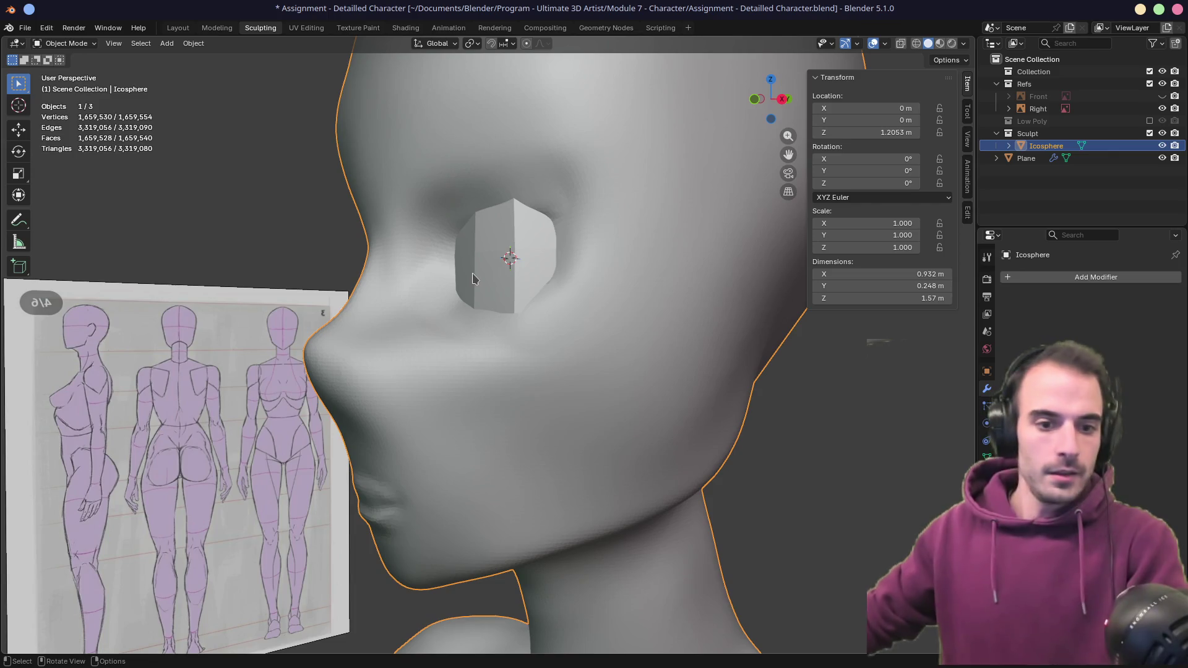
# - Give the eye plane a Subdivision Surface modifier with viewport level 2
pyautogui.click(493, 265)
pyautogui.moveTo(493, 265)
pyautogui.mouseDown(button='middle')
pyautogui.moveTo(557, 307)
pyautogui.moveTo(899, 326)
pyautogui.mouseUp(button='middle')
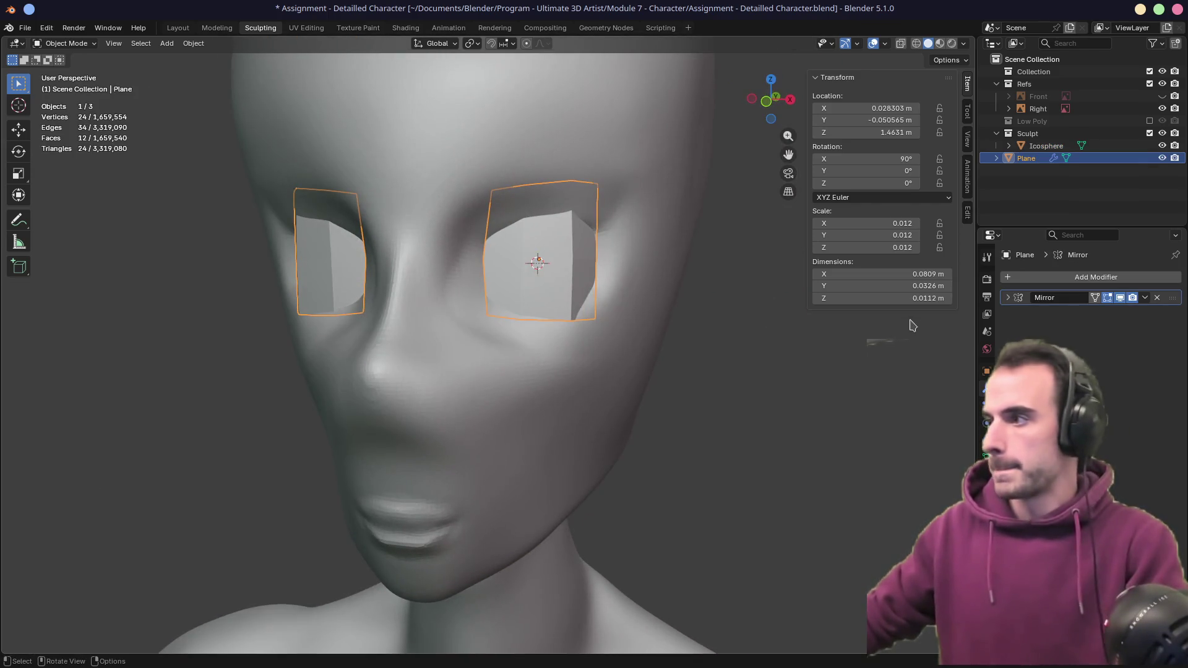
pyautogui.moveTo(751, 283); pyautogui.dragTo(611, 253, button='middle')
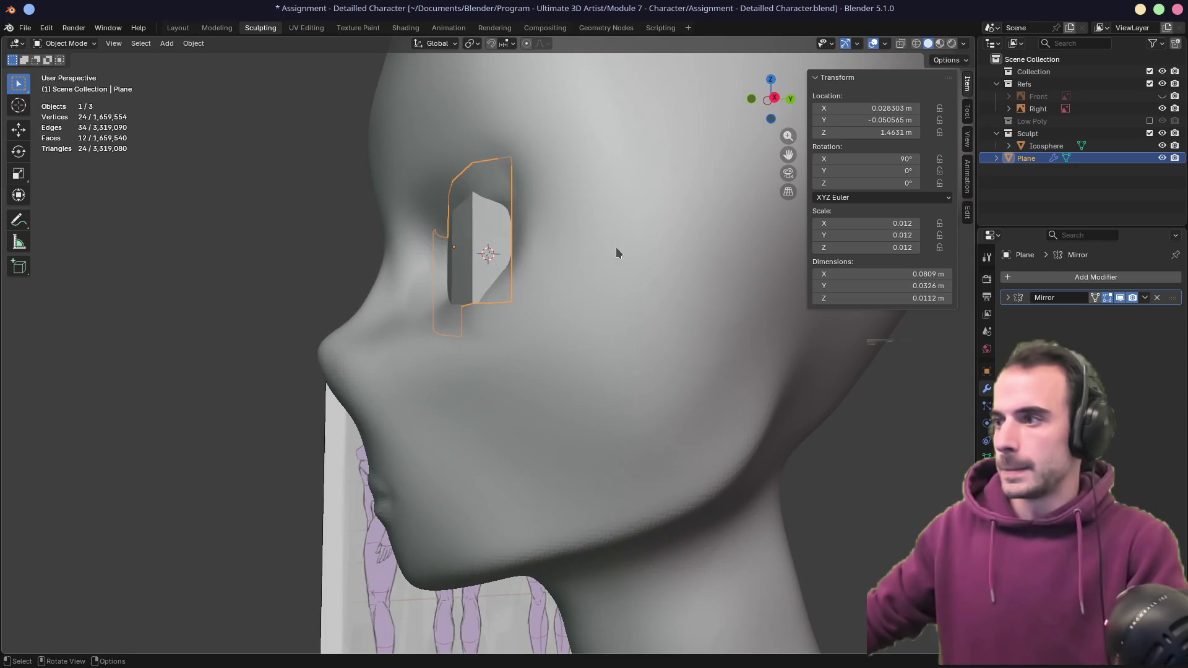
pyautogui.click(1031, 279)
pyautogui.write('s')
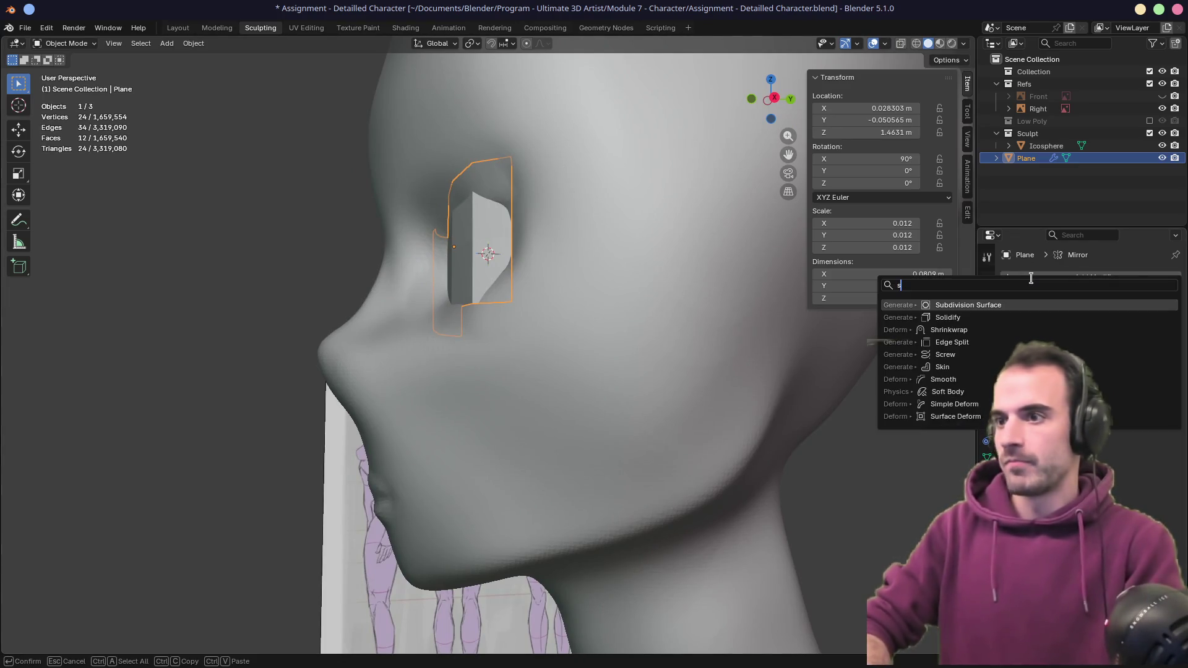
pyautogui.press('Return')
pyautogui.moveTo(712, 297); pyautogui.dragTo(804, 302, button='middle')
pyautogui.click(1160, 349)
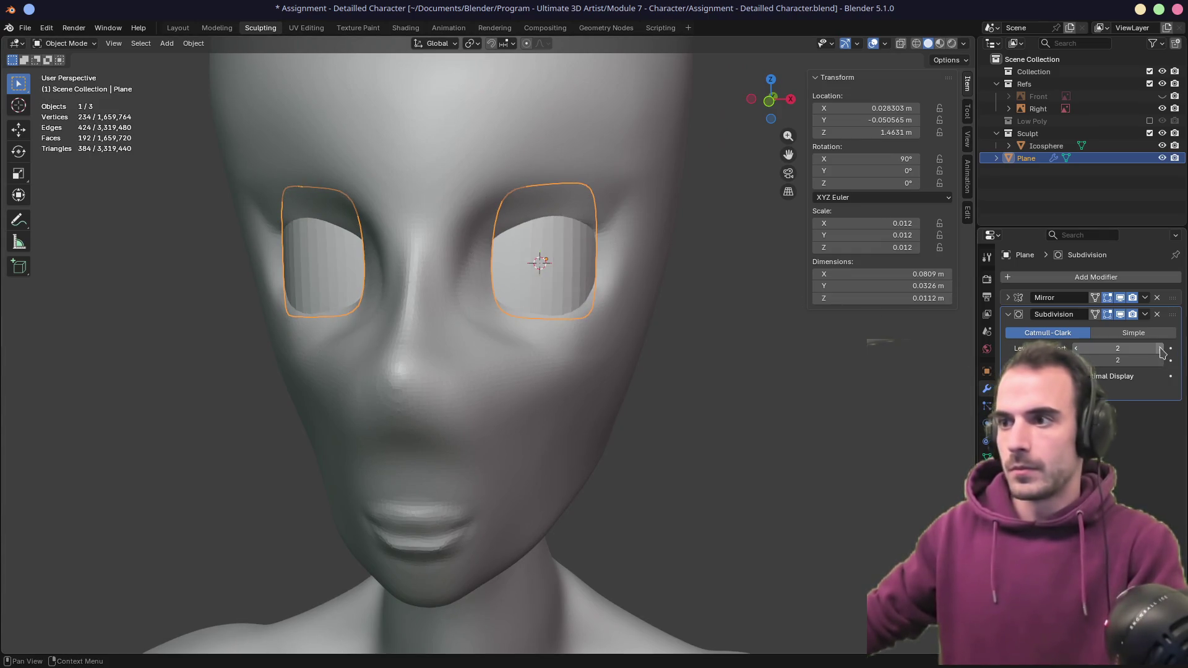
# - Select the head mesh and inspect it from above the face
pyautogui.moveTo(722, 340)
pyautogui.mouseDown(button='middle')
pyautogui.moveTo(640, 374)
pyautogui.moveTo(761, 371)
pyautogui.moveTo(703, 358)
pyautogui.moveTo(525, 366)
pyautogui.moveTo(469, 353)
pyautogui.moveTo(554, 361)
pyautogui.moveTo(483, 346)
pyautogui.mouseUp(button='middle')
pyautogui.click(644, 375)
pyautogui.moveTo(466, 210)
pyautogui.mouseDown(button='middle')
pyautogui.moveTo(588, 254)
pyautogui.moveTo(639, 239)
pyautogui.moveTo(610, 263)
pyautogui.moveTo(562, 242)
pyautogui.mouseUp(button='middle')
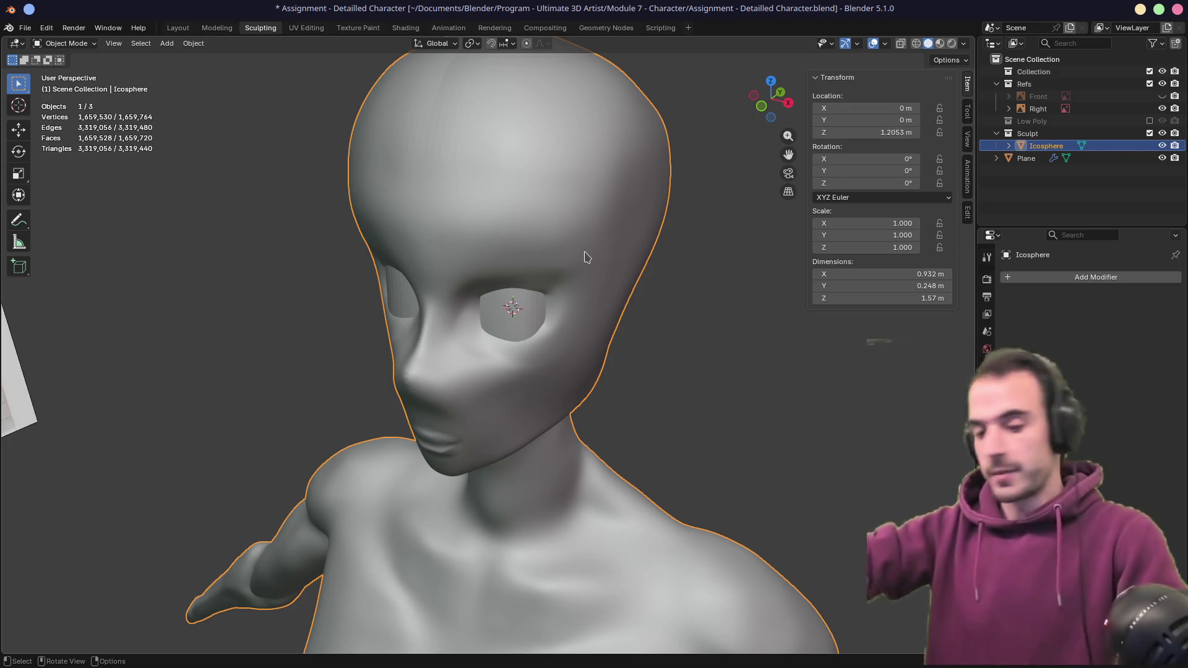
pyautogui.moveTo(589, 263)
pyautogui.mouseDown(button='middle')
pyautogui.moveTo(610, 267)
pyautogui.moveTo(578, 265)
pyautogui.moveTo(589, 279)
pyautogui.moveTo(509, 312)
pyautogui.moveTo(485, 305)
pyautogui.moveTo(510, 287)
pyautogui.moveTo(480, 292)
pyautogui.moveTo(483, 305)
pyautogui.moveTo(469, 291)
pyautogui.moveTo(451, 313)
pyautogui.moveTo(500, 341)
pyautogui.mouseUp(button='middle')
pyautogui.hotkey('ctrl', 'Tab')
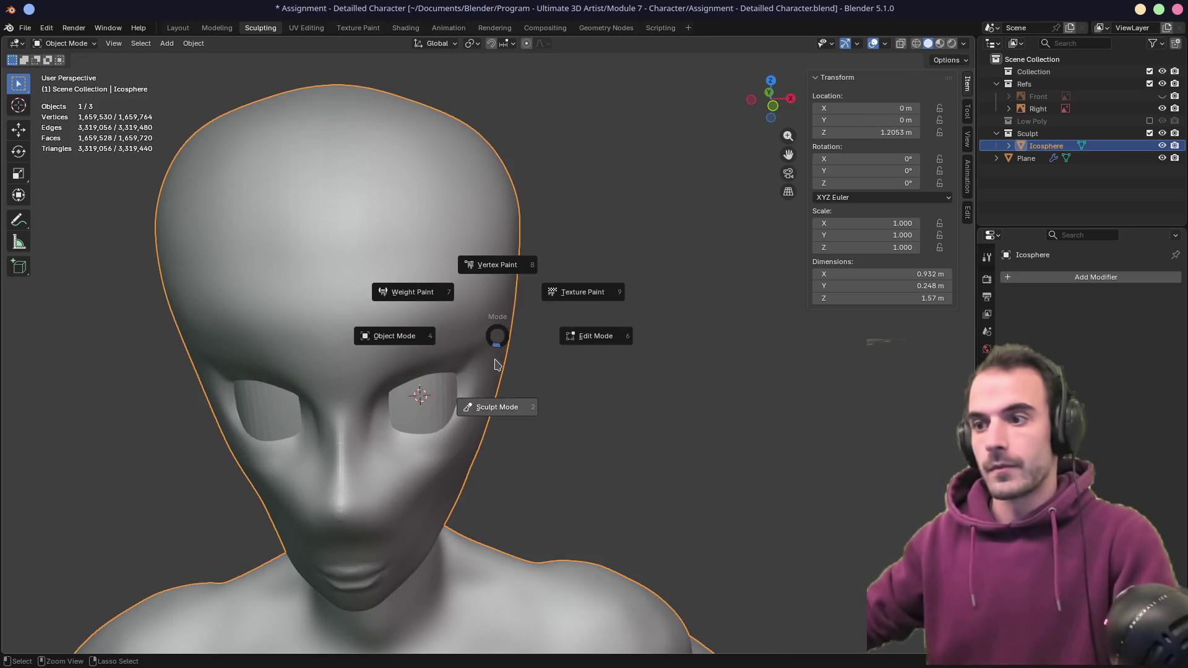
# - Return the head to Sculpt Mode and line it up in profile against the reference
pyautogui.click(494, 414)
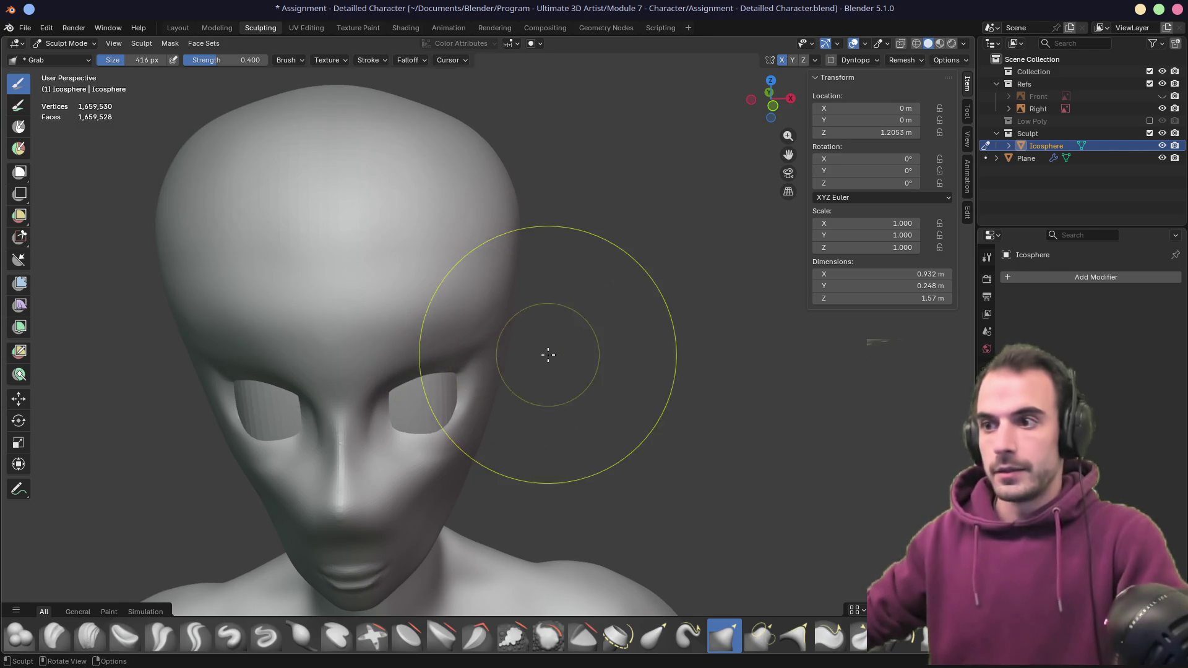
pyautogui.moveTo(496, 310); pyautogui.dragTo(398, 278, button='middle')
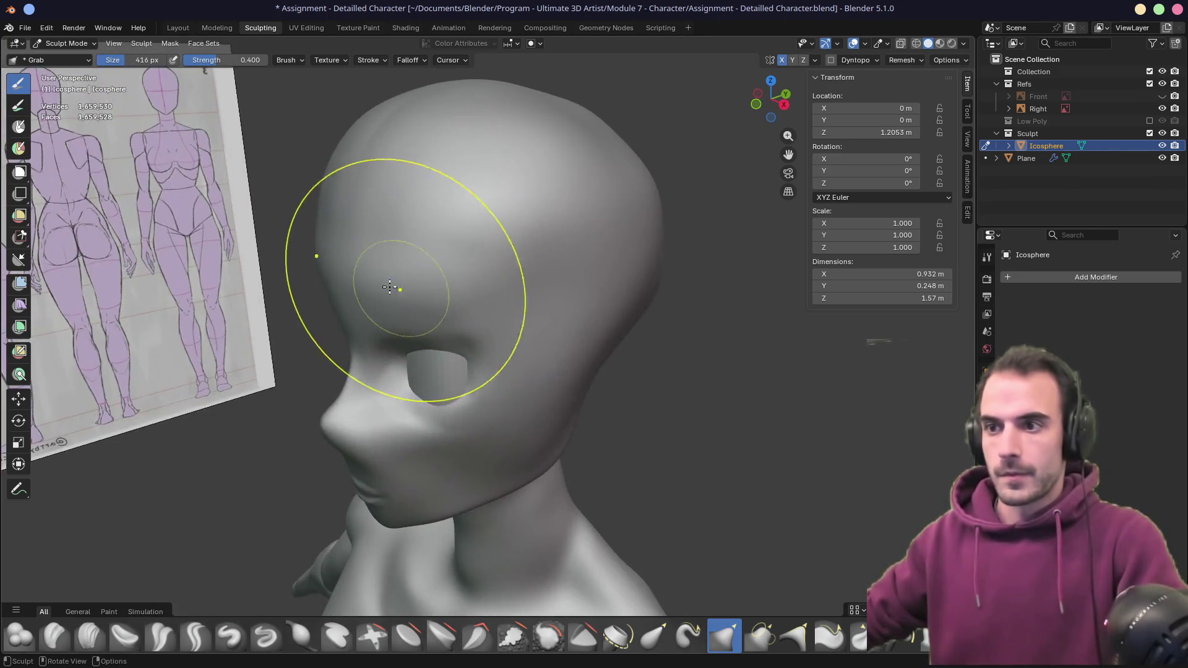
pyautogui.moveTo(557, 411)
pyautogui.mouseDown(button='middle')
pyautogui.moveTo(610, 384)
pyautogui.moveTo(511, 424)
pyautogui.moveTo(447, 433)
pyautogui.mouseUp(button='middle')
pyautogui.moveTo(538, 398)
pyautogui.mouseDown(button='middle')
pyautogui.moveTo(631, 425)
pyautogui.moveTo(567, 334)
pyautogui.moveTo(622, 302)
pyautogui.mouseUp(button='middle')
pyautogui.moveTo(472, 243); pyautogui.dragTo(438, 266, button='middle')
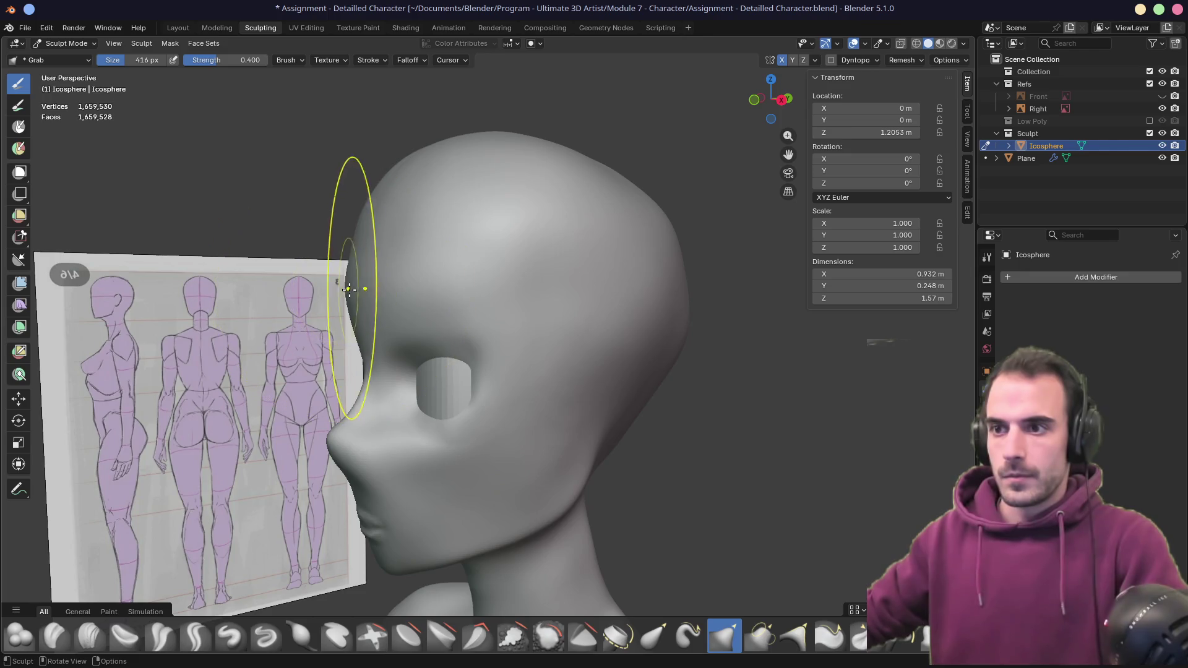
pyautogui.moveTo(353, 289)
pyautogui.mouseDown(button='middle')
pyautogui.moveTo(562, 300)
pyautogui.moveTo(561, 318)
pyautogui.mouseUp(button='middle')
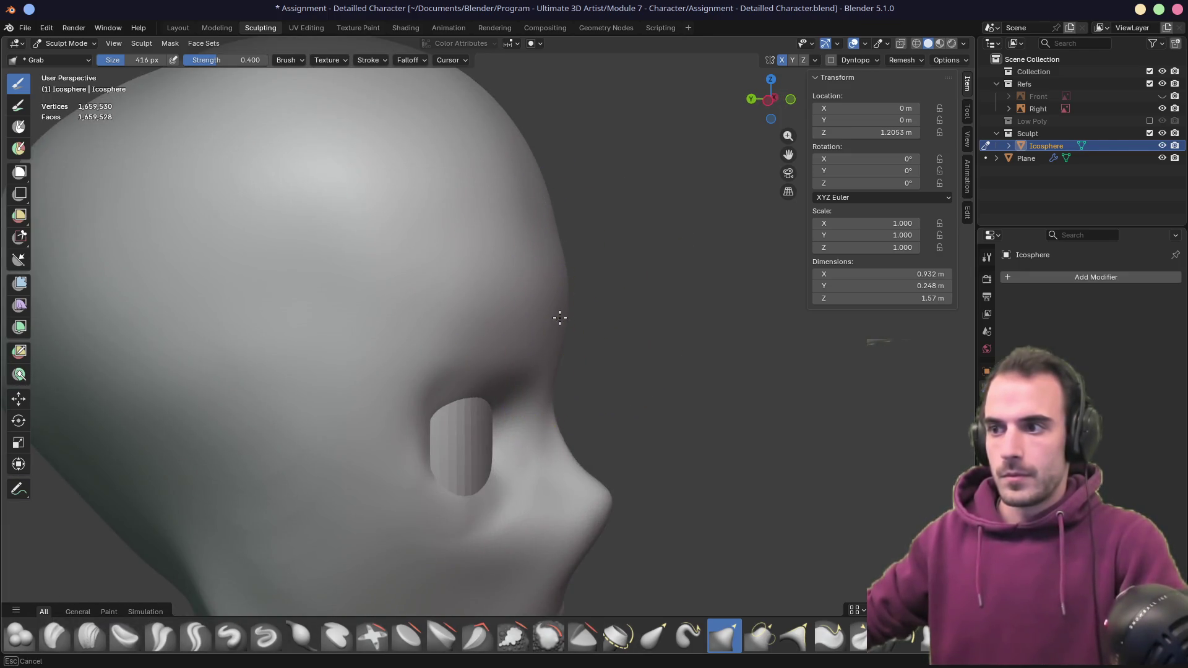
# - Grab the jaw and chin into a new shape matching the side reference
pyautogui.moveTo(546, 222); pyautogui.dragTo(547, 225, button='middle')
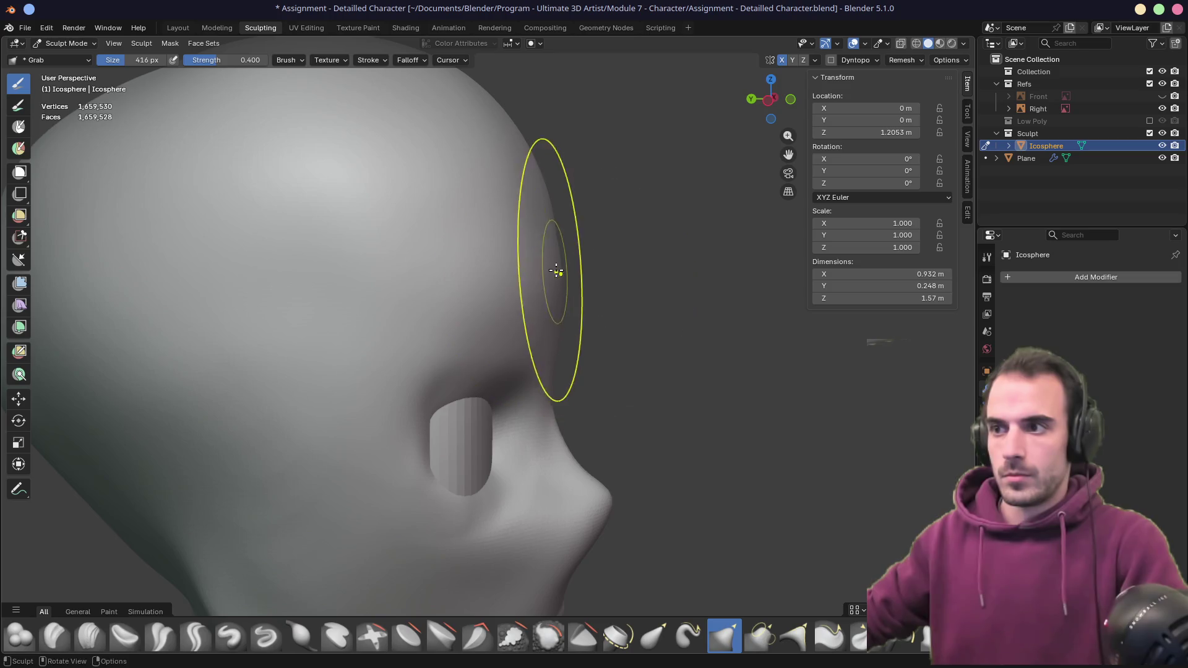
pyautogui.moveTo(555, 274)
pyautogui.mouseDown(button='middle')
pyautogui.moveTo(425, 273)
pyautogui.moveTo(427, 345)
pyautogui.moveTo(349, 340)
pyautogui.moveTo(410, 350)
pyautogui.mouseUp(button='middle')
pyautogui.moveTo(461, 316)
pyautogui.mouseDown(button='middle')
pyautogui.moveTo(517, 305)
pyautogui.moveTo(413, 300)
pyautogui.mouseUp(button='middle')
pyautogui.moveTo(452, 394); pyautogui.dragTo(477, 438, button='middle')
pyautogui.moveTo(477, 437); pyautogui.dragTo(490, 477)
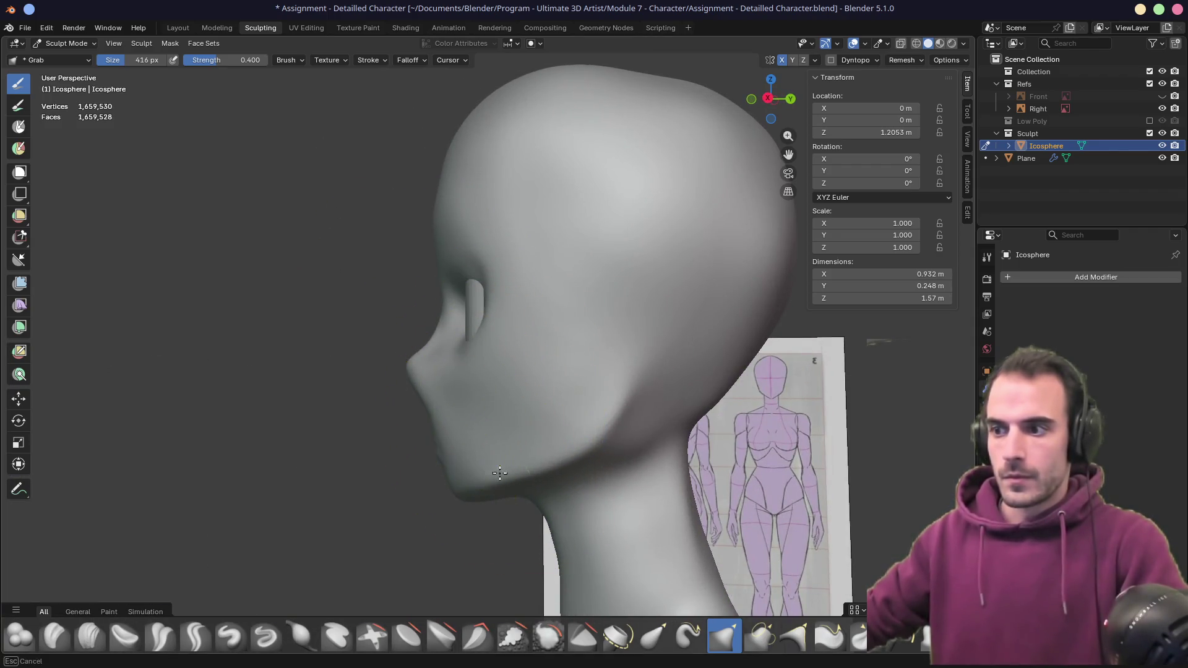
pyautogui.moveTo(636, 451)
pyautogui.mouseDown(button='middle')
pyautogui.moveTo(649, 358)
pyautogui.moveTo(777, 358)
pyautogui.moveTo(574, 364)
pyautogui.mouseUp(button='middle')
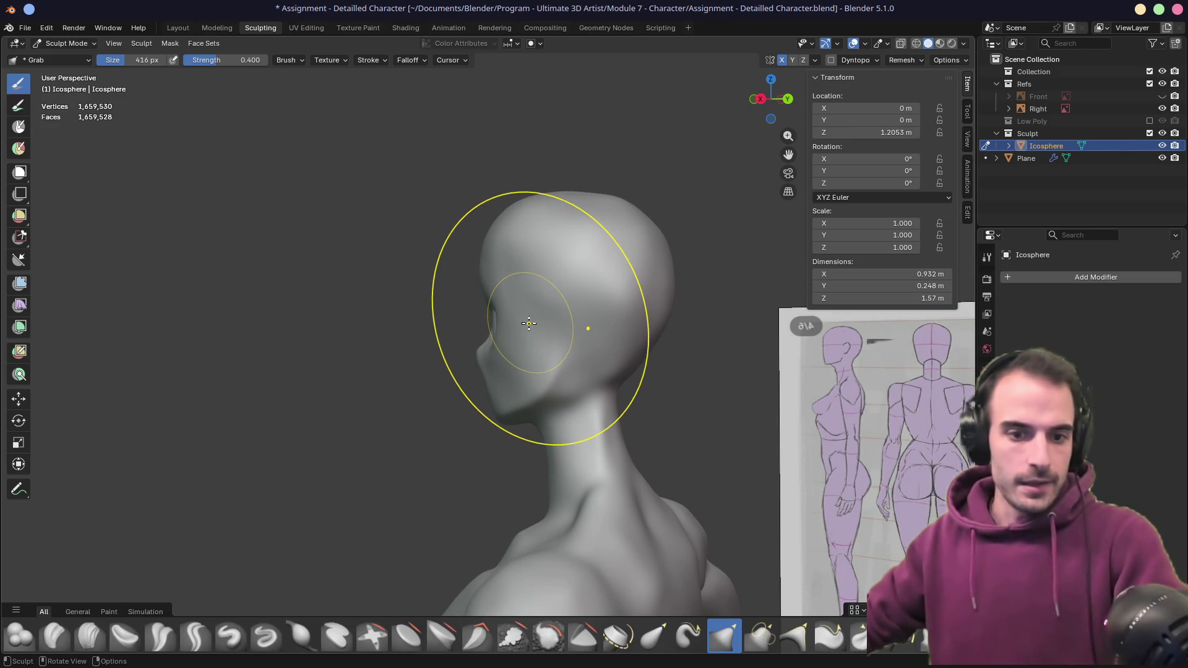
pyautogui.moveTo(529, 323)
pyautogui.mouseDown(button='middle')
pyautogui.moveTo(660, 369)
pyautogui.moveTo(705, 333)
pyautogui.mouseUp(button='middle')
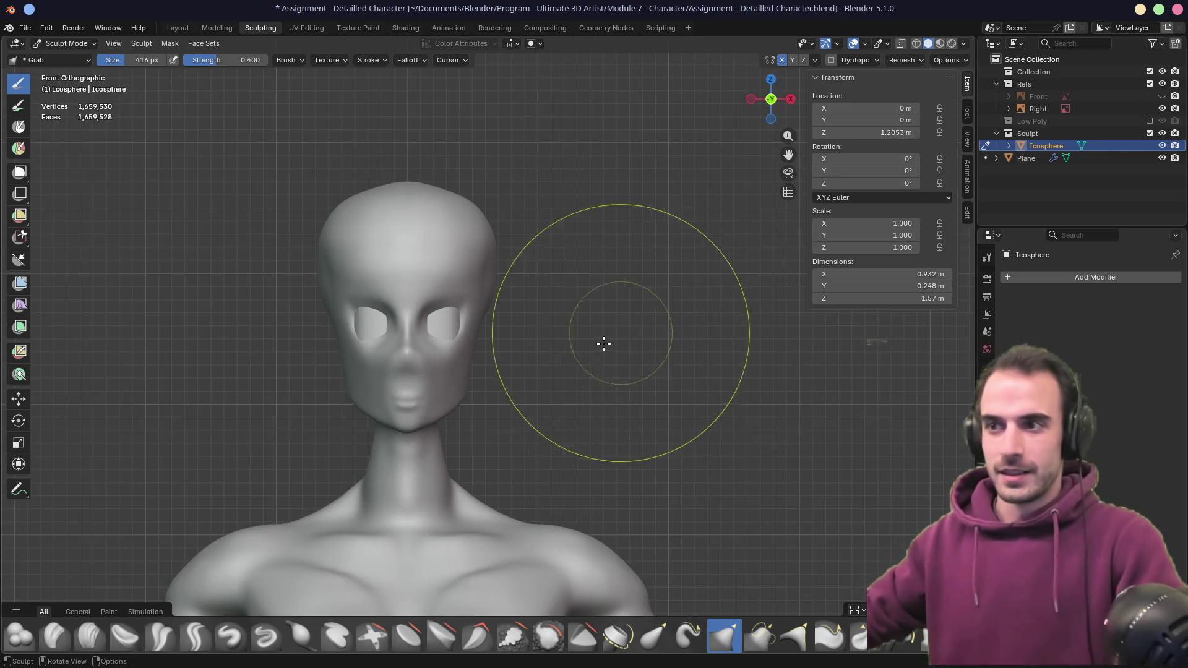
# - In front view, enlarge the brush to 566 px and pull out the crown
pyautogui.press('KP_1')
pyautogui.press('f')
pyautogui.click(602, 265)
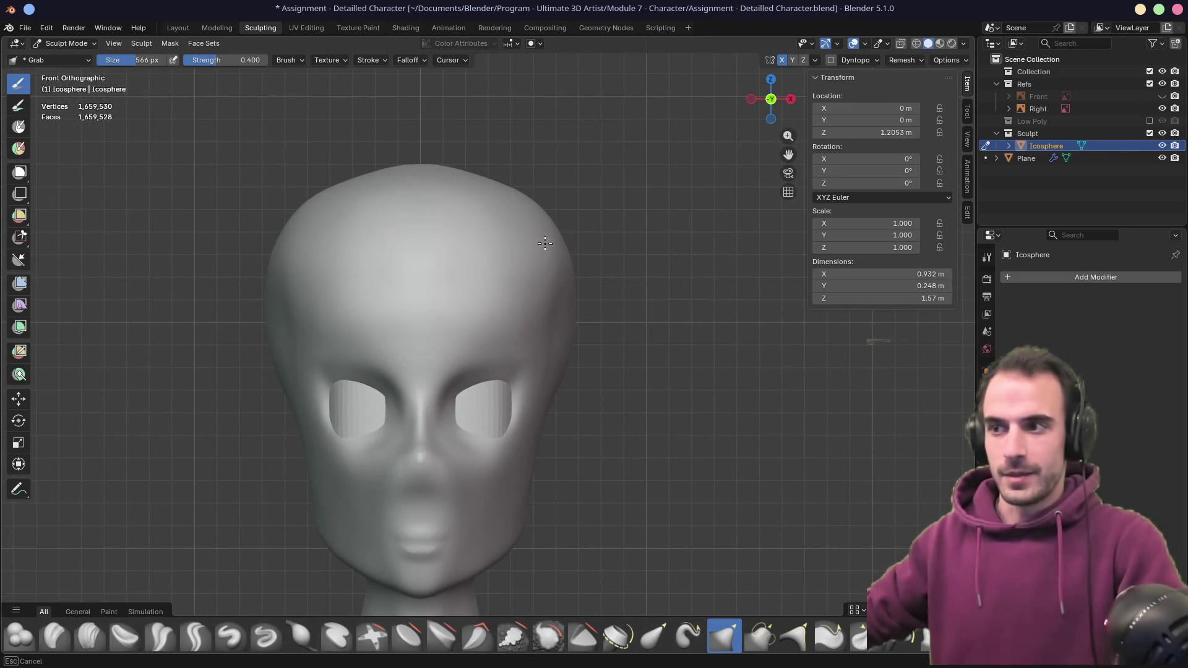
pyautogui.moveTo(563, 243)
pyautogui.mouseDown()
pyautogui.moveTo(537, 240)
pyautogui.moveTo(557, 276)
pyautogui.moveTo(559, 333)
pyautogui.moveTo(586, 334)
pyautogui.mouseUp()
# - Reshape the back of the skull from the rear view, checking the left profile
pyautogui.press('ctrl+KP_3')
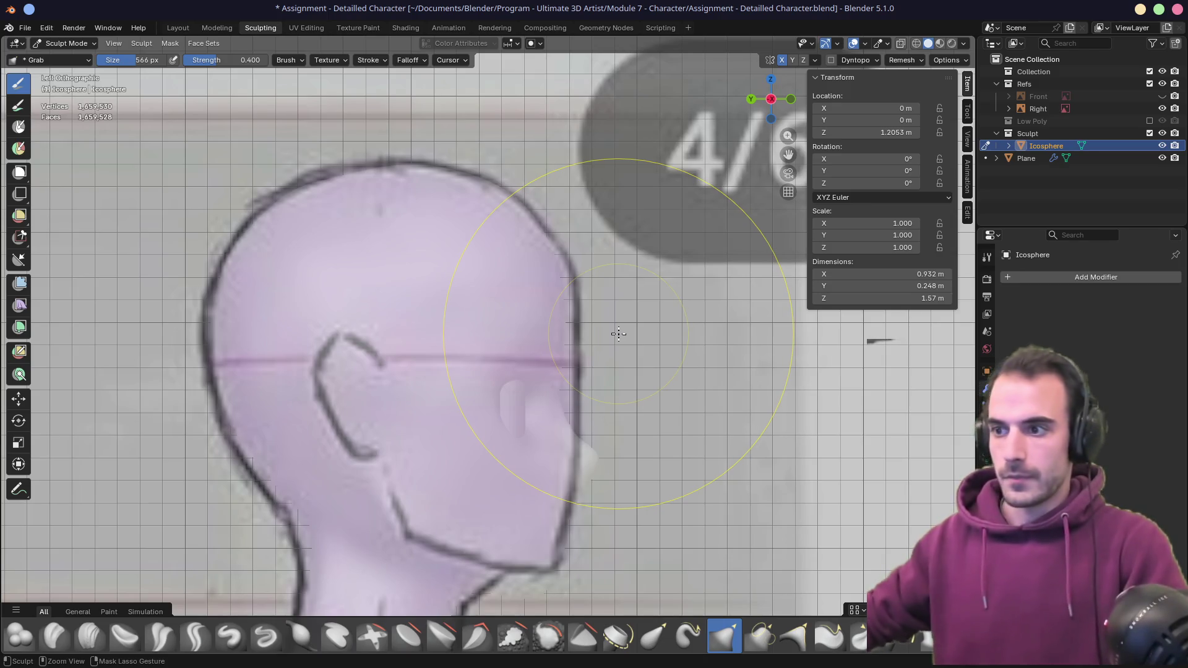
pyautogui.press('ctrl+KP_1')
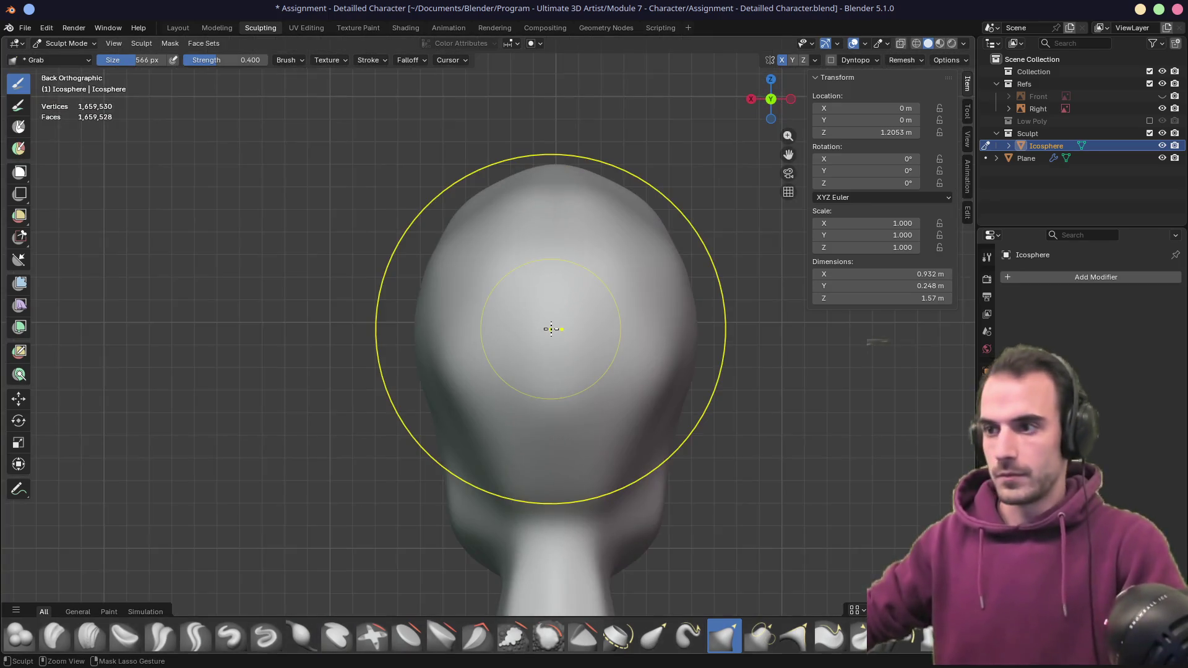
pyautogui.moveTo(485, 307)
pyautogui.mouseDown()
pyautogui.moveTo(456, 300)
pyautogui.moveTo(435, 314)
pyautogui.moveTo(442, 368)
pyautogui.moveTo(471, 365)
pyautogui.moveTo(513, 334)
pyautogui.mouseUp()
pyautogui.moveTo(631, 310)
pyautogui.mouseDown(button='middle')
pyautogui.moveTo(711, 318)
pyautogui.moveTo(711, 297)
pyautogui.moveTo(553, 283)
pyautogui.mouseUp(button='middle')
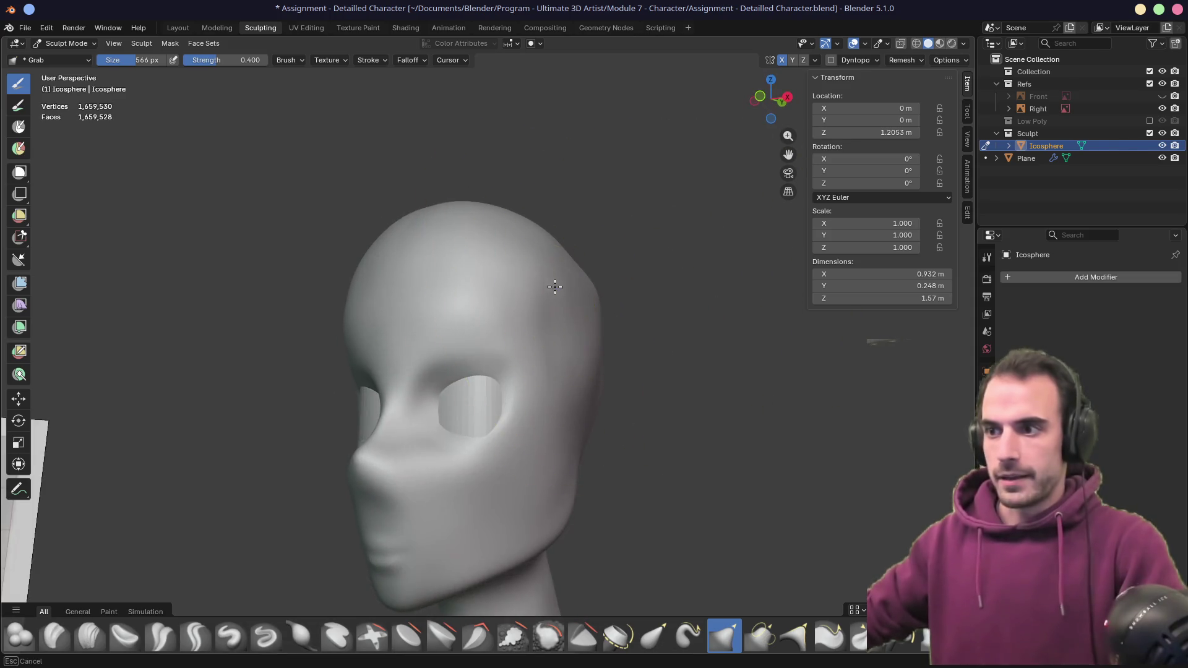
pyautogui.moveTo(543, 344)
pyautogui.mouseDown(button='middle')
pyautogui.moveTo(560, 347)
pyautogui.moveTo(565, 218)
pyautogui.moveTo(655, 307)
pyautogui.mouseUp(button='middle')
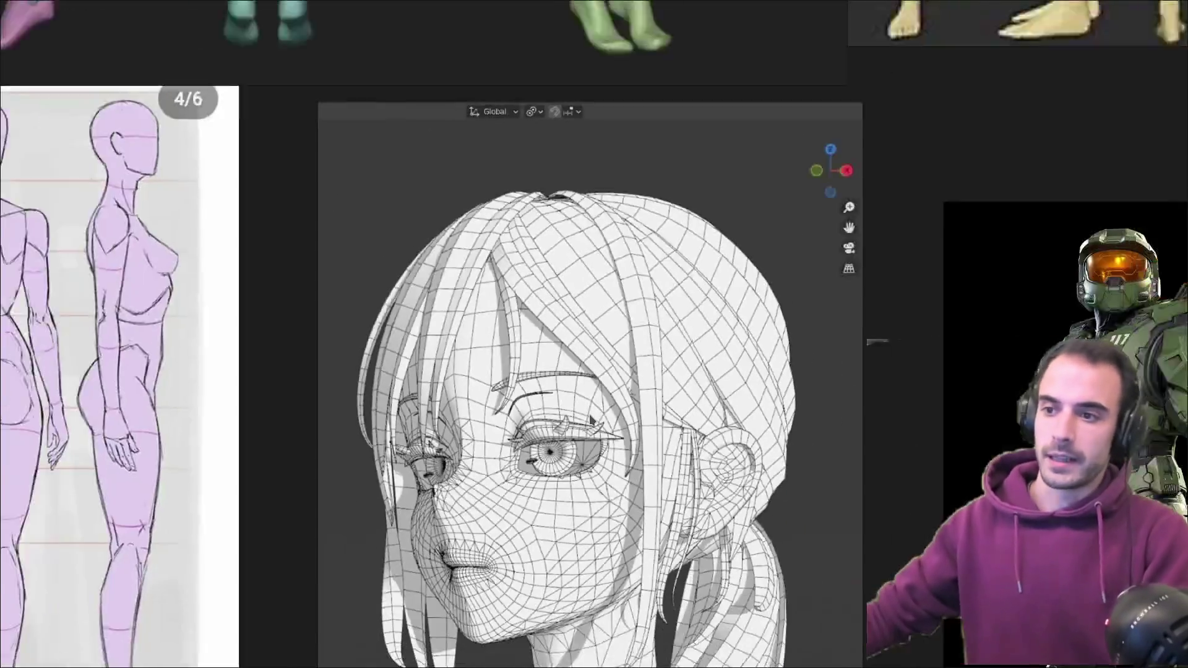
pyautogui.scroll(5, 464, 299)
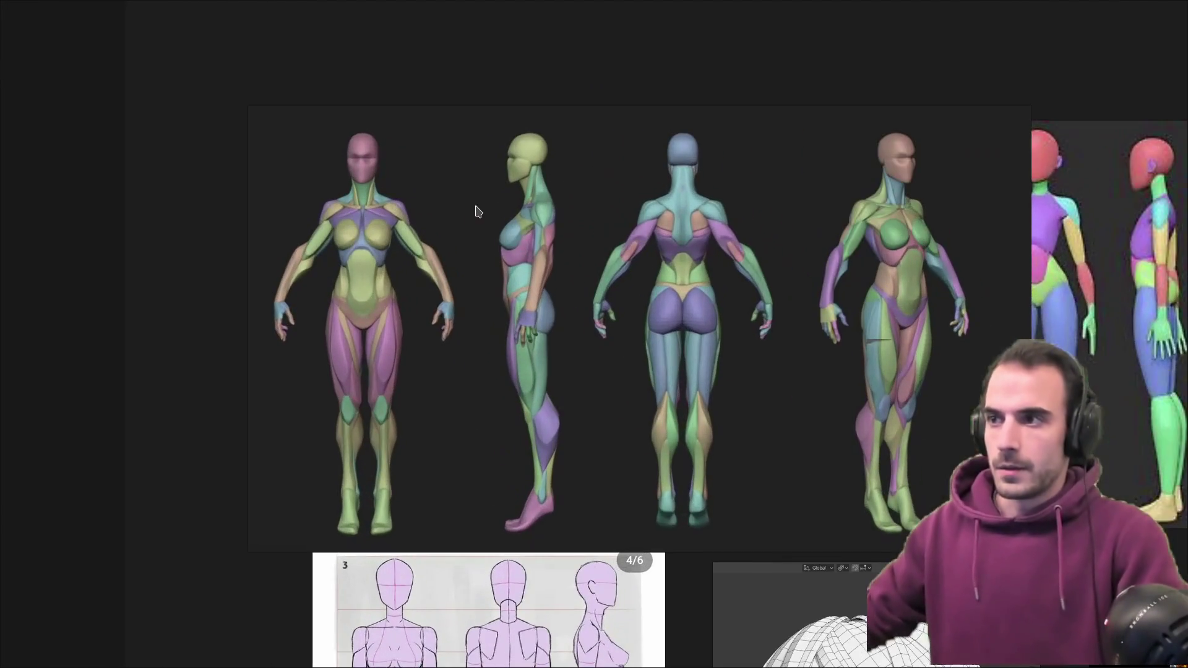
pyautogui.scroll(2, 541, 214)
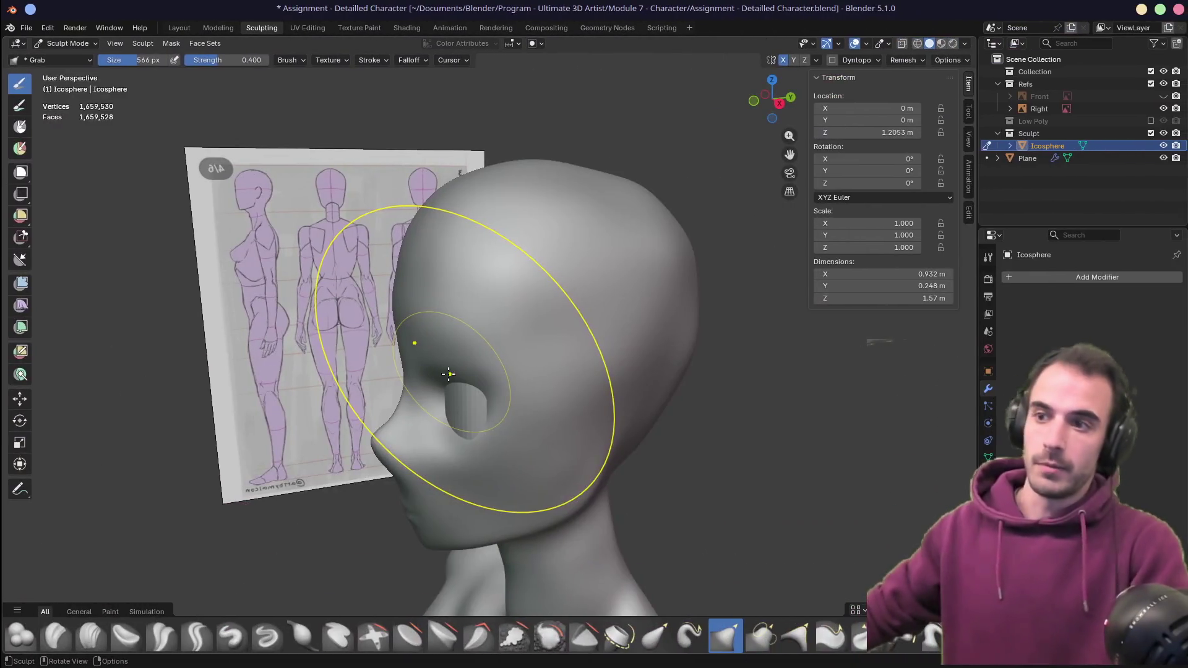
# - Orbit around the face and check the head in right-side profile
pyautogui.moveTo(618, 276); pyautogui.dragTo(555, 361, button='middle')
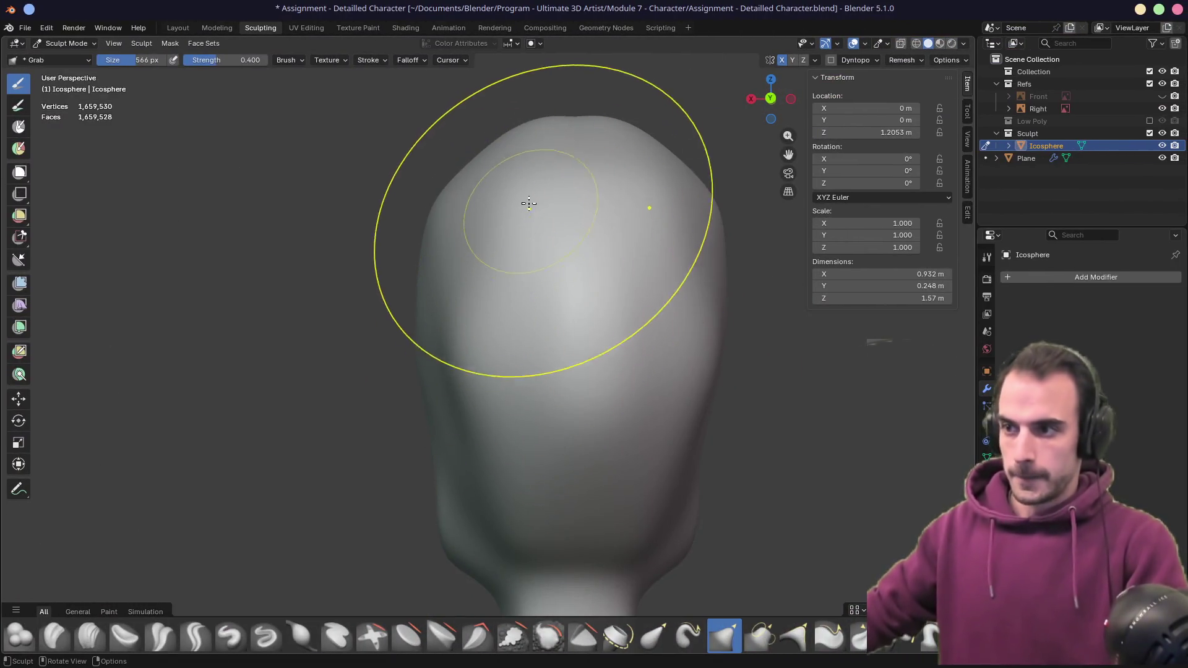
pyautogui.moveTo(441, 288)
pyautogui.mouseDown(button='middle')
pyautogui.moveTo(445, 339)
pyautogui.moveTo(458, 333)
pyautogui.mouseUp(button='middle')
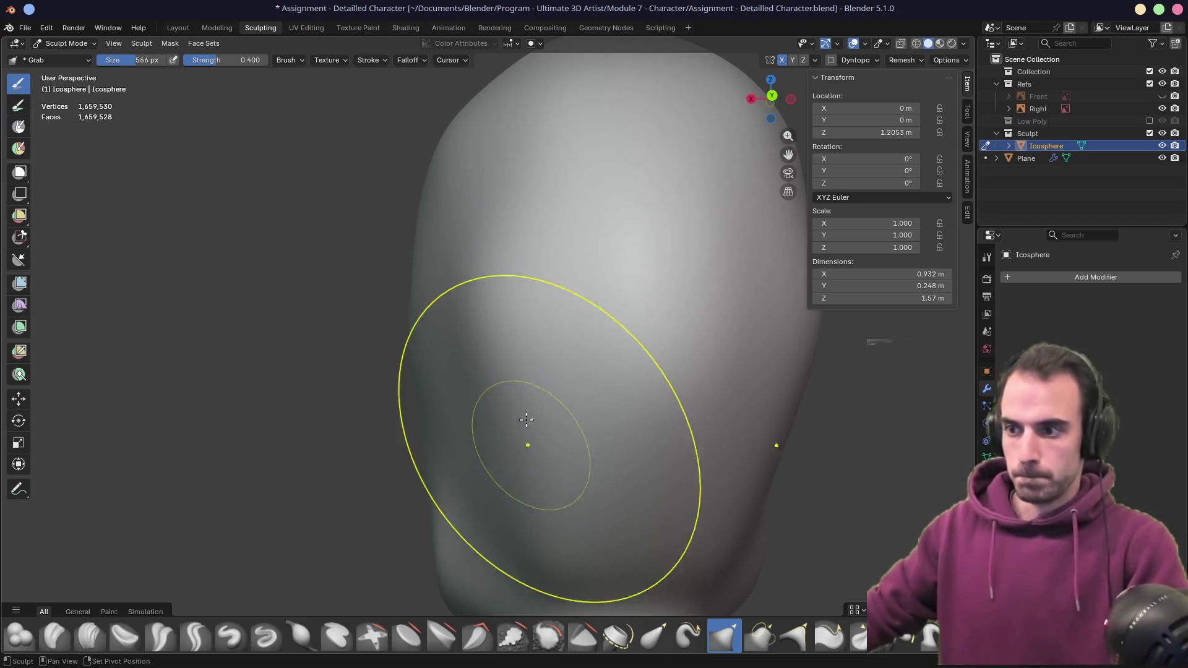
pyautogui.moveTo(414, 258)
pyautogui.mouseDown(button='middle')
pyautogui.moveTo(506, 313)
pyautogui.moveTo(560, 302)
pyautogui.moveTo(685, 417)
pyautogui.moveTo(583, 286)
pyautogui.moveTo(513, 314)
pyautogui.moveTo(491, 265)
pyautogui.moveTo(411, 281)
pyautogui.moveTo(496, 272)
pyautogui.moveTo(297, 398)
pyautogui.mouseUp(button='middle')
pyautogui.moveTo(456, 347)
pyautogui.mouseDown(button='middle')
pyautogui.moveTo(385, 354)
pyautogui.moveTo(476, 266)
pyautogui.moveTo(549, 288)
pyautogui.mouseUp(button='middle')
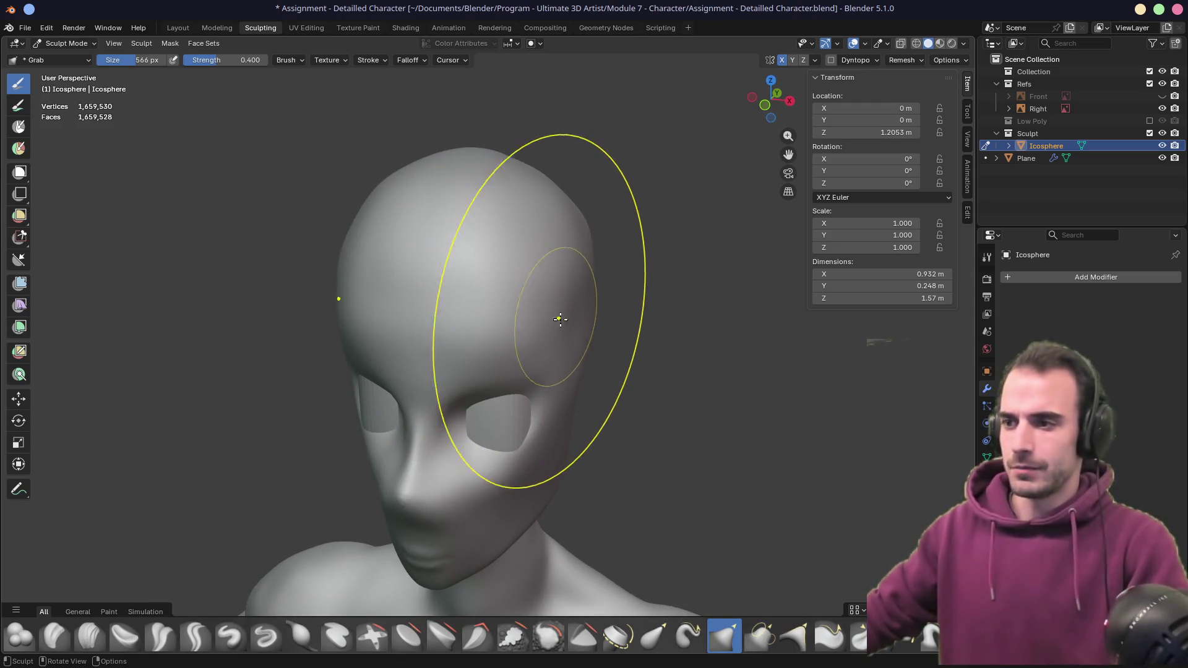
pyautogui.moveTo(603, 333)
pyautogui.mouseDown(button='middle')
pyautogui.moveTo(504, 300)
pyautogui.moveTo(588, 313)
pyautogui.moveTo(591, 279)
pyautogui.mouseUp(button='middle')
pyautogui.press('KP_3')
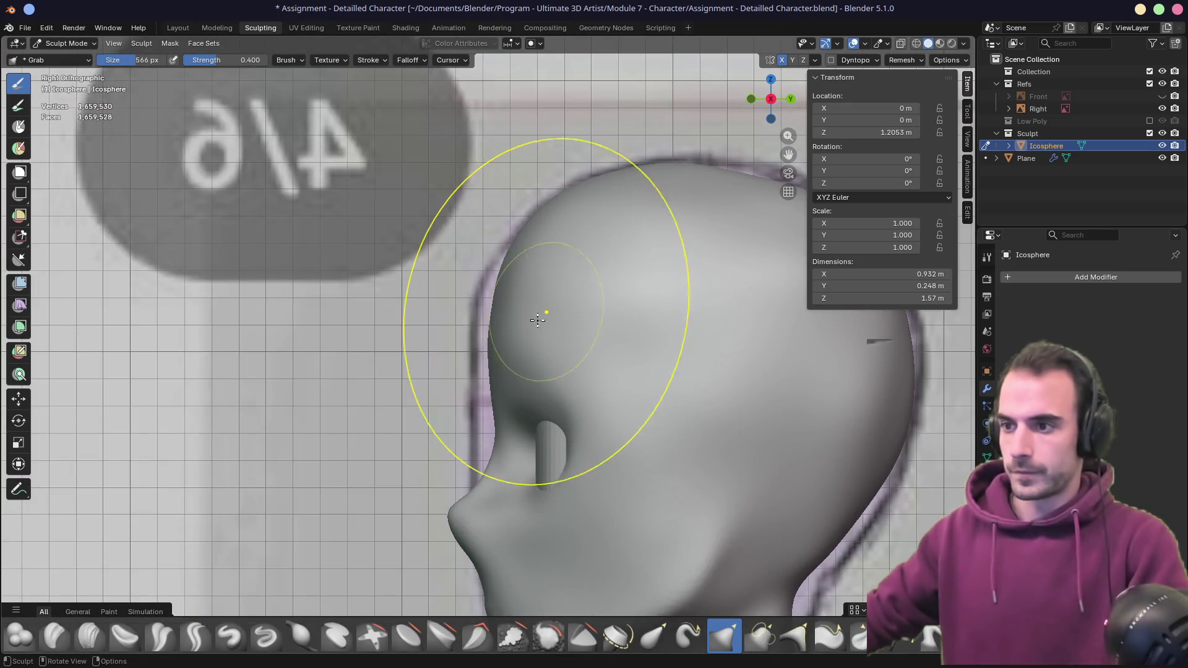
# - Pull the mouth and nose area into shape with the Grab brush
pyautogui.moveTo(525, 248)
pyautogui.mouseDown(button='middle')
pyautogui.moveTo(594, 289)
pyautogui.moveTo(565, 291)
pyautogui.moveTo(531, 338)
pyautogui.moveTo(581, 350)
pyautogui.moveTo(600, 271)
pyautogui.moveTo(498, 326)
pyautogui.mouseUp(button='middle')
pyautogui.scroll(-5, 531, 338)
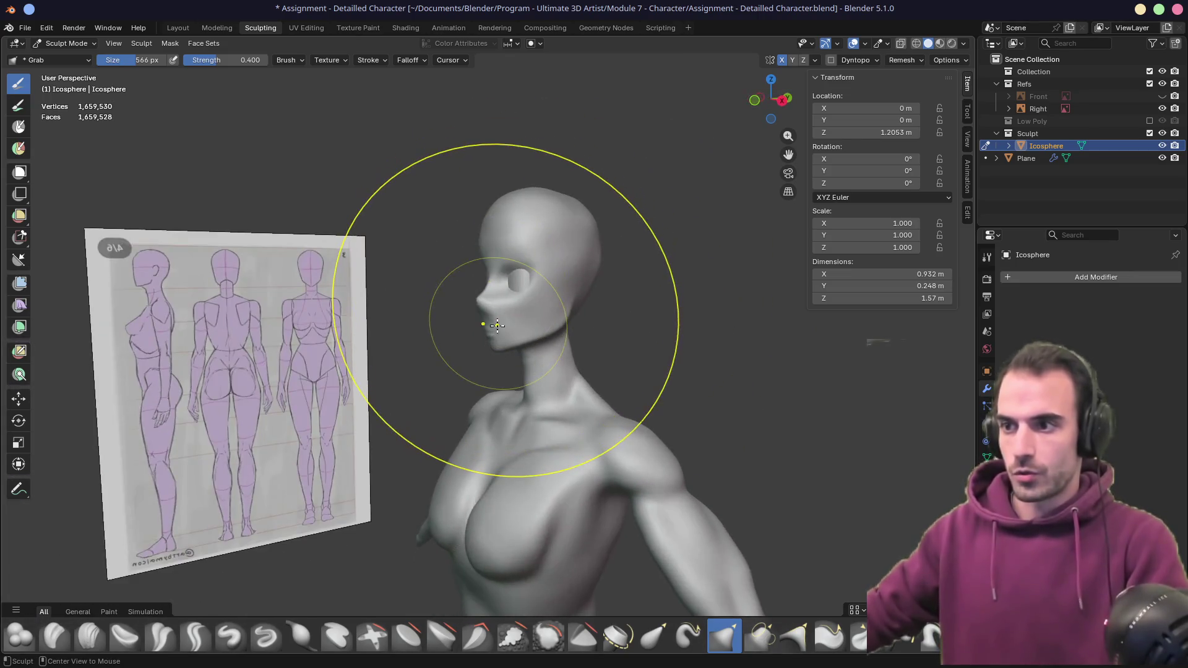
pyautogui.scroll(4, 497, 326)
pyautogui.moveTo(485, 362)
pyautogui.mouseDown()
pyautogui.moveTo(458, 281)
pyautogui.moveTo(451, 318)
pyautogui.mouseUp()
pyautogui.moveTo(451, 345); pyautogui.dragTo(393, 334, button='middle')
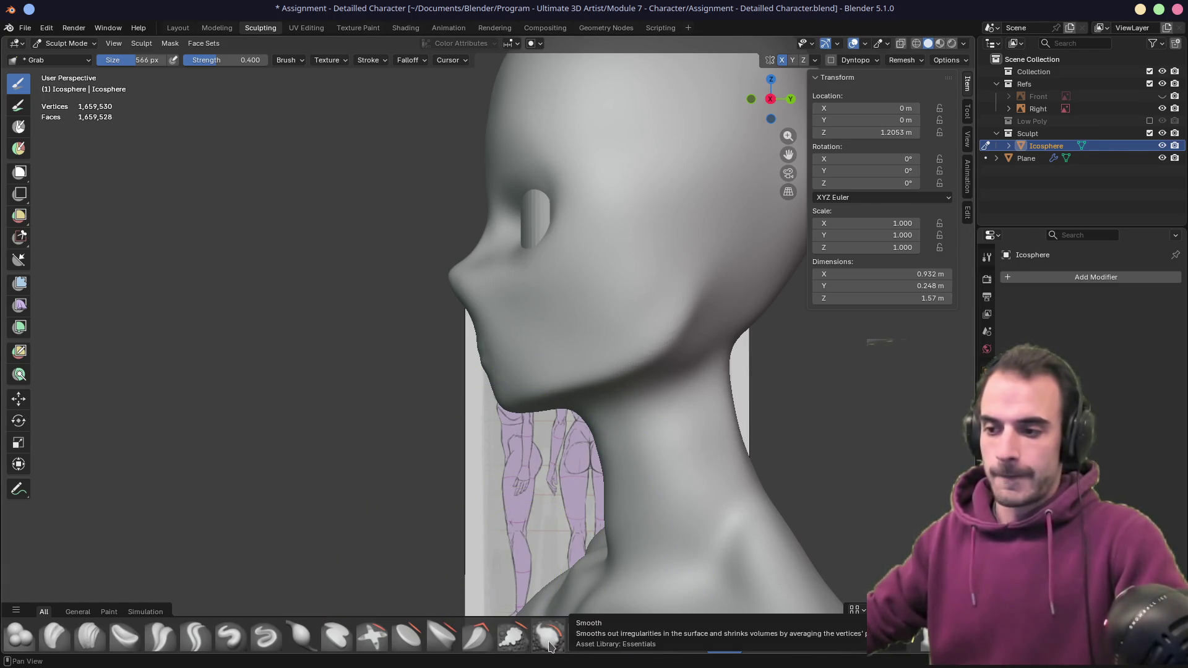
# - Set the brush radius to 240 px and carve a Crease Polish jawline toward the neck
pyautogui.click(550, 645)
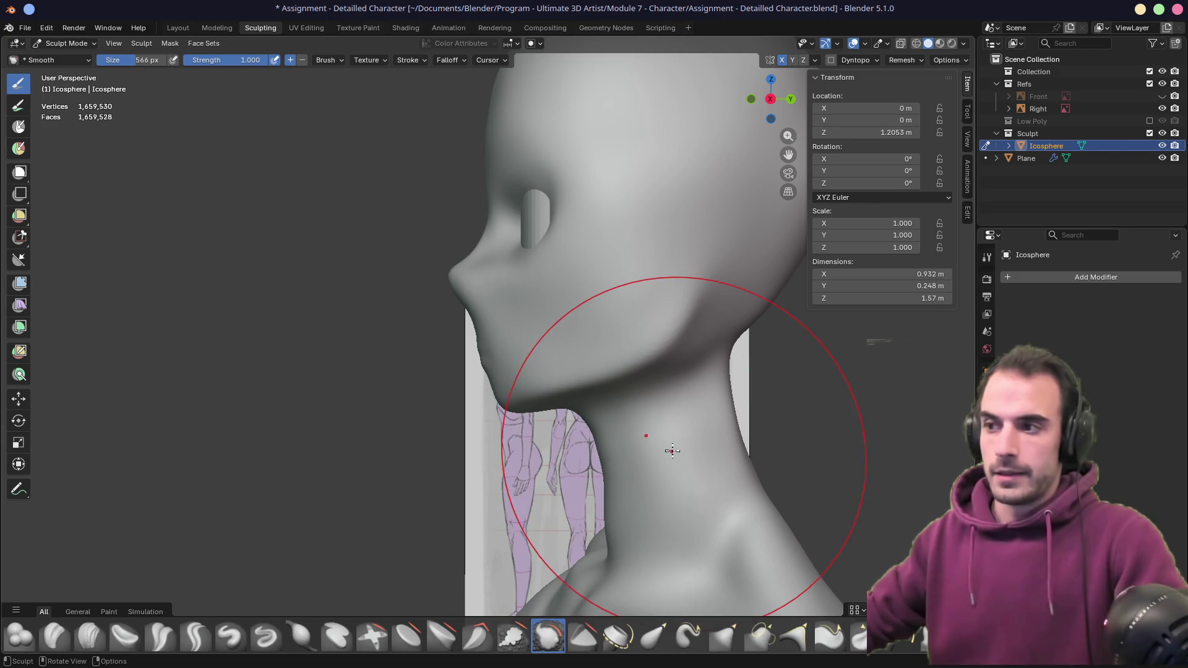
pyautogui.press('f')
pyautogui.click(560, 254)
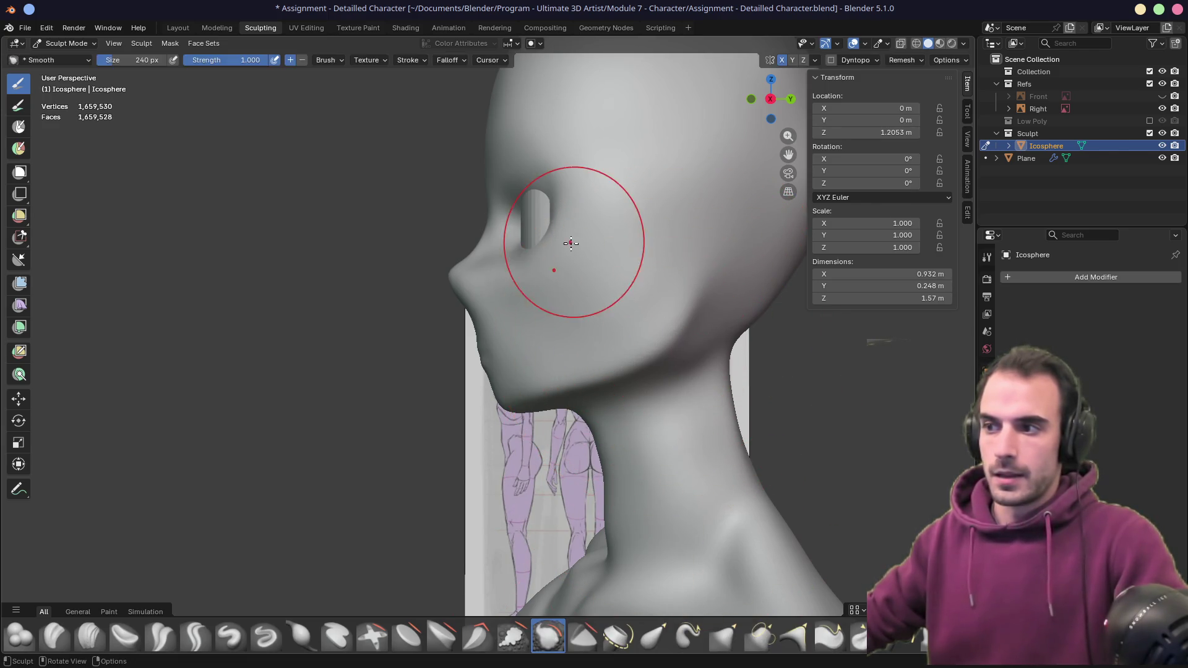
pyautogui.click(90, 636)
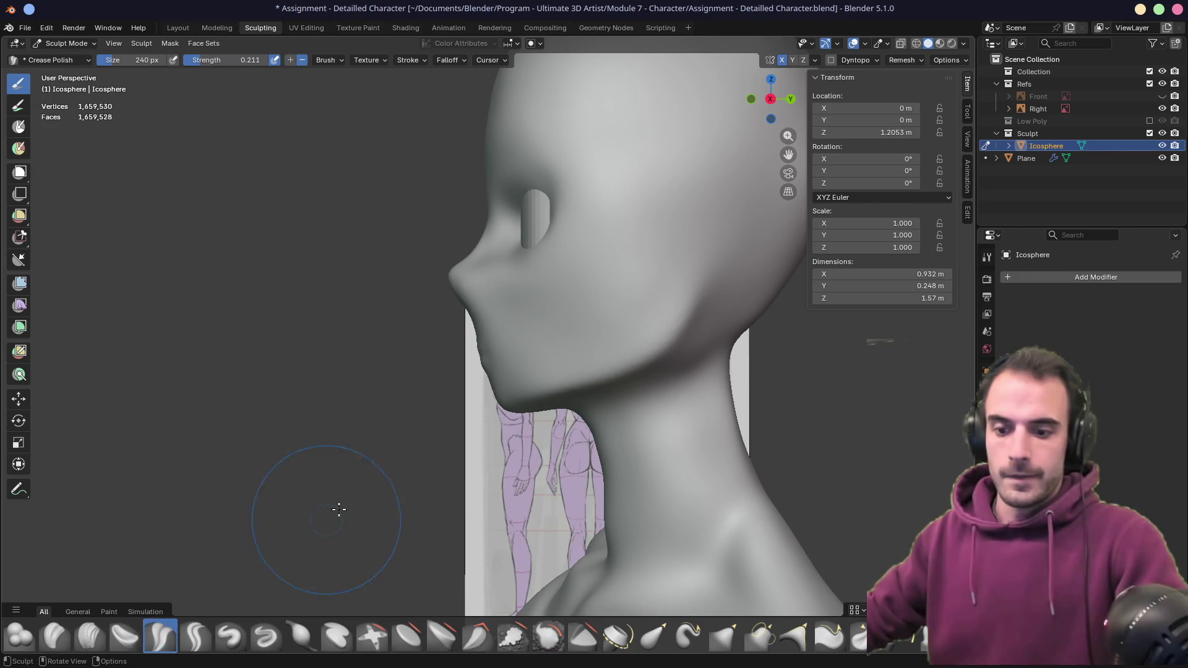
pyautogui.moveTo(521, 395); pyautogui.dragTo(685, 350)
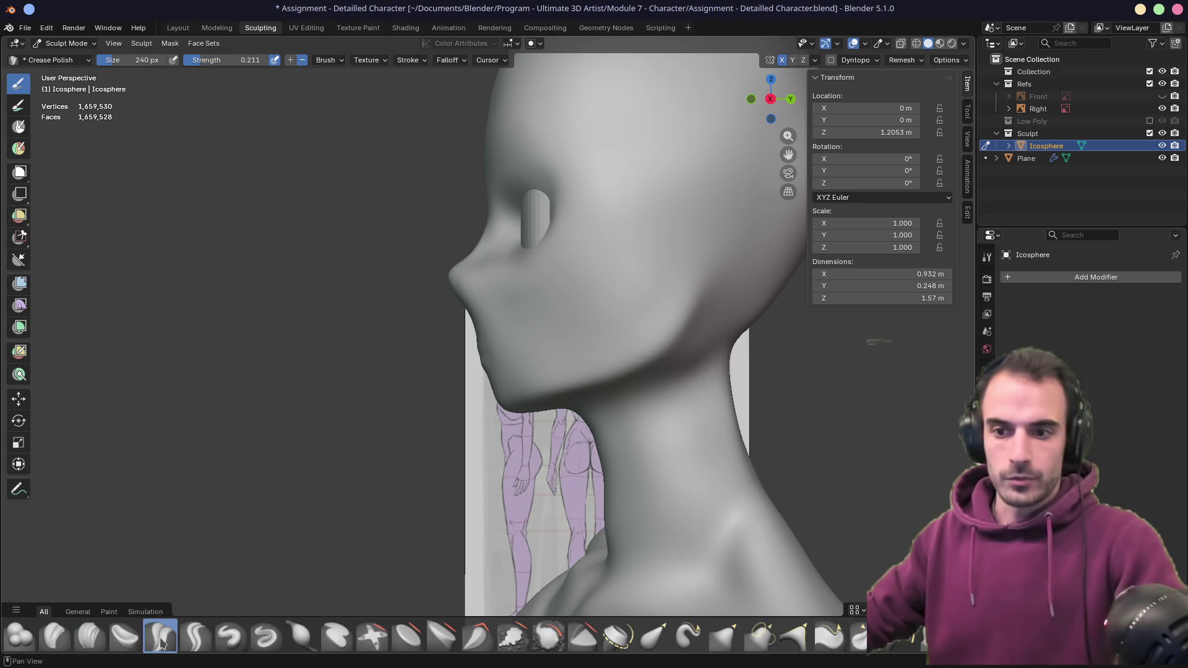
pyautogui.moveTo(691, 325); pyautogui.dragTo(669, 326)
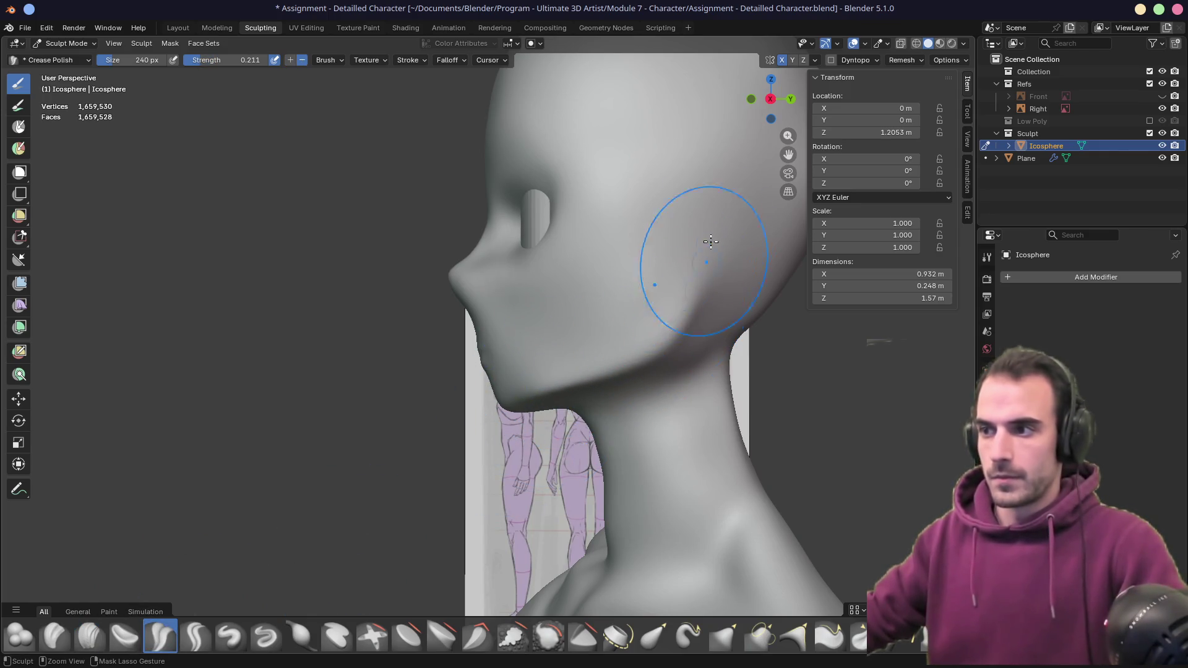
# - Frame the torso and arm and enlarge the Crease Polish brush to 330 px
pyautogui.moveTo(599, 344); pyautogui.dragTo(679, 347, button='middle')
pyautogui.scroll(-5, 556, 371)
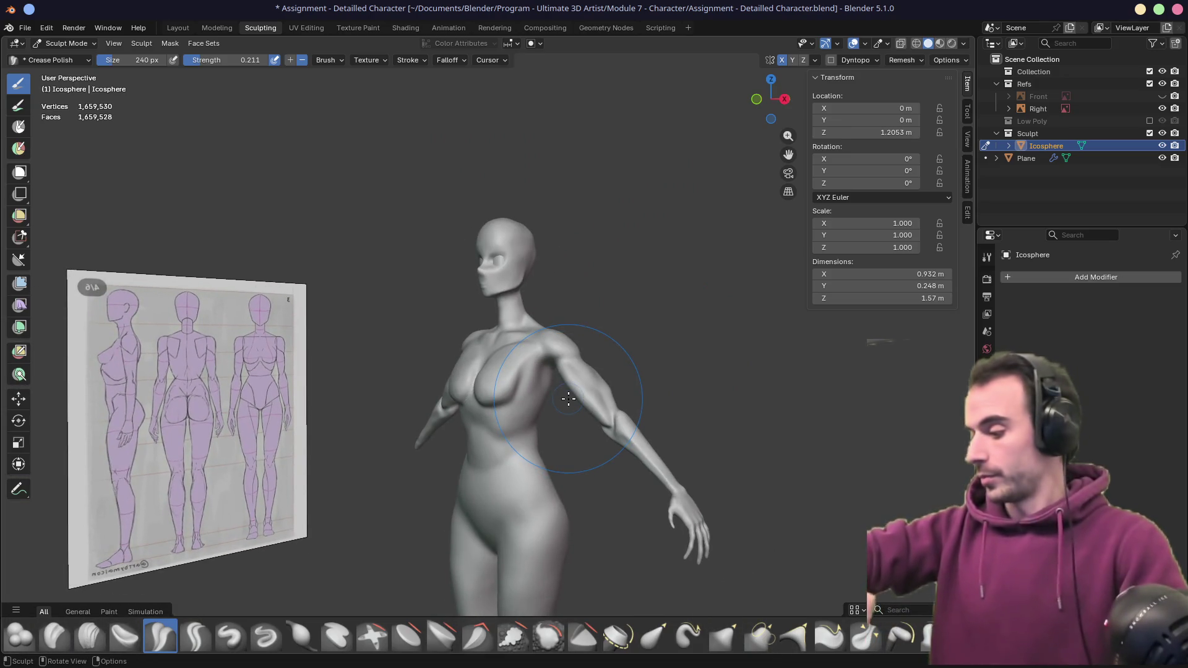
pyautogui.moveTo(568, 398)
pyautogui.keyDown('shift'); pyautogui.mouseDown(button='middle')
pyautogui.moveTo(526, 371)
pyautogui.moveTo(491, 375)
pyautogui.moveTo(557, 371)
pyautogui.moveTo(507, 347)
pyautogui.moveTo(531, 353)
pyautogui.moveTo(292, 299)
pyautogui.moveTo(347, 307)
pyautogui.moveTo(376, 334)
pyautogui.moveTo(365, 329)
pyautogui.mouseUp(button='middle'); pyautogui.keyUp('shift')
pyautogui.scroll(5, 544, 392)
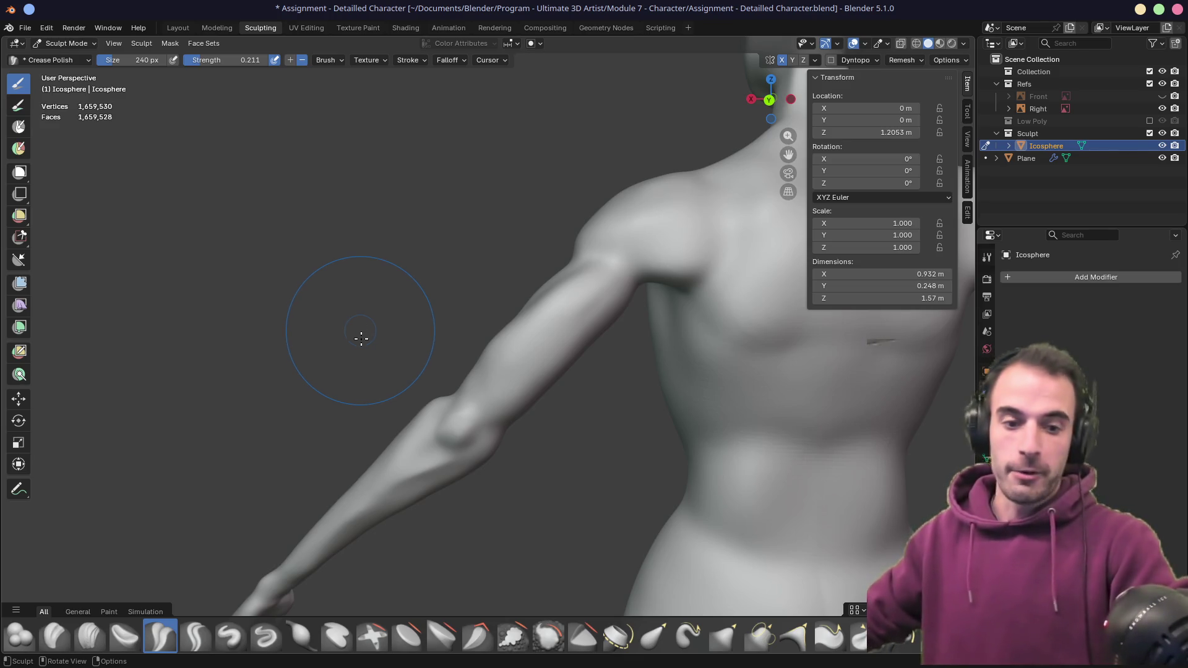
pyautogui.press('f')
pyautogui.click(425, 363)
# - With the Grab brush, pull the upper arm outward and lift the elbow crease slightly
pyautogui.moveTo(425, 363)
pyautogui.mouseDown(button='middle')
pyautogui.moveTo(411, 334)
pyautogui.moveTo(464, 340)
pyautogui.moveTo(417, 337)
pyautogui.mouseUp(button='middle')
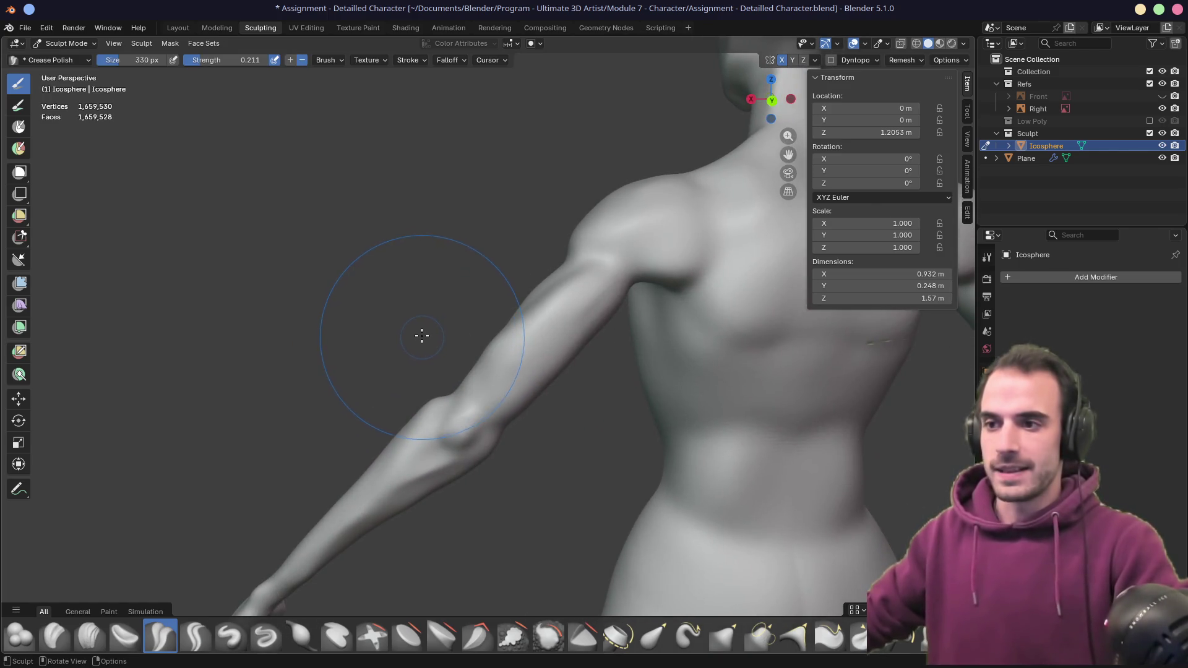
pyautogui.press('g')
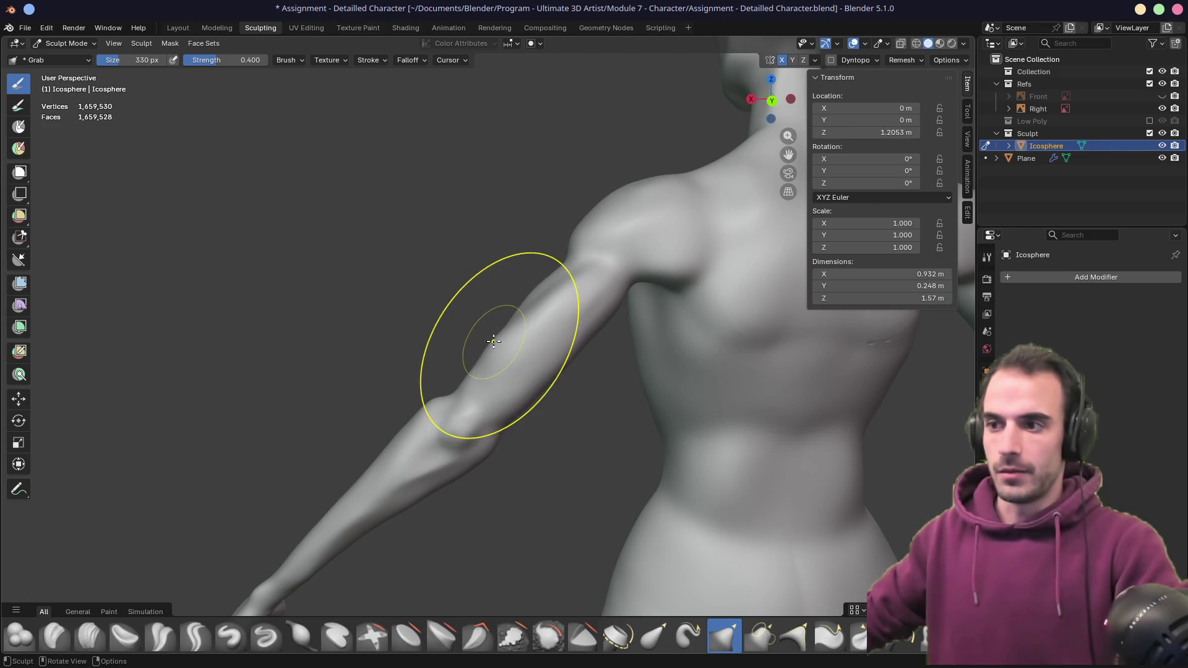
pyautogui.moveTo(496, 346); pyautogui.dragTo(530, 318)
pyautogui.moveTo(491, 344); pyautogui.dragTo(508, 387, button='middle')
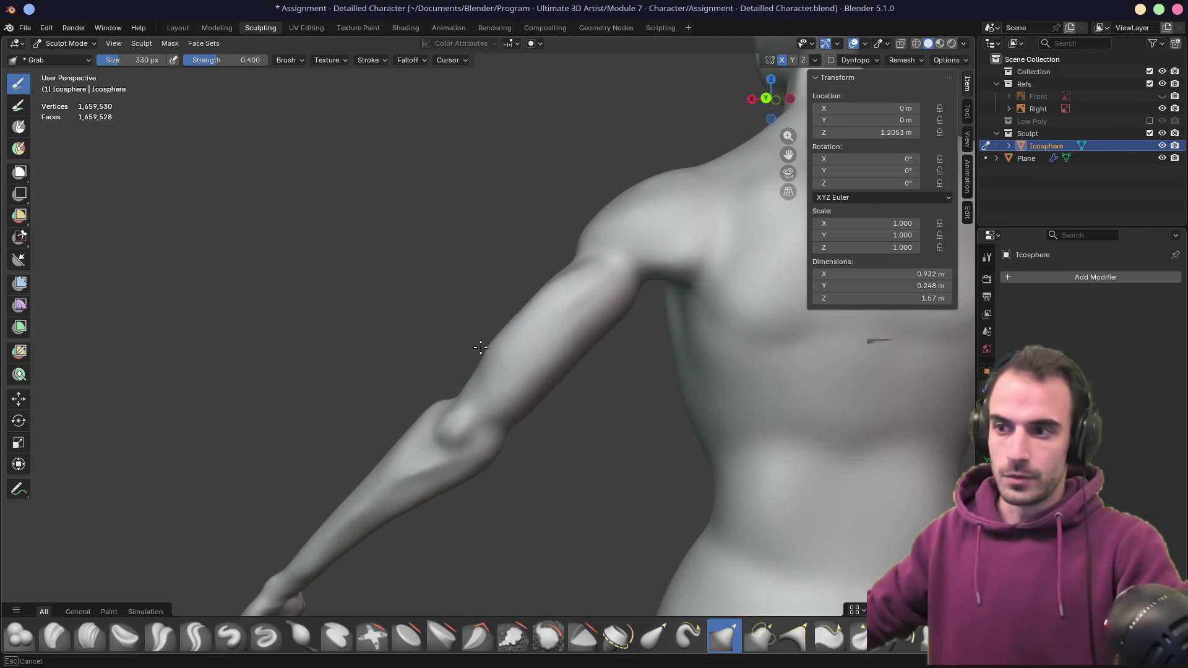
pyautogui.moveTo(477, 351); pyautogui.dragTo(490, 389, button='middle')
pyautogui.moveTo(459, 403); pyautogui.dragTo(469, 390)
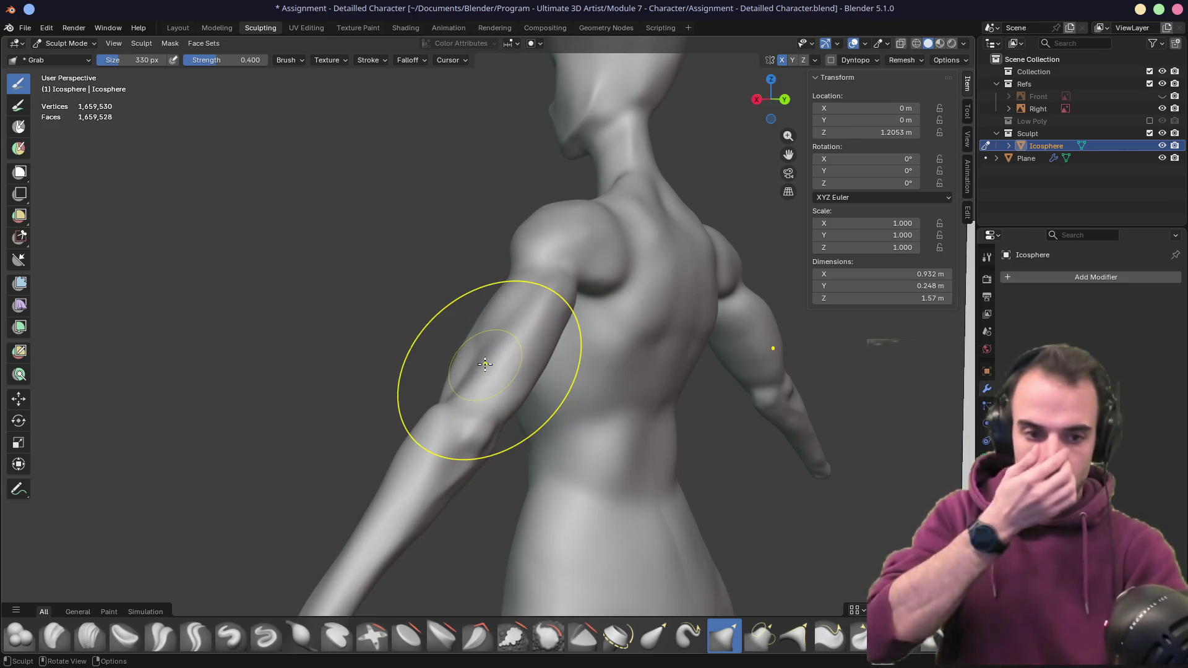
pyautogui.moveTo(485, 364); pyautogui.dragTo(488, 368)
# - Recentre the view on the shoulder and upper arm, then select Crease Polish
pyautogui.moveTo(488, 368)
pyautogui.mouseDown(button='middle')
pyautogui.moveTo(581, 379)
pyautogui.moveTo(461, 365)
pyautogui.moveTo(385, 379)
pyautogui.moveTo(618, 350)
pyautogui.moveTo(496, 340)
pyautogui.moveTo(454, 365)
pyautogui.moveTo(503, 399)
pyautogui.moveTo(477, 371)
pyautogui.moveTo(546, 336)
pyautogui.moveTo(458, 321)
pyautogui.moveTo(516, 310)
pyautogui.moveTo(456, 351)
pyautogui.mouseUp(button='middle')
pyautogui.scroll(-5, 454, 365)
pyautogui.scroll(5, 453, 370)
pyautogui.scroll(5, 452, 370)
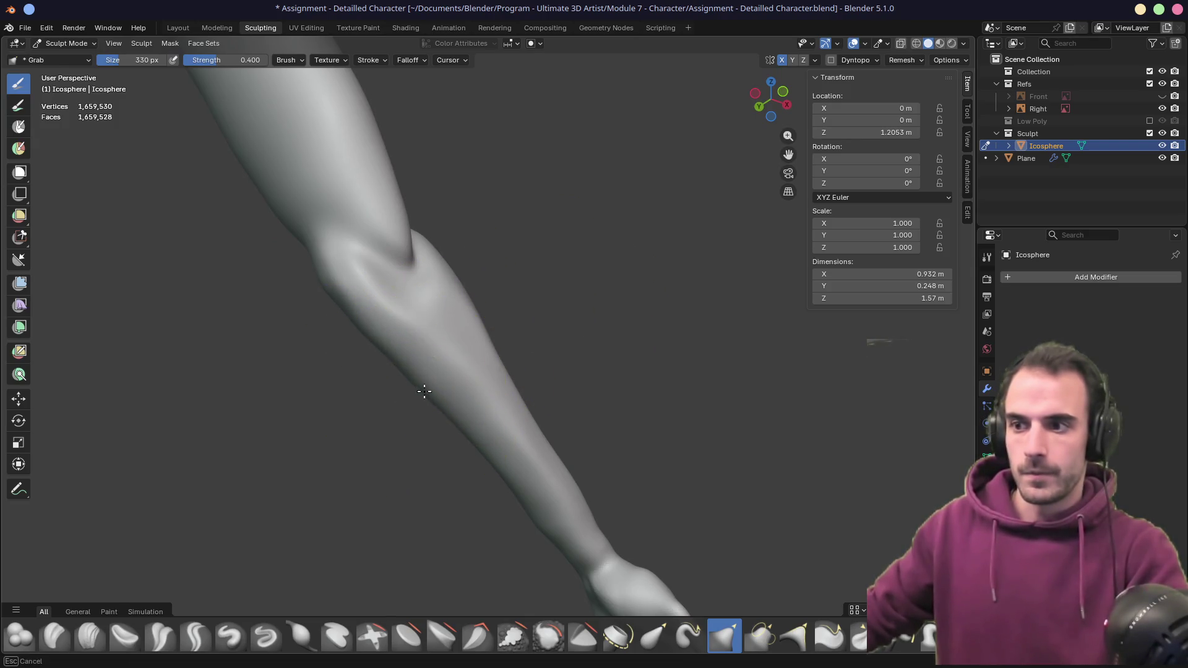
pyautogui.scroll(-8, 424, 391)
pyautogui.moveTo(352, 393)
pyautogui.mouseDown(button='middle')
pyautogui.moveTo(450, 423)
pyautogui.moveTo(419, 440)
pyautogui.mouseUp(button='middle')
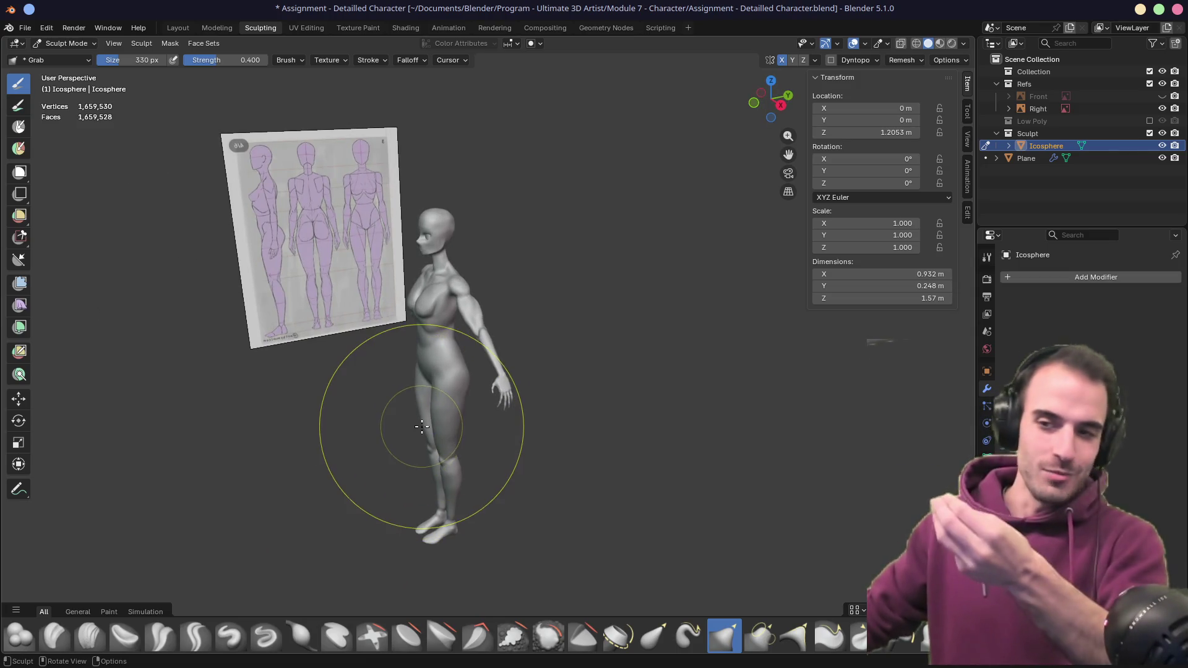
pyautogui.keyDown('alt'); pyautogui.middleClick(483, 282); pyautogui.keyUp('alt')
pyautogui.scroll(5, 490, 345)
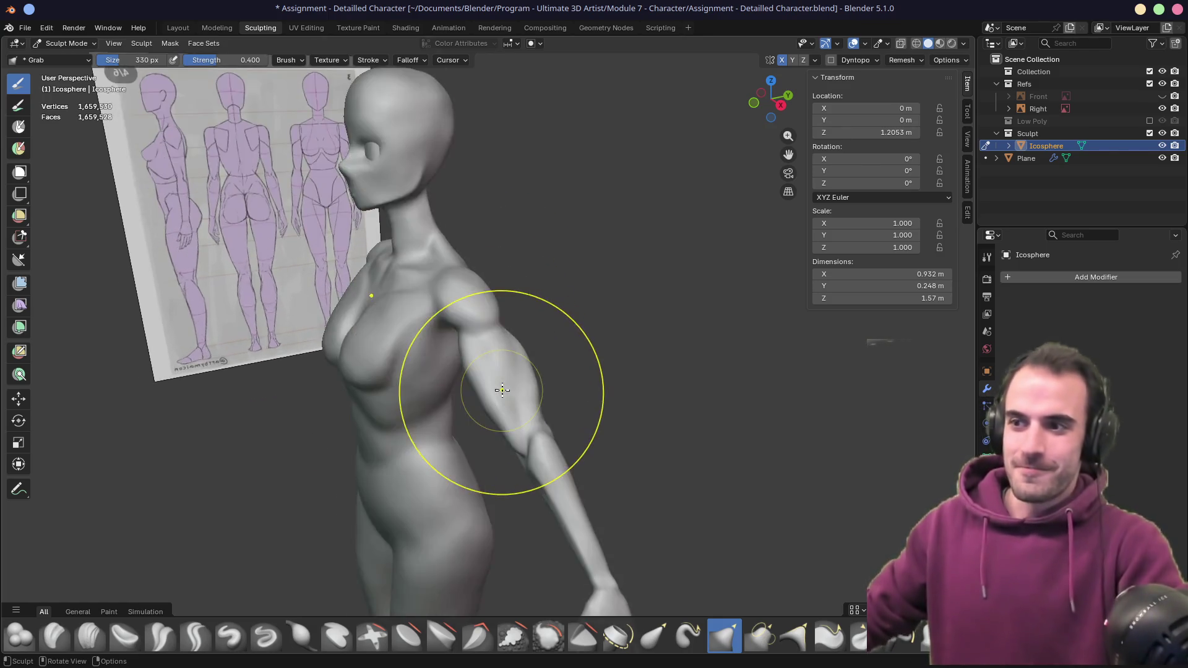
pyautogui.moveTo(499, 389)
pyautogui.mouseDown(button='middle')
pyautogui.moveTo(468, 378)
pyautogui.moveTo(544, 396)
pyautogui.moveTo(451, 392)
pyautogui.moveTo(445, 430)
pyautogui.mouseUp(button='middle')
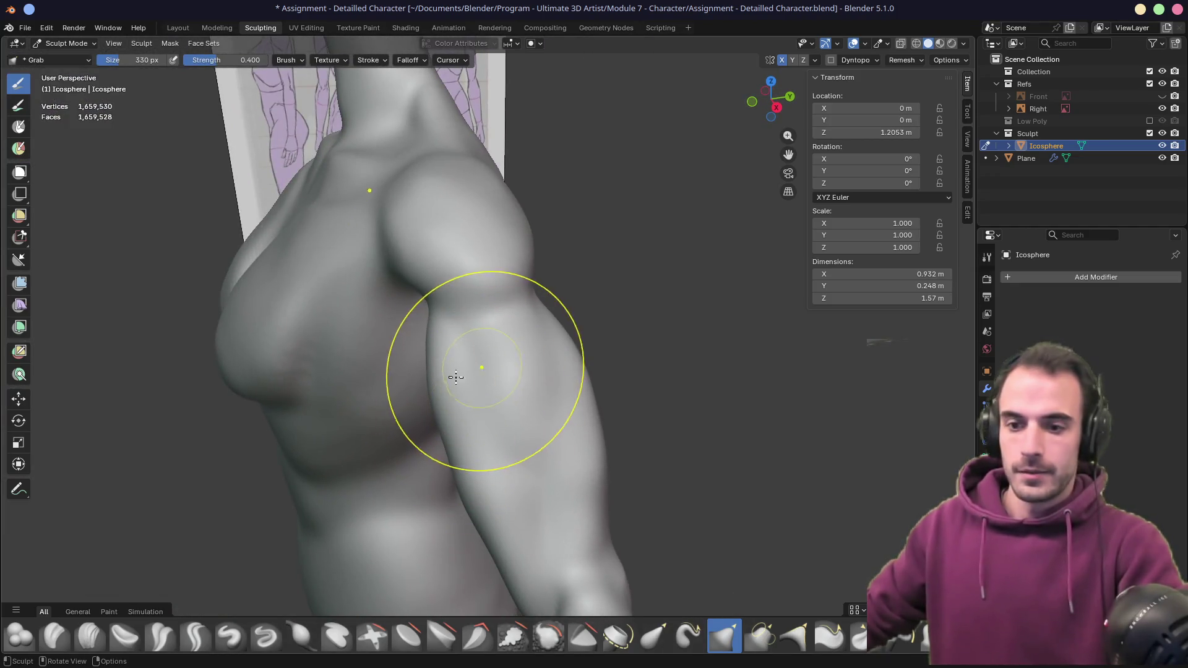
pyautogui.hotkey('shift', 'c')
# - Shrink the Crease Polish brush to 160 px and frame the shoulder against the reference
pyautogui.press('f')
pyautogui.click(454, 332)
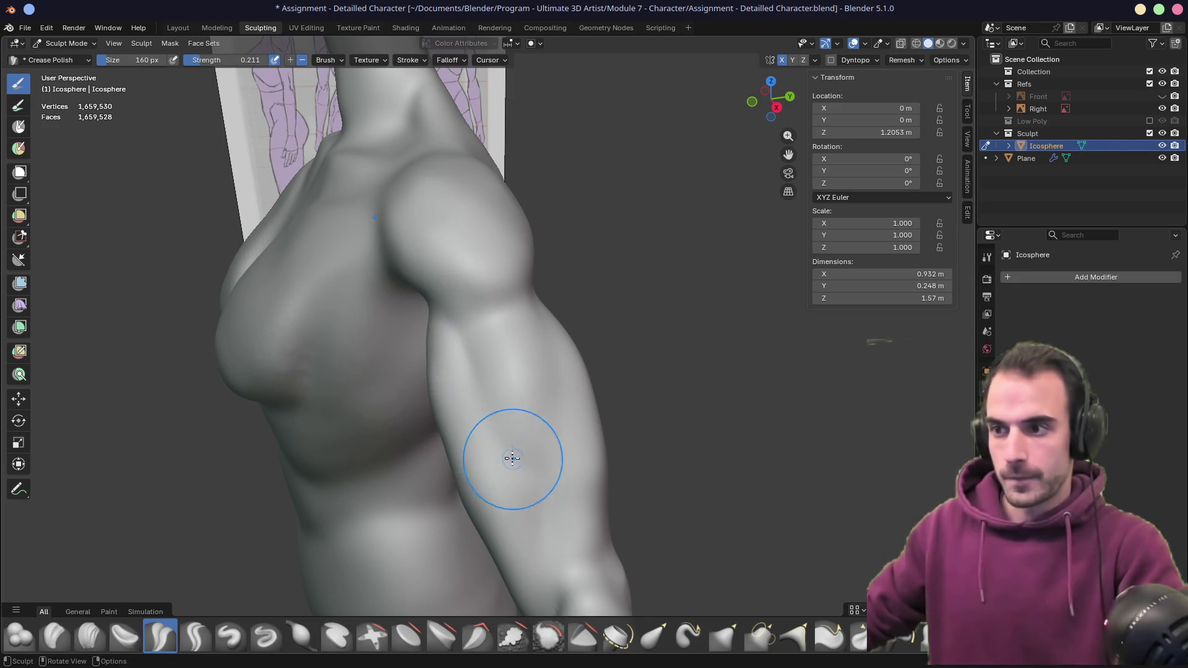
pyautogui.moveTo(522, 484); pyautogui.dragTo(455, 427, button='middle')
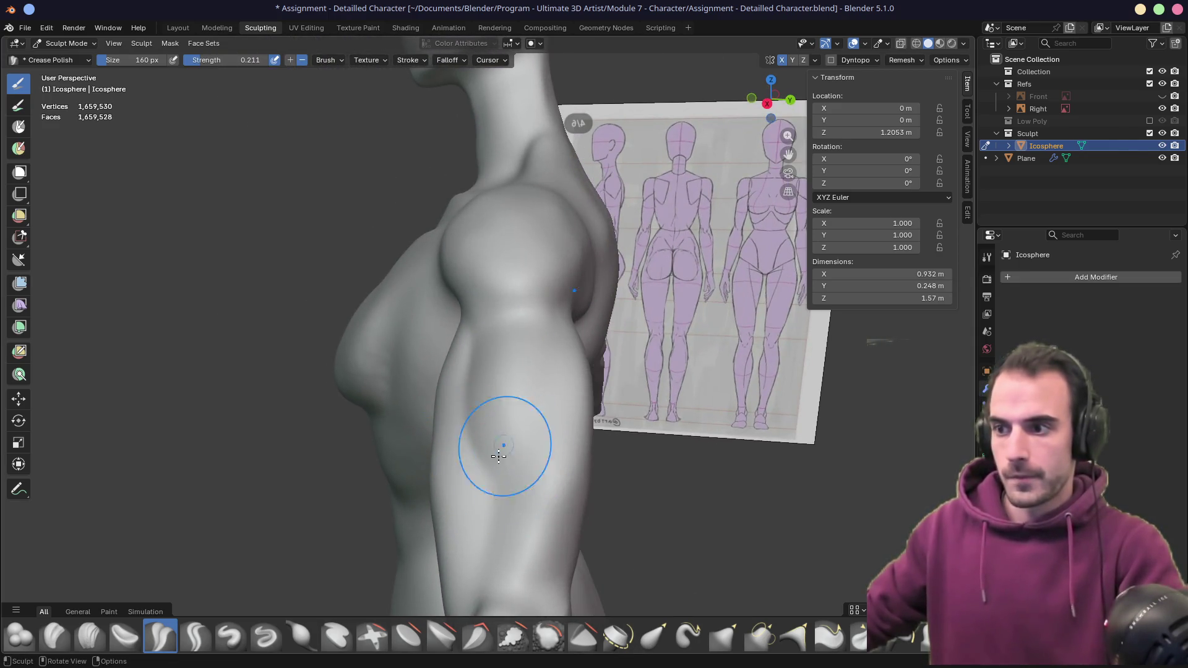
pyautogui.moveTo(514, 344); pyautogui.dragTo(565, 372, button='middle')
pyautogui.moveTo(485, 497)
pyautogui.mouseDown(button='middle')
pyautogui.moveTo(546, 500)
pyautogui.moveTo(466, 469)
pyautogui.mouseUp(button='middle')
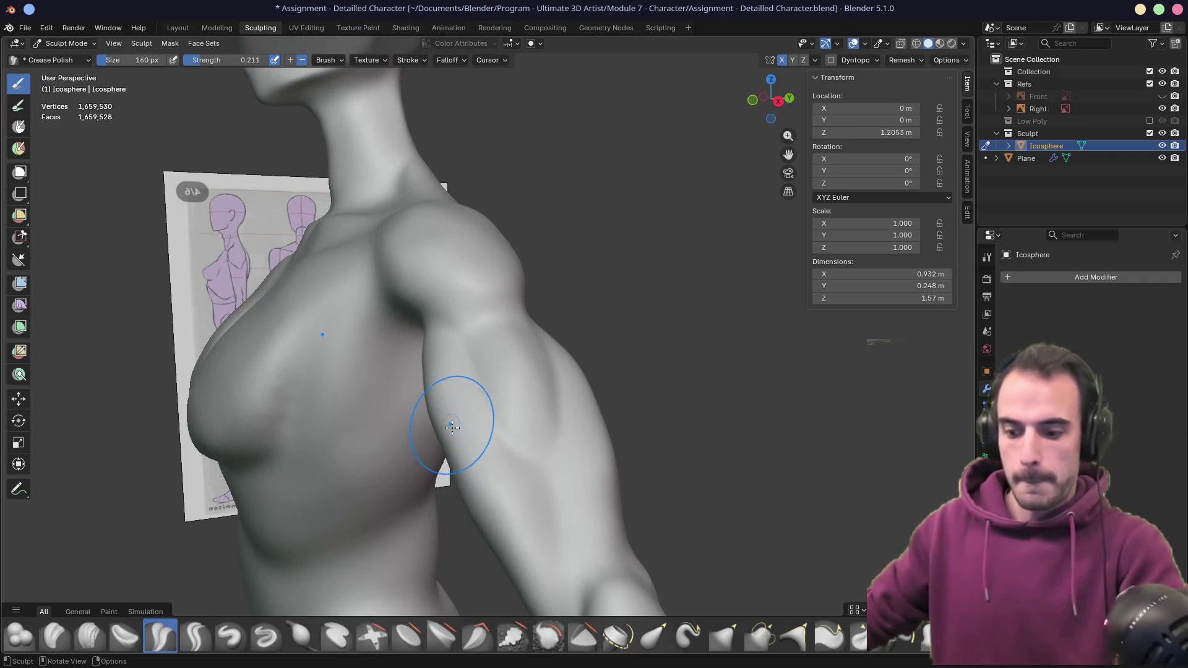
# - Switch to a 300 px Grab brush for the armpit, then enlarge it to 364 px
pyautogui.press('g')
pyautogui.press('f')
pyautogui.click(489, 436)
pyautogui.moveTo(488, 436)
pyautogui.mouseDown(button='middle')
pyautogui.moveTo(474, 424)
pyautogui.moveTo(503, 411)
pyautogui.mouseUp(button='middle')
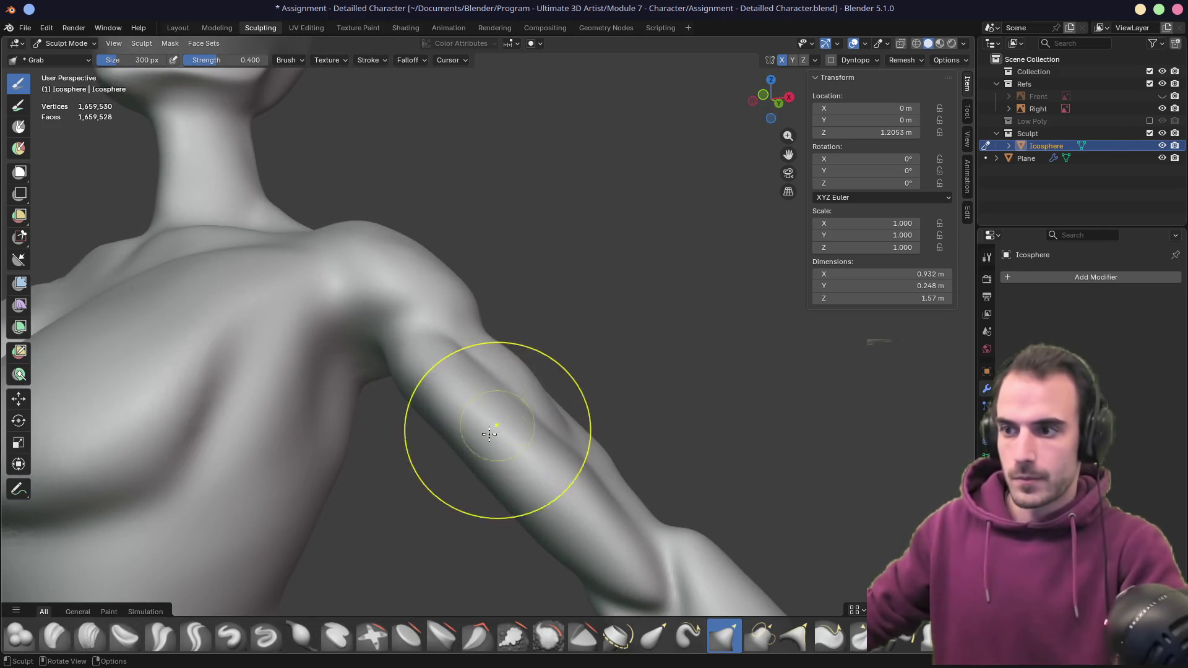
pyautogui.moveTo(441, 444); pyautogui.dragTo(442, 447, button='middle')
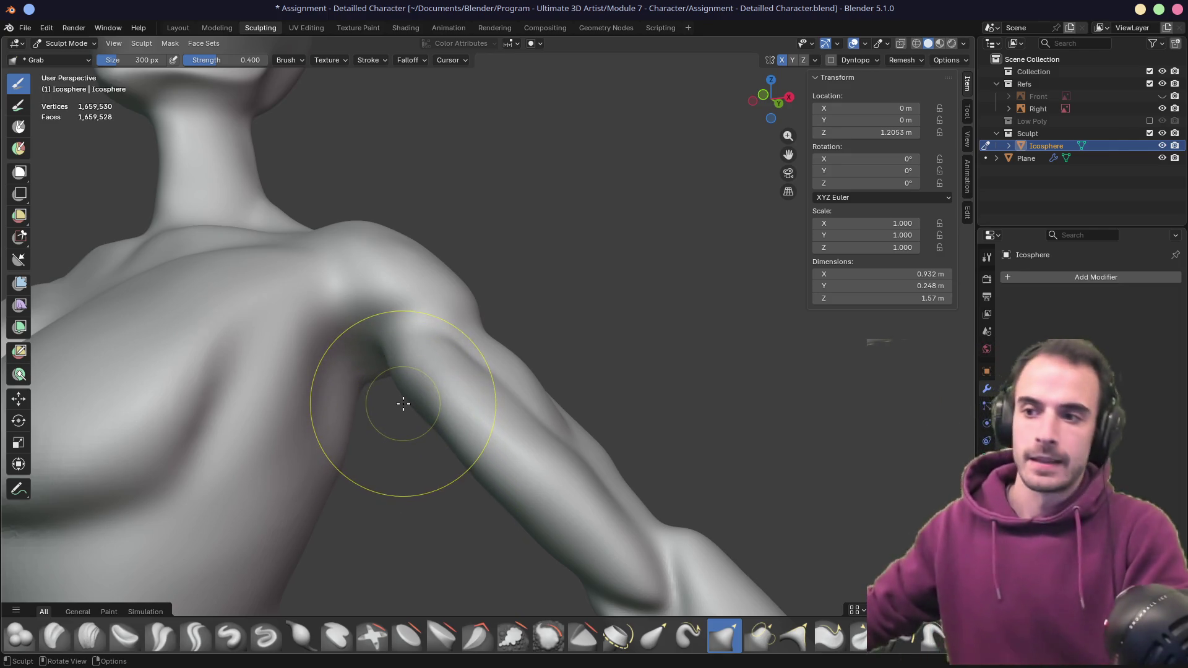
pyautogui.press('f')
pyautogui.click(354, 449)
# - Orbit and zoom from the chest down the legs to the calves, checking them against the reference
pyautogui.moveTo(308, 456)
pyautogui.mouseDown(button='middle')
pyautogui.moveTo(371, 449)
pyautogui.moveTo(359, 451)
pyautogui.moveTo(392, 499)
pyautogui.moveTo(470, 451)
pyautogui.mouseUp(button='middle')
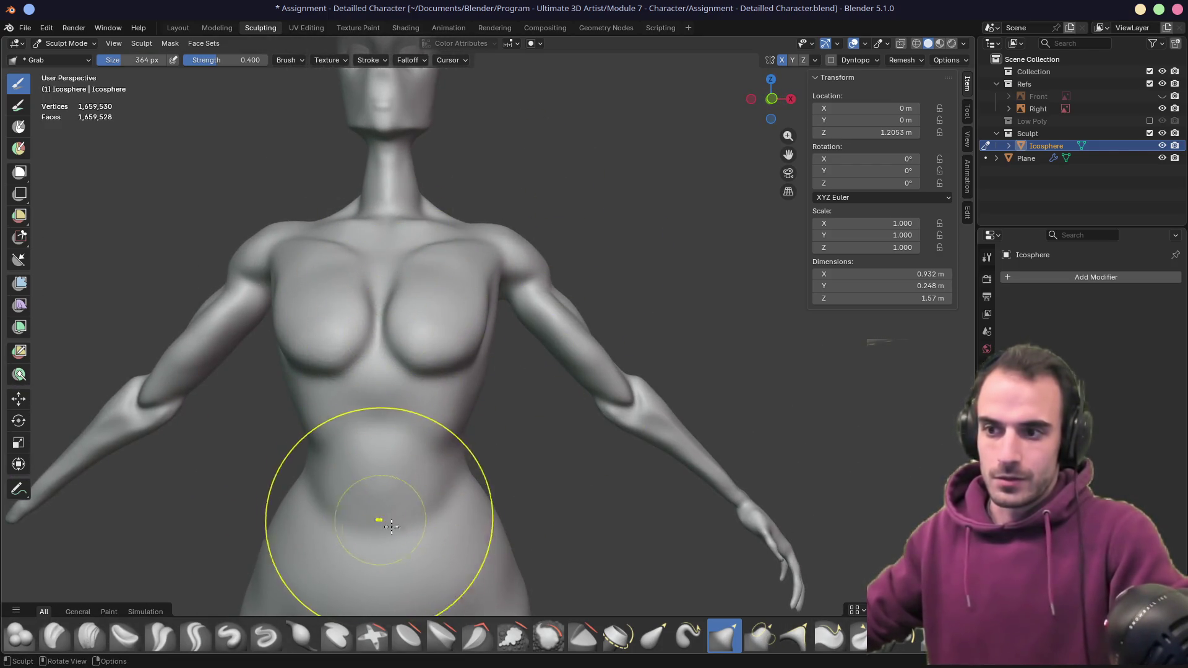
pyautogui.keyDown('shift'); pyautogui.moveTo(379, 504); pyautogui.dragTo(433, 276, button='middle'); pyautogui.keyUp('shift')
pyautogui.scroll(-4, 522, 351)
pyautogui.moveTo(521, 352); pyautogui.dragTo(403, 393, button='middle')
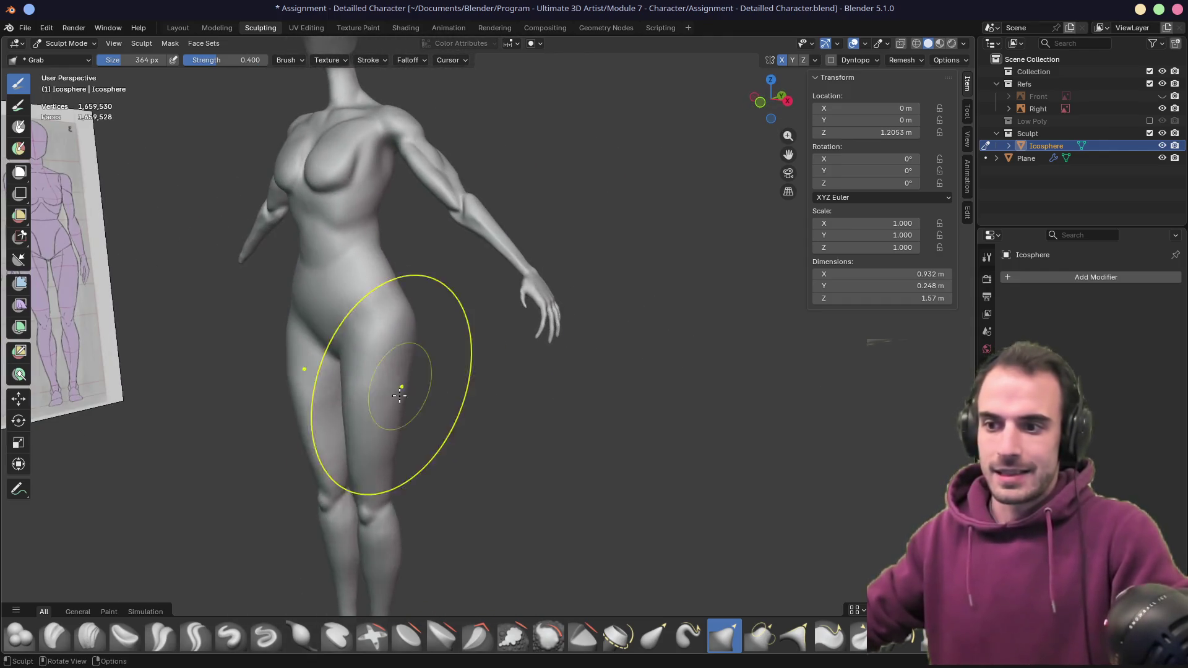
pyautogui.scroll(3, 474, 444)
pyautogui.scroll(2, 474, 443)
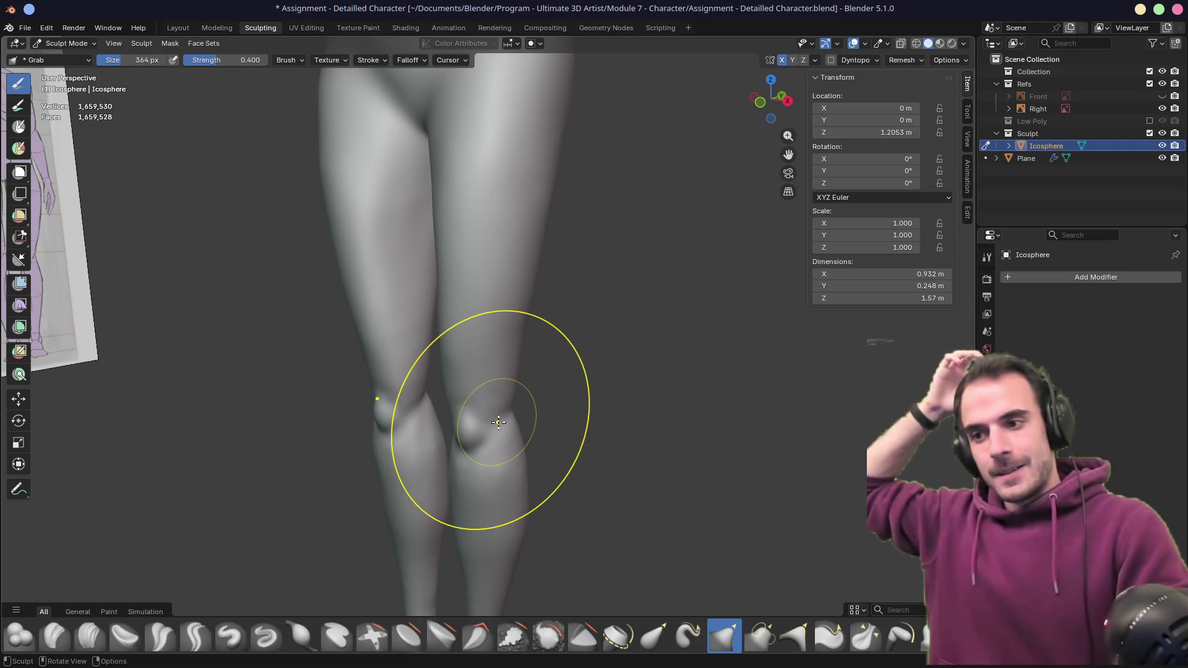
pyautogui.moveTo(507, 410)
pyautogui.mouseDown(button='middle')
pyautogui.moveTo(321, 424)
pyautogui.moveTo(378, 426)
pyautogui.mouseUp(button='middle')
pyautogui.moveTo(495, 462); pyautogui.dragTo(532, 455, button='middle')
pyautogui.moveTo(521, 520); pyautogui.dragTo(593, 521, button='middle')
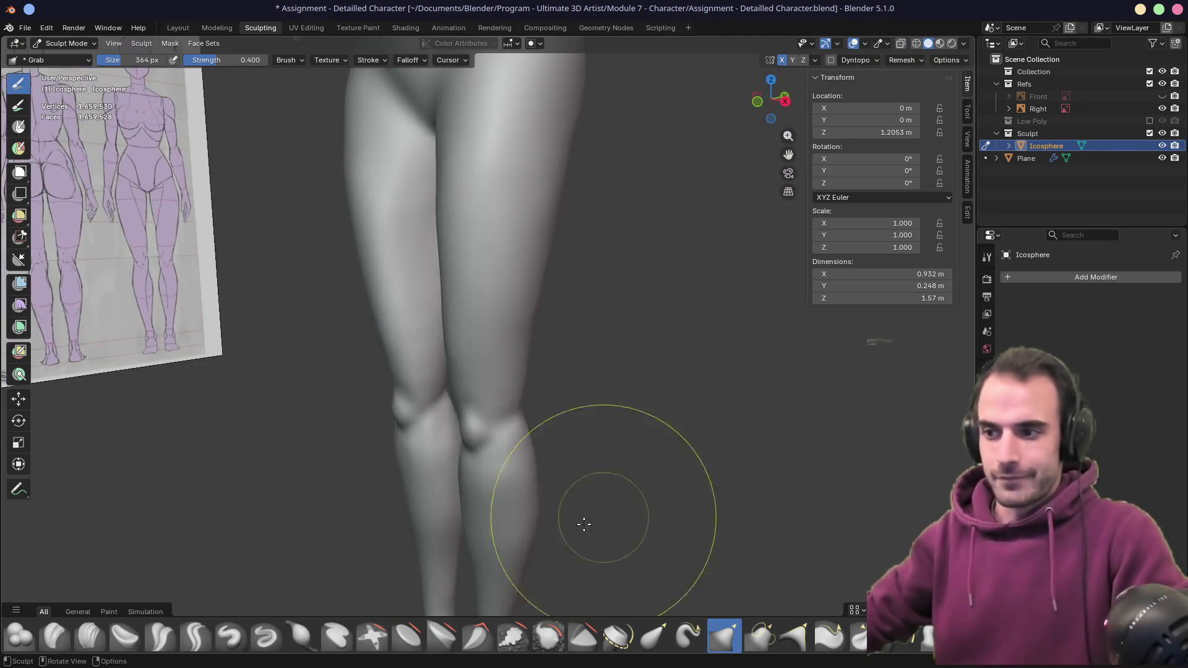
pyautogui.moveTo(508, 542)
pyautogui.mouseDown(button='middle')
pyautogui.moveTo(480, 442)
pyautogui.moveTo(512, 352)
pyautogui.moveTo(530, 367)
pyautogui.mouseUp(button='middle')
pyautogui.moveTo(539, 489); pyautogui.dragTo(487, 445, button='middle')
# - Grab the buttock outward, then pull the hip and buttock contour back in
pyautogui.scroll(-2, 522, 372)
pyautogui.scroll(-4, 495, 378)
pyautogui.moveTo(466, 374)
pyautogui.mouseDown(button='middle')
pyautogui.moveTo(610, 388)
pyautogui.moveTo(545, 440)
pyautogui.mouseUp(button='middle')
pyautogui.moveTo(375, 457); pyautogui.dragTo(372, 398, button='middle')
pyautogui.moveTo(372, 398); pyautogui.dragTo(411, 366)
pyautogui.moveTo(552, 376)
pyautogui.mouseDown(button='middle')
pyautogui.moveTo(467, 386)
pyautogui.moveTo(504, 403)
pyautogui.moveTo(485, 398)
pyautogui.moveTo(425, 300)
pyautogui.mouseUp(button='middle')
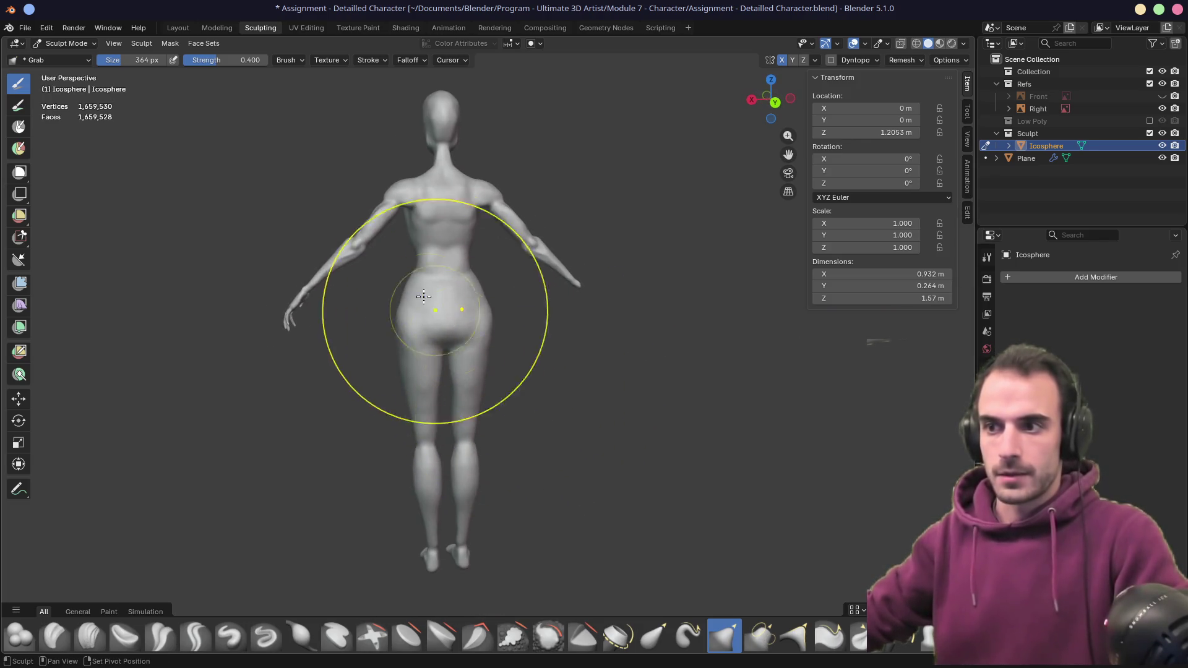
pyautogui.moveTo(424, 300); pyautogui.dragTo(380, 353)
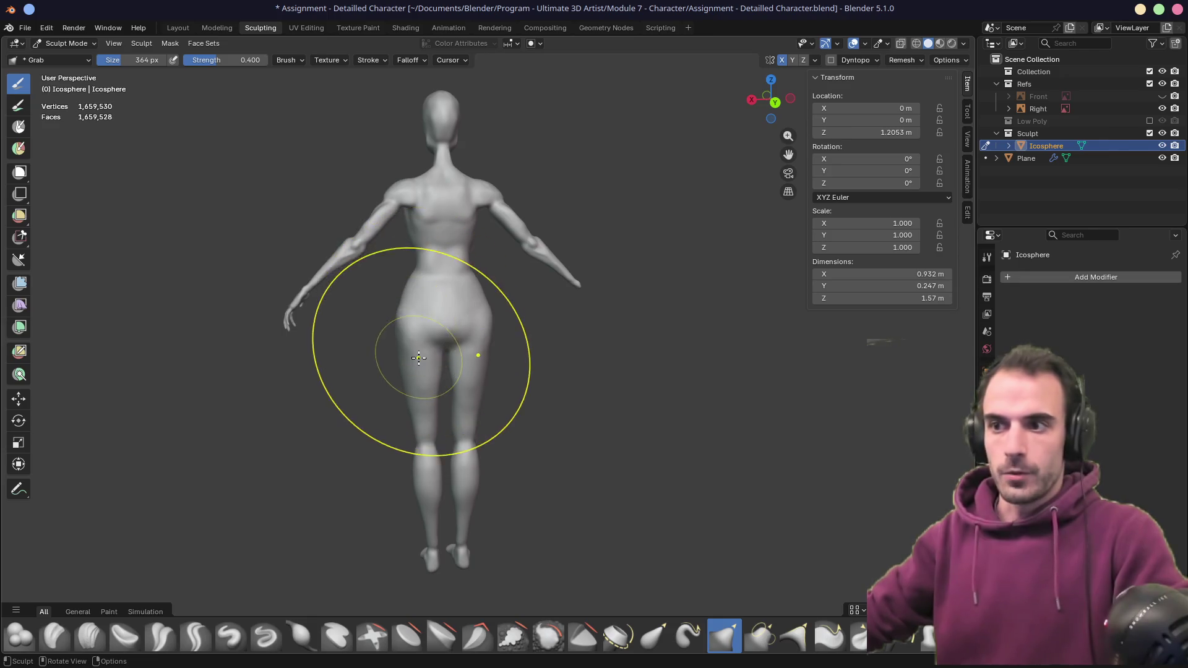
pyautogui.scroll(5, 401, 341)
pyautogui.moveTo(402, 332)
pyautogui.mouseDown(button='middle')
pyautogui.moveTo(199, 341)
pyautogui.moveTo(543, 615)
pyautogui.moveTo(464, 358)
pyautogui.moveTo(445, 347)
pyautogui.mouseUp(button='middle')
pyautogui.scroll(4, 433, 352)
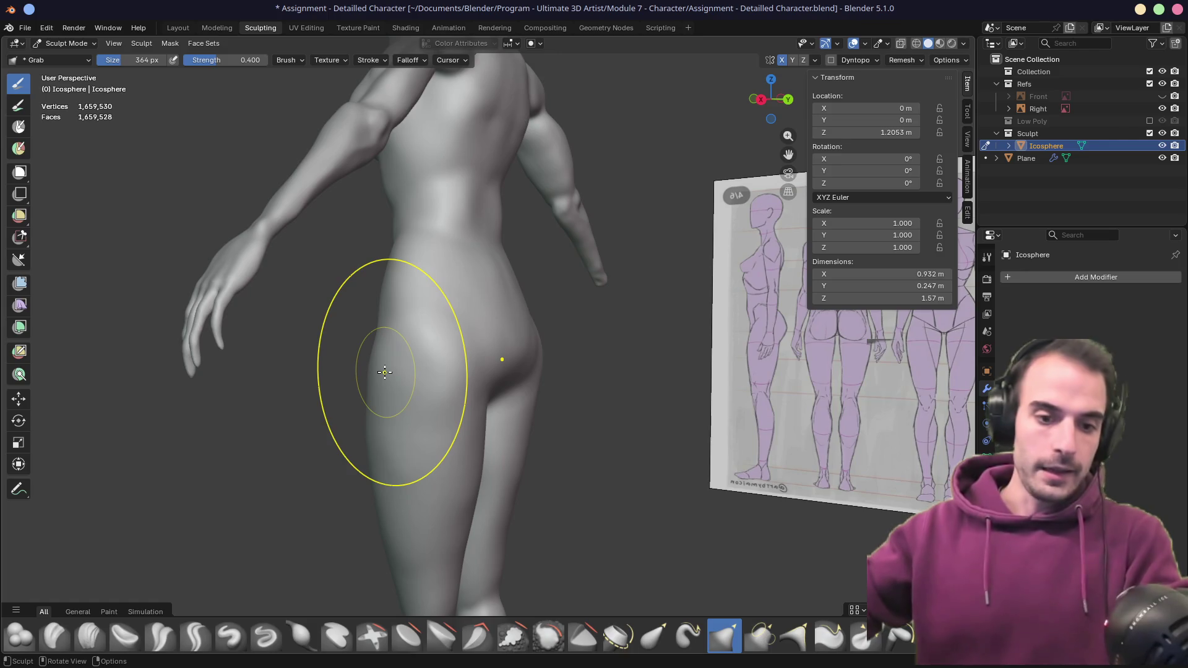
# - Review the figure from front, front orthographic and below views beside the reference image
pyautogui.moveTo(366, 351)
pyautogui.mouseDown(button='middle')
pyautogui.moveTo(464, 343)
pyautogui.moveTo(459, 326)
pyautogui.moveTo(520, 328)
pyautogui.mouseUp(button='middle')
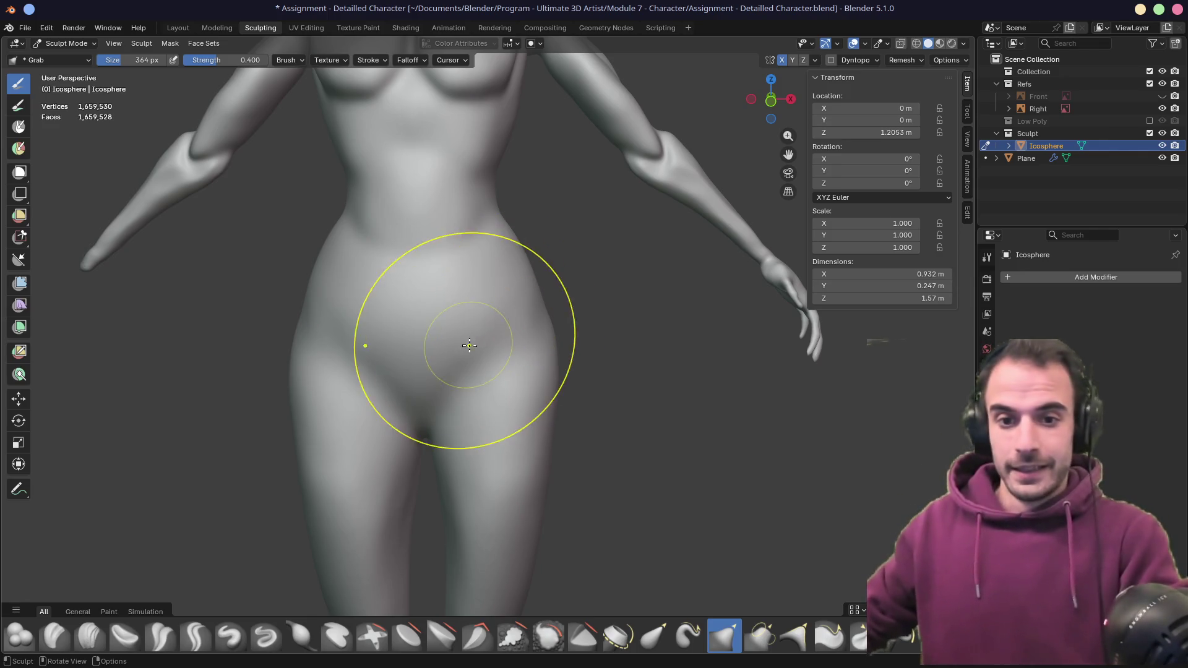
pyautogui.scroll(-5, 464, 339)
pyautogui.moveTo(479, 302)
pyautogui.mouseDown(button='middle')
pyautogui.moveTo(530, 297)
pyautogui.moveTo(541, 364)
pyautogui.moveTo(451, 419)
pyautogui.moveTo(490, 340)
pyautogui.moveTo(561, 345)
pyautogui.moveTo(570, 331)
pyautogui.mouseUp(button='middle')
pyautogui.scroll(5, 529, 333)
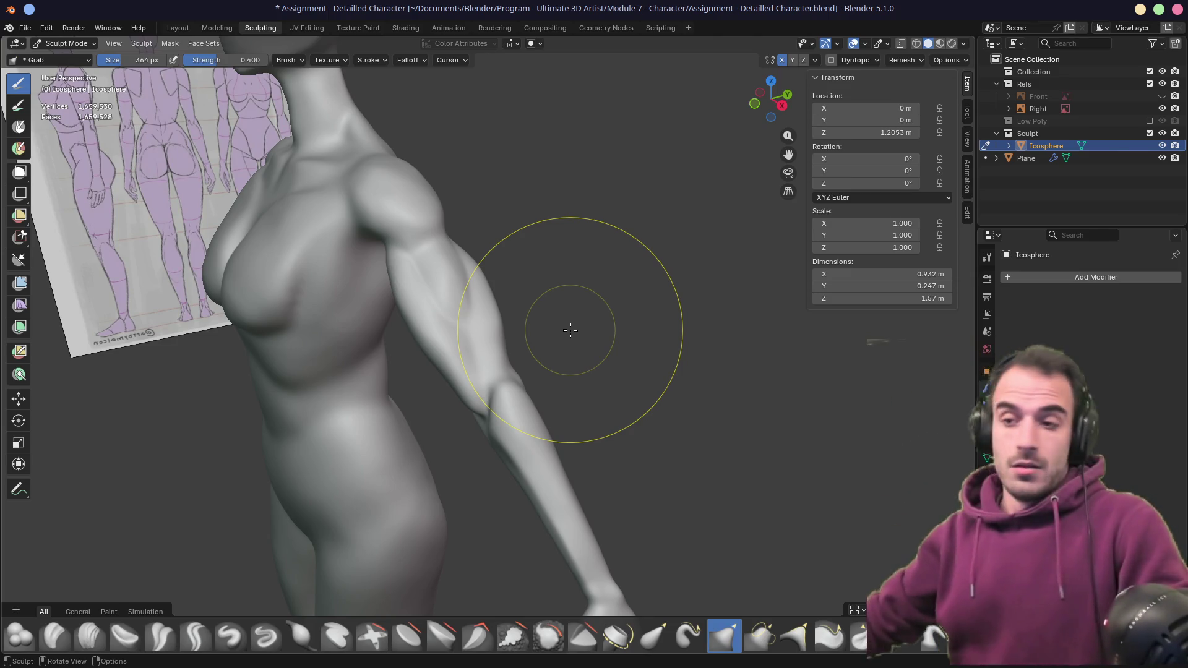
pyautogui.moveTo(240, 341)
pyautogui.mouseDown(button='middle')
pyautogui.moveTo(457, 342)
pyautogui.moveTo(399, 353)
pyautogui.moveTo(557, 344)
pyautogui.mouseUp(button='middle')
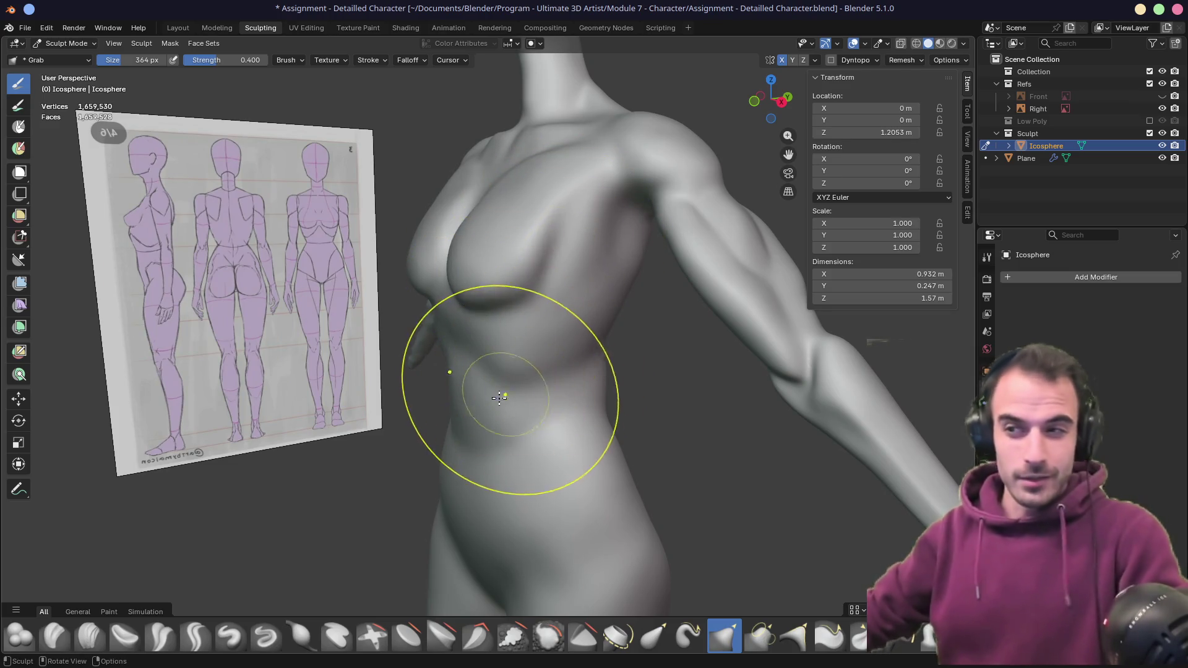
pyautogui.moveTo(383, 488)
pyautogui.keyDown('alt'); pyautogui.mouseDown(button='middle')
pyautogui.moveTo(544, 398)
pyautogui.moveTo(528, 428)
pyautogui.moveTo(451, 427)
pyautogui.moveTo(477, 390)
pyautogui.moveTo(347, 371)
pyautogui.moveTo(538, 352)
pyautogui.mouseUp(button='middle'); pyautogui.keyUp('alt')
pyautogui.scroll(-5, 518, 357)
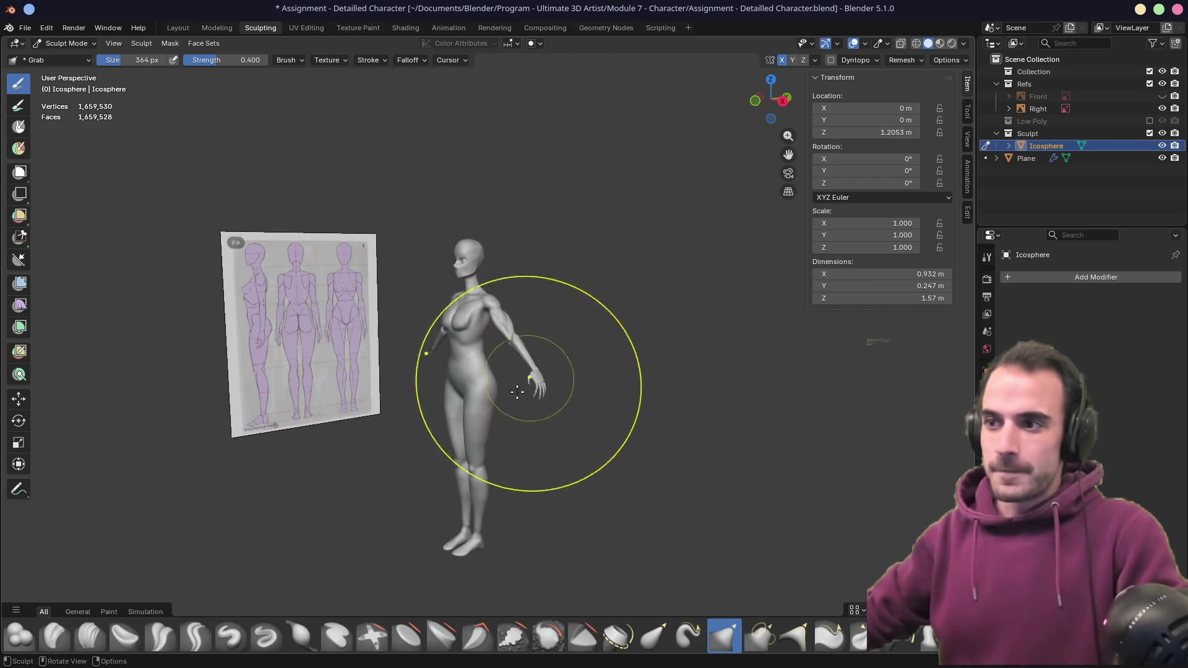
pyautogui.scroll(5, 504, 332)
pyautogui.scroll(3, 525, 184)
pyautogui.scroll(-5, 551, 332)
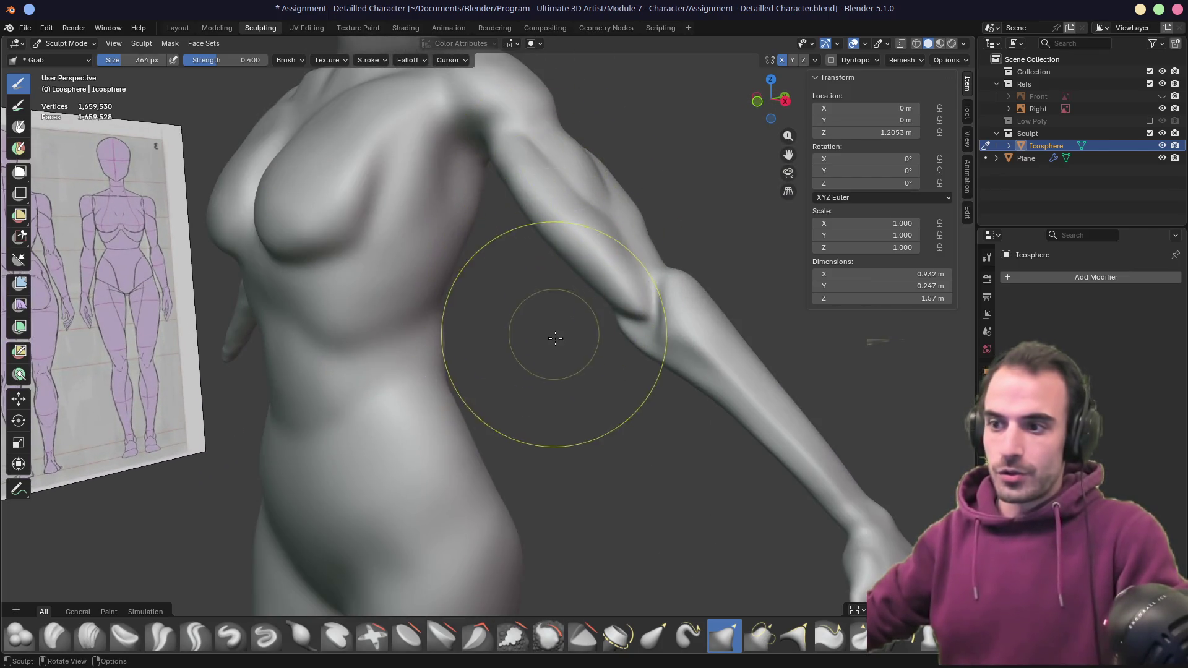
pyautogui.moveTo(538, 451)
pyautogui.mouseDown(button='middle')
pyautogui.moveTo(466, 466)
pyautogui.moveTo(447, 394)
pyautogui.moveTo(411, 494)
pyautogui.moveTo(466, 340)
pyautogui.moveTo(539, 384)
pyautogui.moveTo(629, 383)
pyautogui.moveTo(525, 369)
pyautogui.moveTo(496, 310)
pyautogui.moveTo(607, 353)
pyautogui.moveTo(485, 339)
pyautogui.mouseUp(button='middle')
pyautogui.scroll(5, 498, 338)
pyautogui.scroll(-5, 486, 340)
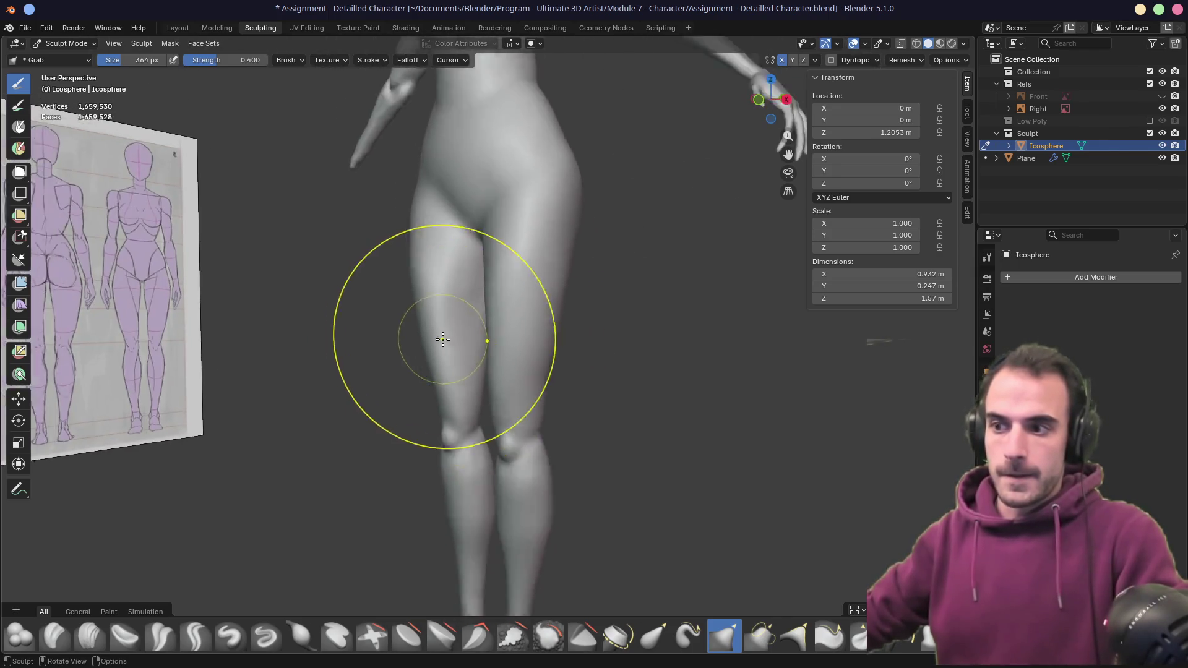
# - Save the character file with Ctrl+S, then reframe the figure and reference board
pyautogui.hotkey('ctrl', 's')
pyautogui.scroll(1, 480, 429)
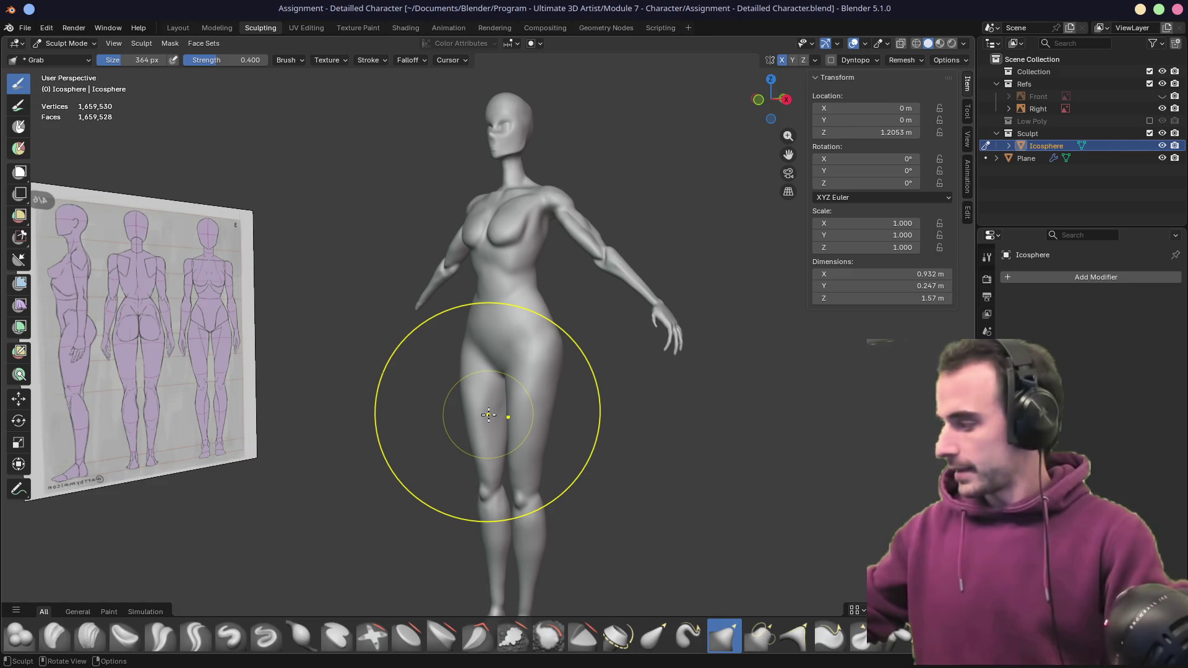
pyautogui.moveTo(490, 396)
pyautogui.mouseDown(button='middle')
pyautogui.moveTo(461, 405)
pyautogui.moveTo(488, 416)
pyautogui.mouseUp(button='middle')
pyautogui.keyDown('shift'); pyautogui.scroll(-2, 498, 423); pyautogui.keyUp('shift')
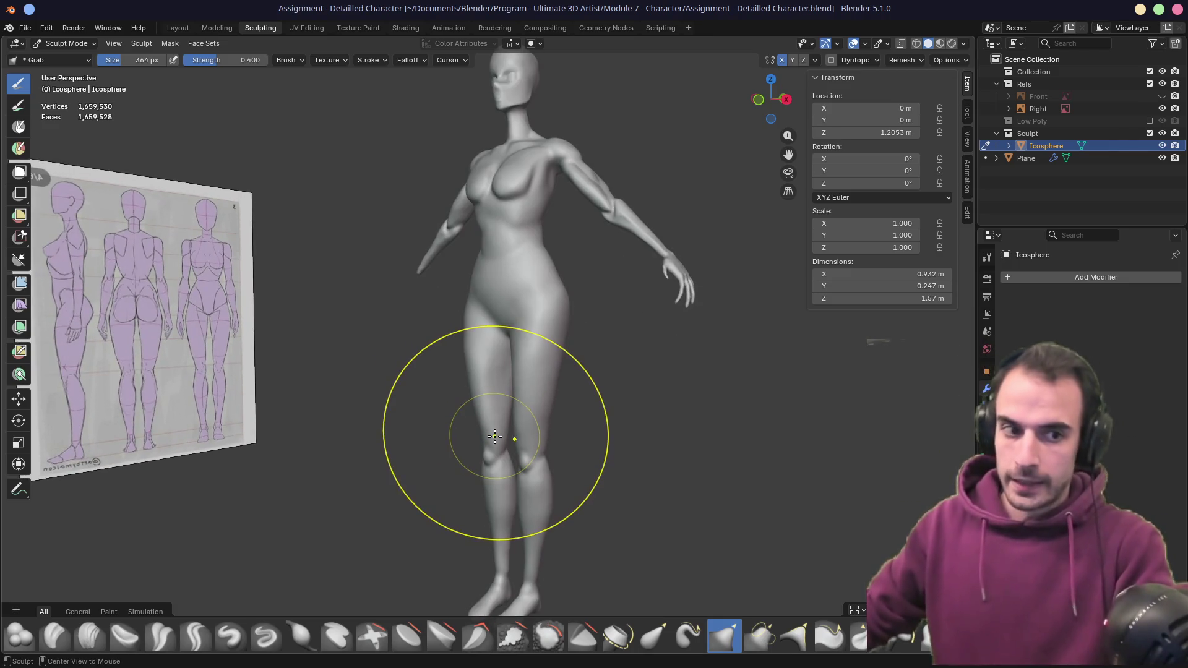
pyautogui.keyDown('shift'); pyautogui.moveTo(512, 327); pyautogui.dragTo(519, 427, button='middle'); pyautogui.keyUp('shift')
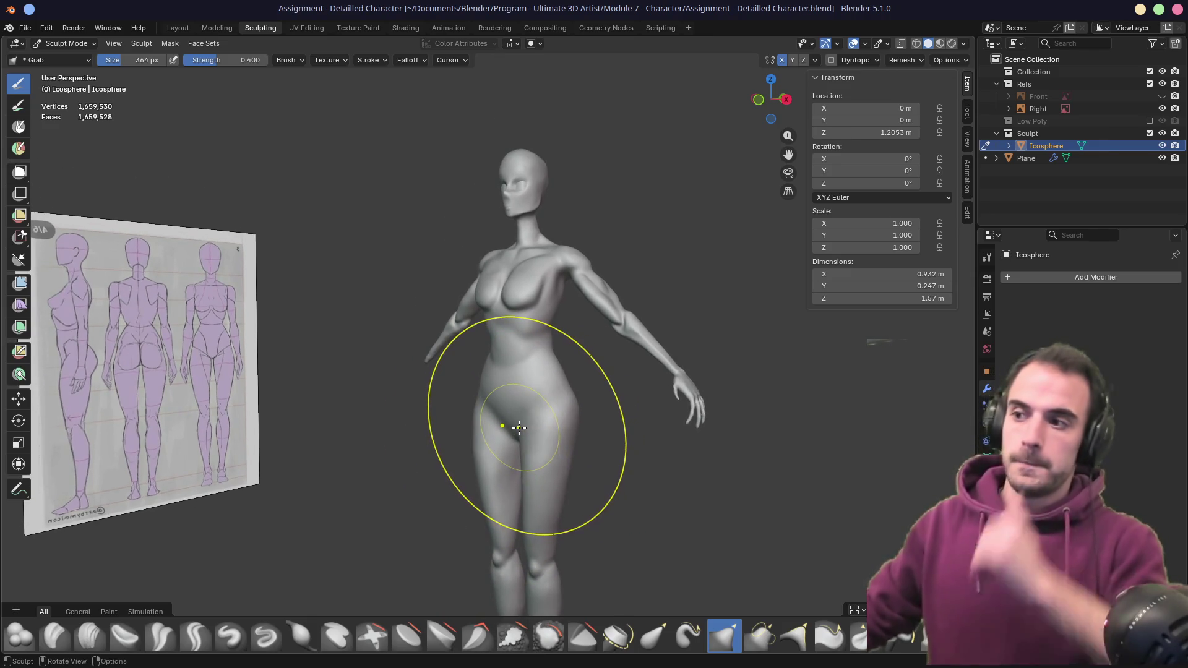
pyautogui.moveTo(685, 425)
pyautogui.keyDown('shift'); pyautogui.mouseDown(button='middle')
pyautogui.moveTo(451, 371)
pyautogui.moveTo(416, 384)
pyautogui.moveTo(396, 419)
pyautogui.moveTo(411, 402)
pyautogui.mouseUp(button='middle'); pyautogui.keyUp('shift')
pyautogui.scroll(3, 562, 389)
pyautogui.scroll(4, 504, 358)
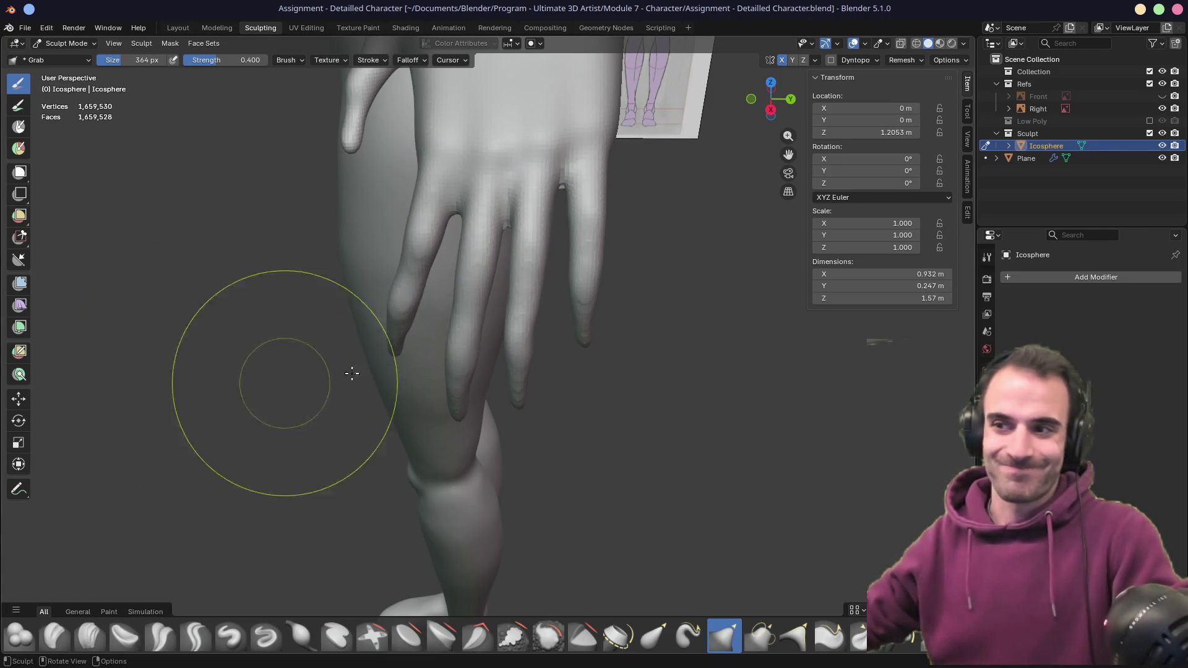
pyautogui.keyDown('alt'); pyautogui.middleClick(474, 318); pyautogui.keyUp('alt')
pyautogui.scroll(-5, 544, 257)
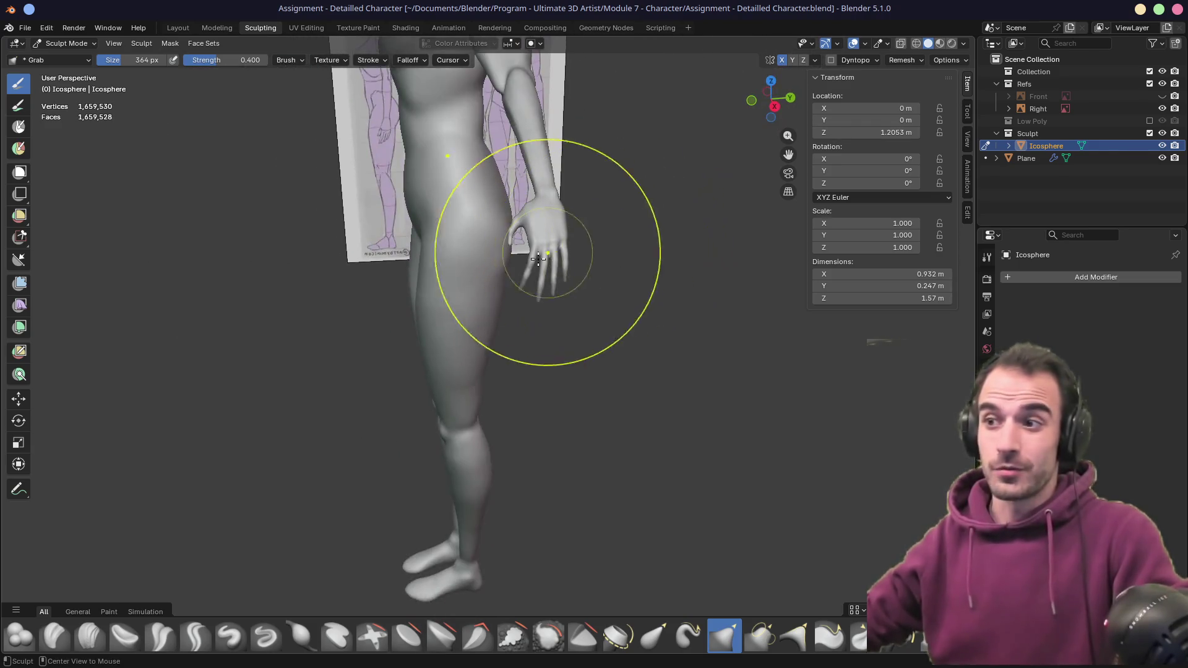
pyautogui.scroll(6, 468, 344)
pyautogui.moveTo(455, 373); pyautogui.dragTo(456, 398, button='middle')
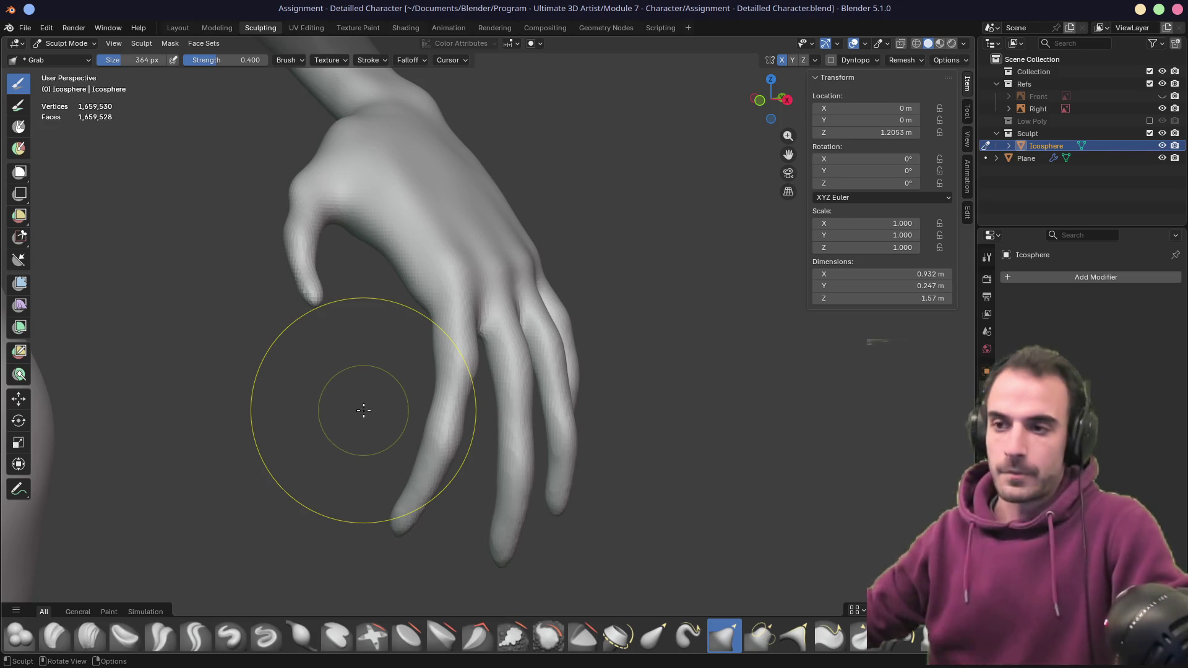
# - Zoom and pan until the character's feet fill the viewport up close
pyautogui.scroll(-8, 374, 396)
pyautogui.scroll(5, 430, 517)
pyautogui.moveTo(430, 517)
pyautogui.keyDown('shift'); pyautogui.mouseDown(button='middle')
pyautogui.moveTo(477, 424)
pyautogui.moveTo(465, 355)
pyautogui.moveTo(511, 419)
pyautogui.moveTo(540, 408)
pyautogui.moveTo(541, 432)
pyautogui.moveTo(456, 406)
pyautogui.mouseUp(button='middle'); pyautogui.keyUp('shift')
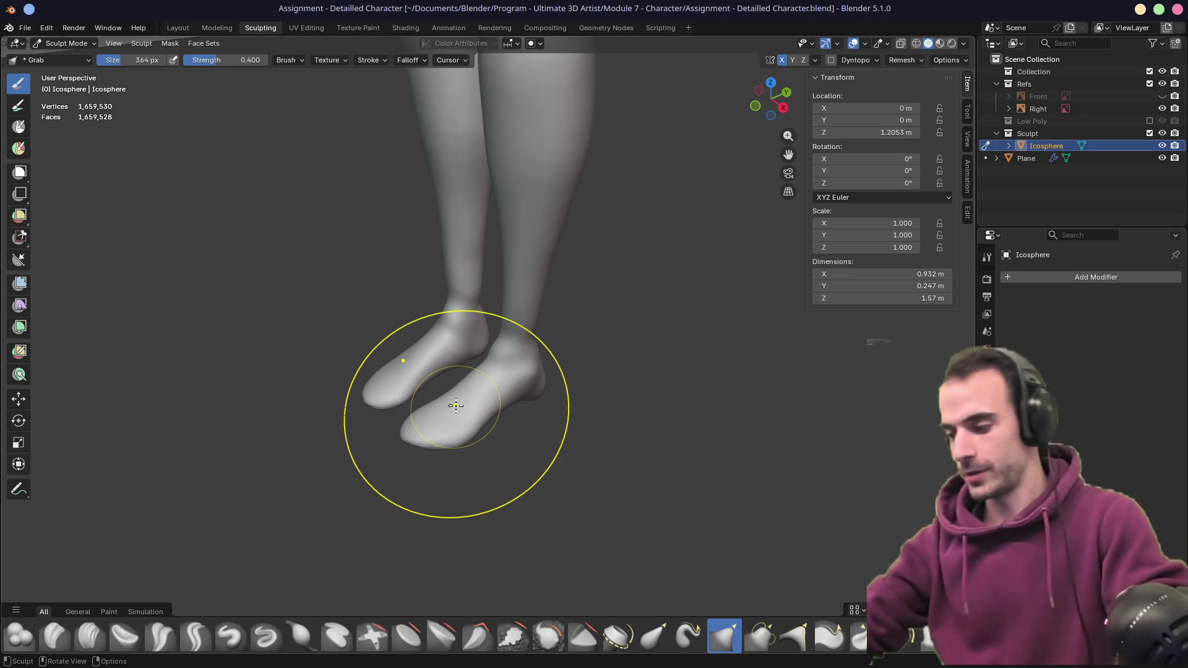
# - Centre on the foot, hide the Right reference image and collapse the Refs collection
pyautogui.keyDown('alt'); pyautogui.middleClick(431, 422); pyautogui.keyUp('alt')
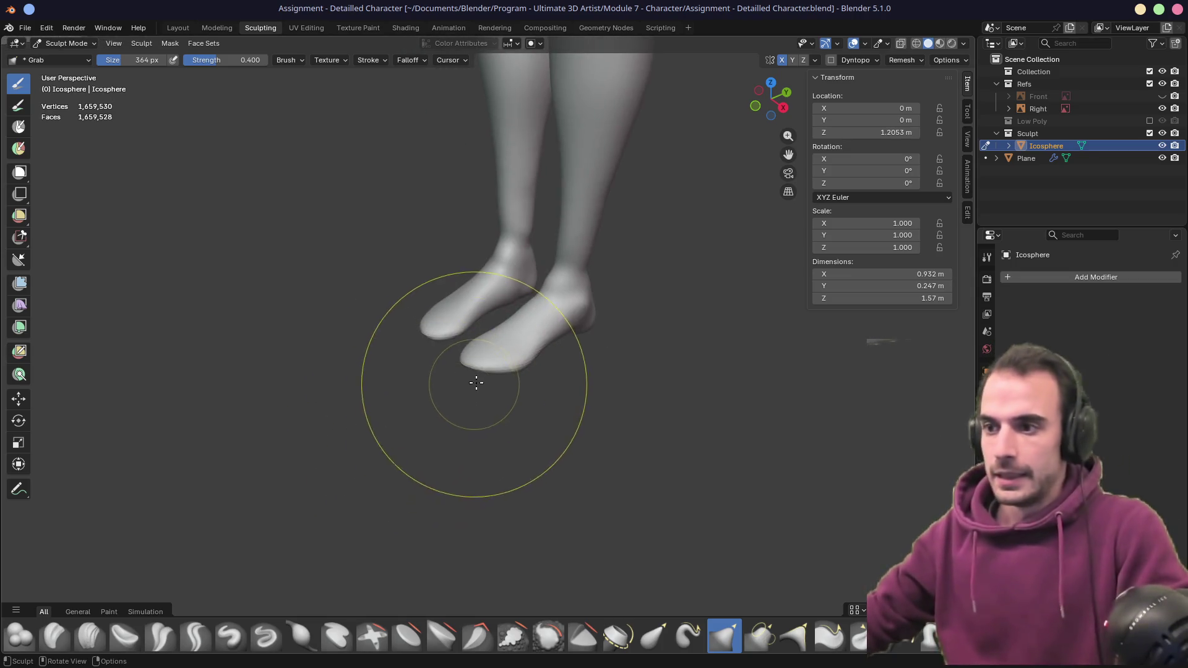
pyautogui.scroll(3, 510, 366)
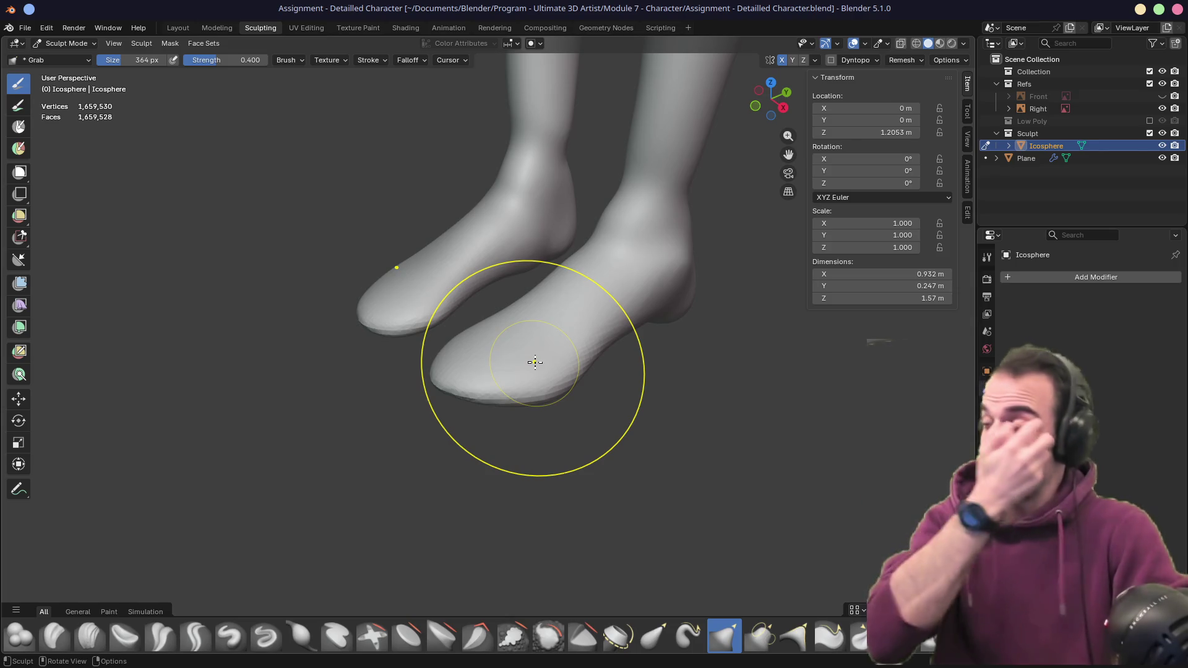
pyautogui.click(1162, 108)
pyautogui.click(996, 83)
# - Grab-stroke the feet to reshape them and pull up the soles
pyautogui.moveTo(619, 279)
pyautogui.mouseDown(button='middle')
pyautogui.moveTo(653, 233)
pyautogui.moveTo(398, 345)
pyautogui.moveTo(473, 355)
pyautogui.moveTo(475, 430)
pyautogui.moveTo(520, 336)
pyautogui.moveTo(528, 288)
pyautogui.moveTo(530, 344)
pyautogui.moveTo(458, 346)
pyautogui.mouseUp(button='middle')
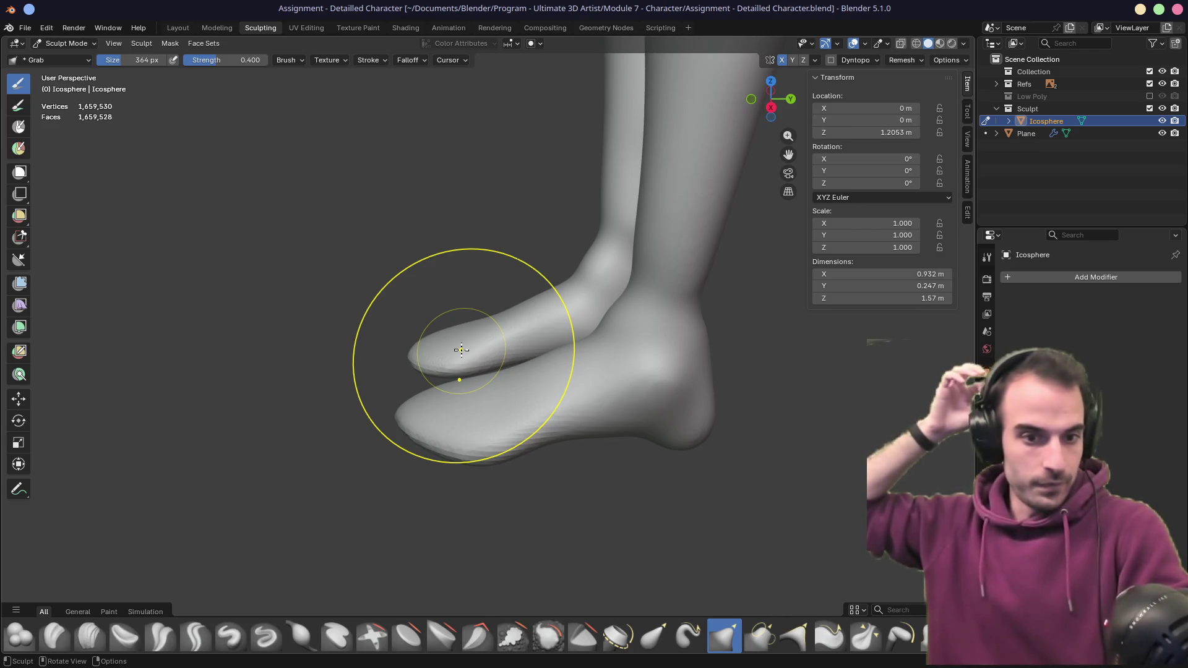
pyautogui.moveTo(462, 350)
pyautogui.mouseDown(button='middle')
pyautogui.moveTo(524, 333)
pyautogui.moveTo(588, 357)
pyautogui.moveTo(650, 355)
pyautogui.moveTo(712, 332)
pyautogui.moveTo(569, 353)
pyautogui.mouseUp(button='middle')
pyautogui.moveTo(434, 346); pyautogui.dragTo(451, 398)
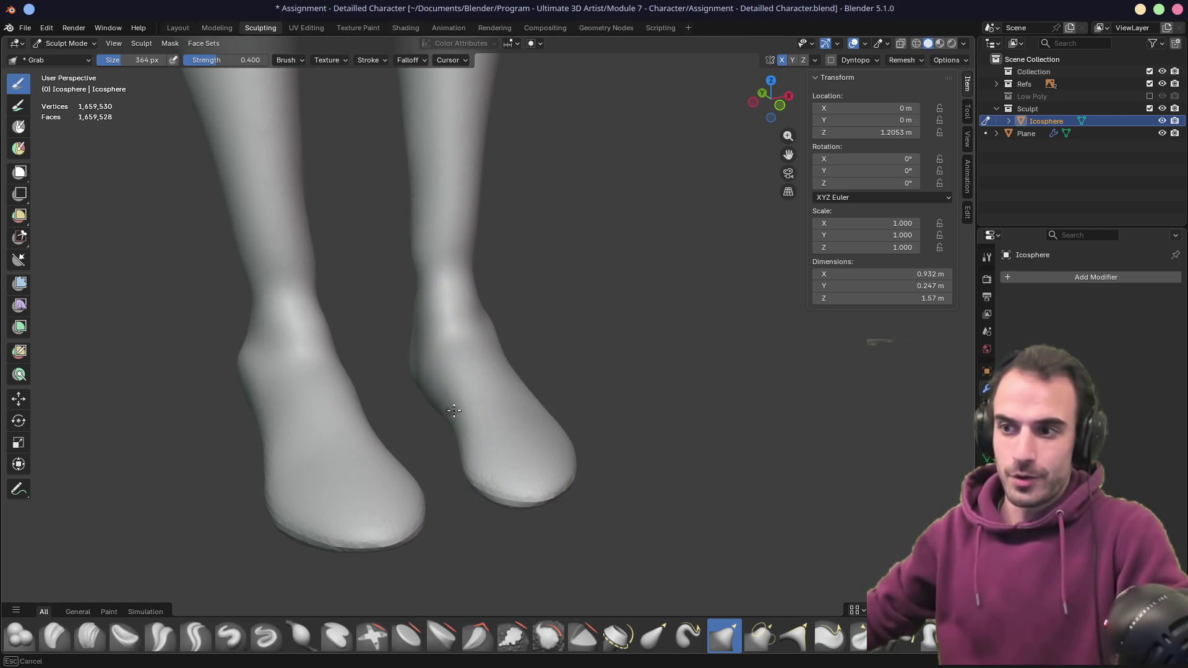
pyautogui.moveTo(594, 456)
pyautogui.mouseDown(button='middle')
pyautogui.moveTo(503, 416)
pyautogui.moveTo(577, 425)
pyautogui.moveTo(514, 444)
pyautogui.moveTo(730, 347)
pyautogui.moveTo(667, 346)
pyautogui.mouseUp(button='middle')
pyautogui.moveTo(641, 477)
pyautogui.mouseDown()
pyautogui.moveTo(641, 456)
pyautogui.moveTo(569, 473)
pyautogui.mouseUp()
pyautogui.moveTo(557, 465)
pyautogui.mouseDown(button='middle')
pyautogui.moveTo(525, 451)
pyautogui.moveTo(663, 472)
pyautogui.mouseUp(button='middle')
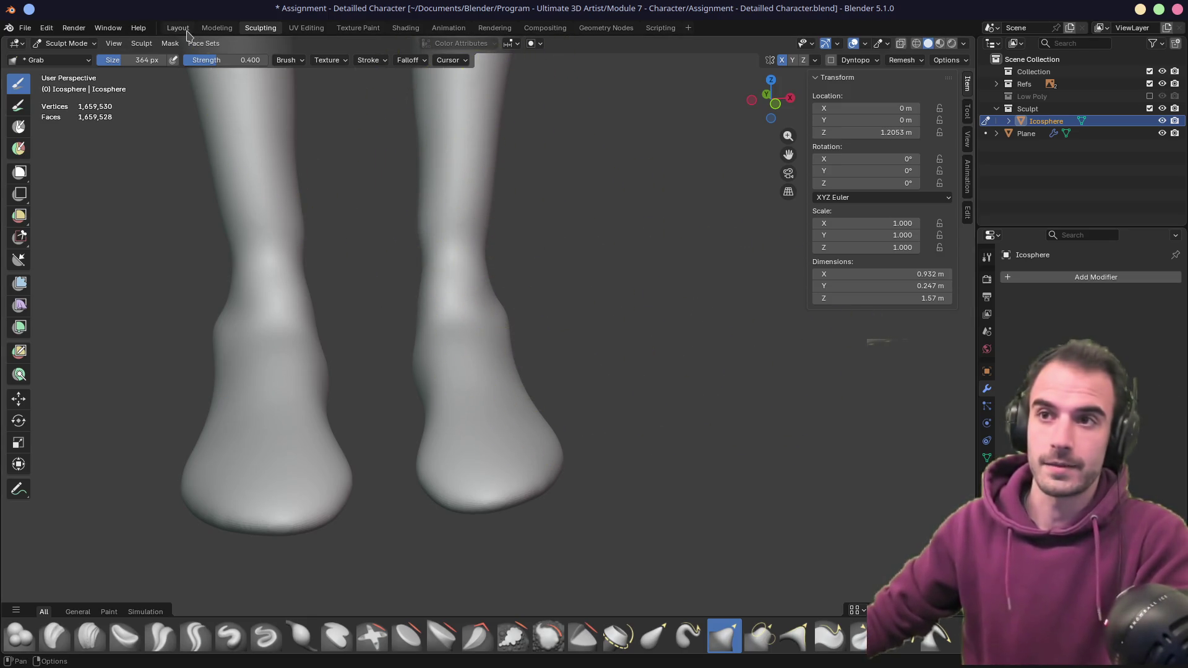
pyautogui.hotkey('ctrl', 'pageup')
pyautogui.hotkey('ctrl', 'pageup')
# - Orbit and zoom in the Layout view to see the hand from above
pyautogui.moveTo(443, 257)
pyautogui.mouseDown(button='middle')
pyautogui.moveTo(385, 278)
pyautogui.moveTo(324, 370)
pyautogui.moveTo(371, 334)
pyautogui.moveTo(390, 297)
pyautogui.moveTo(225, 416)
pyautogui.moveTo(265, 345)
pyautogui.mouseUp(button='middle')
pyautogui.scroll(-3, 335, 366)
pyautogui.scroll(4, 381, 321)
pyautogui.scroll(-3, 283, 335)
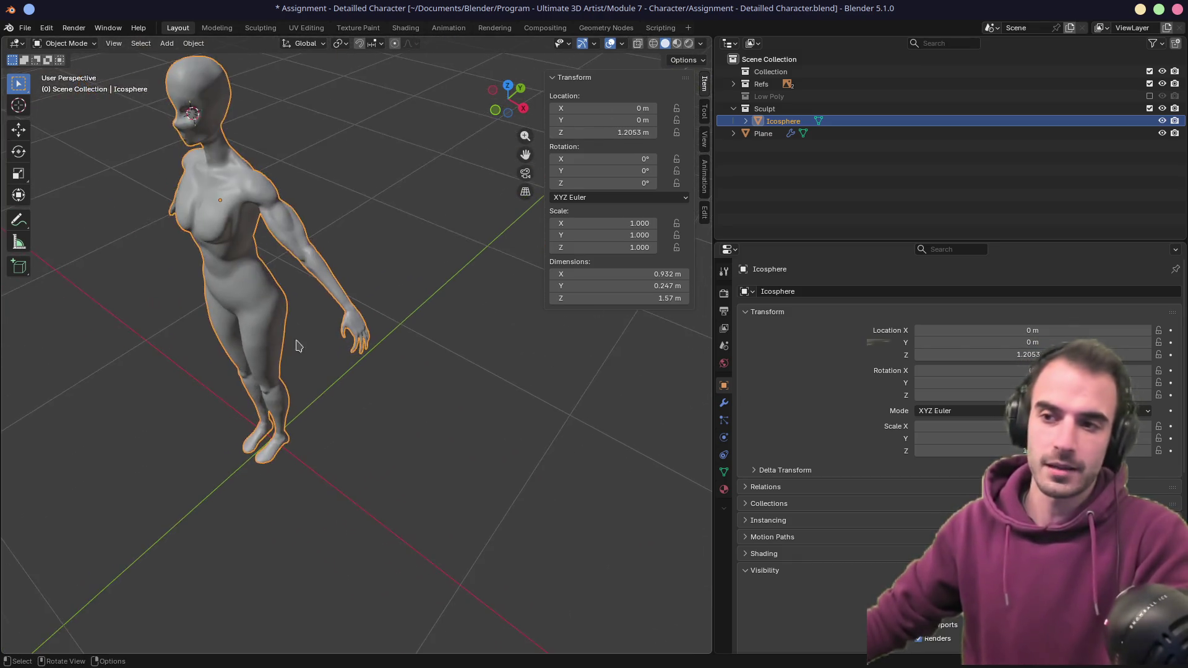
pyautogui.scroll(6, 327, 370)
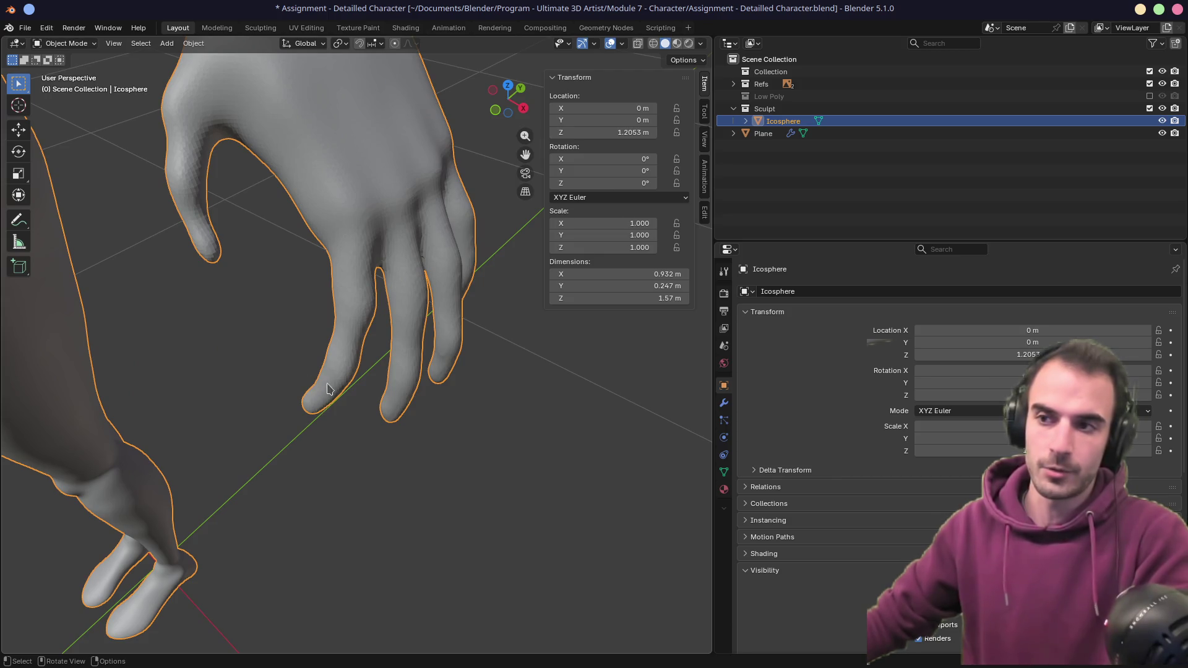
pyautogui.scroll(-2, 320, 351)
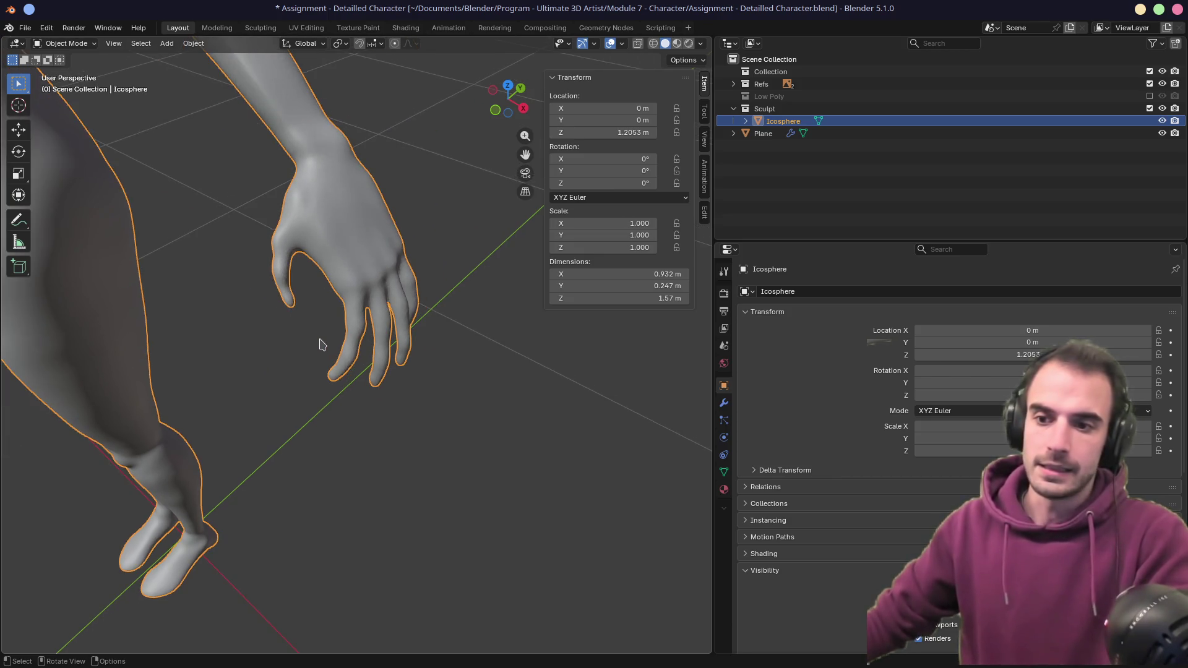
pyautogui.moveTo(321, 342)
pyautogui.mouseDown(button='middle')
pyautogui.moveTo(188, 247)
pyautogui.moveTo(451, 272)
pyautogui.moveTo(403, 272)
pyautogui.moveTo(310, 374)
pyautogui.mouseUp(button='middle')
pyautogui.scroll(2, 362, 367)
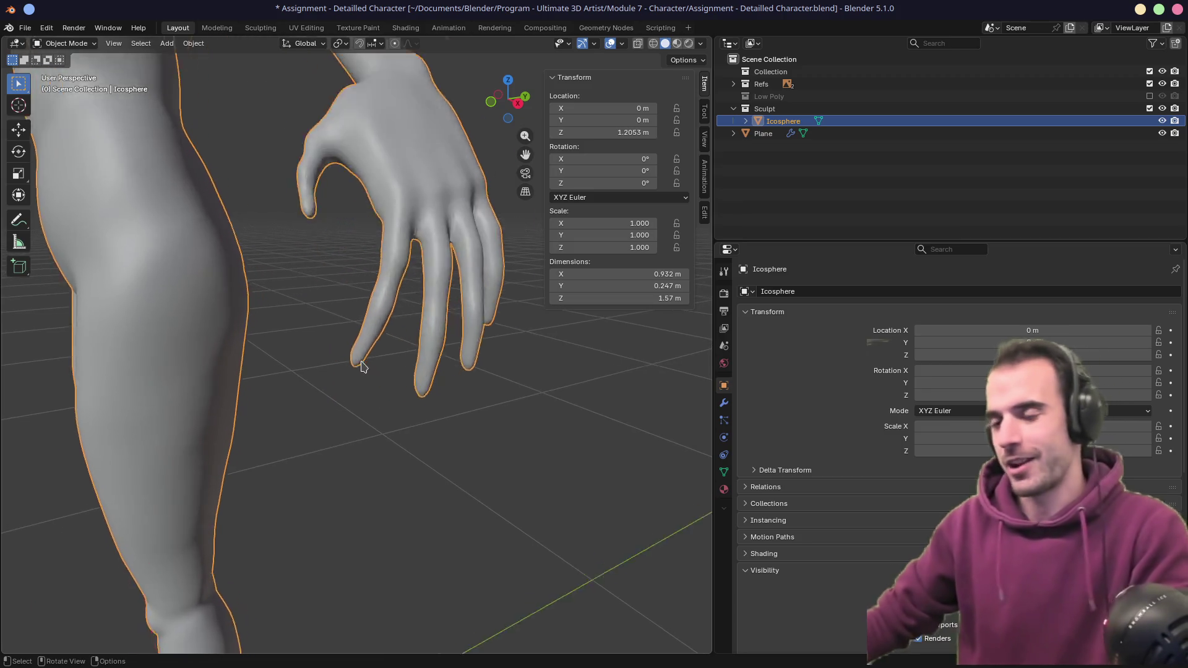
pyautogui.scroll(1, 362, 367)
# - Widen the 3D view and place the 3D cursor on the fingertip
pyautogui.moveTo(714, 121); pyautogui.dragTo(911, 118)
pyautogui.moveTo(483, 318)
pyautogui.mouseDown(button='middle')
pyautogui.moveTo(489, 272)
pyautogui.moveTo(521, 249)
pyautogui.moveTo(545, 204)
pyautogui.moveTo(466, 363)
pyautogui.moveTo(504, 384)
pyautogui.mouseUp(button='middle')
pyautogui.keyDown('shift'); pyautogui.rightClick(495, 391); pyautogui.keyUp('shift')
pyautogui.keyDown('shift'); pyautogui.rightClick(489, 393); pyautogui.keyUp('shift')
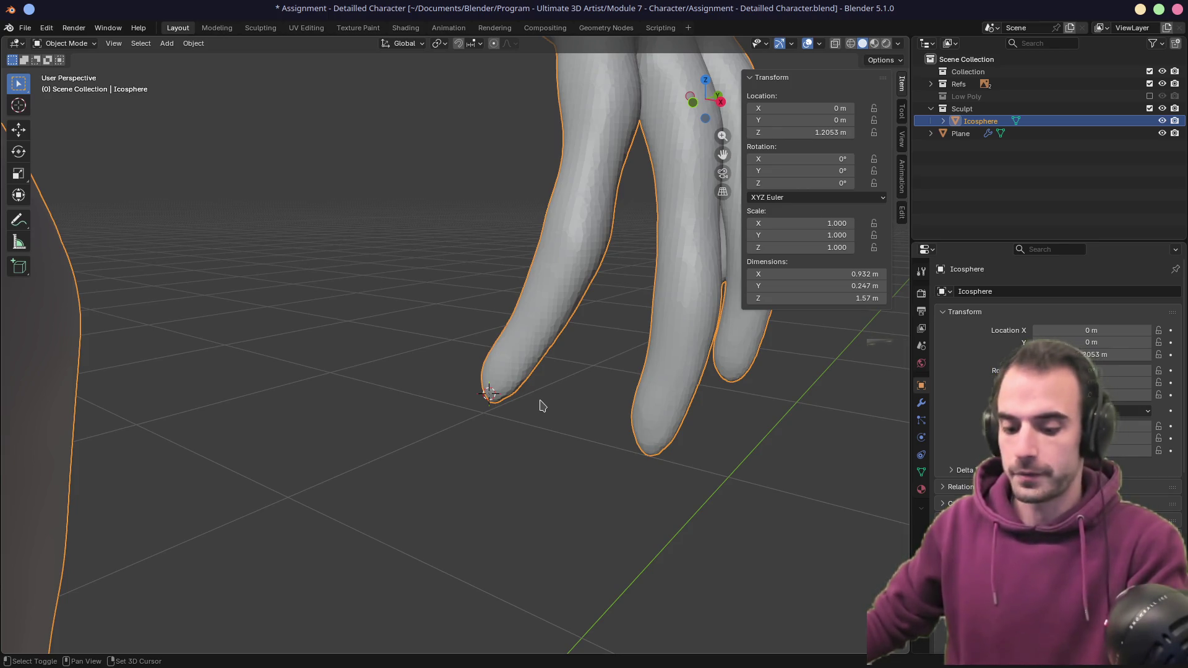
# - Add a cylinder at the 3D cursor, then undo the unwanted first attempt
pyautogui.hotkey('shift', 'a')
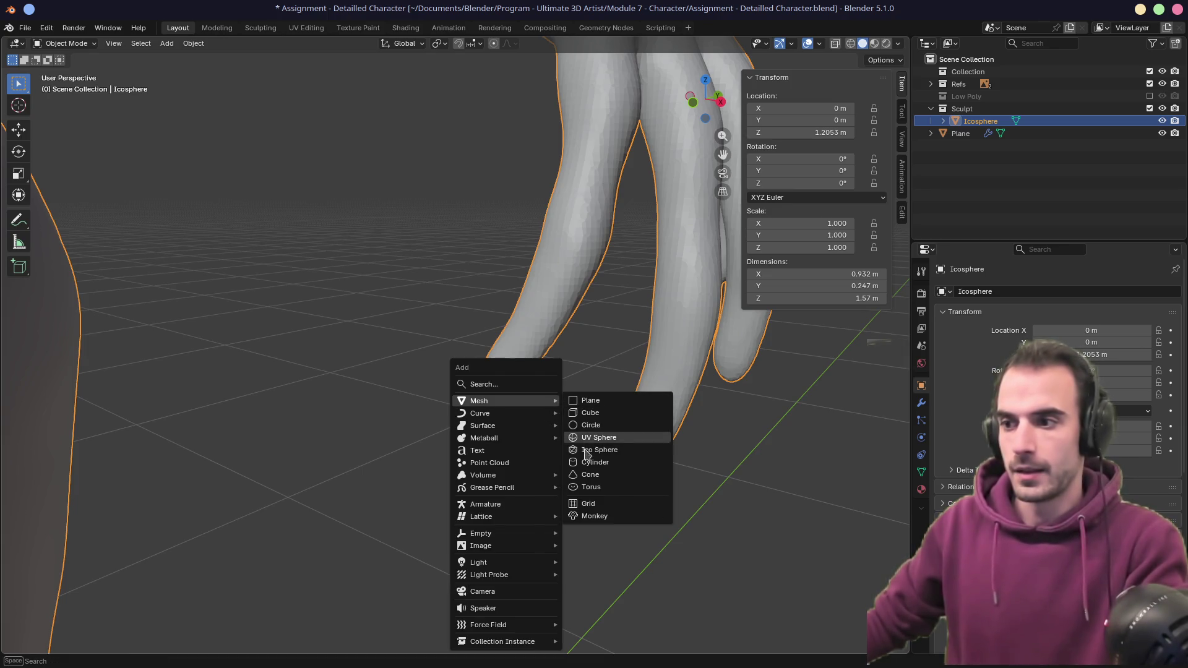
pyautogui.click(595, 462)
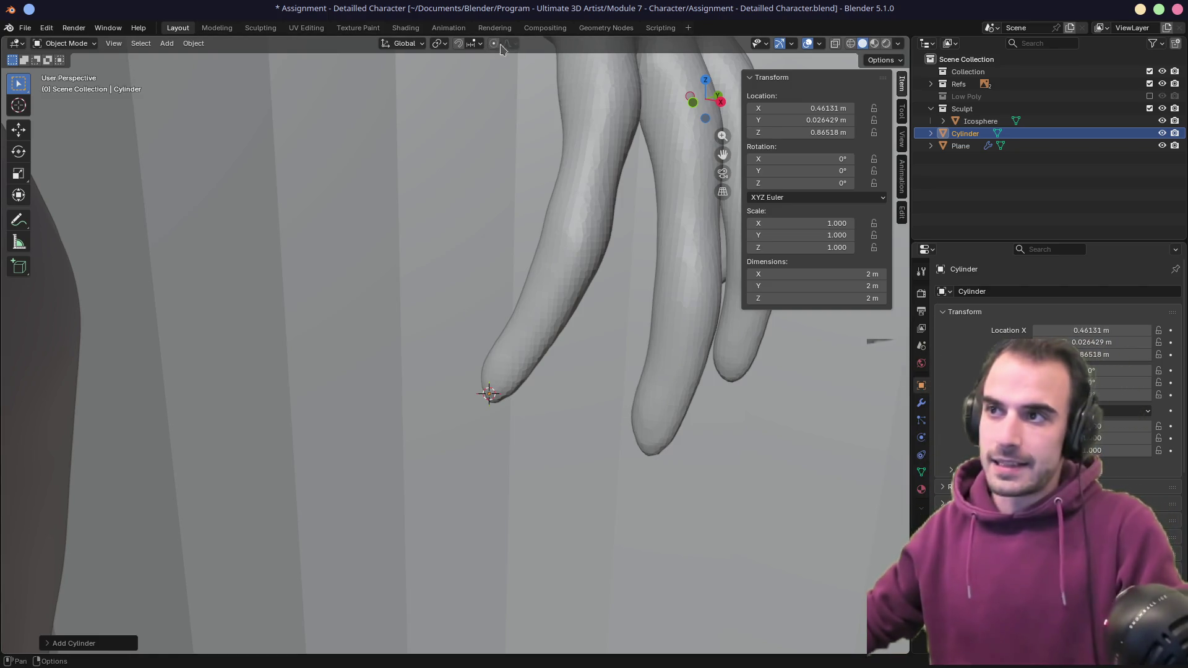
pyautogui.moveTo(585, 227); pyautogui.dragTo(726, 407, button='middle')
pyautogui.press('s')
pyautogui.press('Escape')
pyautogui.hotkey('ctrl', 'z')
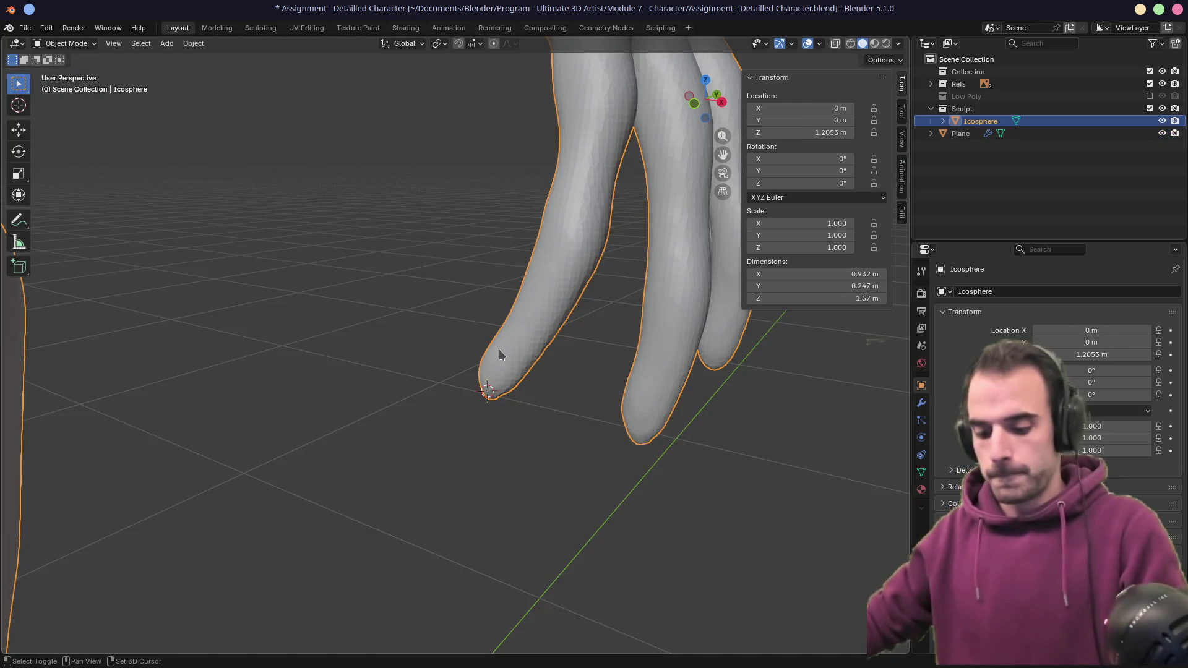
# - Add the cylinder again at the fingertip with Vertices set to 8
pyautogui.hotkey('shift', 'a')
pyautogui.moveTo(495, 350)
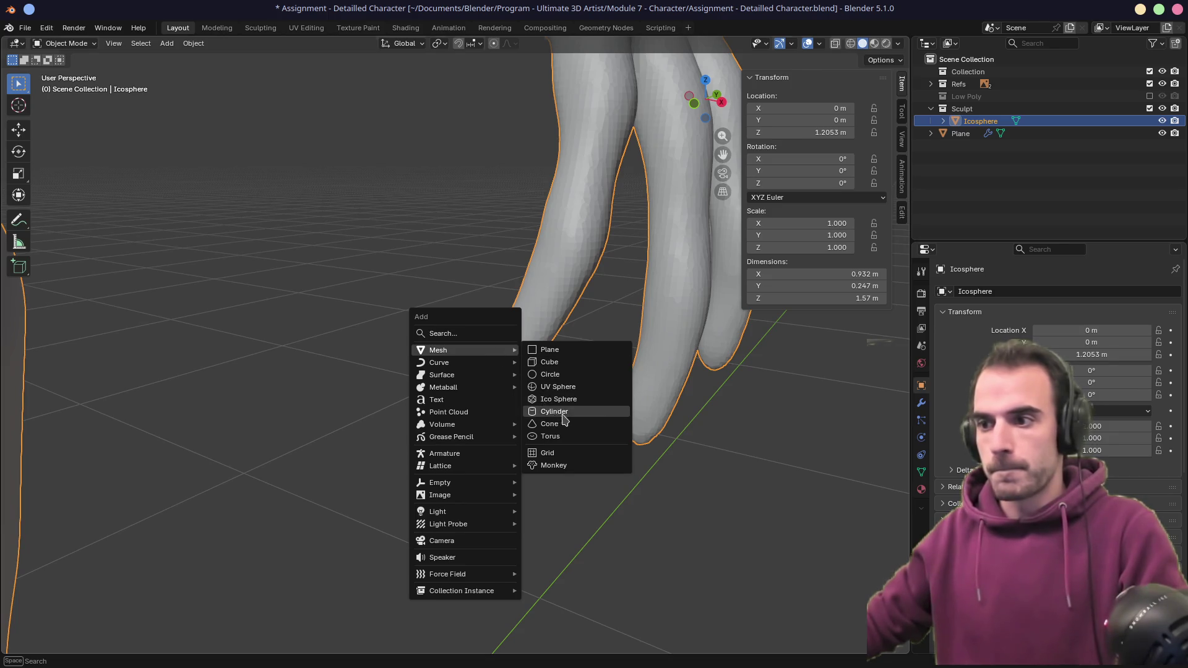
pyautogui.click(556, 413)
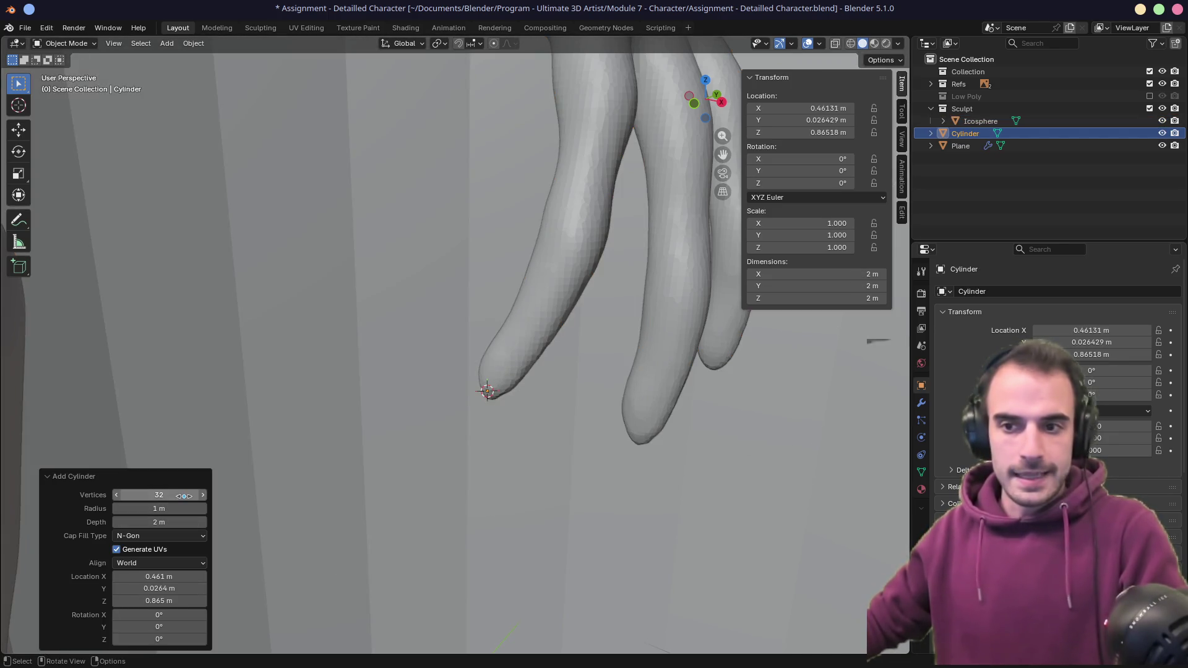
pyautogui.click(184, 496)
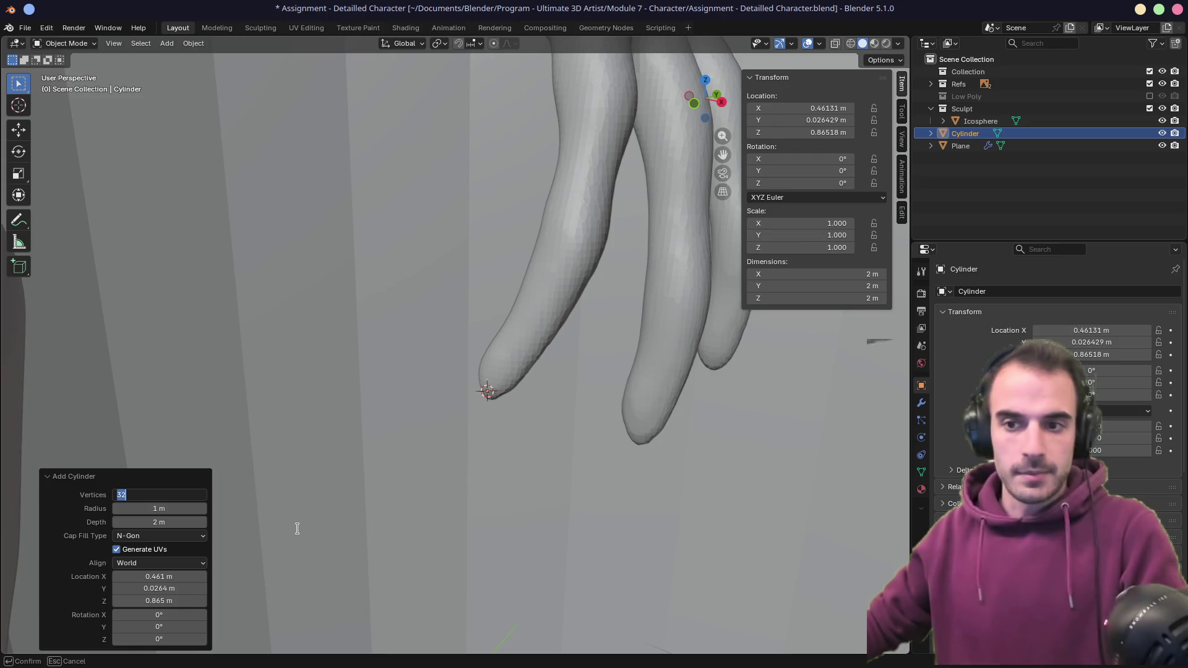
pyautogui.write('8')
pyautogui.press('Return')
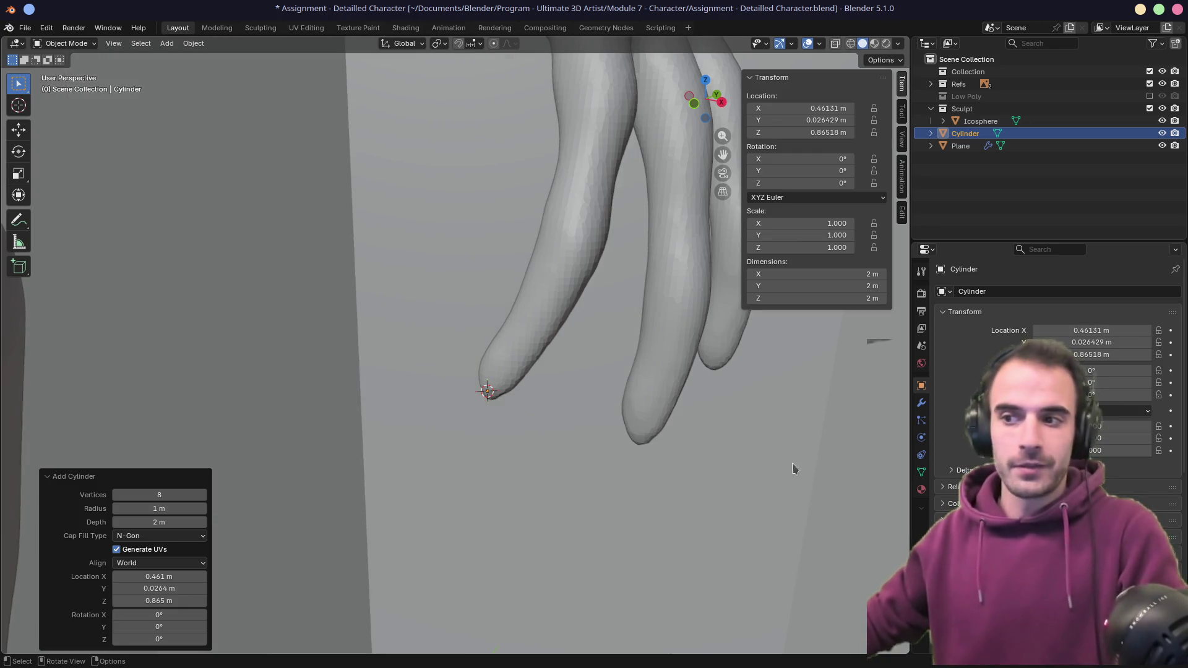
pyautogui.press('s')
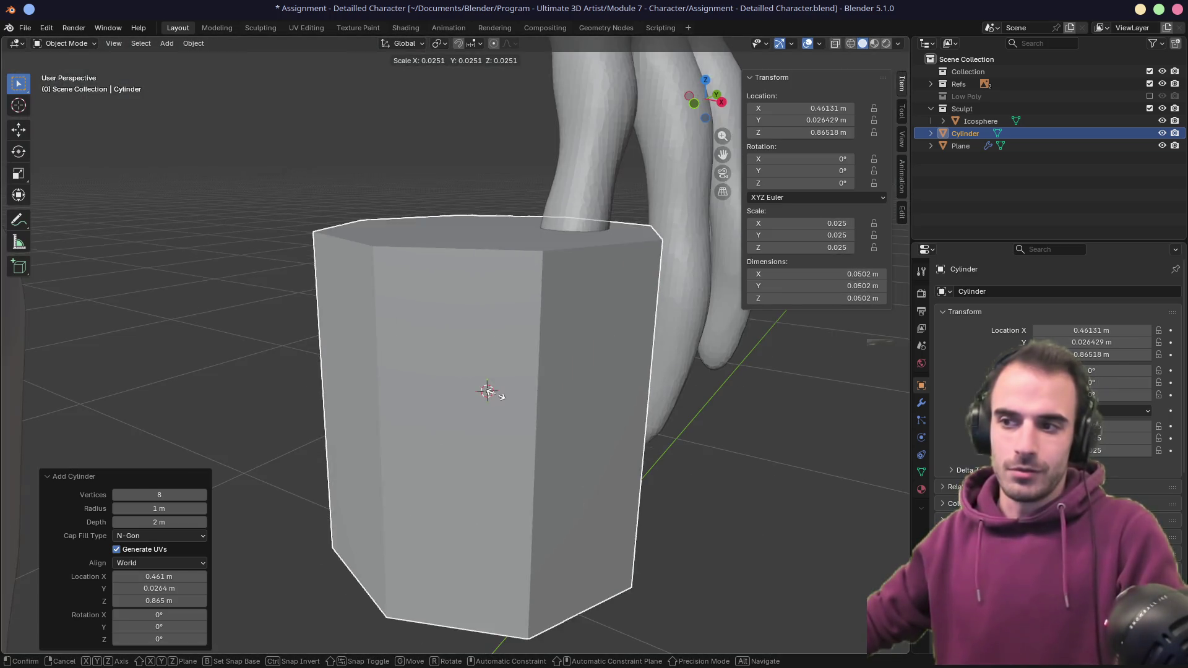
# - Shrink the cylinder to 0.005 scale and rotate it to follow the finger
pyautogui.click(493, 392)
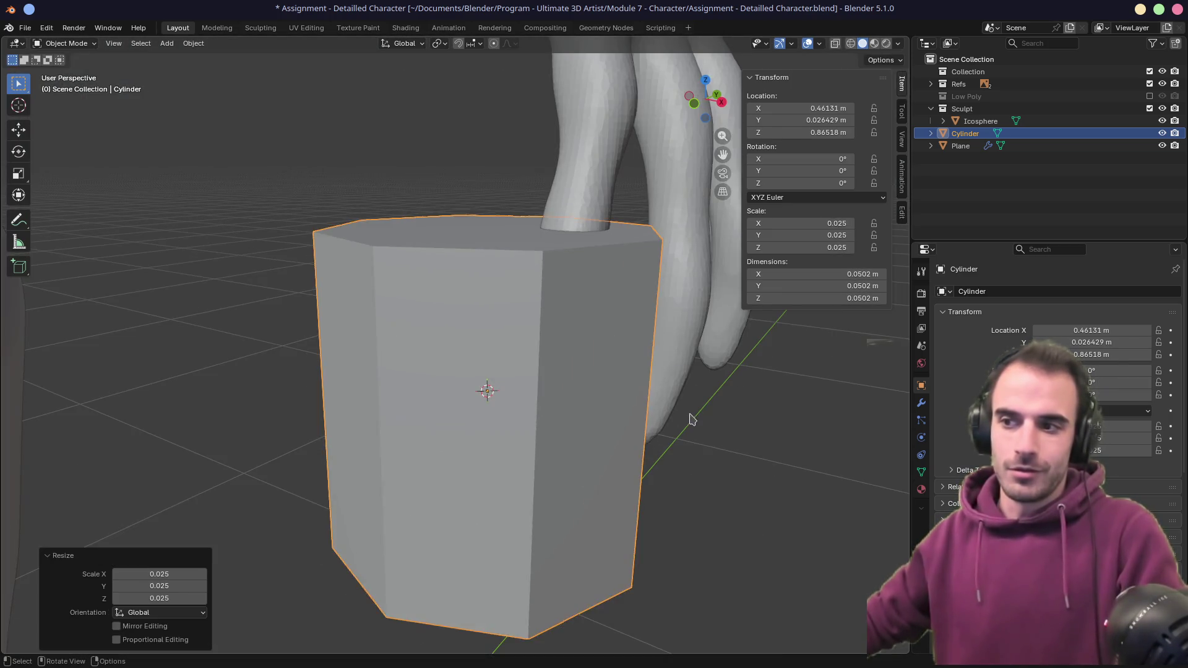
pyautogui.press('s')
pyautogui.click(531, 403)
pyautogui.press('r')
pyautogui.click(586, 456)
pyautogui.press('s')
pyautogui.click(615, 418)
pyautogui.moveTo(615, 418)
pyautogui.mouseDown(button='middle')
pyautogui.moveTo(583, 408)
pyautogui.moveTo(626, 411)
pyautogui.moveTo(530, 430)
pyautogui.moveTo(512, 417)
pyautogui.mouseUp(button='middle')
pyautogui.press('s')
pyautogui.click(596, 417)
# - Taper the cylinder's bottom face to 0.669 in Edit Mode and move it over the fingertip
pyautogui.press('Tab')
pyautogui.press('3')
pyautogui.click(469, 438)
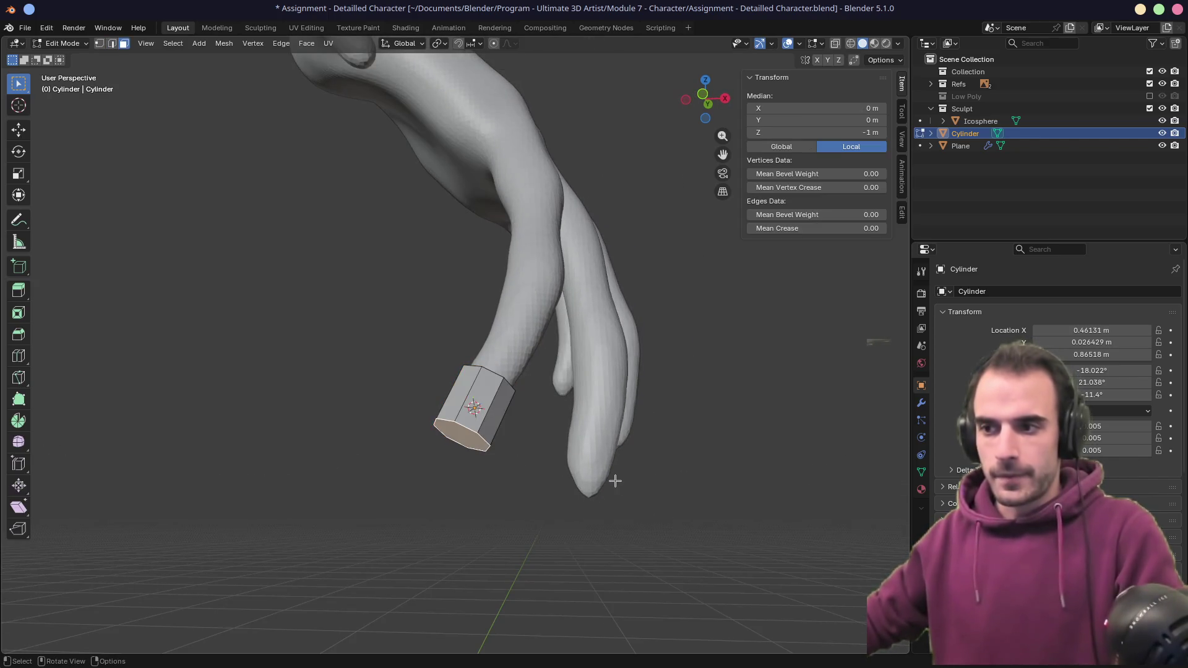
pyautogui.press('s')
pyautogui.click(565, 474)
pyautogui.moveTo(565, 474)
pyautogui.mouseDown(button='middle')
pyautogui.moveTo(555, 464)
pyautogui.moveTo(524, 485)
pyautogui.mouseUp(button='middle')
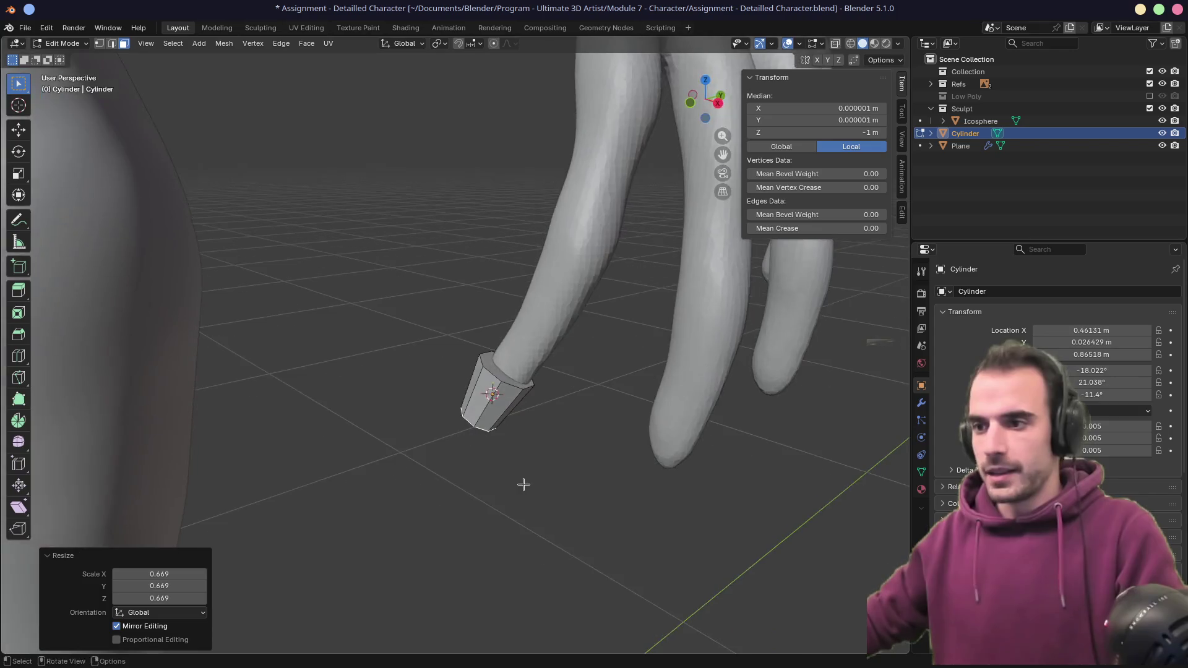
pyautogui.press('Tab')
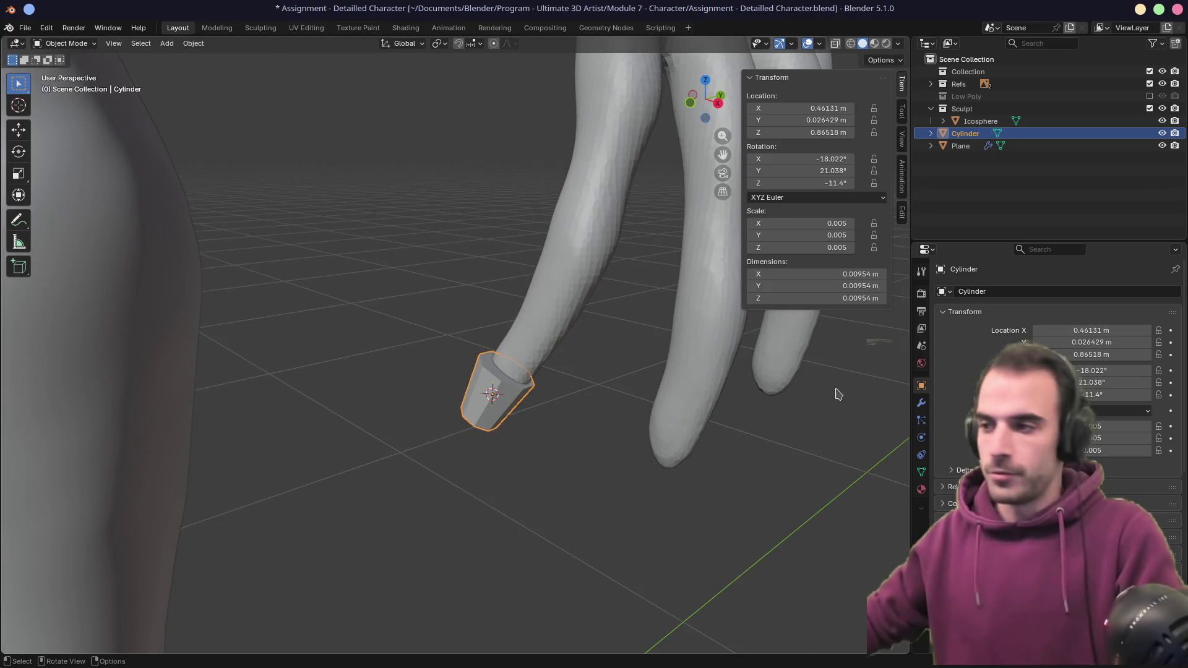
pyautogui.press('g')
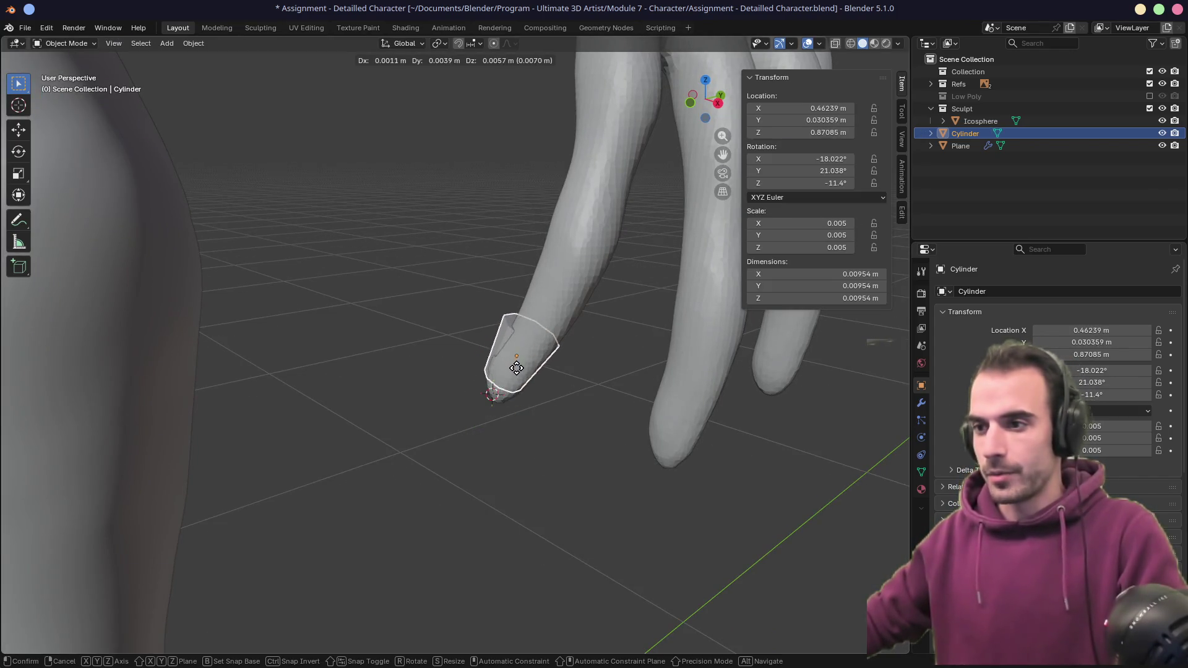
pyautogui.click(504, 391)
pyautogui.moveTo(504, 392)
pyautogui.mouseDown(button='middle')
pyautogui.moveTo(536, 377)
pyautogui.moveTo(513, 352)
pyautogui.moveTo(544, 319)
pyautogui.mouseUp(button='middle')
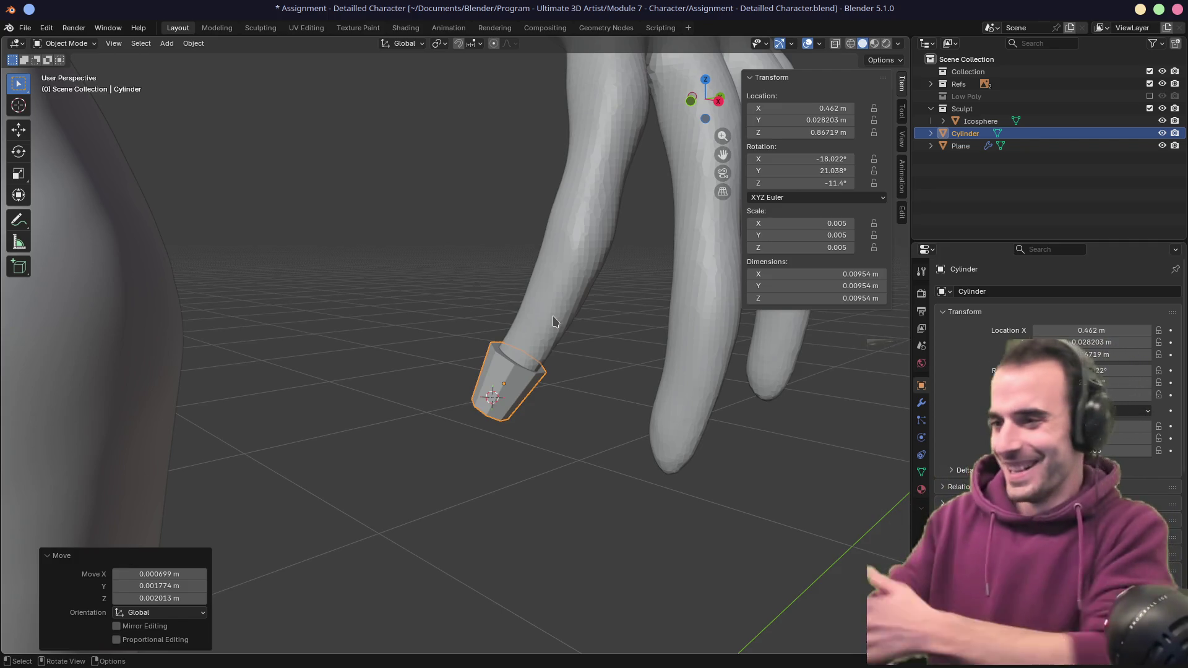
# - Orbit closer to the fingertip cylinder, then drag the viewport border left to widen the Outliner and Properties
pyautogui.scroll(-10, 554, 322)
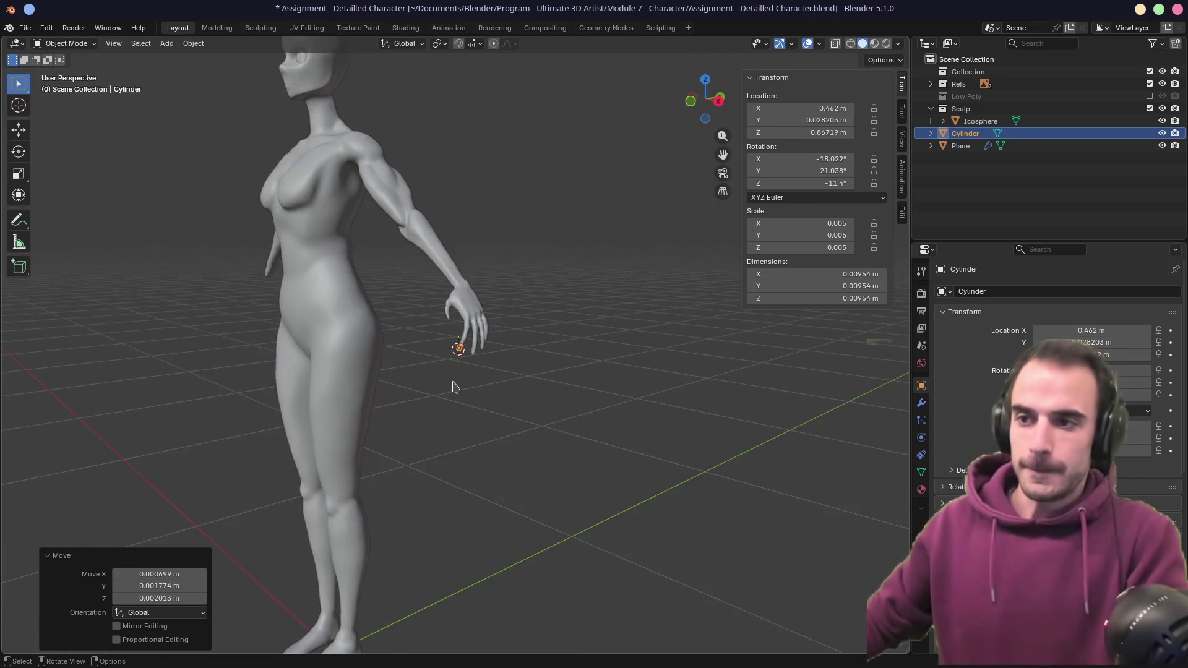
pyautogui.scroll(2, 513, 374)
pyautogui.scroll(-3, 545, 369)
pyautogui.moveTo(514, 364)
pyautogui.mouseDown(button='middle')
pyautogui.moveTo(652, 363)
pyautogui.moveTo(487, 373)
pyautogui.moveTo(517, 376)
pyautogui.moveTo(527, 342)
pyautogui.moveTo(517, 340)
pyautogui.moveTo(618, 334)
pyautogui.mouseUp(button='middle')
pyautogui.scroll(6, 528, 342)
pyautogui.scroll(6, 487, 354)
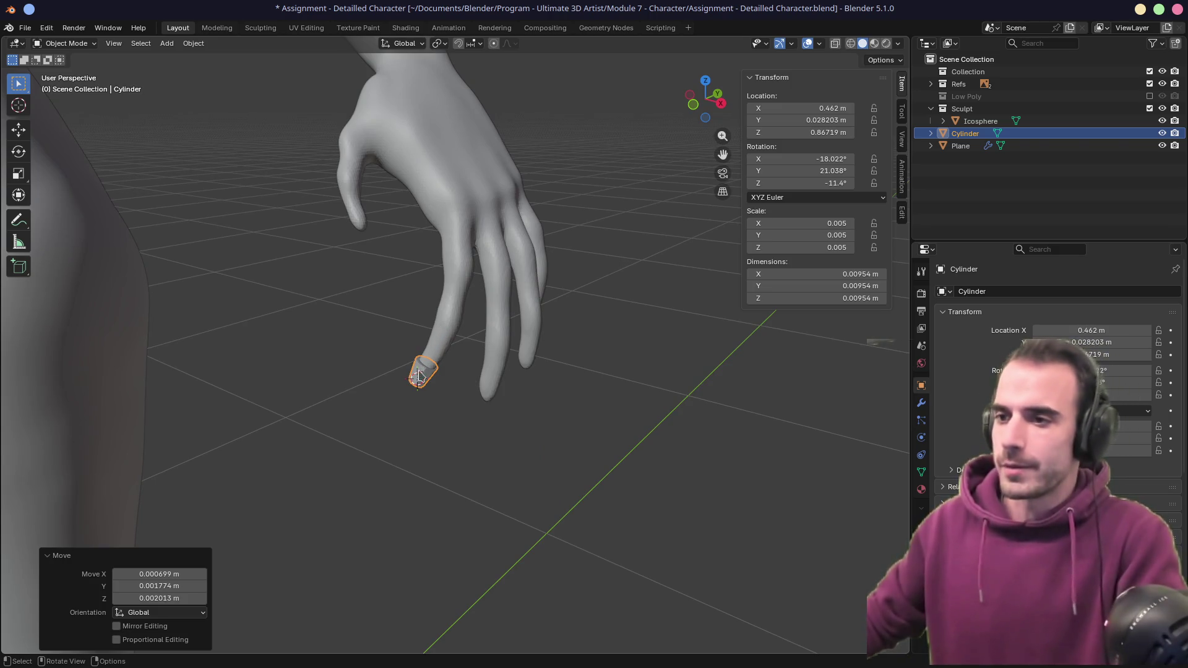
pyautogui.moveTo(426, 372); pyautogui.dragTo(488, 362, button='middle')
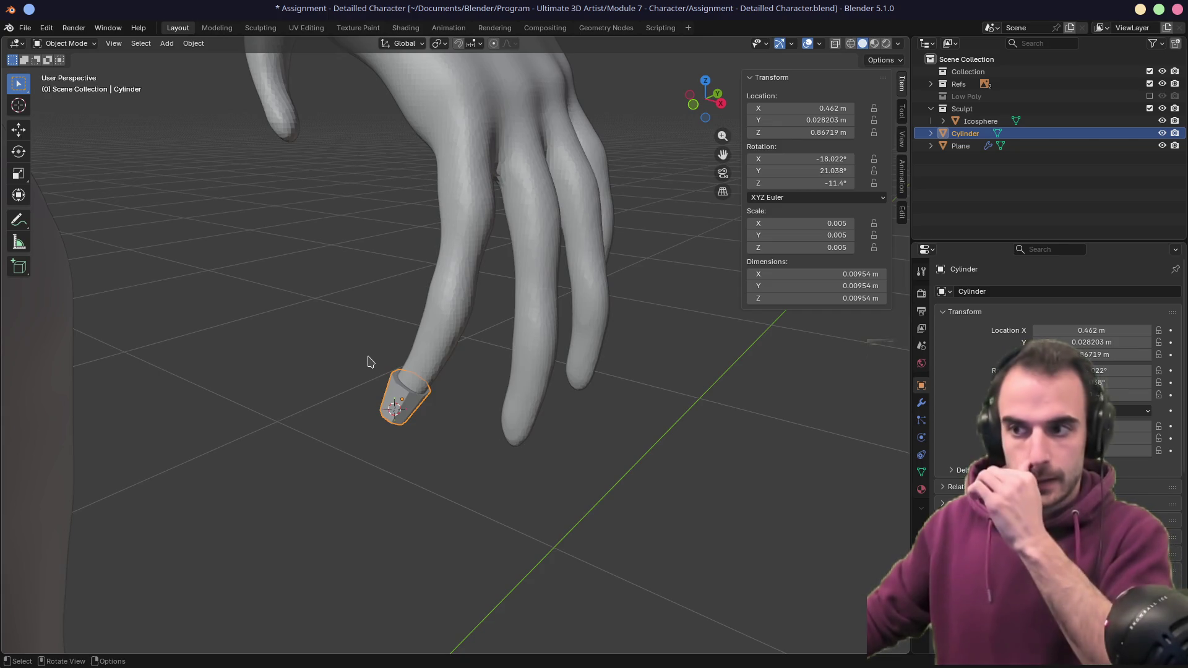
pyautogui.moveTo(394, 351)
pyautogui.mouseDown(button='middle')
pyautogui.moveTo(427, 396)
pyautogui.moveTo(543, 303)
pyautogui.mouseUp(button='middle')
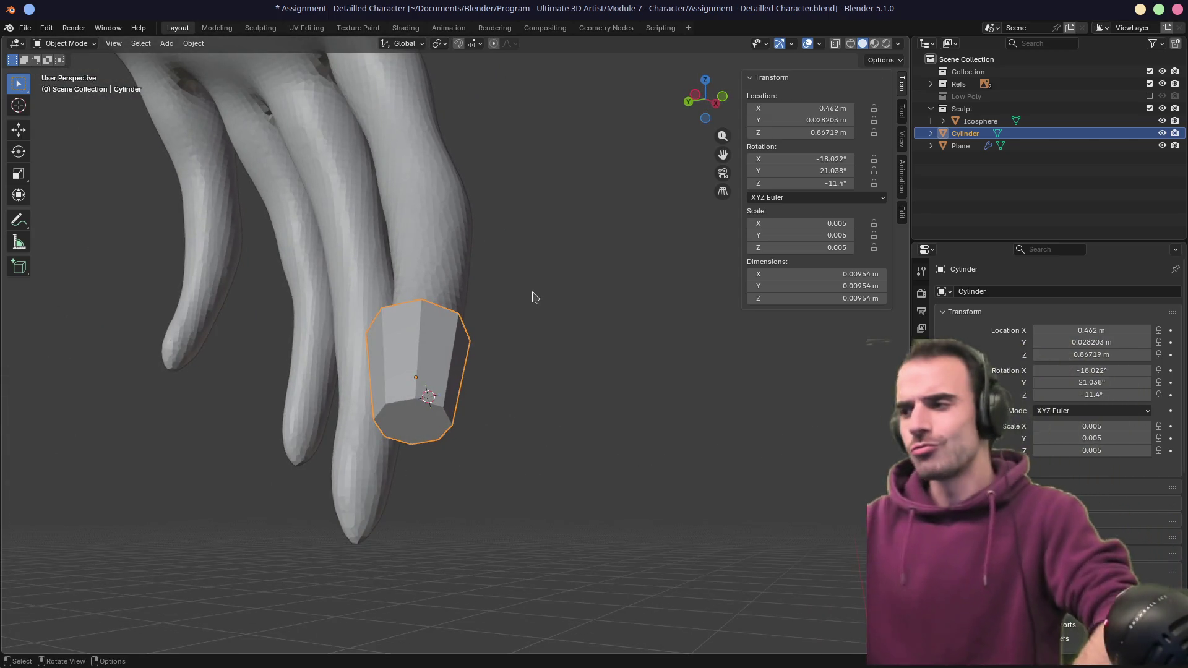
pyautogui.moveTo(910, 321); pyautogui.dragTo(835, 314)
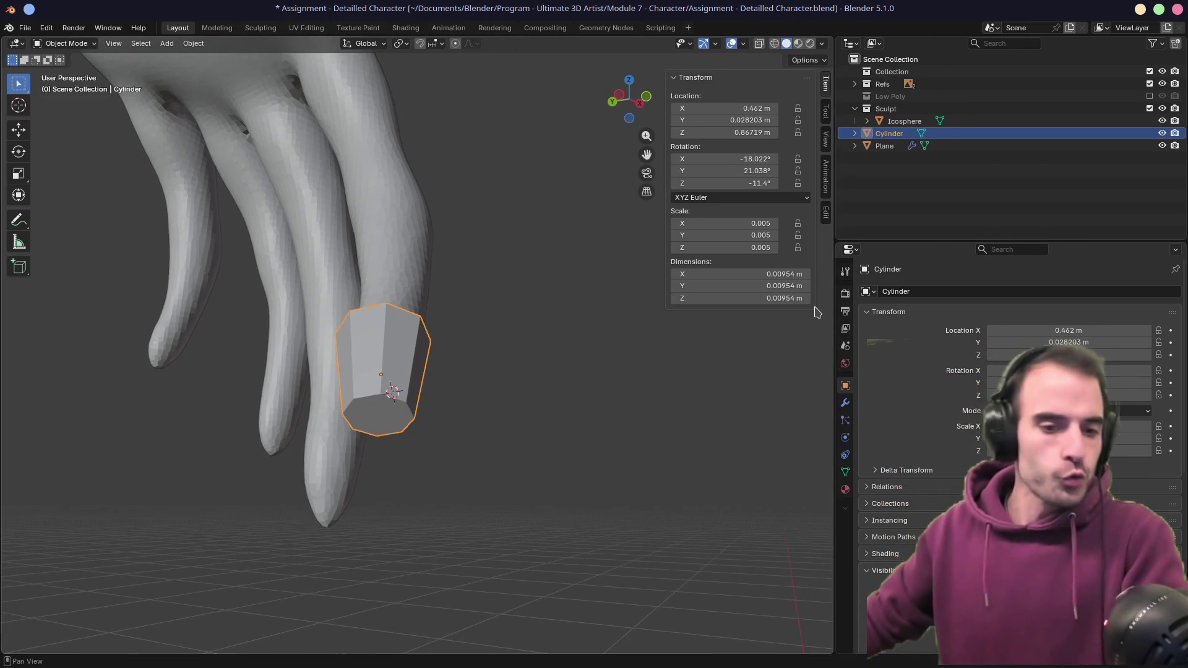
# - Add a Shrinkwrap modifier to the cylinder from the Modifier tab
pyautogui.click(845, 403)
pyautogui.click(882, 291)
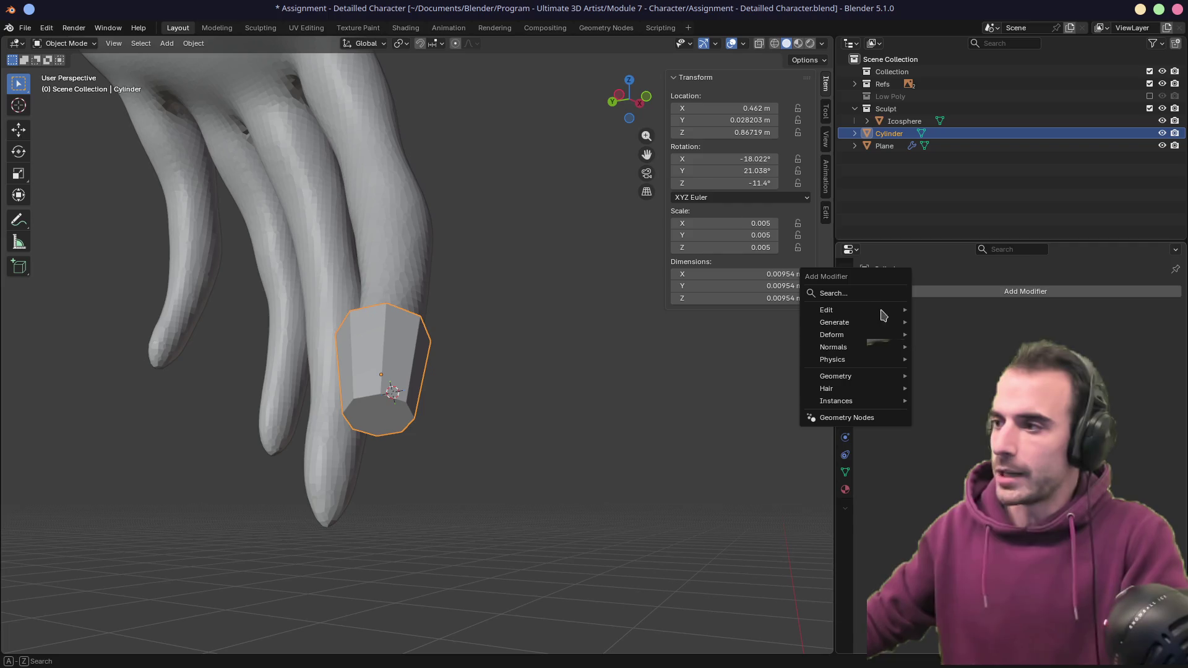
pyautogui.write('shrin')
pyautogui.press('Return')
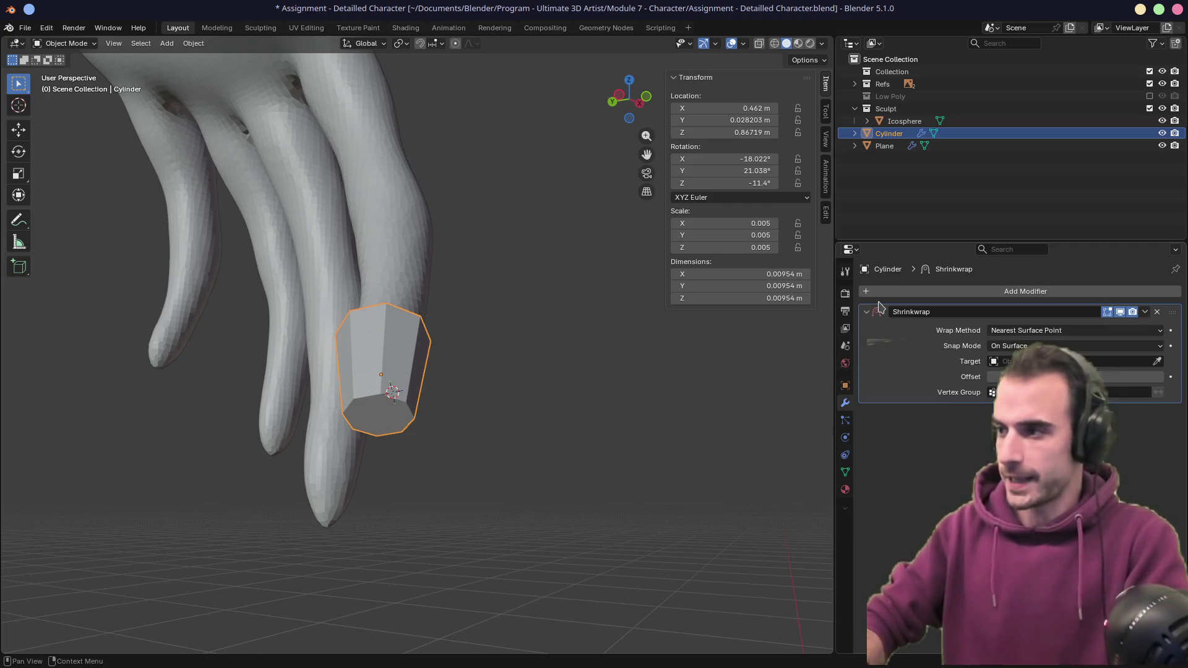
# - Orbit around the hand to check the cylinder and save the character file
pyautogui.moveTo(681, 457)
pyautogui.mouseDown(button='middle')
pyautogui.moveTo(506, 417)
pyautogui.moveTo(411, 445)
pyautogui.mouseUp(button='middle')
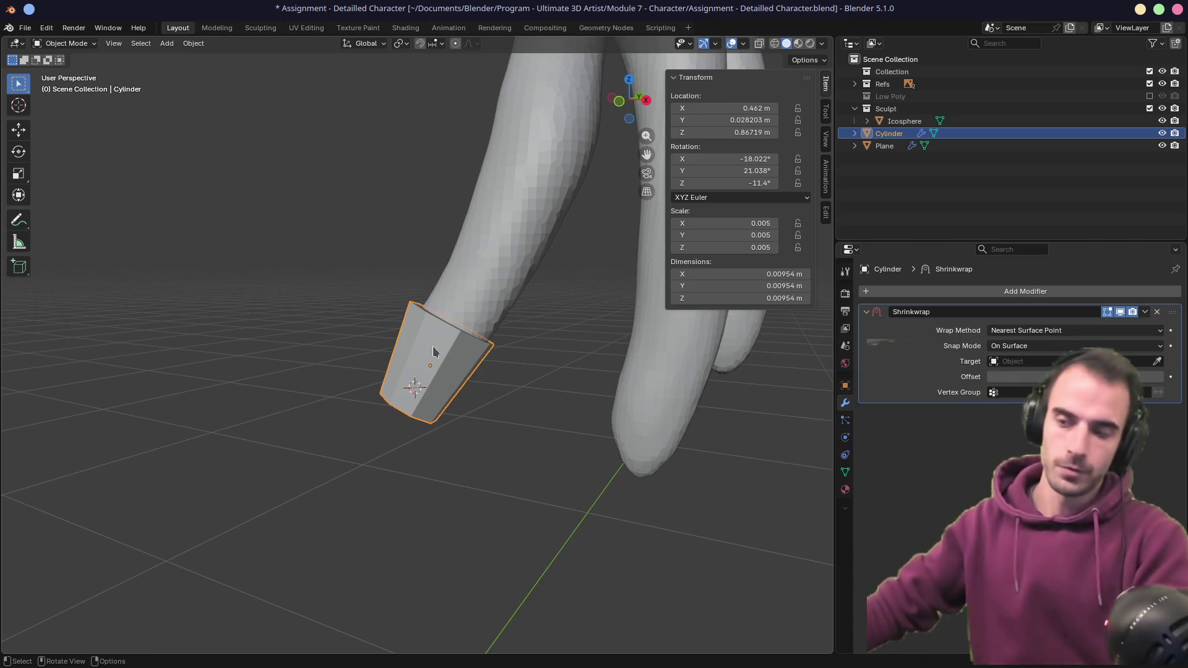
pyautogui.scroll(-10, 433, 358)
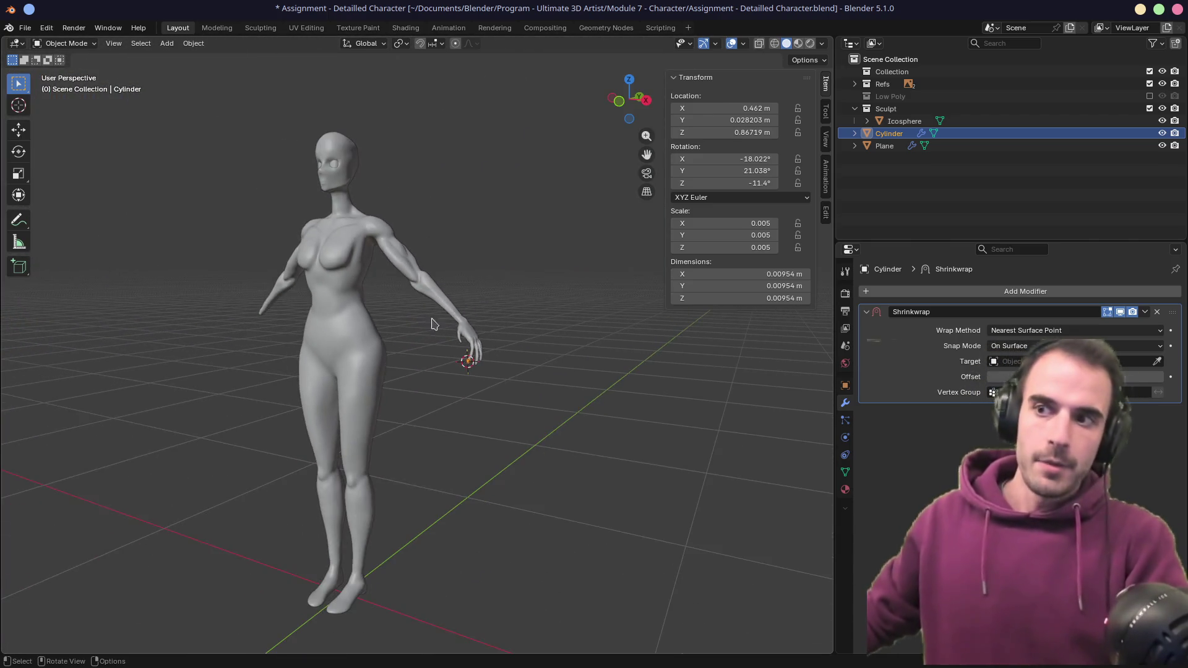
pyautogui.hotkey('ctrl', 's')
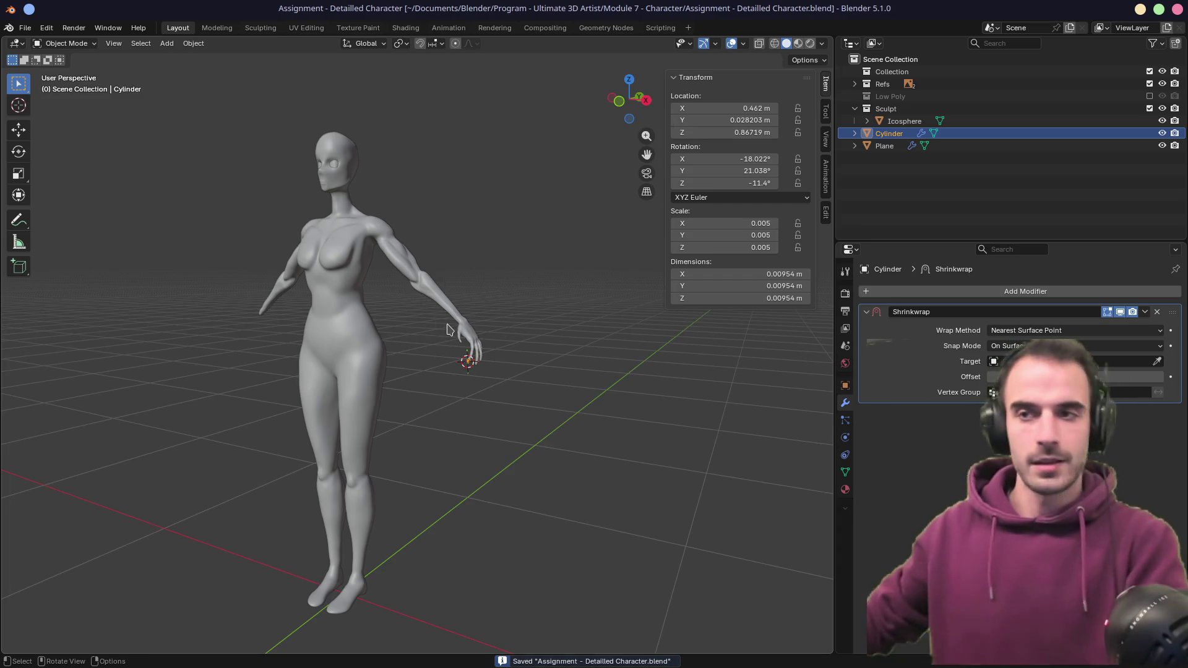
pyautogui.click(25, 28)
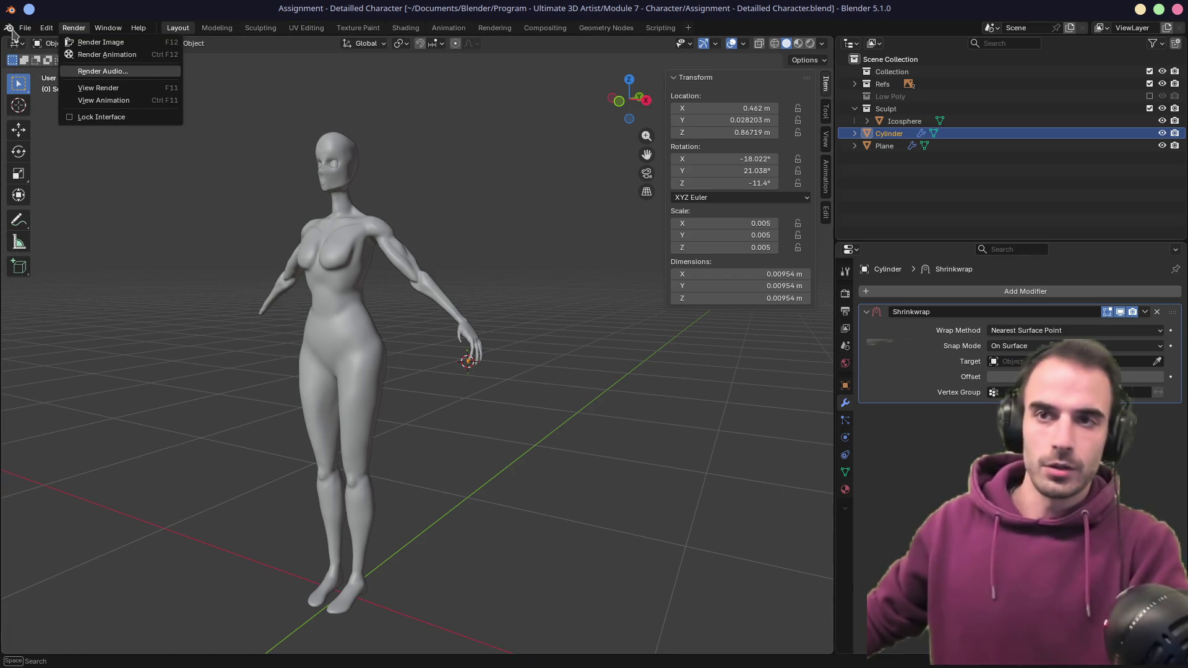
pyautogui.click(24, 28)
pyautogui.moveTo(76, 97)
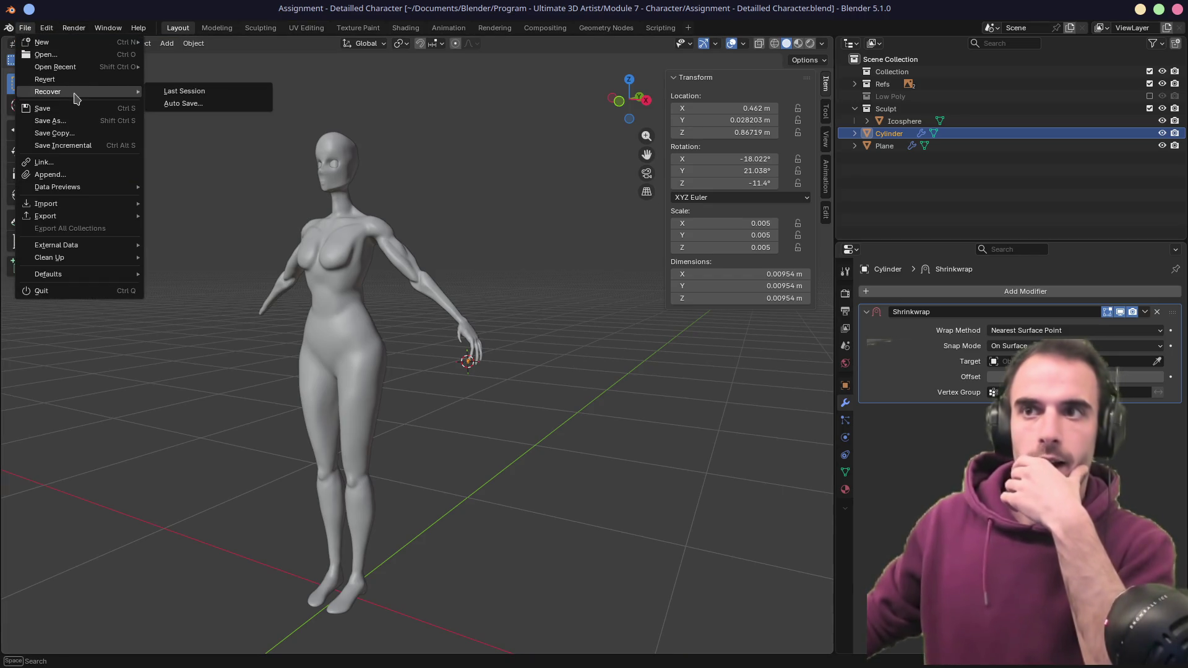
pyautogui.moveTo(98, 68)
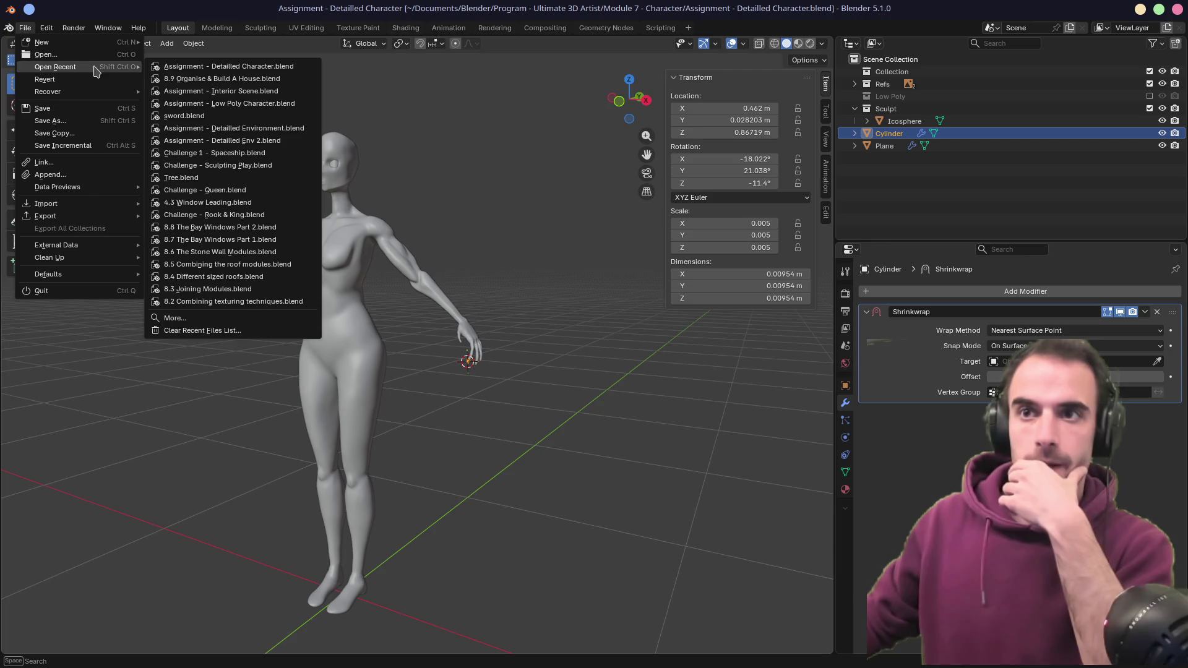
pyautogui.click(221, 103)
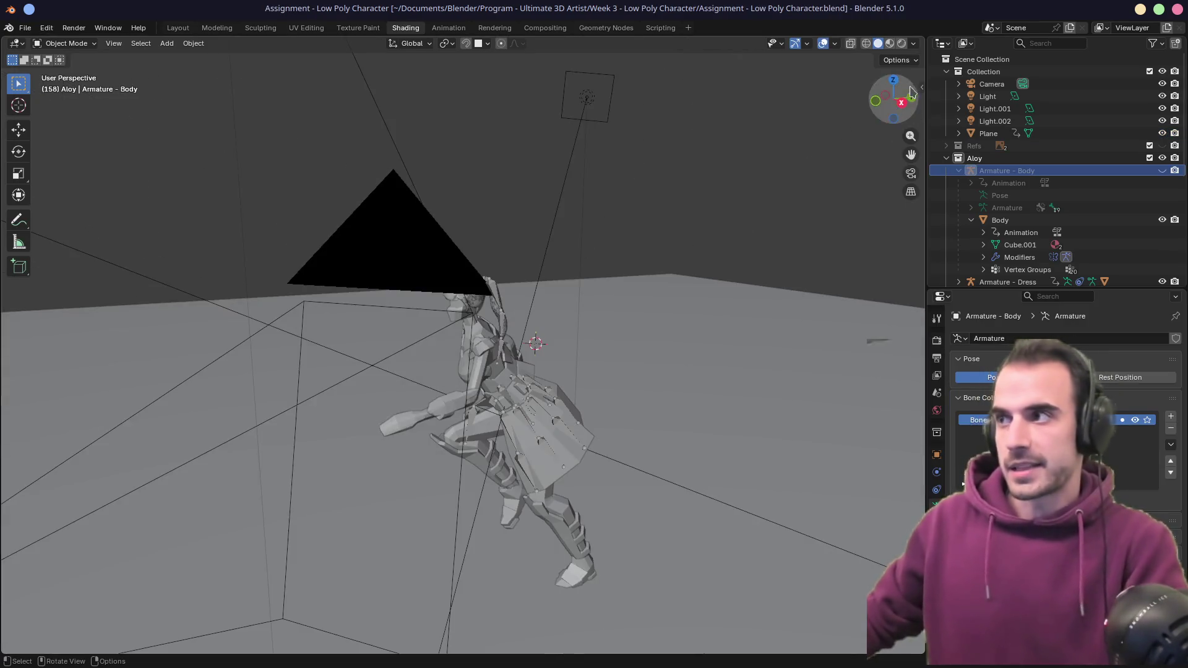
pyautogui.click(902, 43)
pyautogui.press('space')
pyautogui.moveTo(366, 342)
pyautogui.mouseDown(button='middle')
pyautogui.moveTo(477, 336)
pyautogui.moveTo(538, 362)
pyautogui.moveTo(532, 347)
pyautogui.mouseUp(button='middle')
pyautogui.scroll(6, 530, 339)
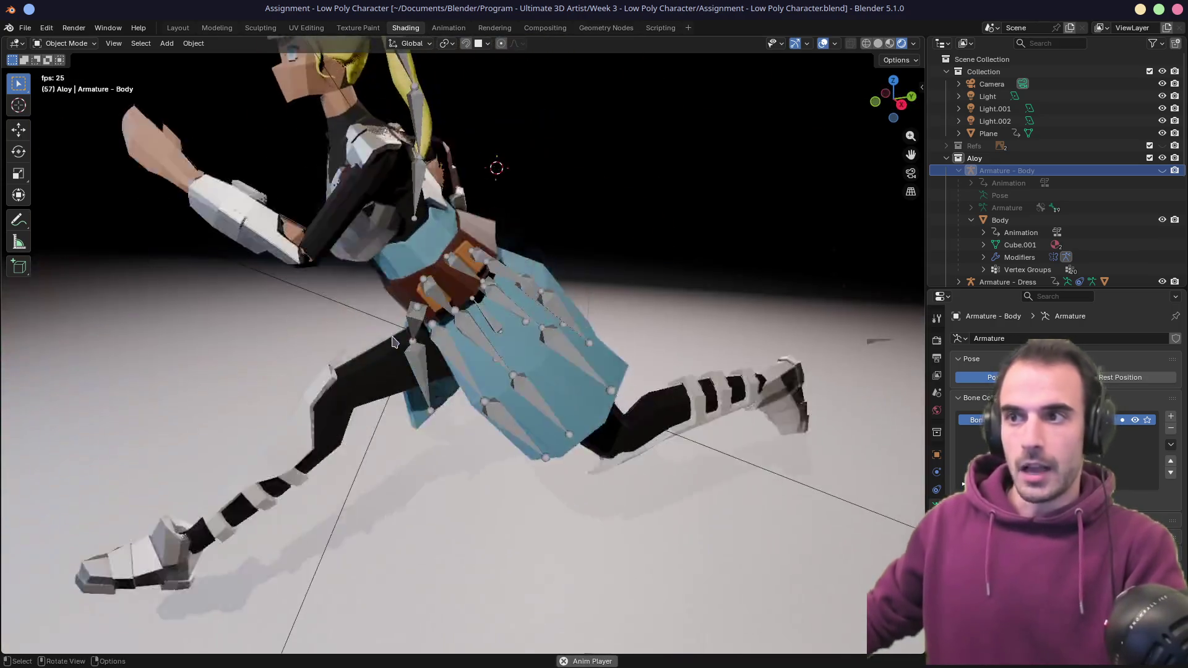
pyautogui.scroll(-1, 392, 341)
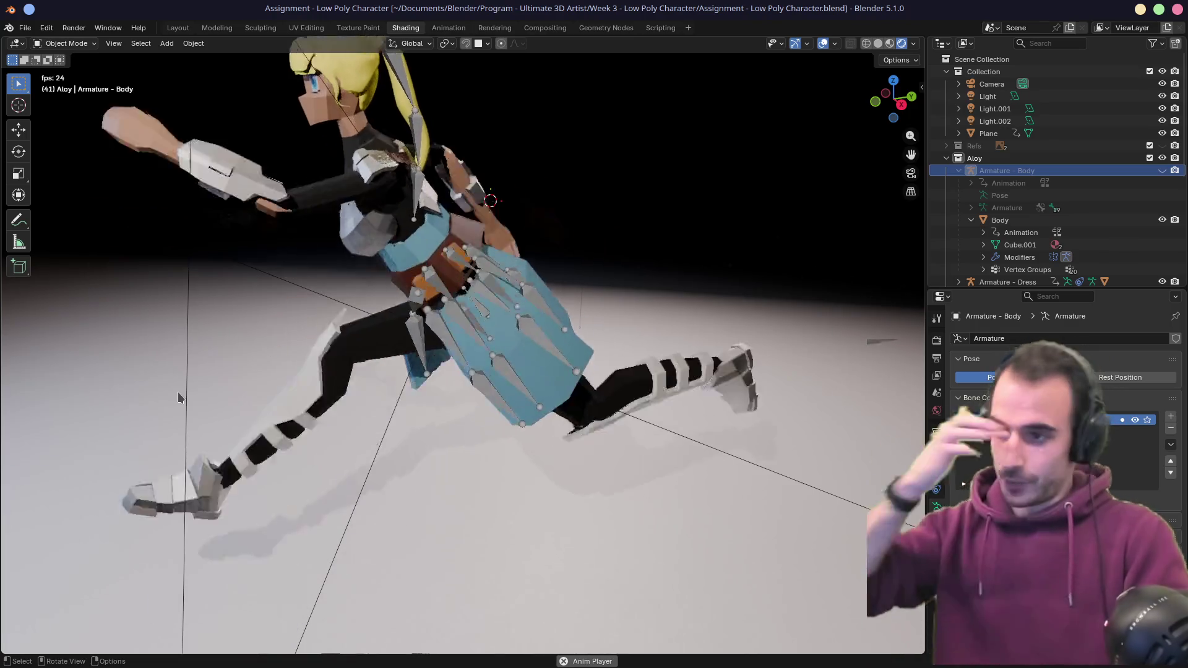
pyautogui.scroll(-2, 324, 327)
pyautogui.moveTo(326, 329)
pyautogui.mouseDown(button='middle')
pyautogui.moveTo(398, 372)
pyautogui.moveTo(594, 383)
pyautogui.mouseUp(button='middle')
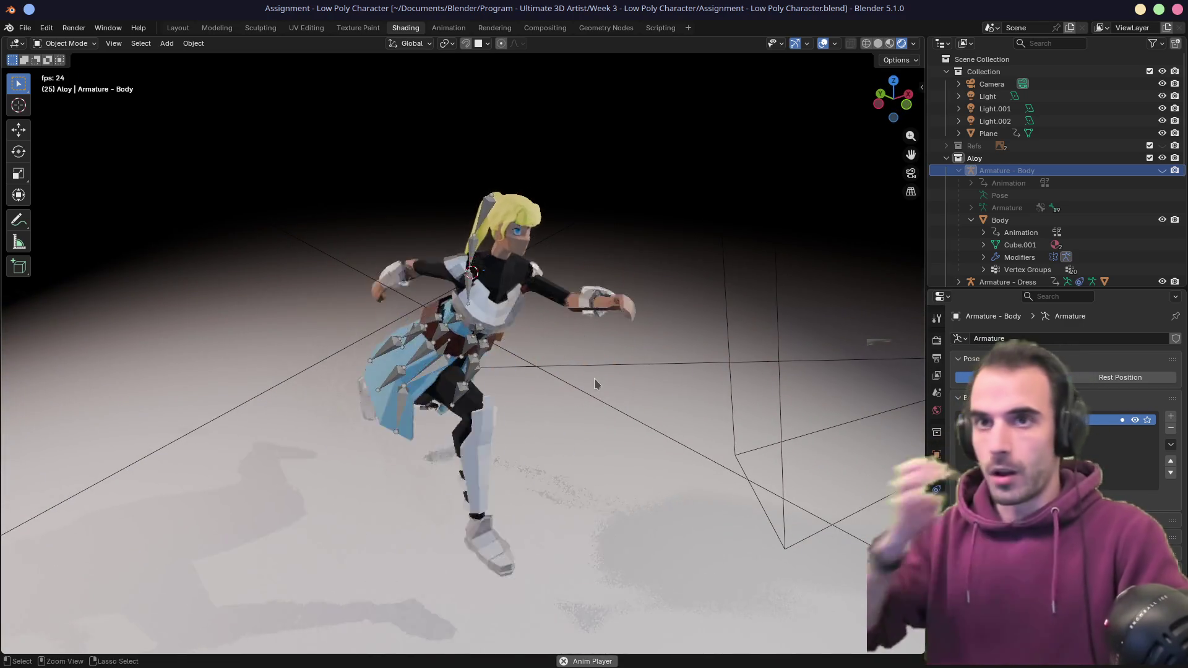
pyautogui.hotkey('ctrl', 's')
pyautogui.click(25, 28)
pyautogui.moveTo(94, 93)
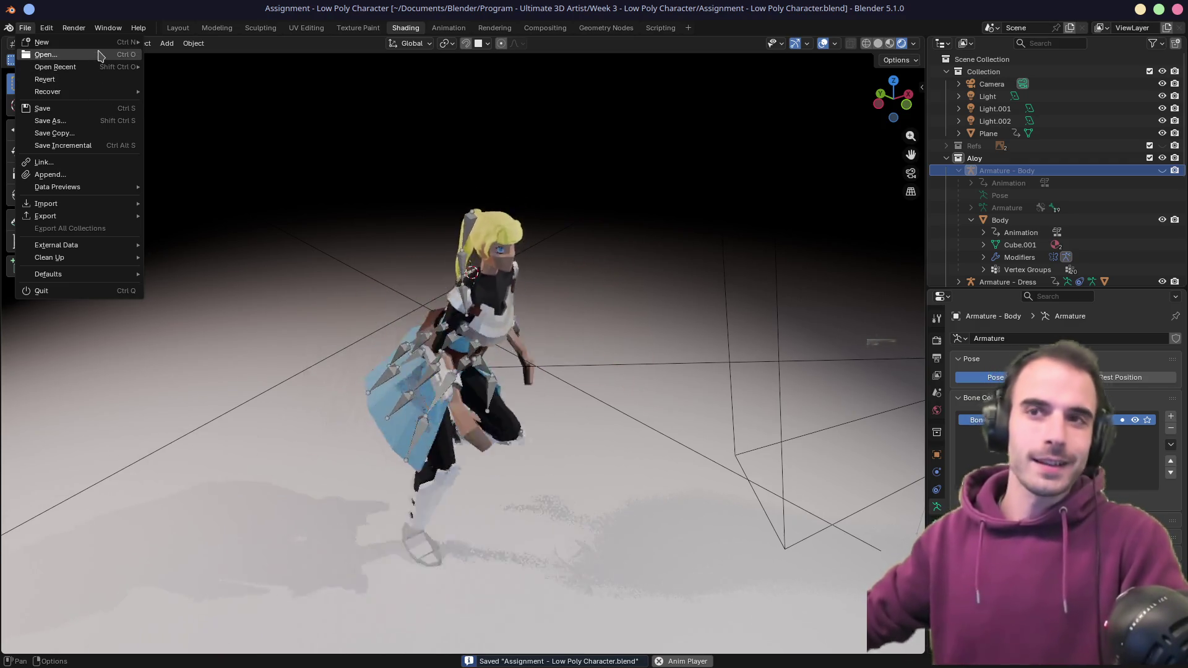
pyautogui.moveTo(101, 69)
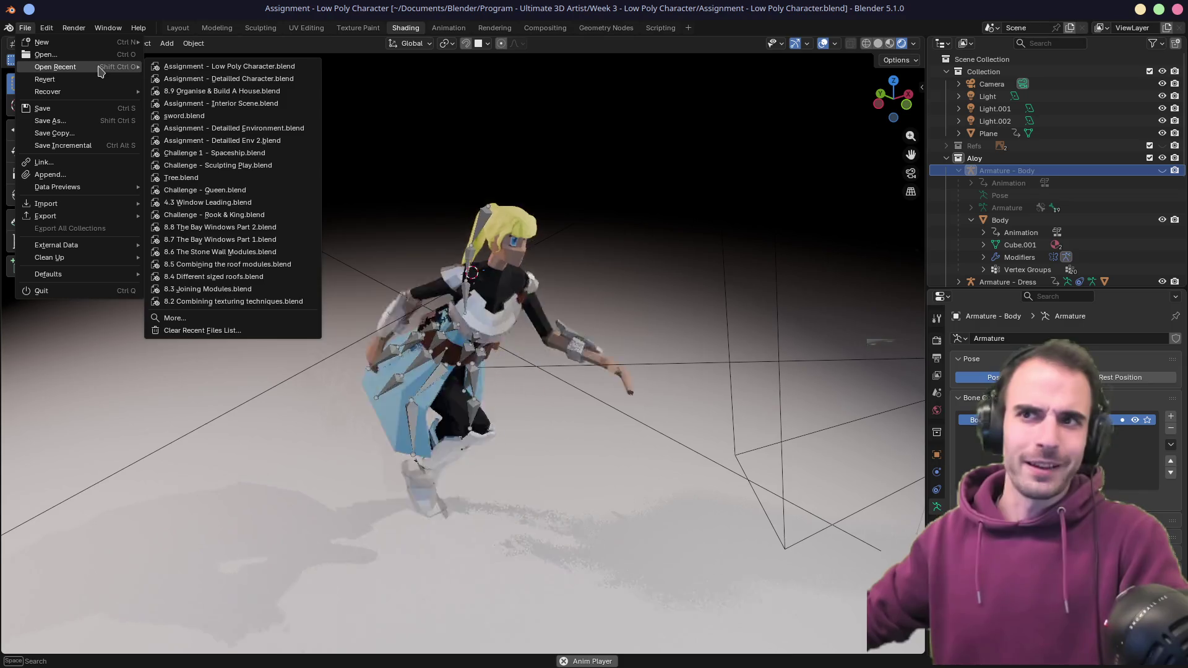
pyautogui.click(199, 79)
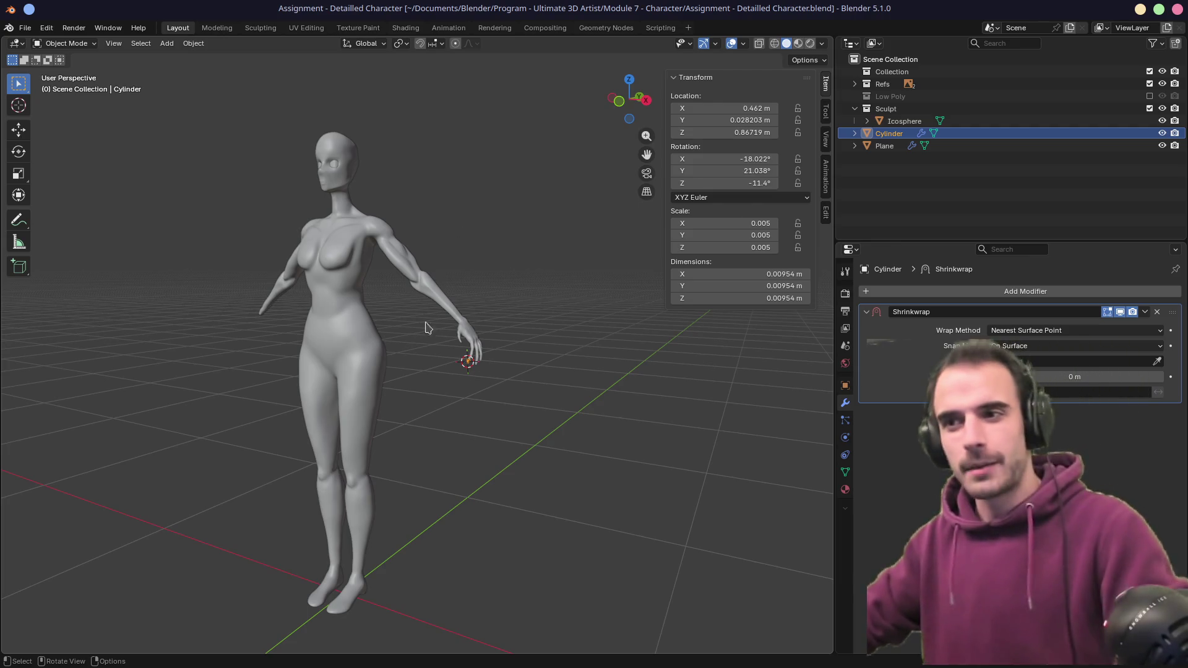
pyautogui.moveTo(467, 323); pyautogui.dragTo(412, 343, button='middle')
pyautogui.scroll(8, 379, 361)
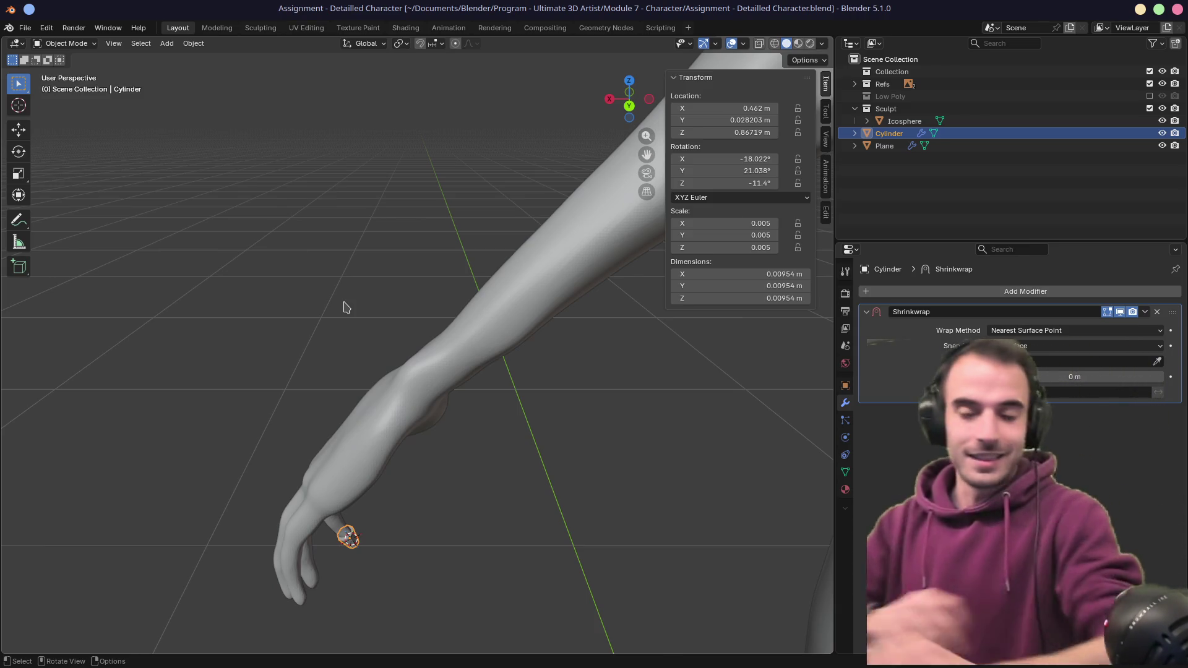
pyautogui.moveTo(352, 308)
pyautogui.mouseDown(button='middle')
pyautogui.moveTo(461, 309)
pyautogui.moveTo(419, 297)
pyautogui.moveTo(472, 309)
pyautogui.moveTo(458, 326)
pyautogui.moveTo(503, 339)
pyautogui.moveTo(456, 353)
pyautogui.moveTo(462, 318)
pyautogui.moveTo(438, 340)
pyautogui.moveTo(415, 336)
pyautogui.moveTo(432, 344)
pyautogui.moveTo(410, 329)
pyautogui.mouseUp(button='middle')
pyautogui.scroll(-4, 414, 336)
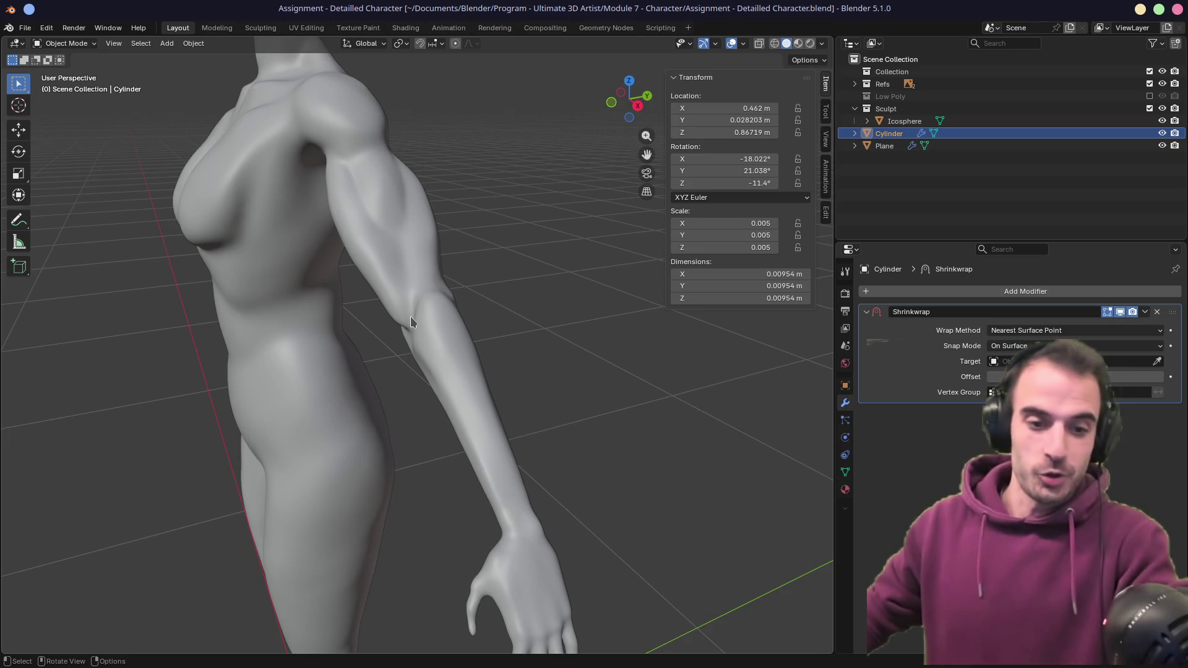
pyautogui.moveTo(413, 307)
pyautogui.mouseDown(button='middle')
pyautogui.moveTo(451, 310)
pyautogui.moveTo(391, 317)
pyautogui.moveTo(423, 383)
pyautogui.mouseUp(button='middle')
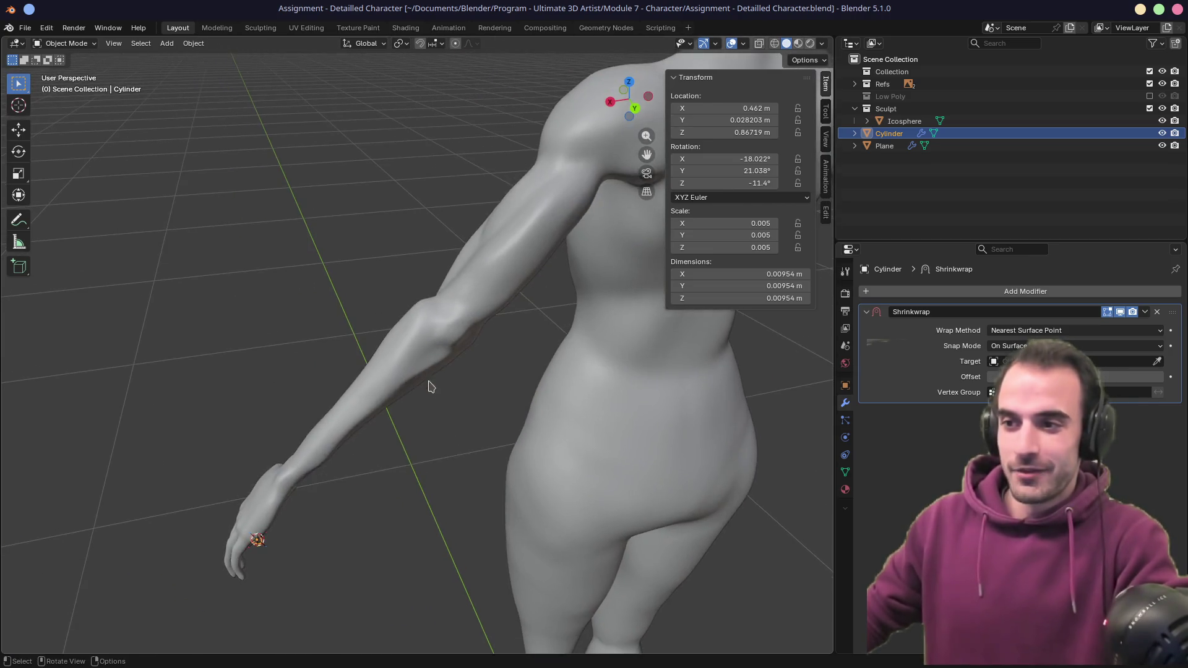
pyautogui.scroll(6, 427, 387)
pyautogui.scroll(-6, 396, 365)
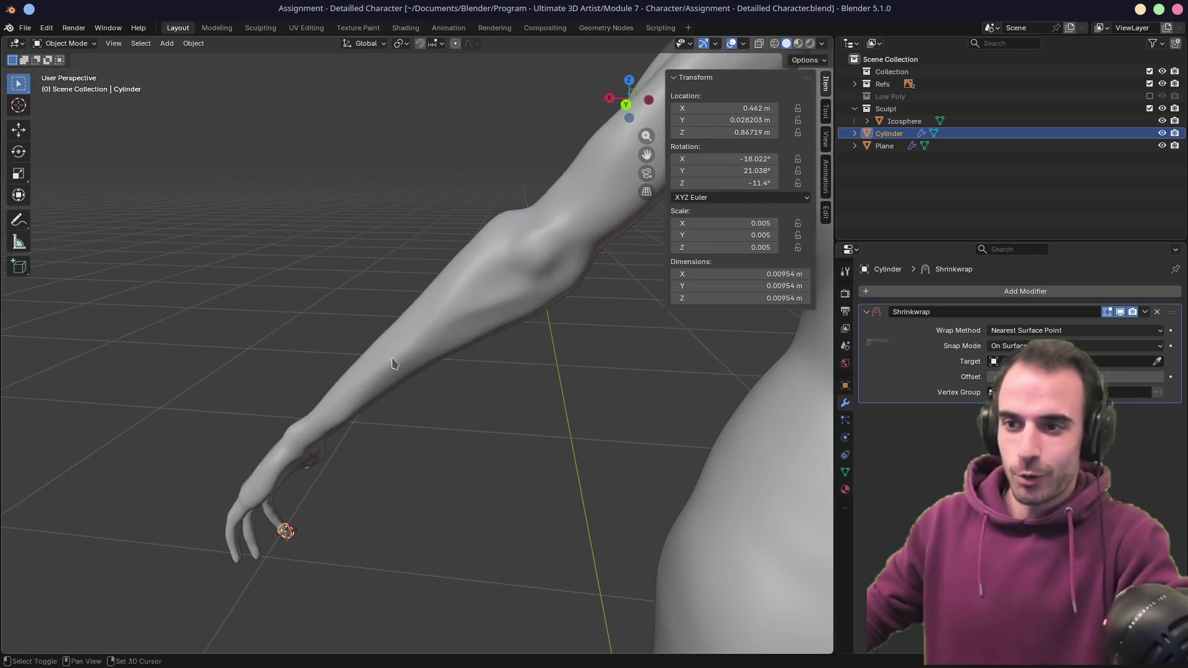
pyautogui.scroll(6, 345, 386)
pyautogui.scroll(-6, 345, 390)
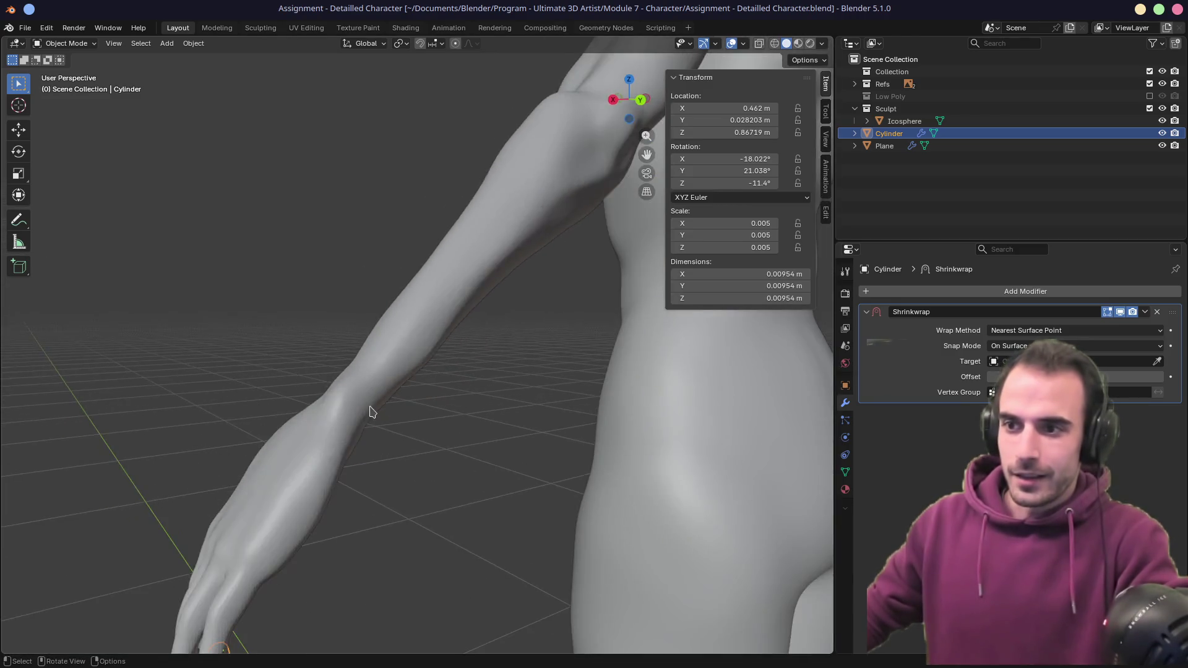
pyautogui.moveTo(342, 442)
pyautogui.mouseDown(button='middle')
pyautogui.moveTo(353, 394)
pyautogui.moveTo(477, 389)
pyautogui.moveTo(398, 326)
pyautogui.moveTo(453, 384)
pyautogui.mouseUp(button='middle')
pyautogui.scroll(2, 453, 384)
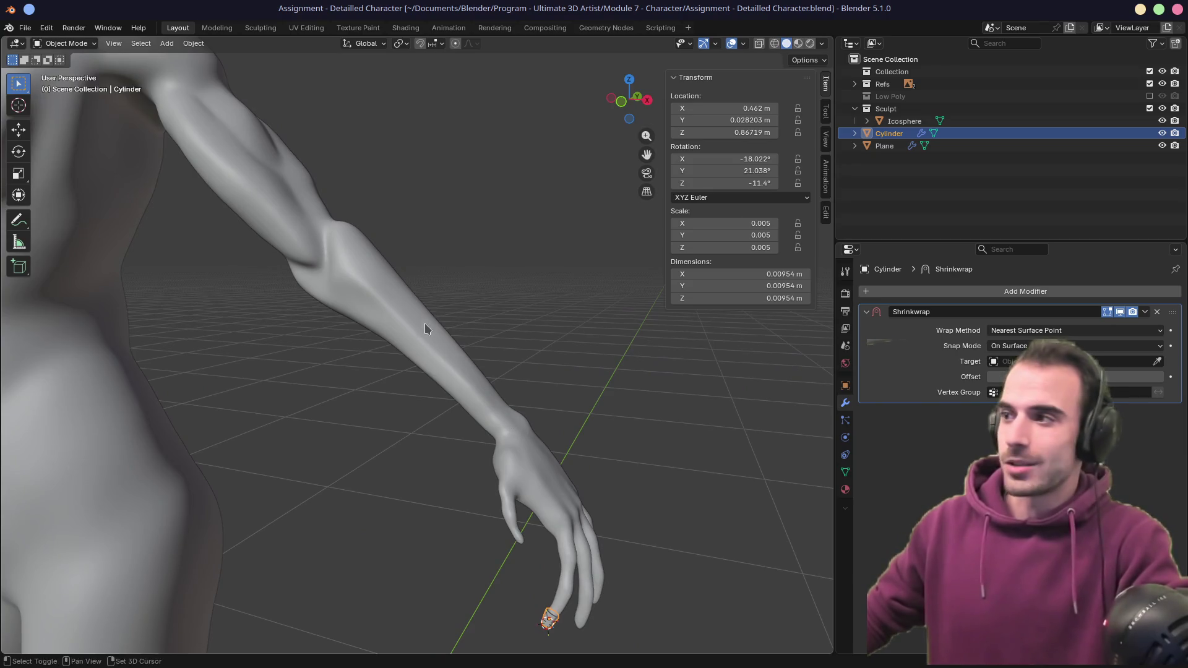
pyautogui.scroll(3, 424, 321)
pyautogui.moveTo(386, 346)
pyautogui.mouseDown(button='middle')
pyautogui.moveTo(379, 340)
pyautogui.moveTo(451, 332)
pyautogui.moveTo(391, 290)
pyautogui.moveTo(496, 339)
pyautogui.moveTo(397, 313)
pyautogui.moveTo(384, 292)
pyautogui.moveTo(420, 318)
pyautogui.moveTo(362, 260)
pyautogui.moveTo(396, 235)
pyautogui.mouseUp(button='middle')
# - Tick Statistics in Viewport Overlays to show vertex and triangle counts over the view
pyautogui.click(821, 43)
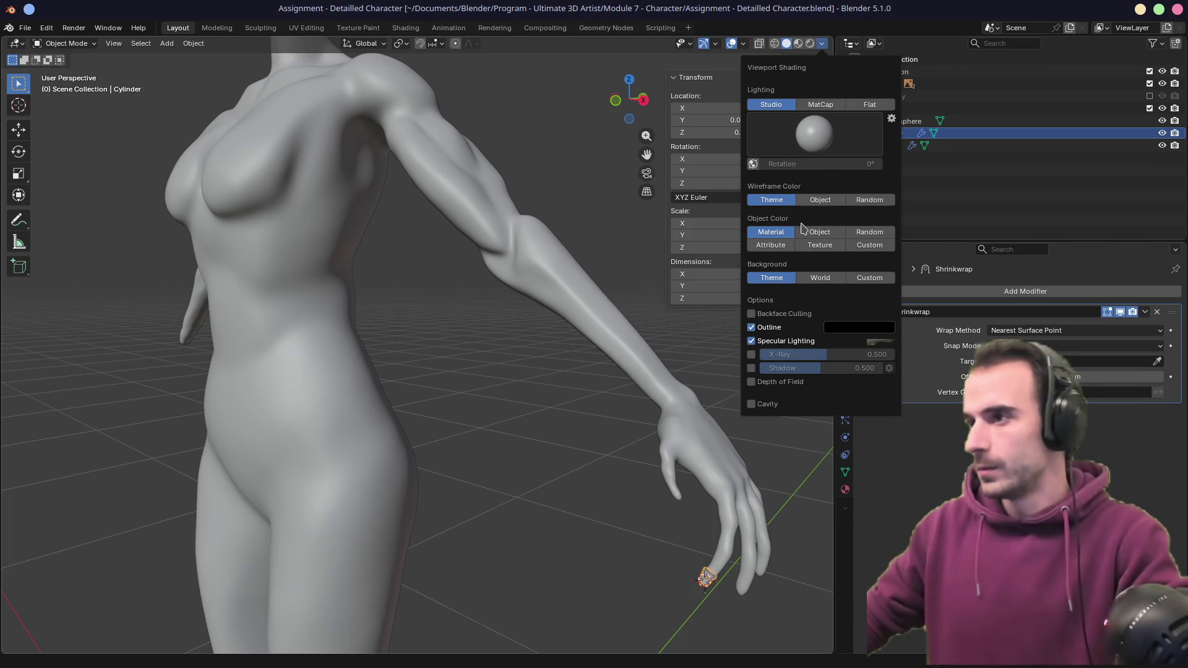
pyautogui.click(743, 43)
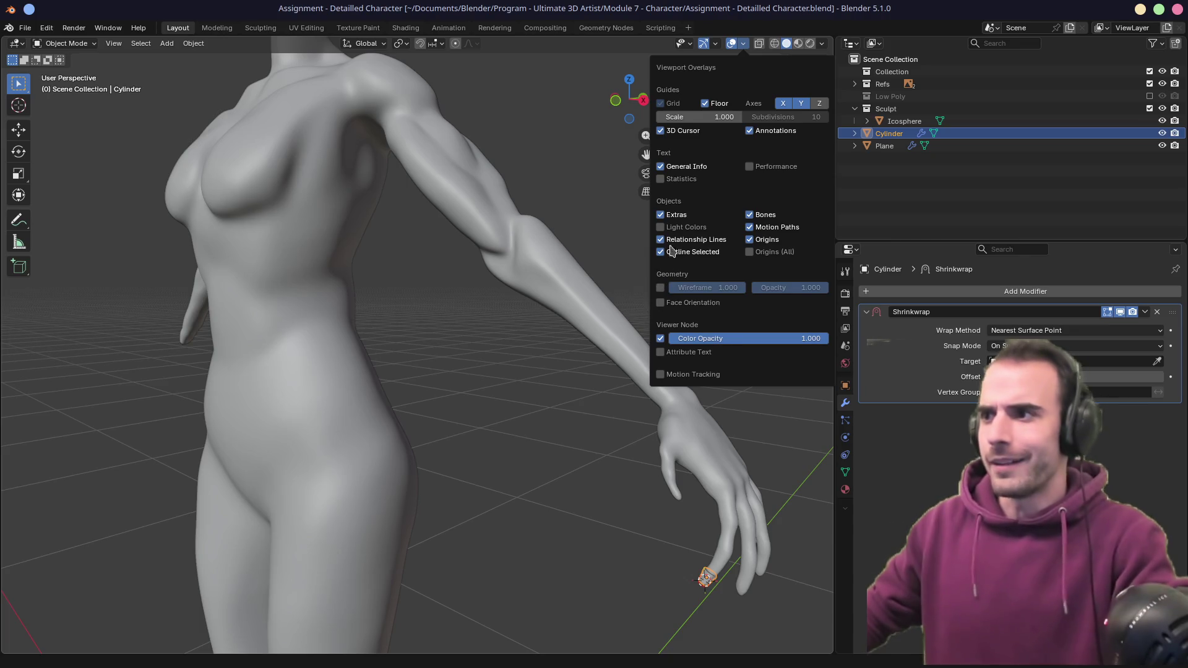
pyautogui.click(660, 179)
pyautogui.moveTo(427, 291)
pyautogui.mouseDown(button='middle')
pyautogui.moveTo(554, 366)
pyautogui.moveTo(186, 159)
pyautogui.mouseUp(button='middle')
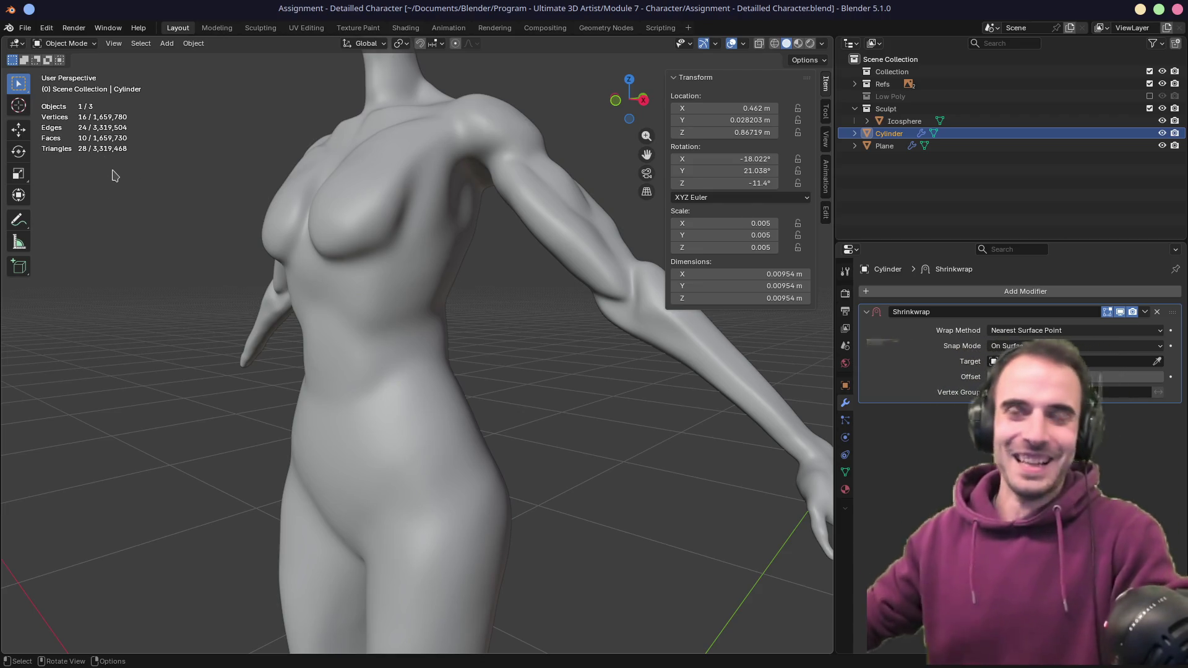
# - Pan, zoom and orbit the viewport in close on the cylinder at the fingertip
pyautogui.scroll(-6, 176, 208)
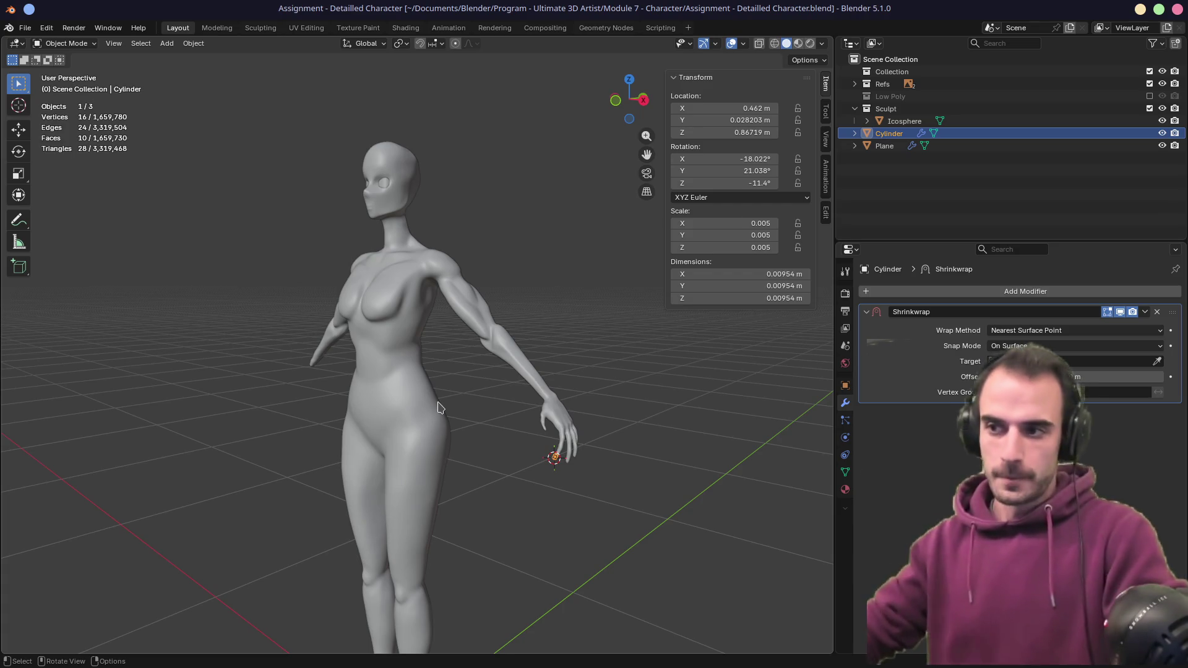
pyautogui.keyDown('shift'); pyautogui.moveTo(634, 444); pyautogui.dragTo(490, 418, button='middle'); pyautogui.keyUp('shift')
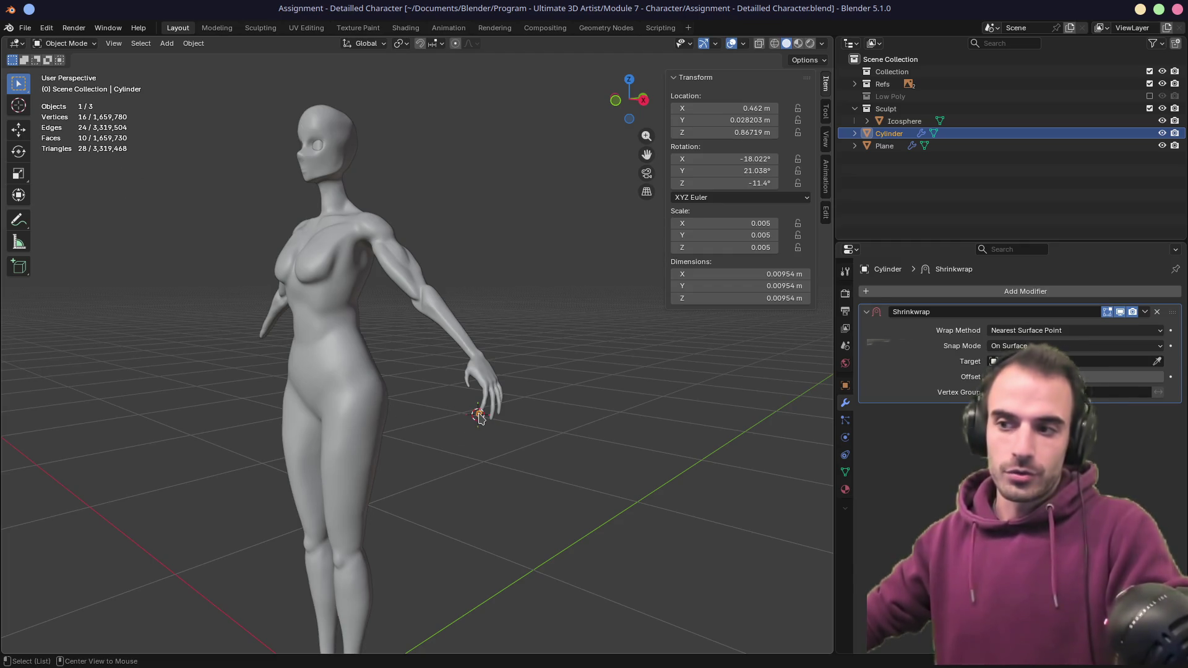
pyautogui.press('KP_Decimal')
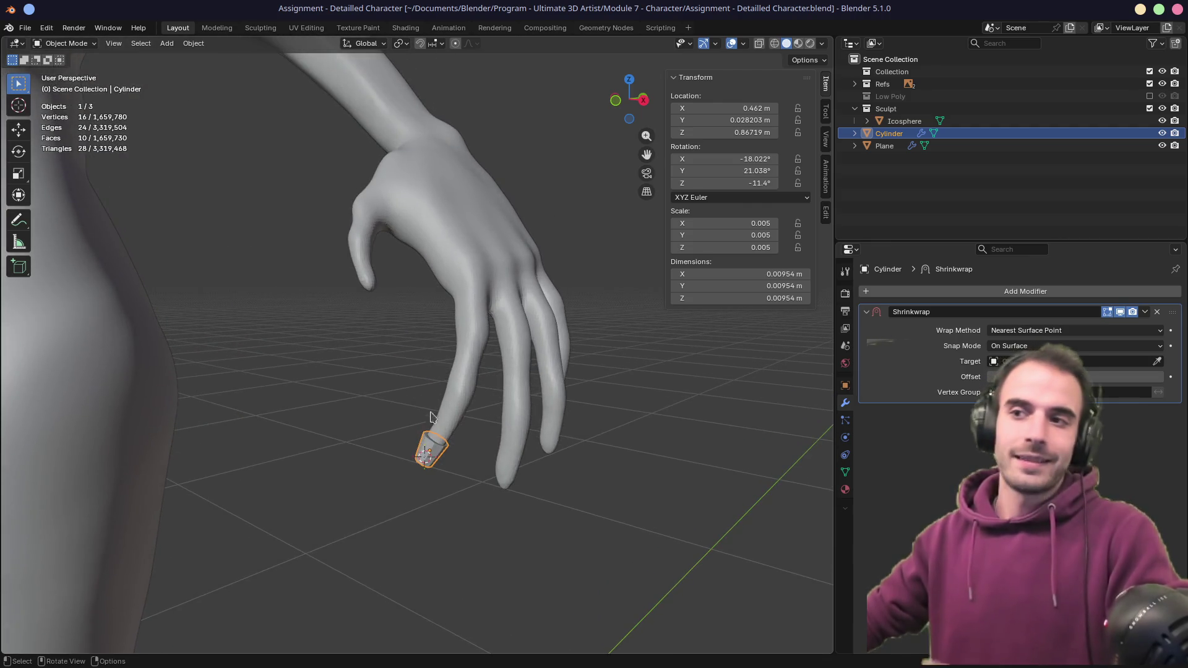
pyautogui.scroll(-10, 399, 329)
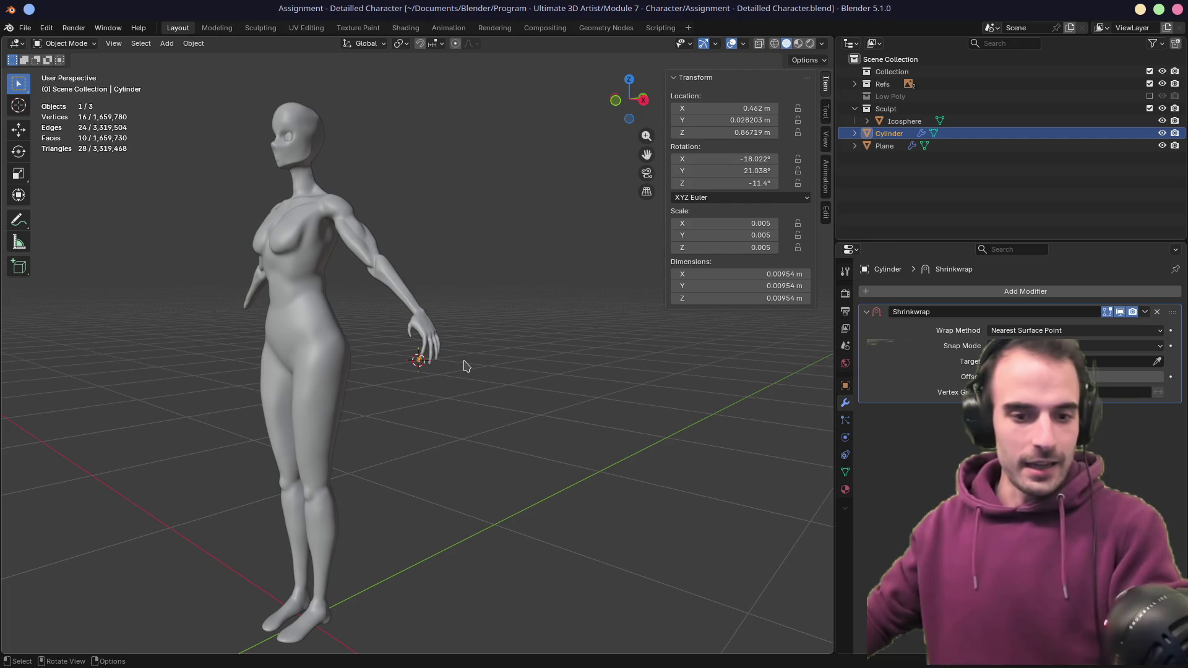
pyautogui.keyDown('alt'); pyautogui.middleClick(423, 357); pyautogui.keyUp('alt')
pyautogui.scroll(5, 423, 358)
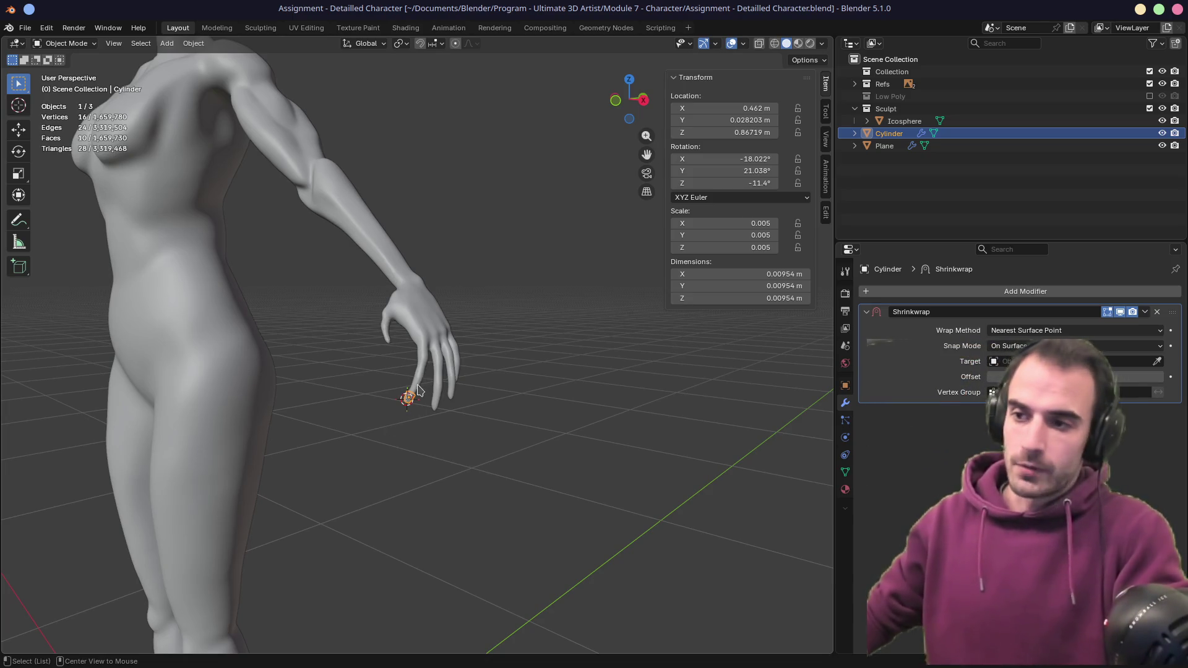
pyautogui.keyDown('alt'); pyautogui.middleClick(416, 384); pyautogui.keyUp('alt')
pyautogui.scroll(5, 415, 402)
pyautogui.moveTo(414, 402)
pyautogui.mouseDown(button='middle')
pyautogui.moveTo(456, 360)
pyautogui.moveTo(443, 366)
pyautogui.moveTo(504, 403)
pyautogui.moveTo(549, 374)
pyautogui.mouseUp(button='middle')
pyautogui.scroll(-5, 442, 366)
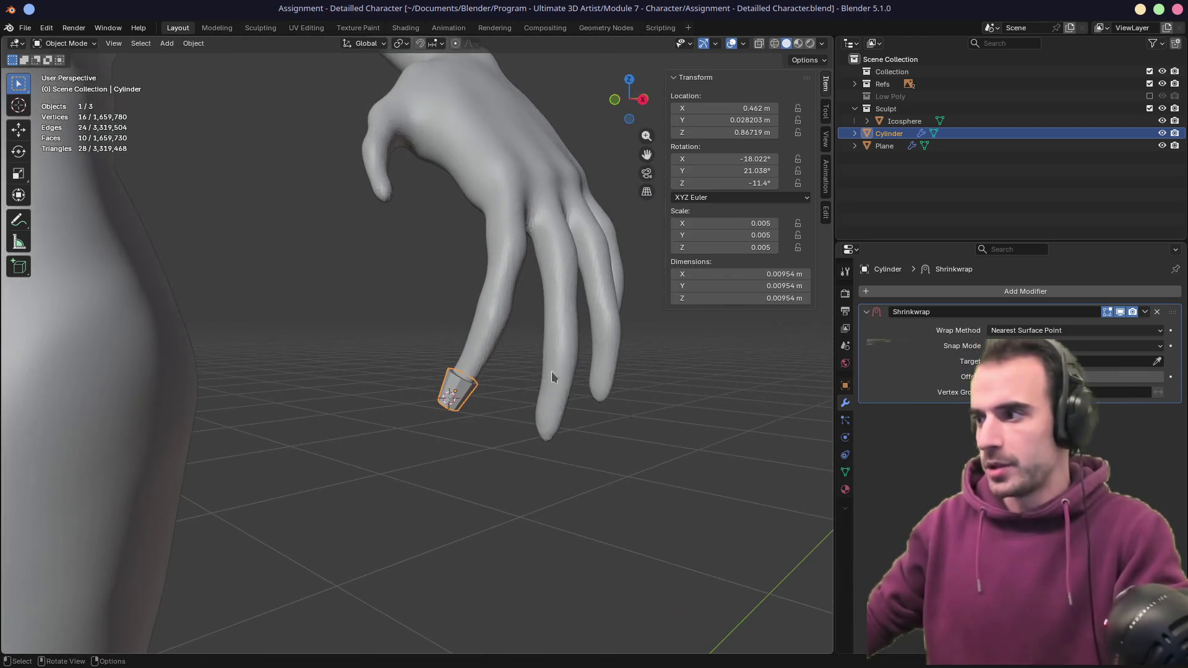
# - Set the Shrinkwrap target to the body sculpt with the eyedropper
pyautogui.click(1156, 361)
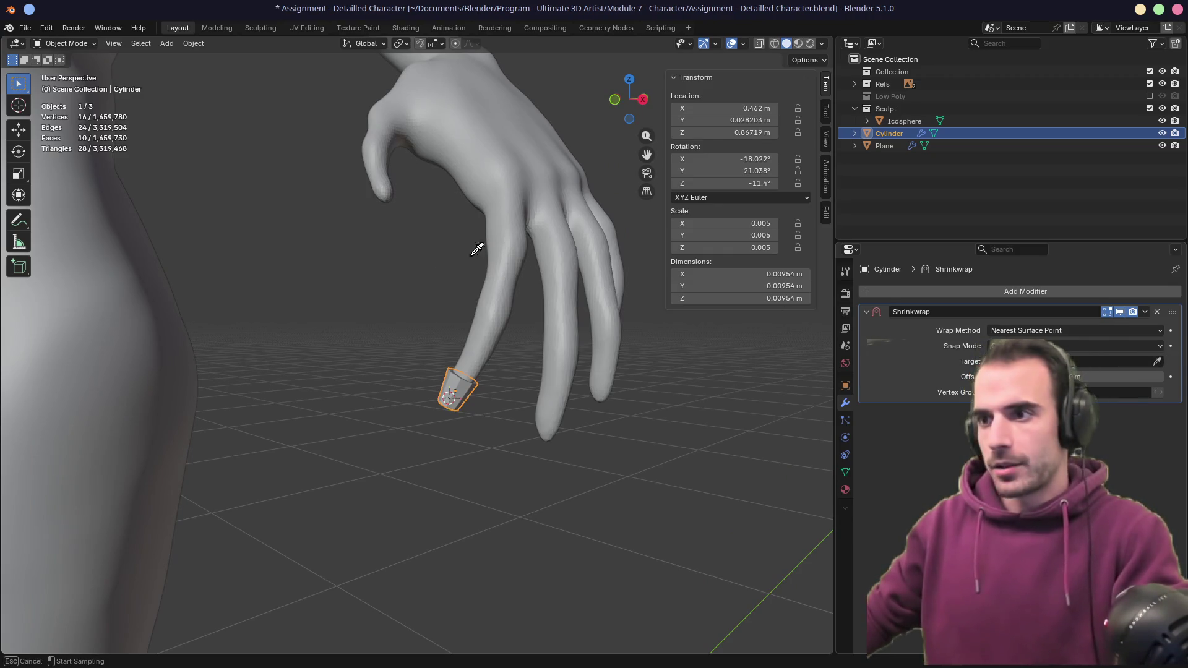
pyautogui.click(510, 278)
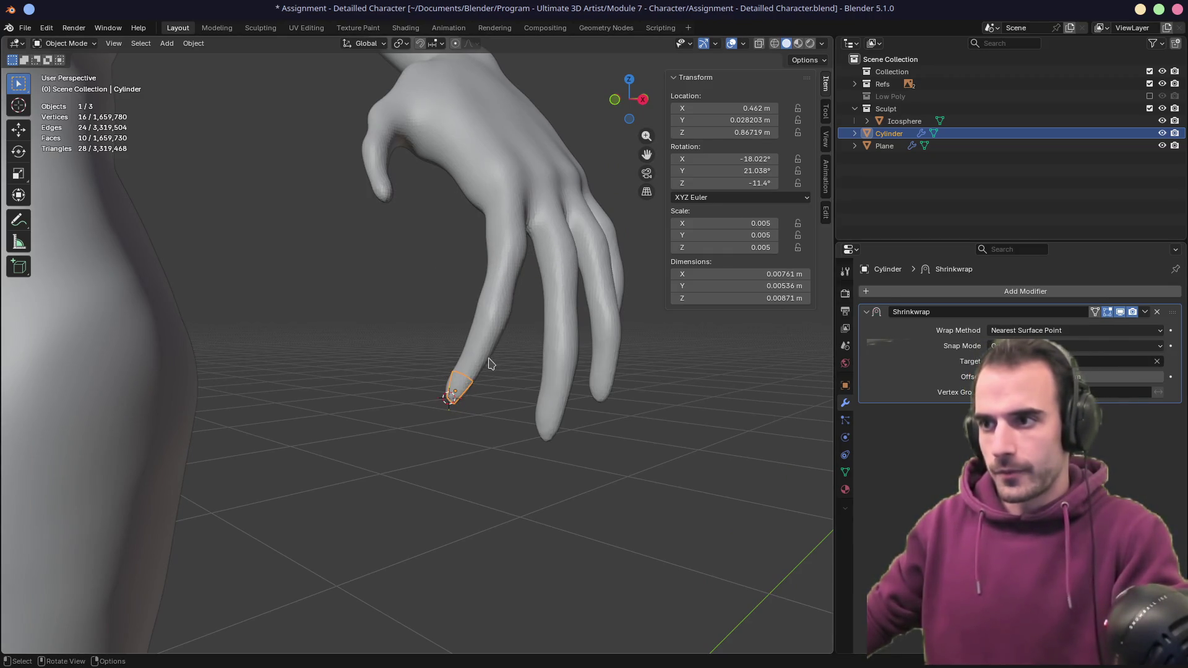
pyautogui.scroll(4, 478, 374)
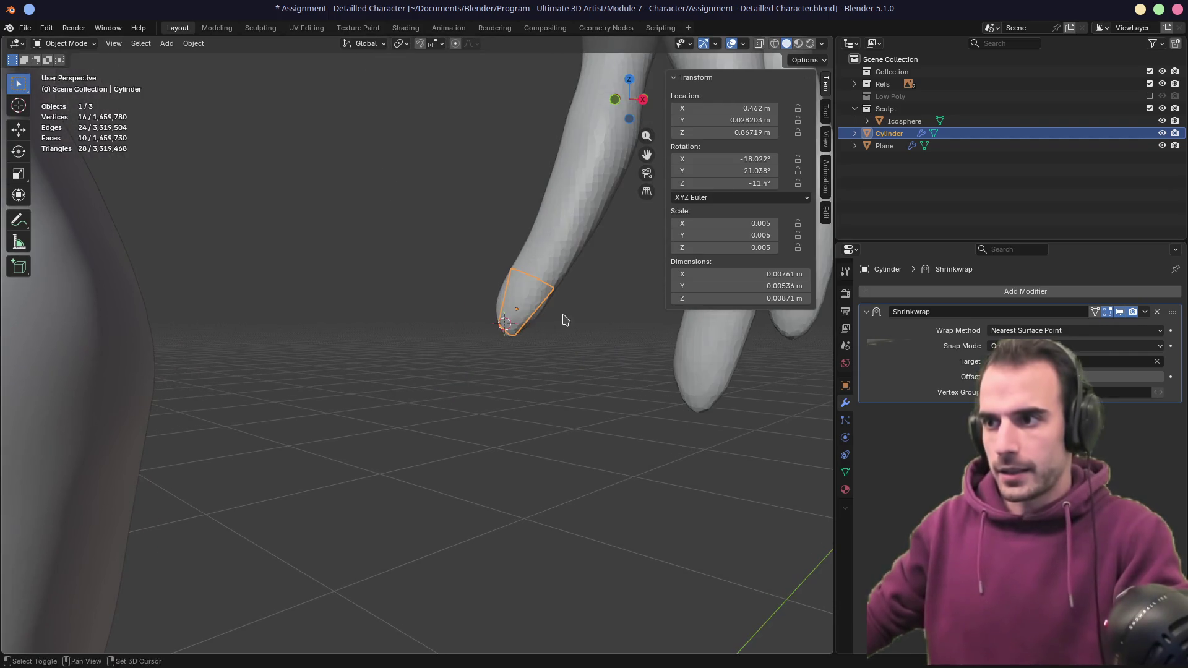
pyautogui.moveTo(459, 332)
pyautogui.mouseDown(button='middle')
pyautogui.moveTo(501, 298)
pyautogui.moveTo(470, 315)
pyautogui.moveTo(535, 313)
pyautogui.mouseUp(button='middle')
# - In Edit Mode, delete the cylinder's end face and enable On Cage
pyautogui.press('Tab')
pyautogui.press('x')
pyautogui.click(427, 340)
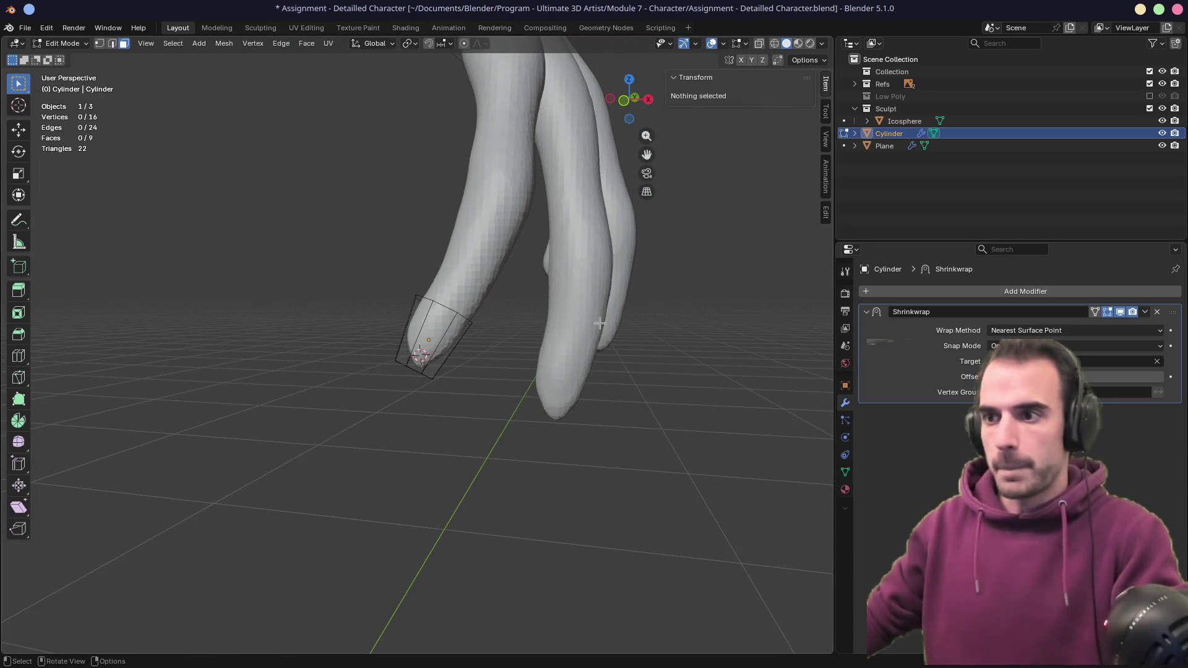
pyautogui.click(1095, 312)
pyautogui.moveTo(663, 332); pyautogui.dragTo(506, 323, button='middle')
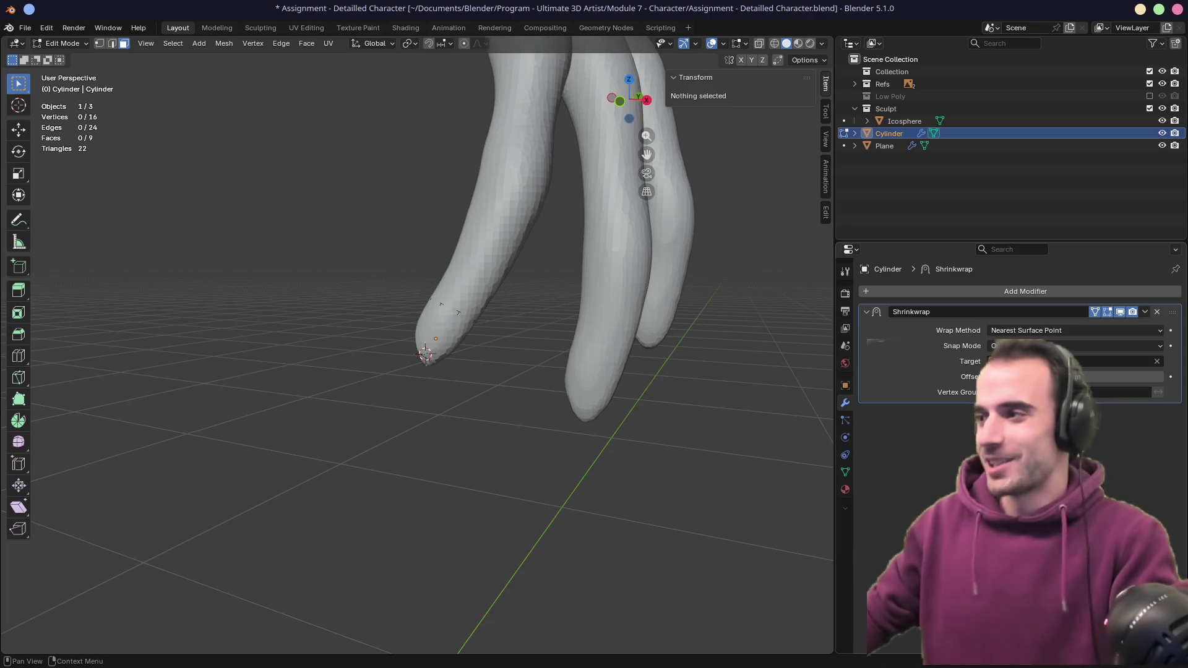
# - Set Shrinkwrap Snap Mode to Above Surface and raise the offset
pyautogui.click(1097, 346)
pyautogui.click(1101, 360)
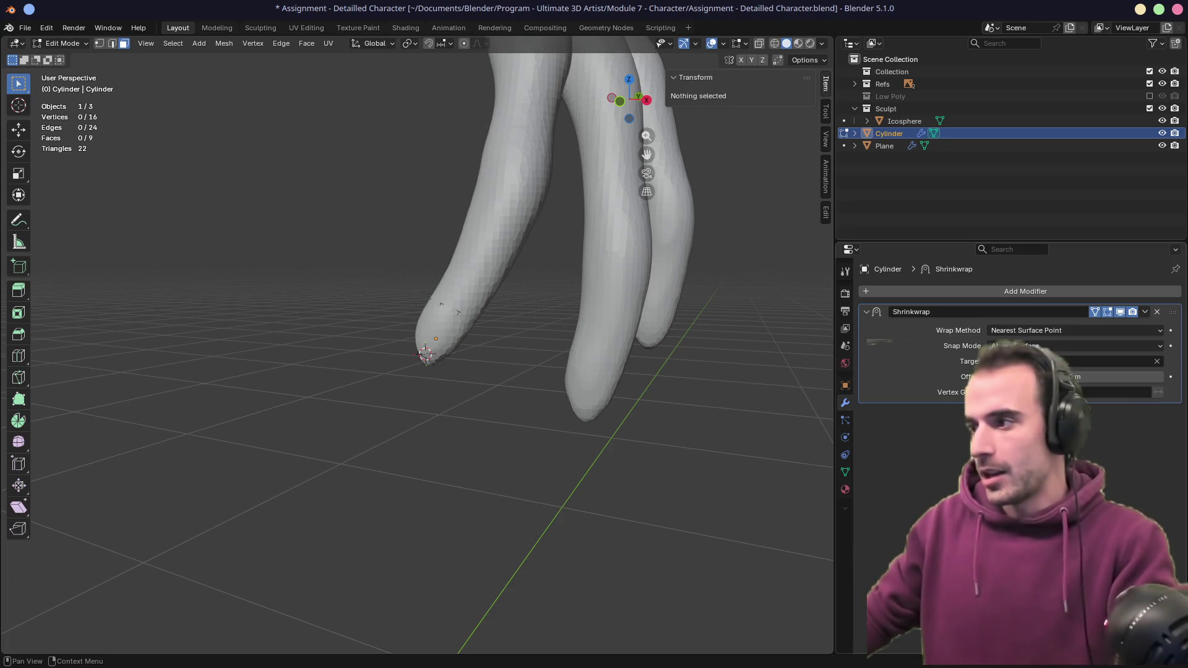
pyautogui.click(1159, 378)
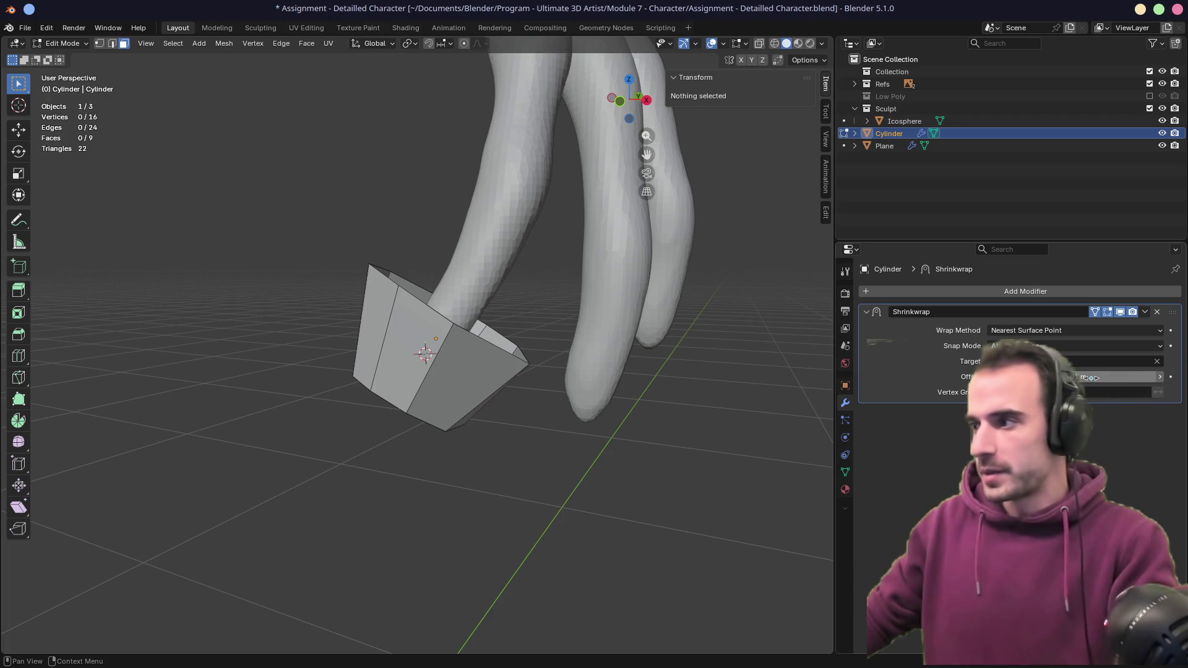
pyautogui.moveTo(532, 384)
pyautogui.mouseDown(button='middle')
pyautogui.moveTo(586, 334)
pyautogui.moveTo(510, 391)
pyautogui.mouseUp(button='middle')
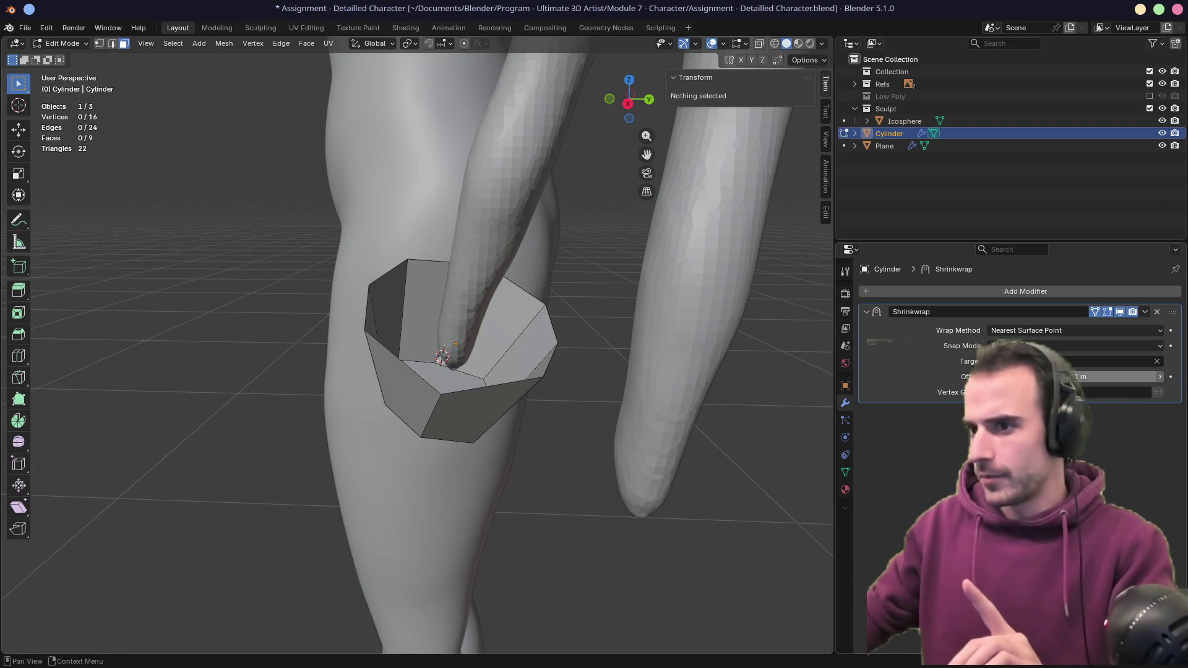
pyautogui.moveTo(464, 440); pyautogui.dragTo(544, 443, button='middle')
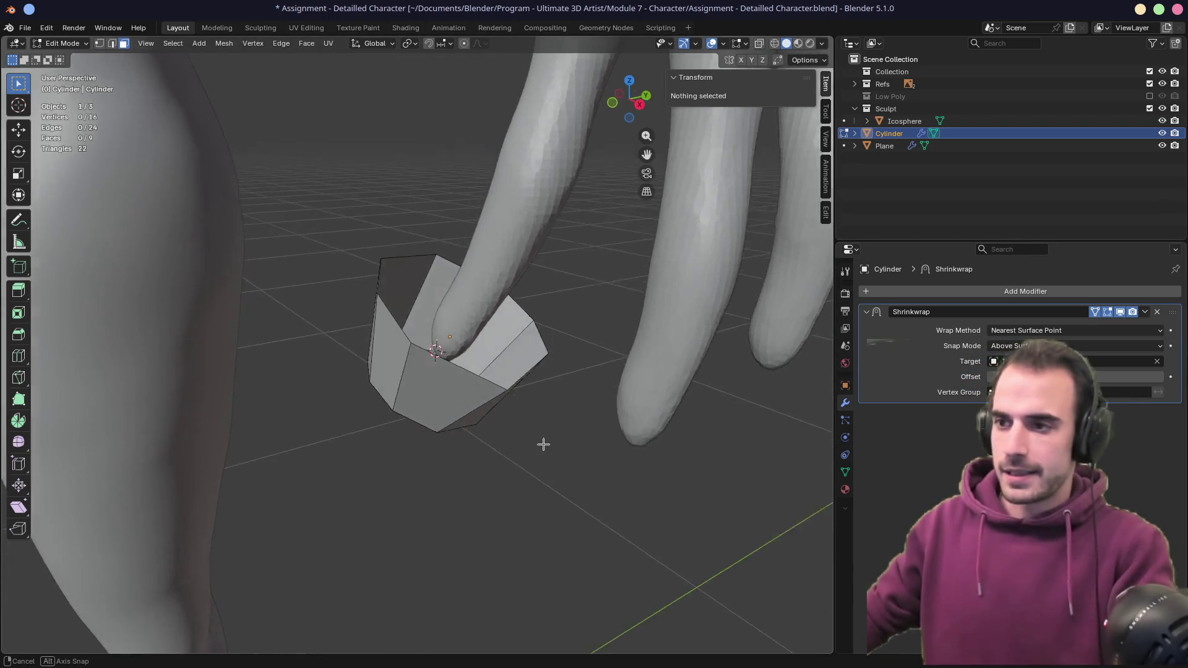
pyautogui.moveTo(368, 440)
pyautogui.mouseDown(button='middle')
pyautogui.moveTo(522, 417)
pyautogui.moveTo(400, 401)
pyautogui.moveTo(538, 411)
pyautogui.mouseUp(button='middle')
# - Apply the cylinder's scale in Object Mode, undoing a trial offset increase
pyautogui.press('Tab')
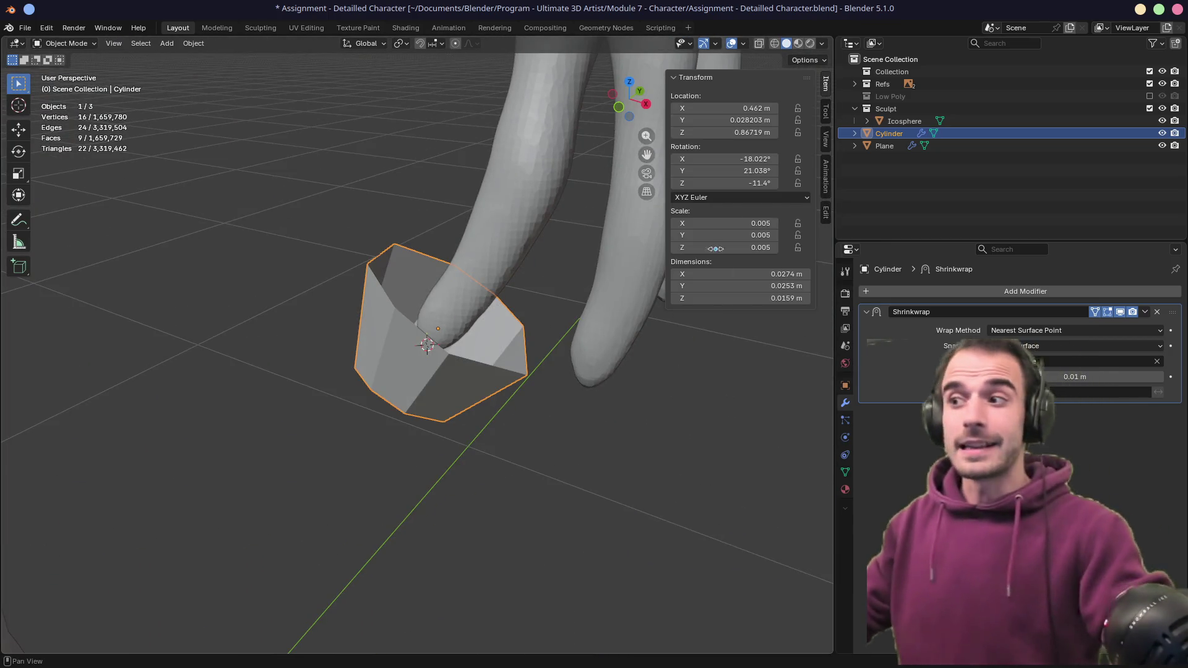
pyautogui.hotkey('ctrl', 'a')
pyautogui.click(534, 345)
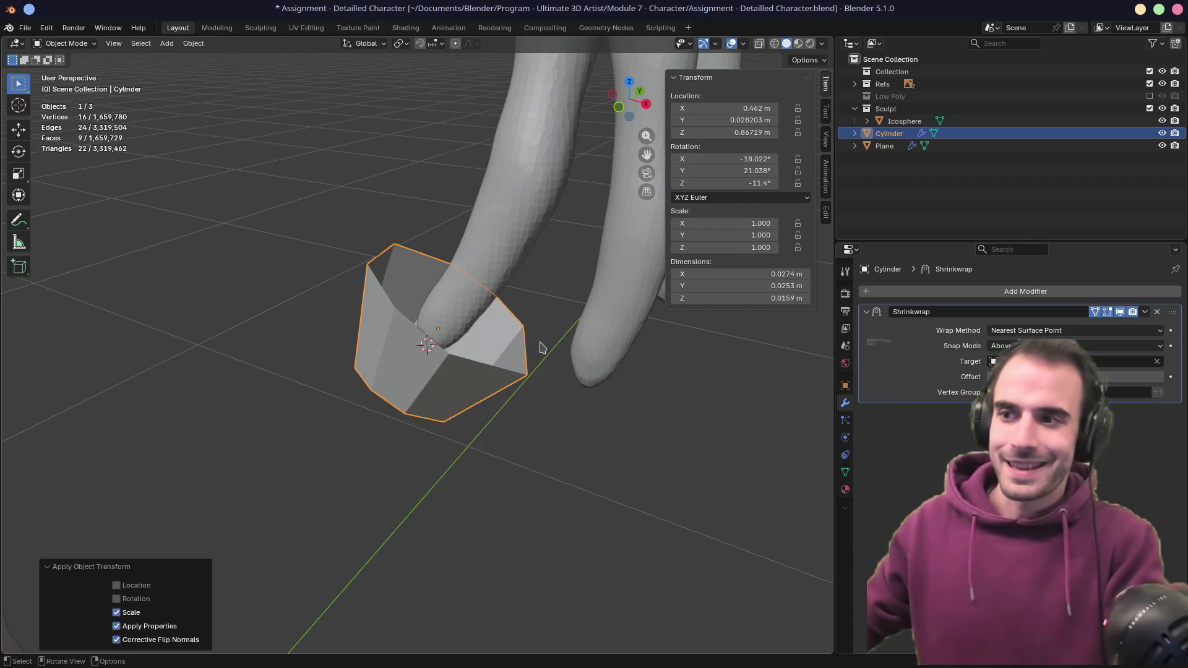
pyautogui.moveTo(592, 375); pyautogui.dragTo(602, 374, button='middle')
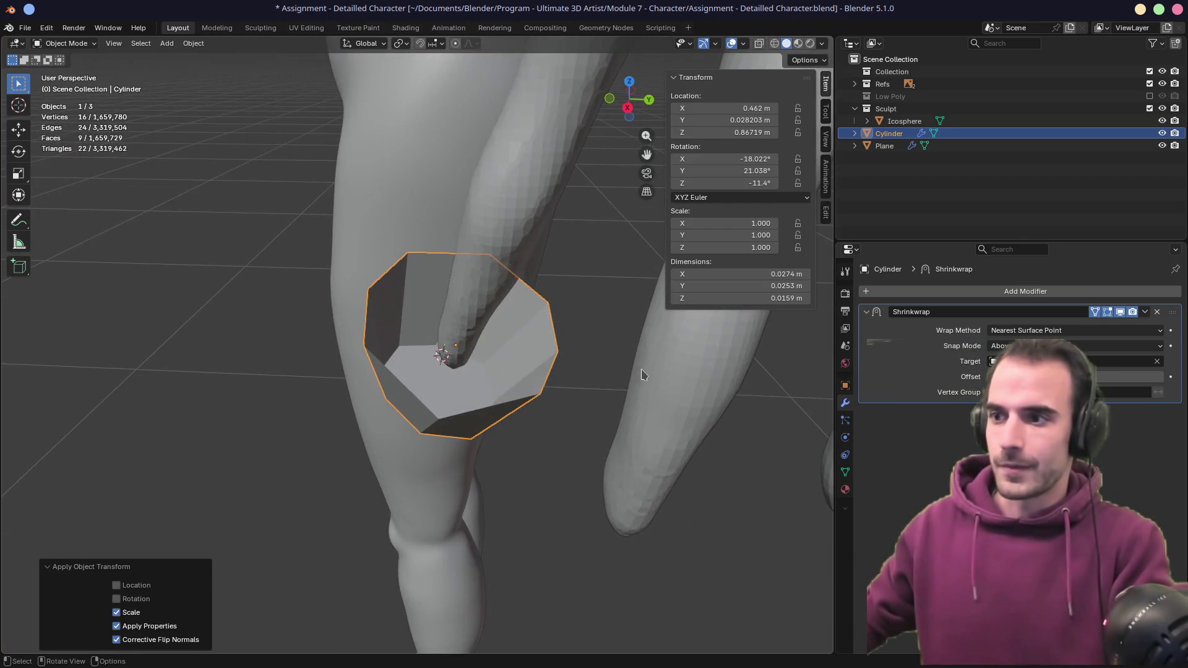
pyautogui.moveTo(1164, 378); pyautogui.dragTo(1124, 378)
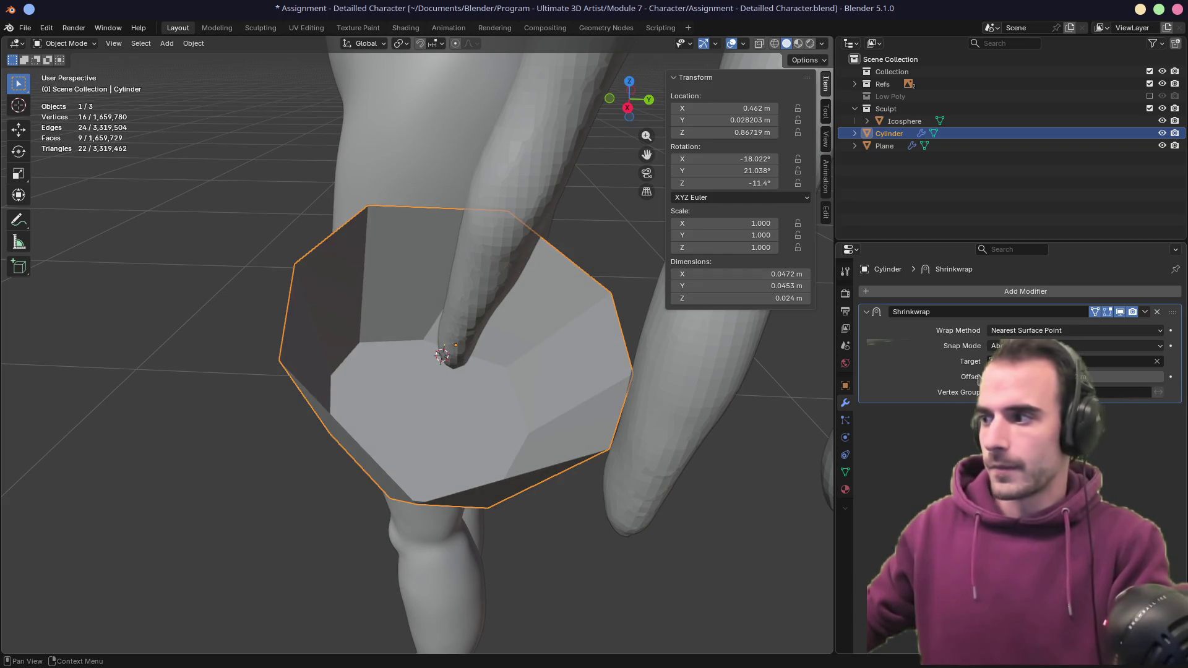
pyautogui.hotkey('ctrl', 'z')
pyautogui.moveTo(659, 399); pyautogui.dragTo(761, 384, button='middle')
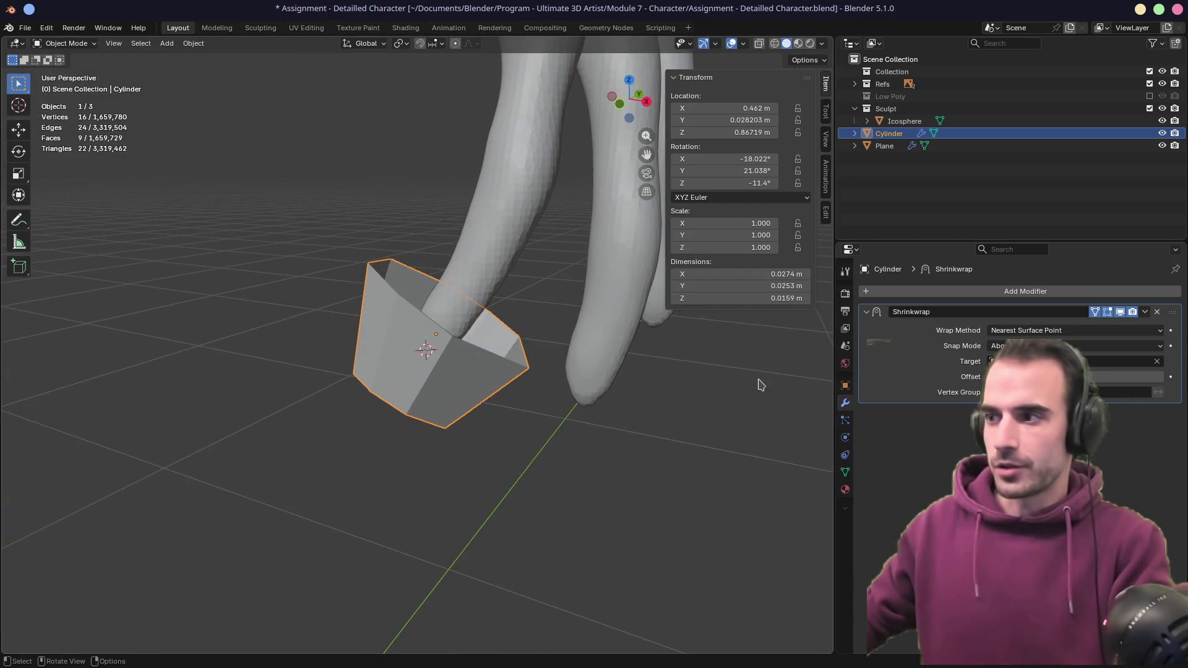
# - Reselect only the cylinder and enter Edit Mode on its mesh
pyautogui.keyDown('shift'); pyautogui.click(500, 276); pyautogui.keyUp('shift')
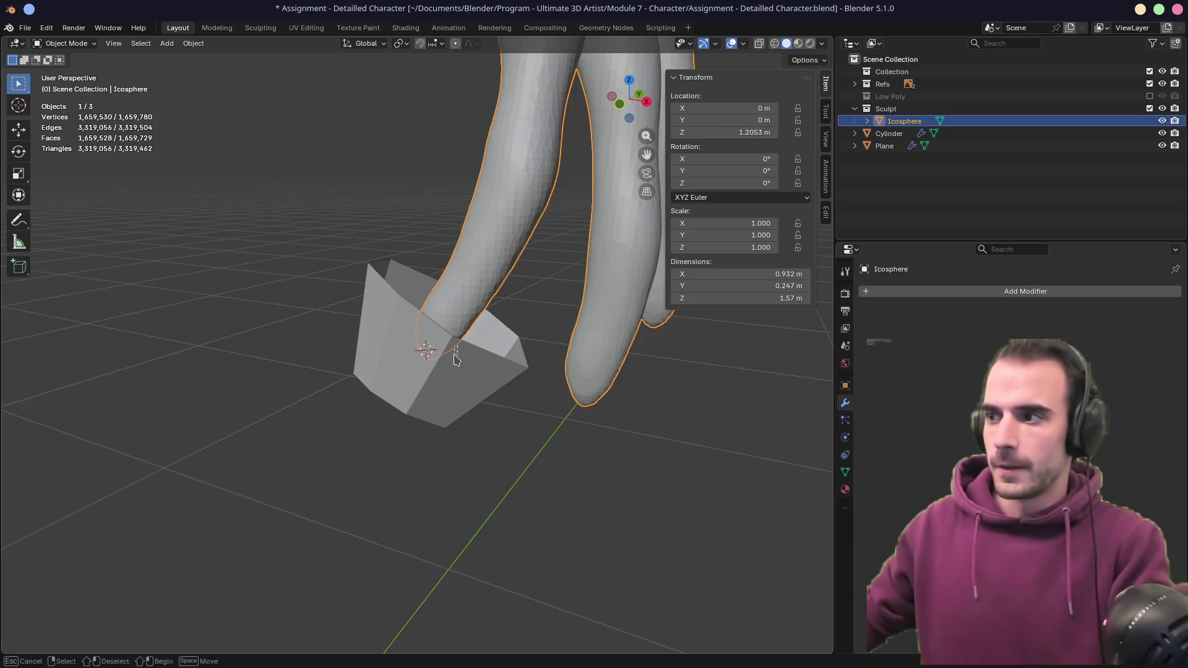
pyautogui.click(461, 402)
pyautogui.keyDown('shift'); pyautogui.click(470, 299); pyautogui.keyUp('shift')
pyautogui.click(443, 372)
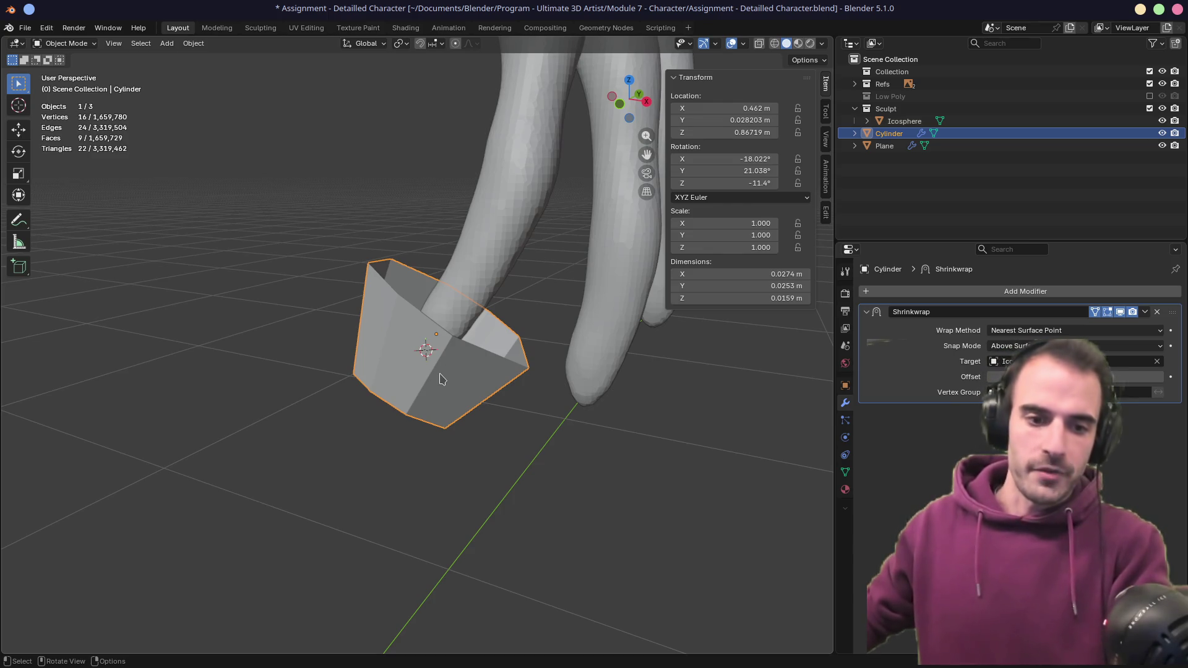
pyautogui.press('Tab')
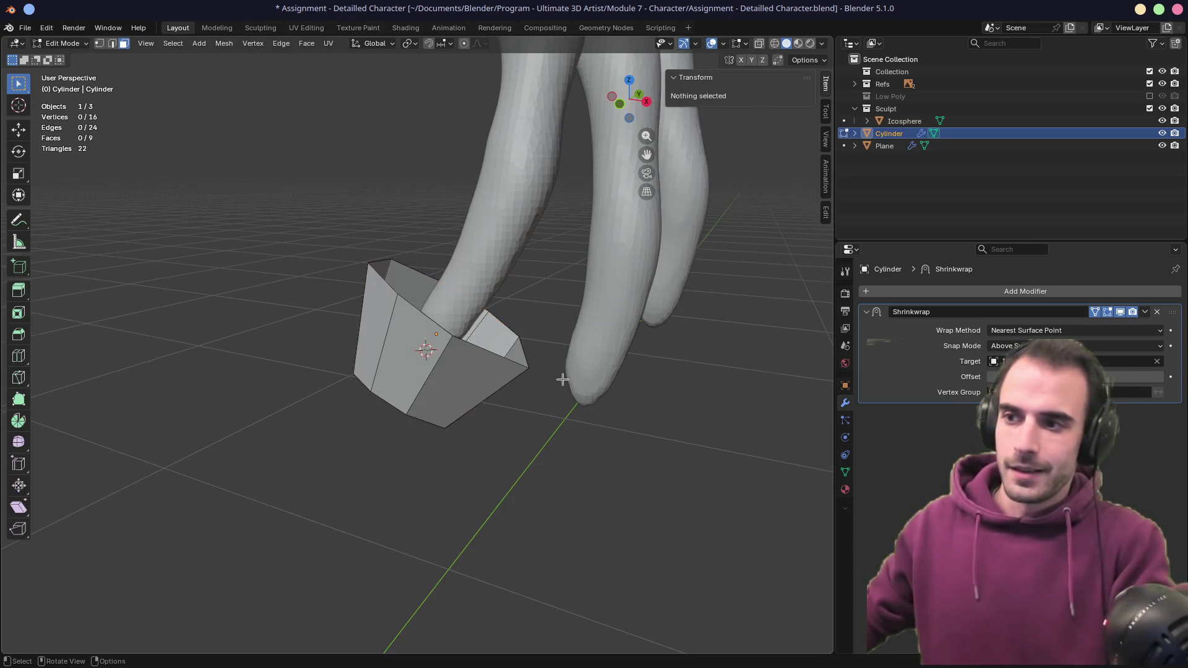
# - Clear and re-pick the body sculpt as the Shrinkwrap target
pyautogui.scroll(3, 553, 380)
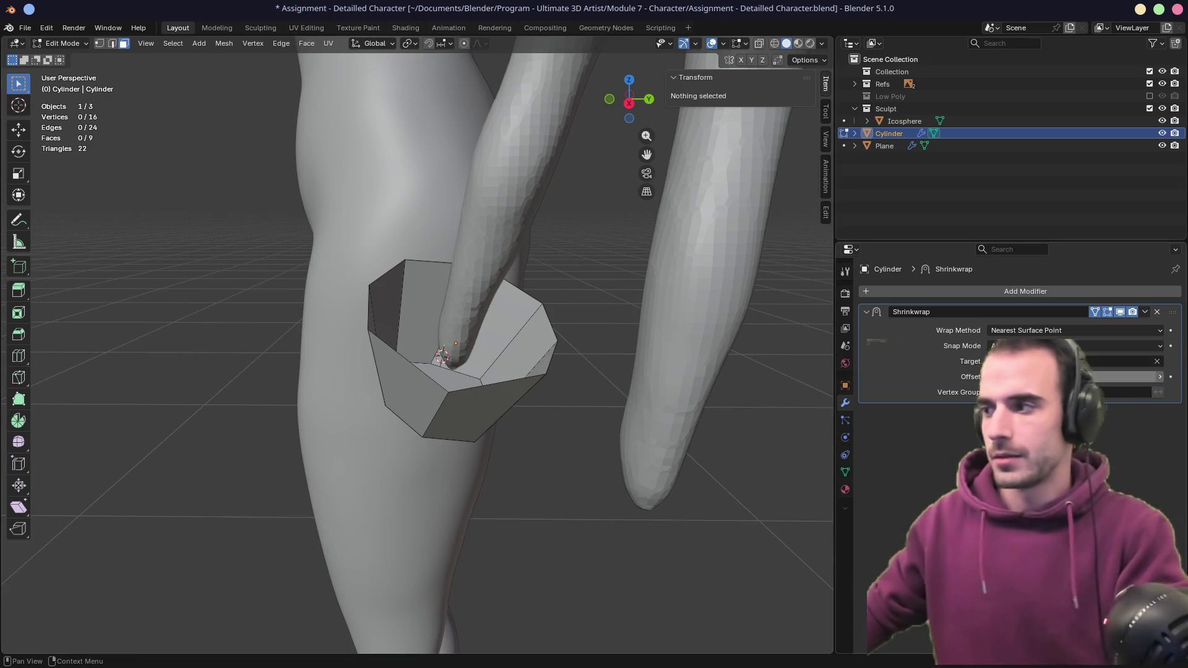
pyautogui.click(1157, 361)
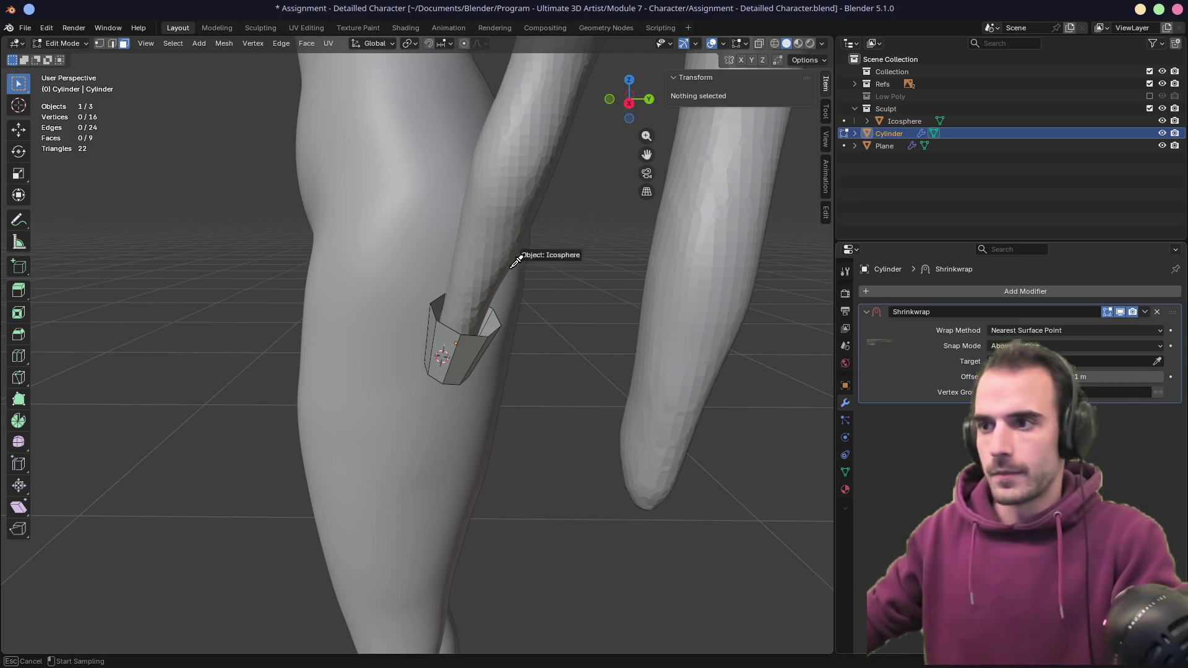
pyautogui.click(492, 291)
pyautogui.moveTo(492, 291)
pyautogui.mouseDown(button='middle')
pyautogui.moveTo(560, 318)
pyautogui.moveTo(532, 325)
pyautogui.moveTo(554, 339)
pyautogui.mouseUp(button='middle')
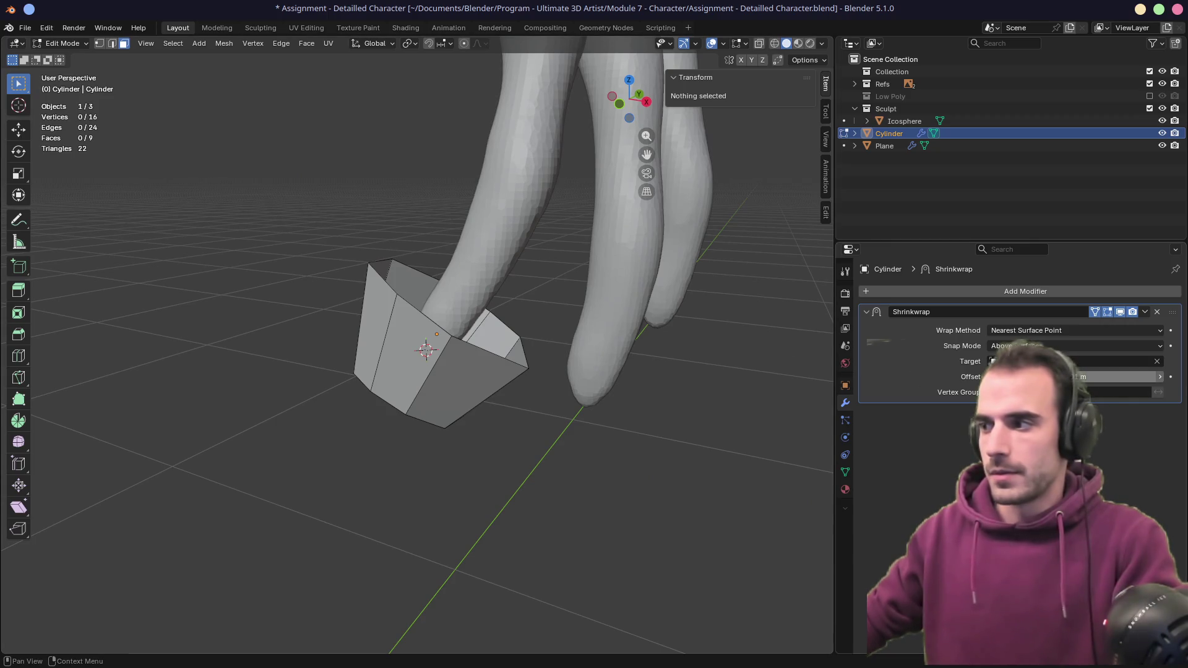
# - Lower the Shrinkwrap offset in stages down to 0.002 m
pyautogui.doubleClick(1039, 377)
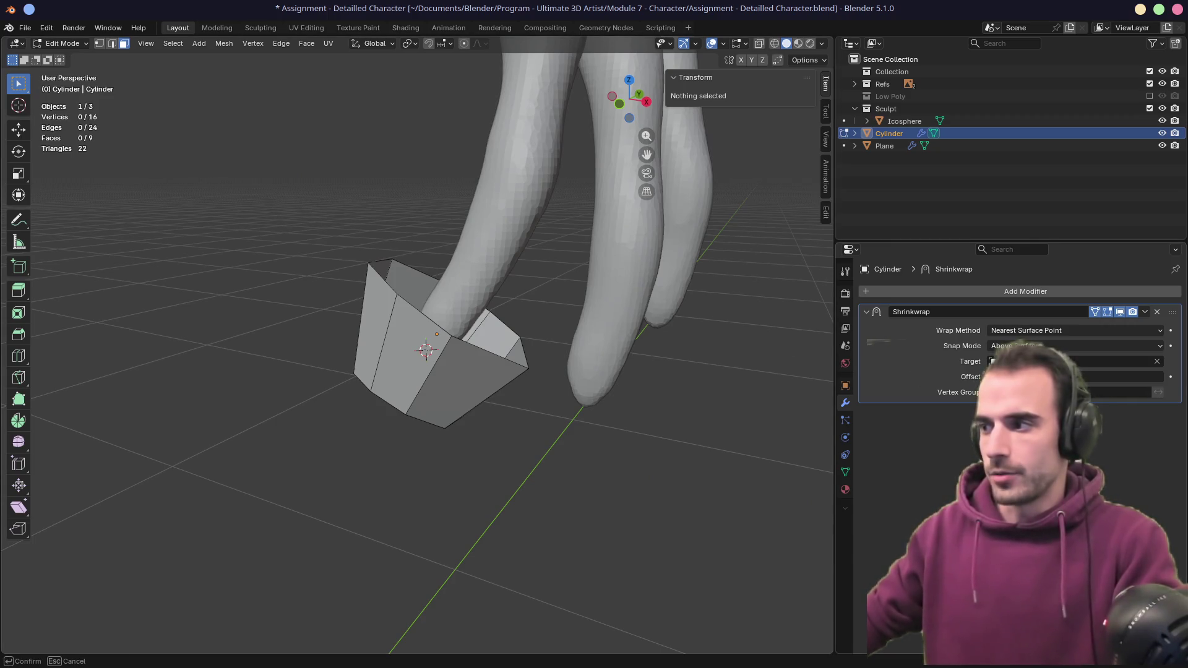
pyautogui.press('Return')
pyautogui.moveTo(587, 375); pyautogui.dragTo(552, 364, button='middle')
pyautogui.moveTo(589, 328)
pyautogui.mouseDown(button='middle')
pyautogui.moveTo(549, 407)
pyautogui.moveTo(618, 346)
pyautogui.moveTo(594, 411)
pyautogui.moveTo(580, 397)
pyautogui.mouseUp(button='middle')
pyautogui.doubleClick(1074, 378)
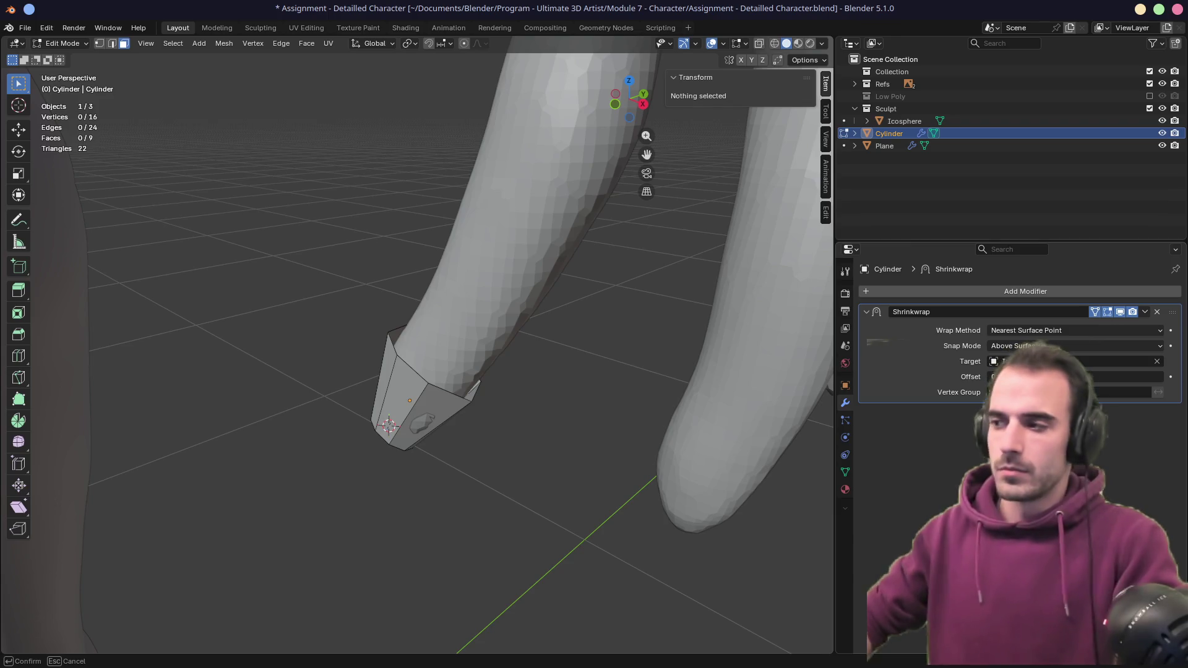
pyautogui.press('Return')
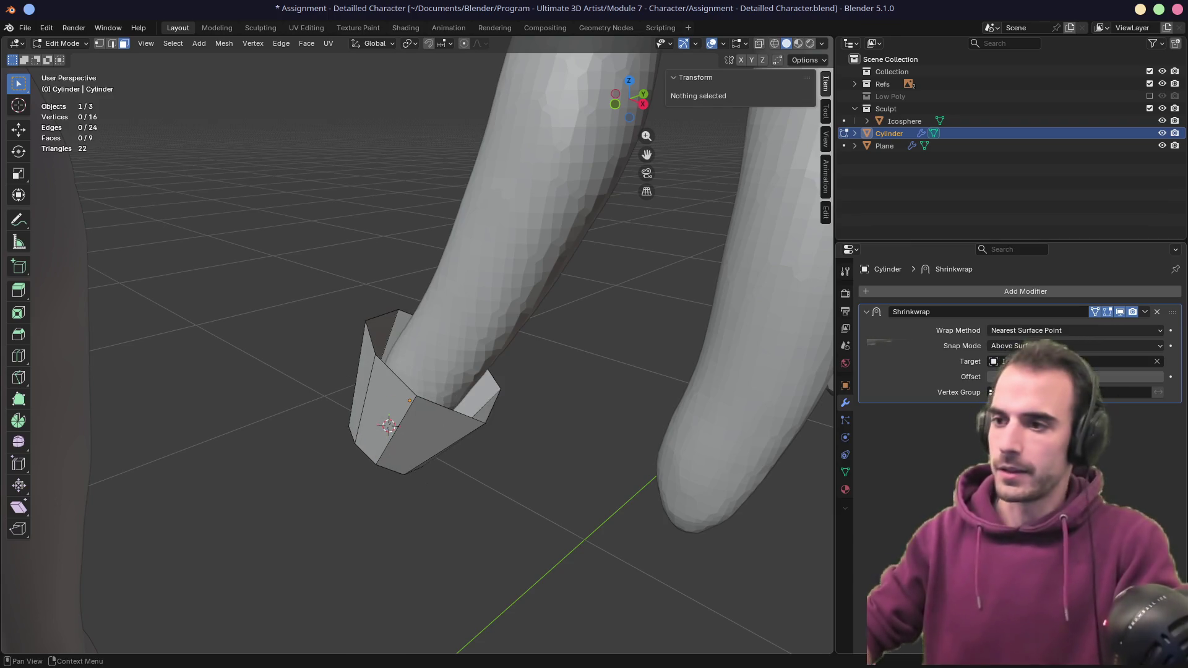
pyautogui.moveTo(769, 430); pyautogui.dragTo(594, 372, button='middle')
pyautogui.doubleClick(1102, 377)
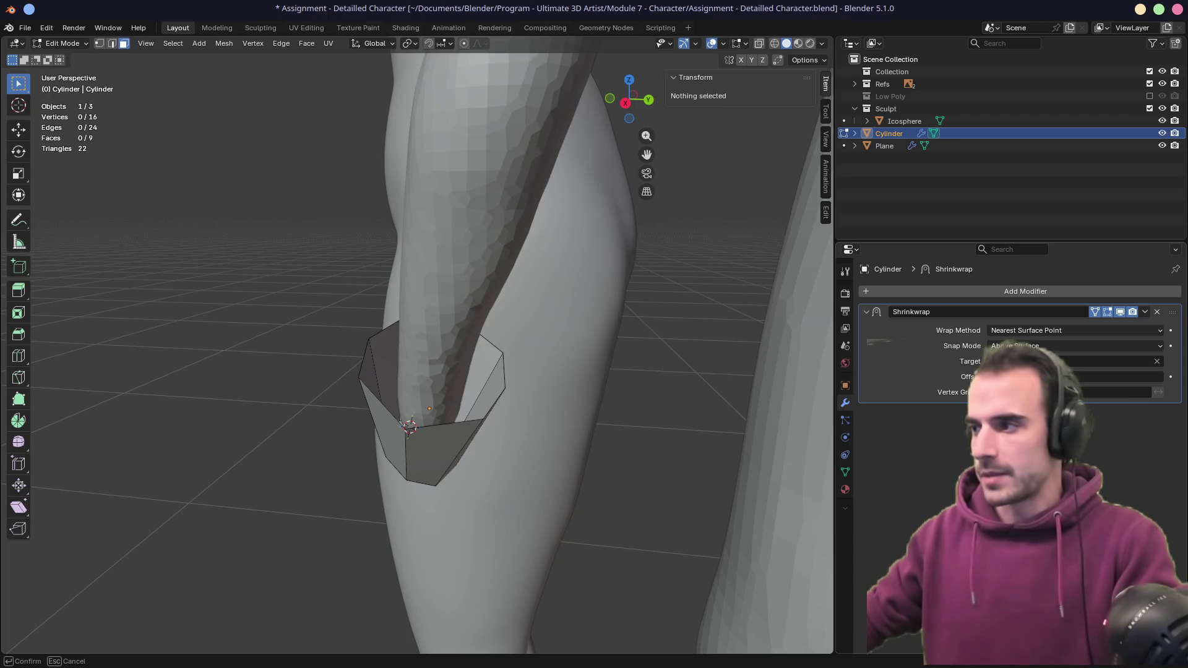
pyautogui.press('Return')
pyautogui.moveTo(594, 371)
pyautogui.mouseDown(button='middle')
pyautogui.moveTo(509, 374)
pyautogui.moveTo(730, 345)
pyautogui.moveTo(588, 386)
pyautogui.moveTo(565, 379)
pyautogui.moveTo(583, 383)
pyautogui.moveTo(578, 392)
pyautogui.moveTo(567, 392)
pyautogui.moveTo(586, 373)
pyautogui.moveTo(611, 426)
pyautogui.mouseUp(button='middle')
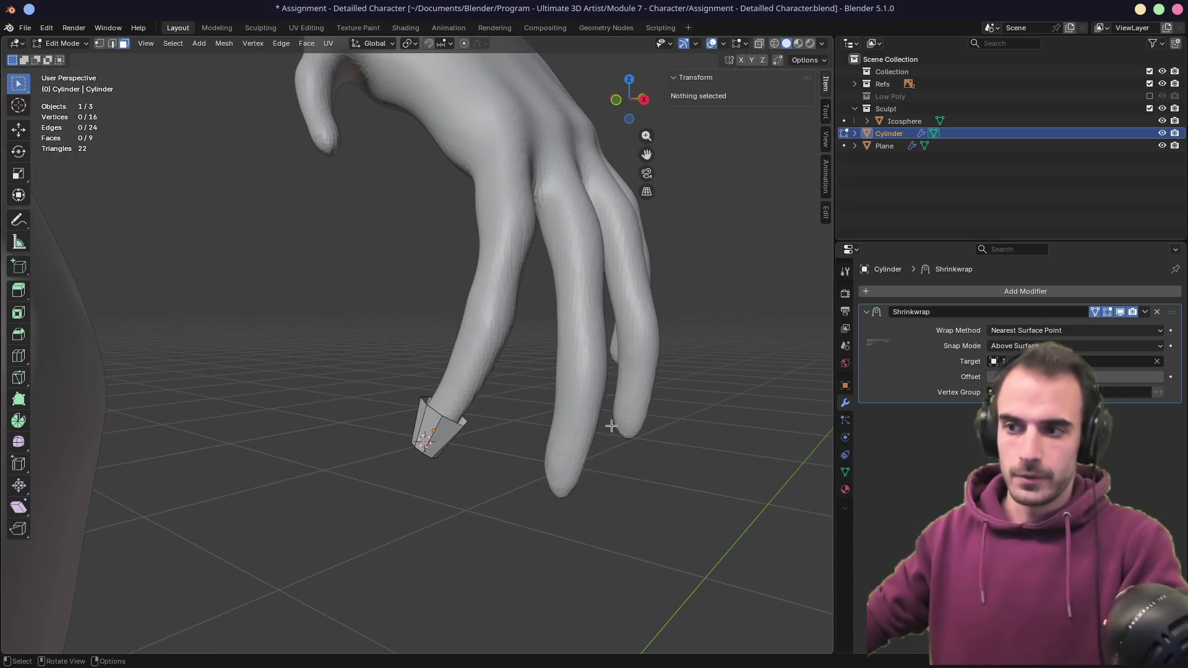
# - Switch to edge select and select the cylinder's top edge loop
pyautogui.keyDown('alt'); pyautogui.click(458, 419); pyautogui.keyUp('alt')
pyautogui.moveTo(491, 416)
pyautogui.mouseDown(button='middle')
pyautogui.moveTo(561, 420)
pyautogui.moveTo(490, 425)
pyautogui.moveTo(542, 424)
pyautogui.moveTo(575, 440)
pyautogui.mouseUp(button='middle')
pyautogui.press('2')
pyautogui.keyDown('alt'); pyautogui.click(448, 434); pyautogui.keyUp('alt')
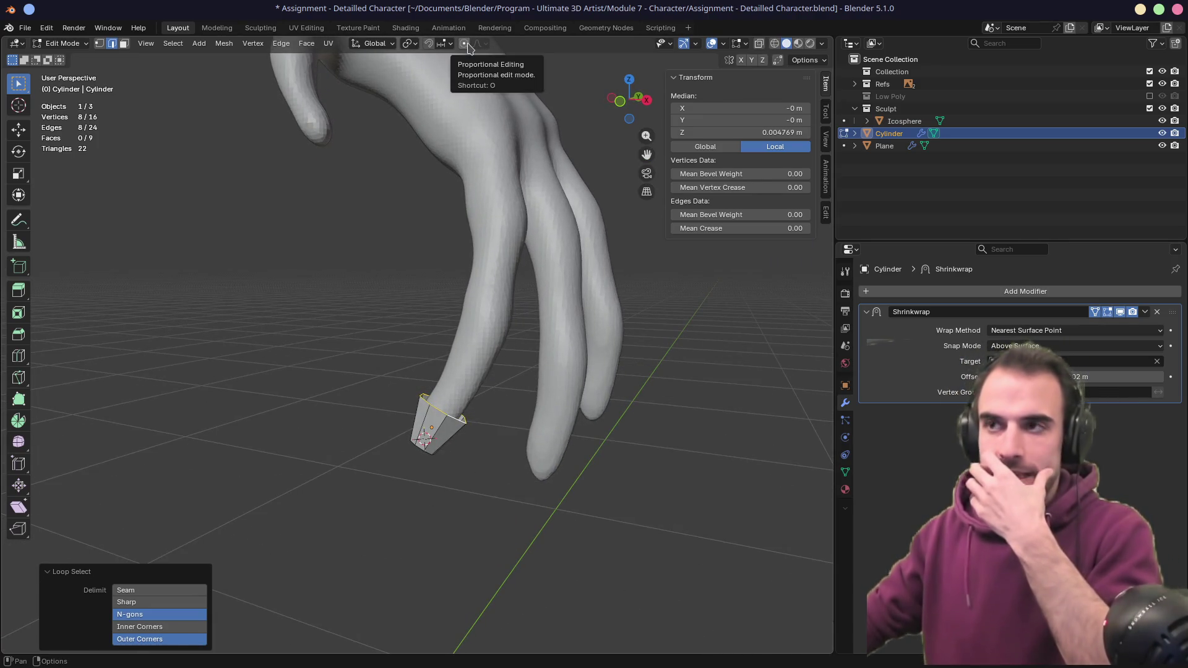
# - Try extruding the edge loop up the finger, then undo it
pyautogui.moveTo(469, 100); pyautogui.dragTo(481, 375, button='middle')
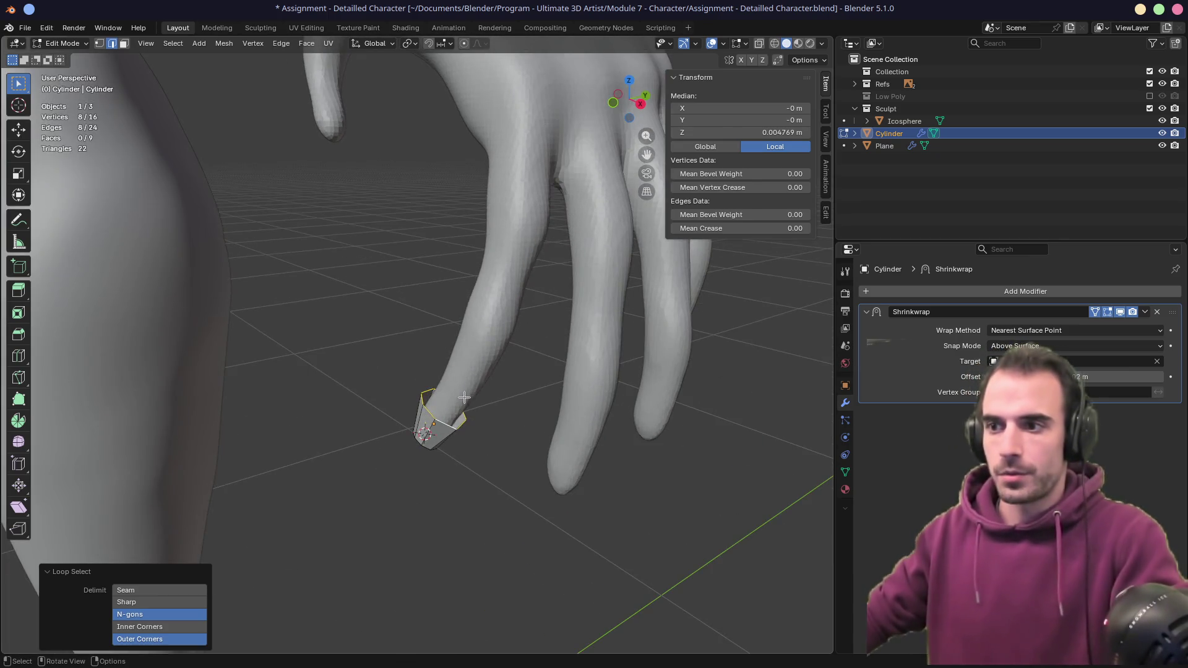
pyautogui.press('e')
pyautogui.click(496, 338)
pyautogui.moveTo(497, 337)
pyautogui.mouseDown(button='middle')
pyautogui.moveTo(618, 359)
pyautogui.moveTo(410, 392)
pyautogui.moveTo(371, 321)
pyautogui.mouseUp(button='middle')
pyautogui.hotkey('ctrl', 'z')
pyautogui.moveTo(485, 310)
pyautogui.mouseDown(button='middle')
pyautogui.moveTo(534, 163)
pyautogui.moveTo(471, 93)
pyautogui.mouseUp(button='middle')
# - Set snapping to Face Nearest and move the tip vertices onto the finger
pyautogui.click(450, 43)
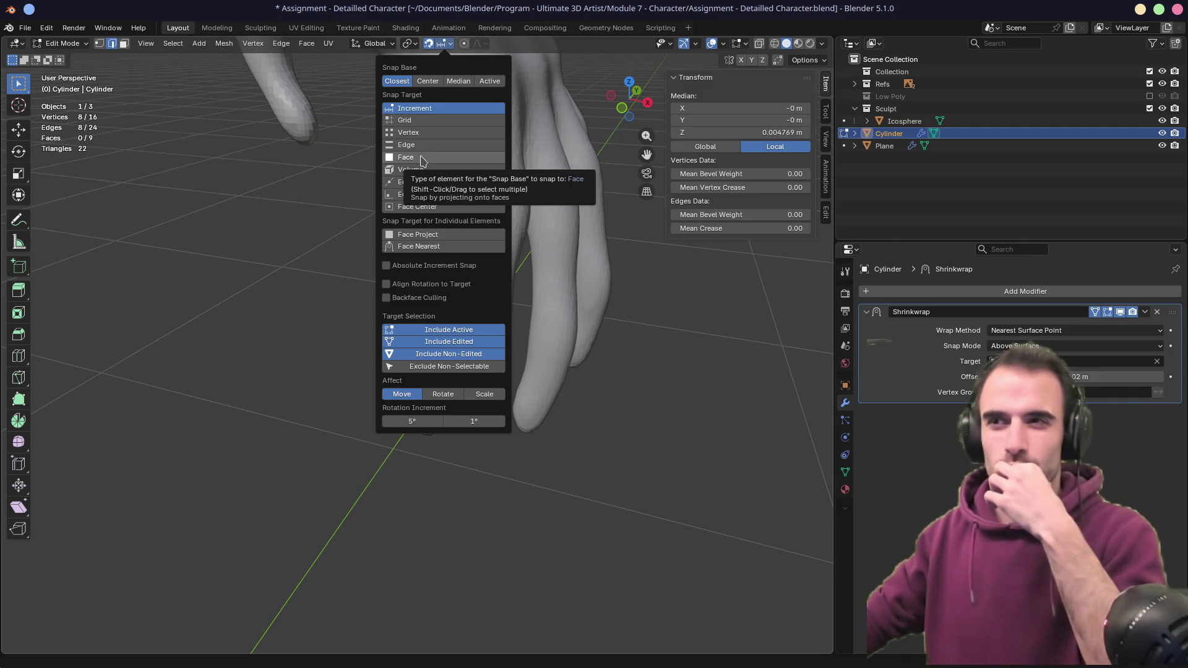
pyautogui.click(421, 246)
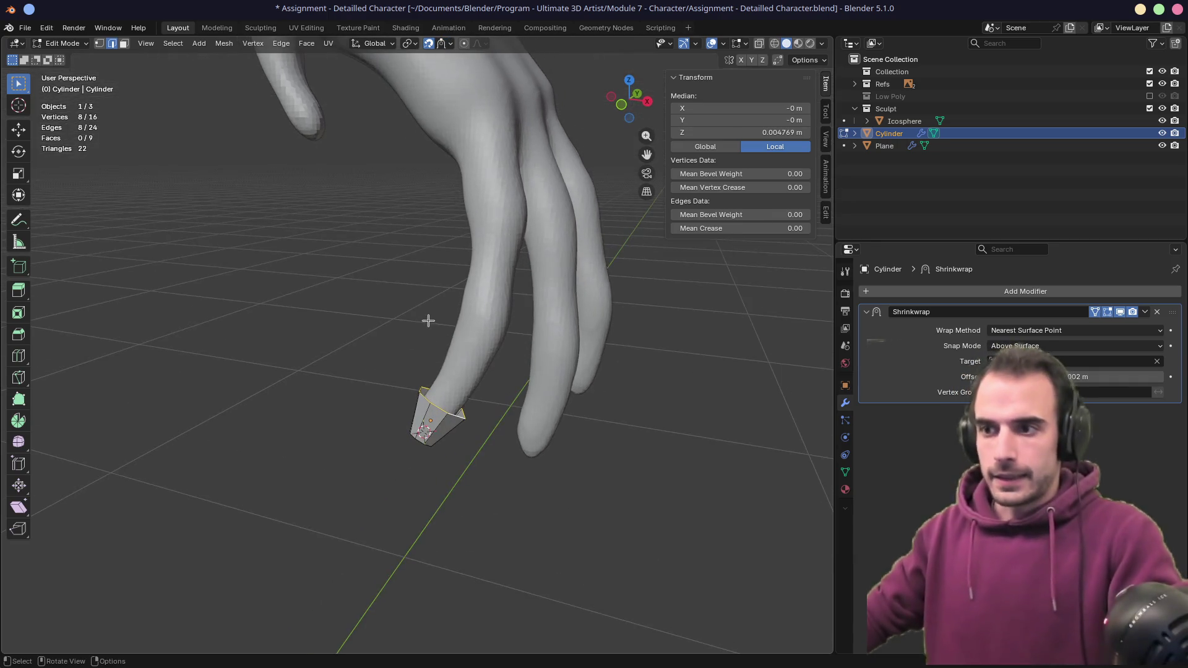
pyautogui.press('g')
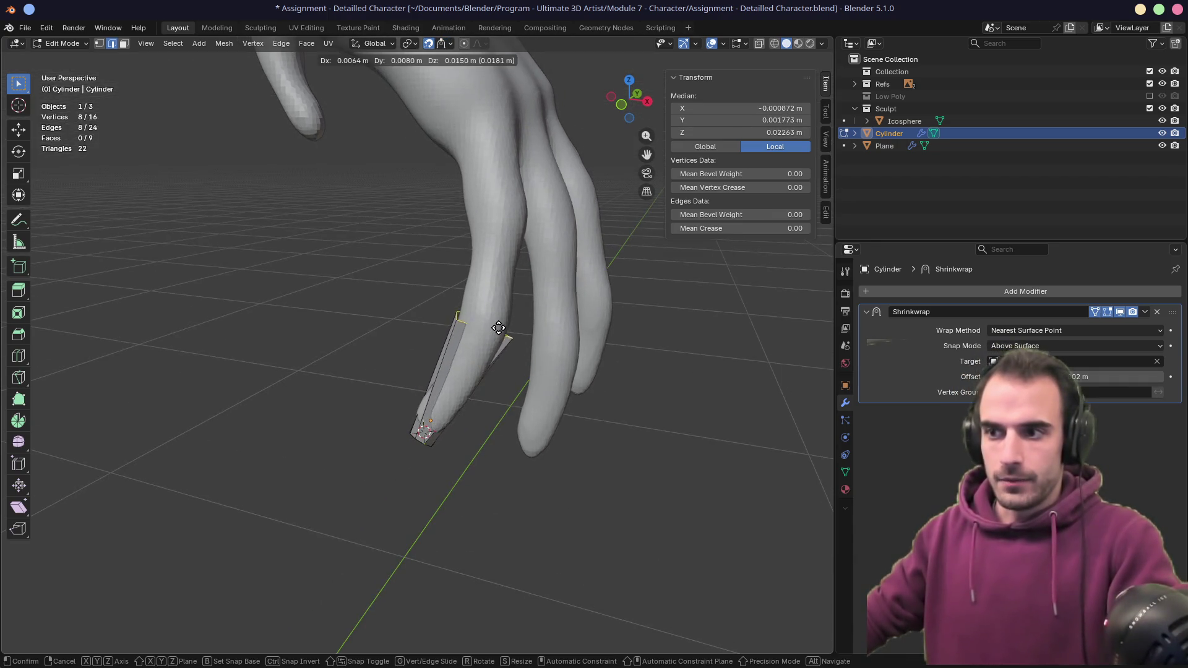
pyautogui.click(473, 393)
# - Extrude a new ring from the tip along the finger
pyautogui.press('e')
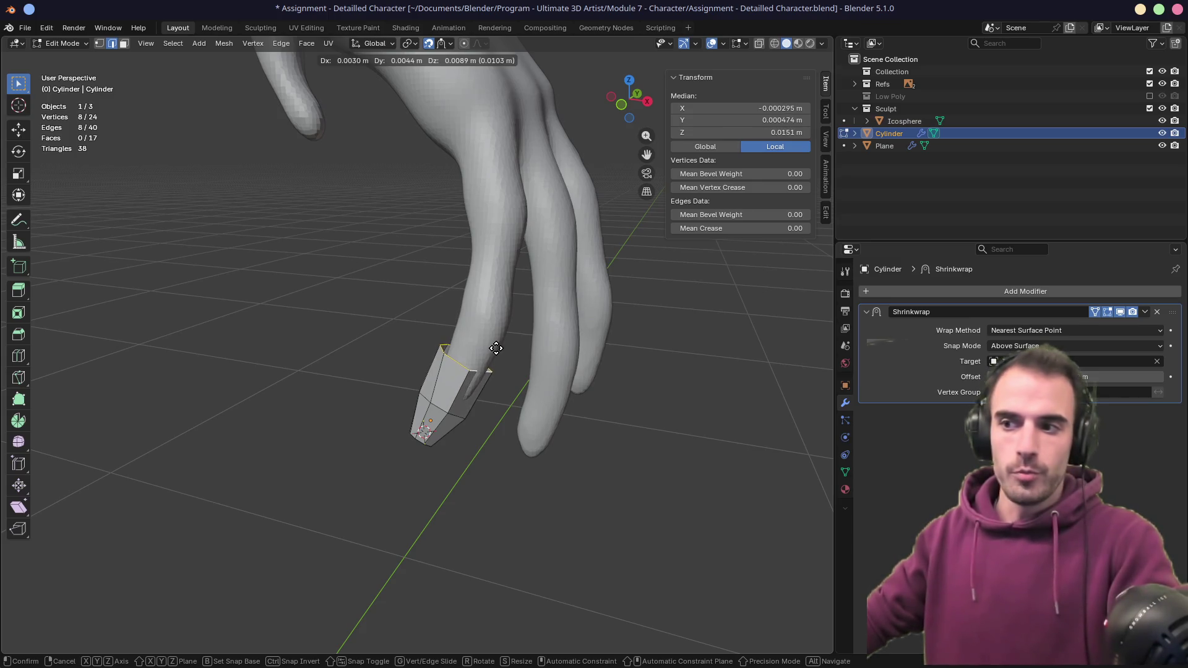
pyautogui.click(499, 346)
pyautogui.moveTo(498, 344)
pyautogui.mouseDown(button='middle')
pyautogui.moveTo(389, 318)
pyautogui.moveTo(452, 314)
pyautogui.mouseUp(button='middle')
pyautogui.moveTo(614, 347); pyautogui.dragTo(598, 363, button='middle')
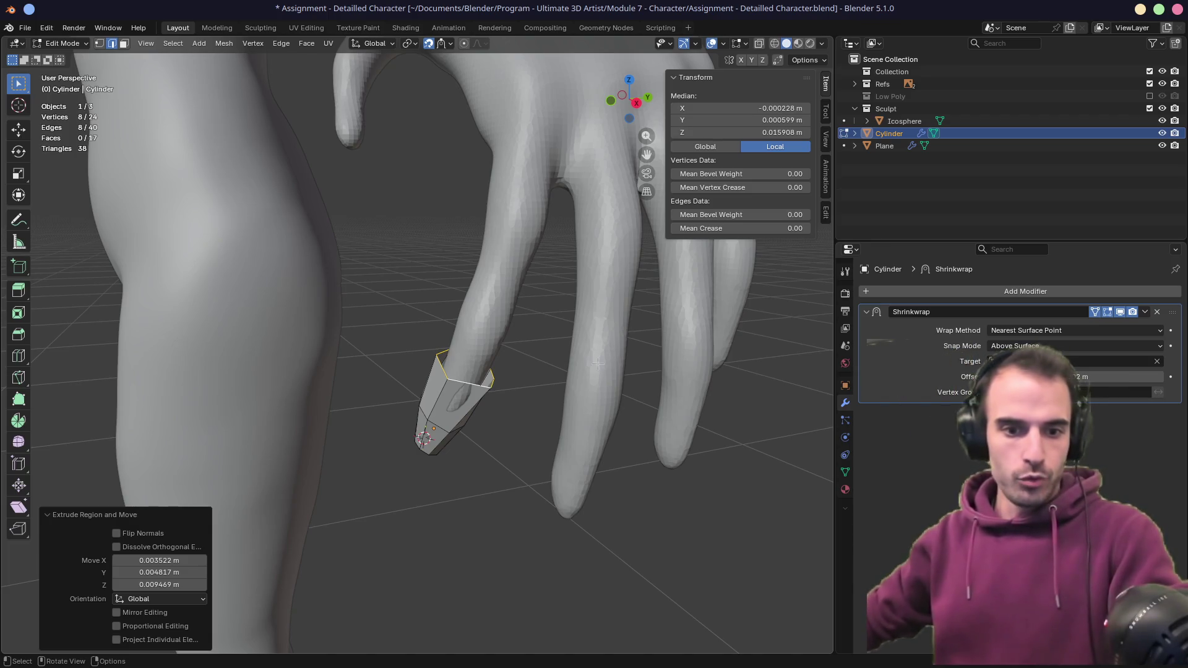
pyautogui.click(813, 61)
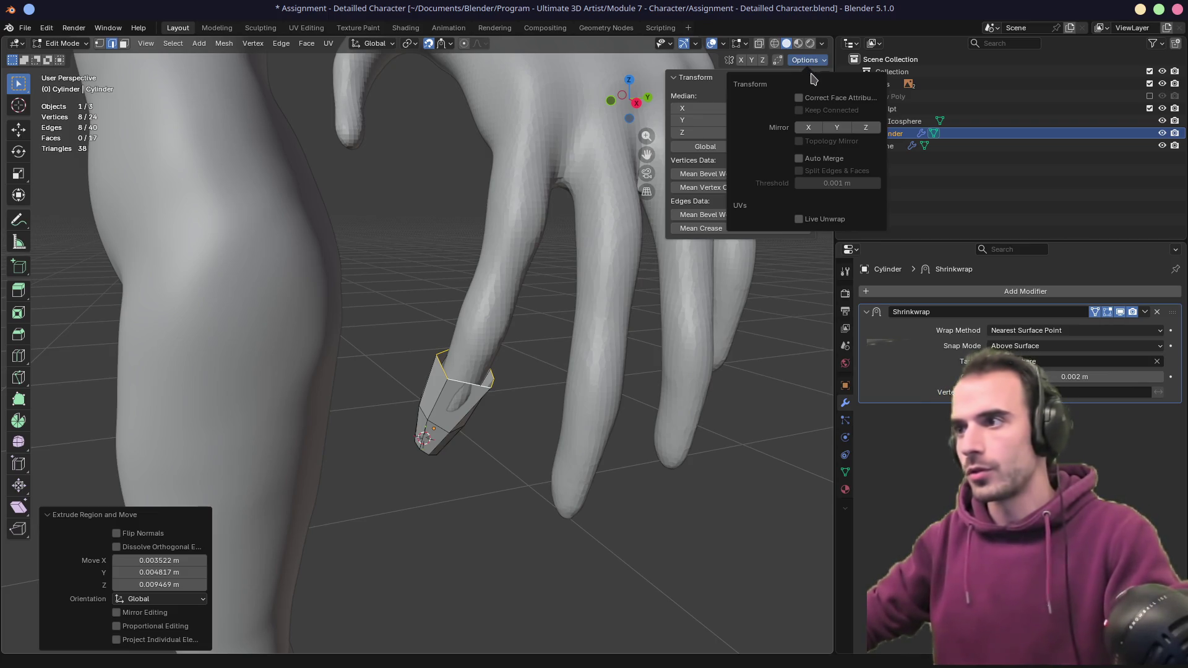
# - Tick Mirror X and Topology Mirror in the mesh Options and hide the N panel
pyautogui.click(801, 146)
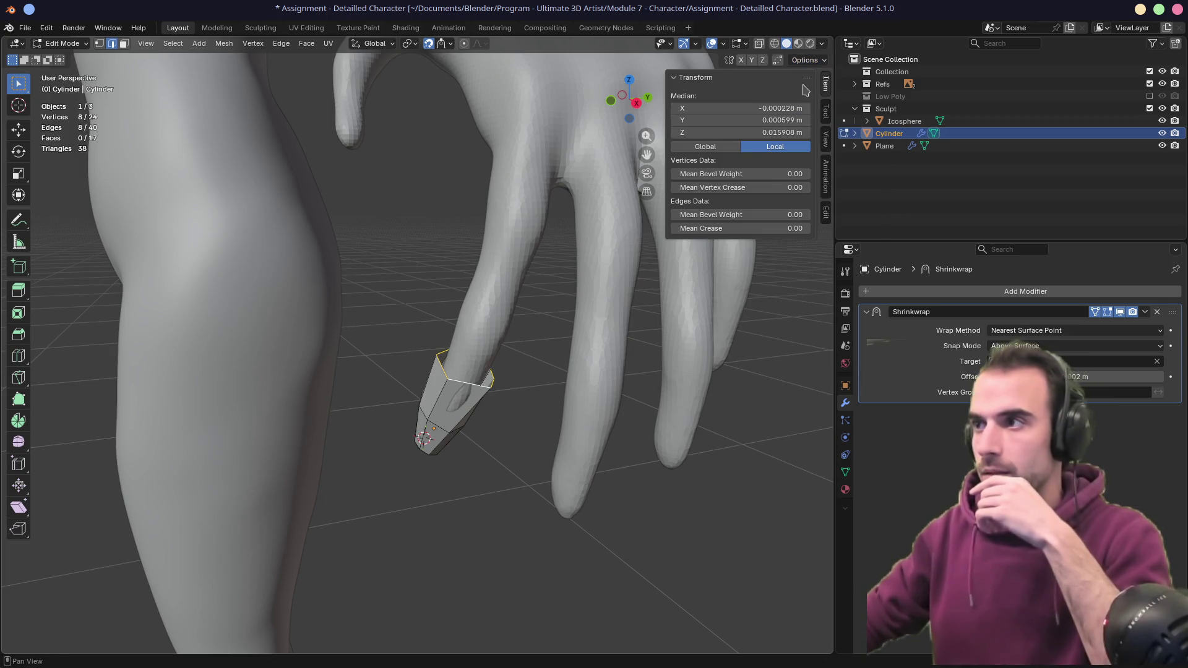
pyautogui.press('n')
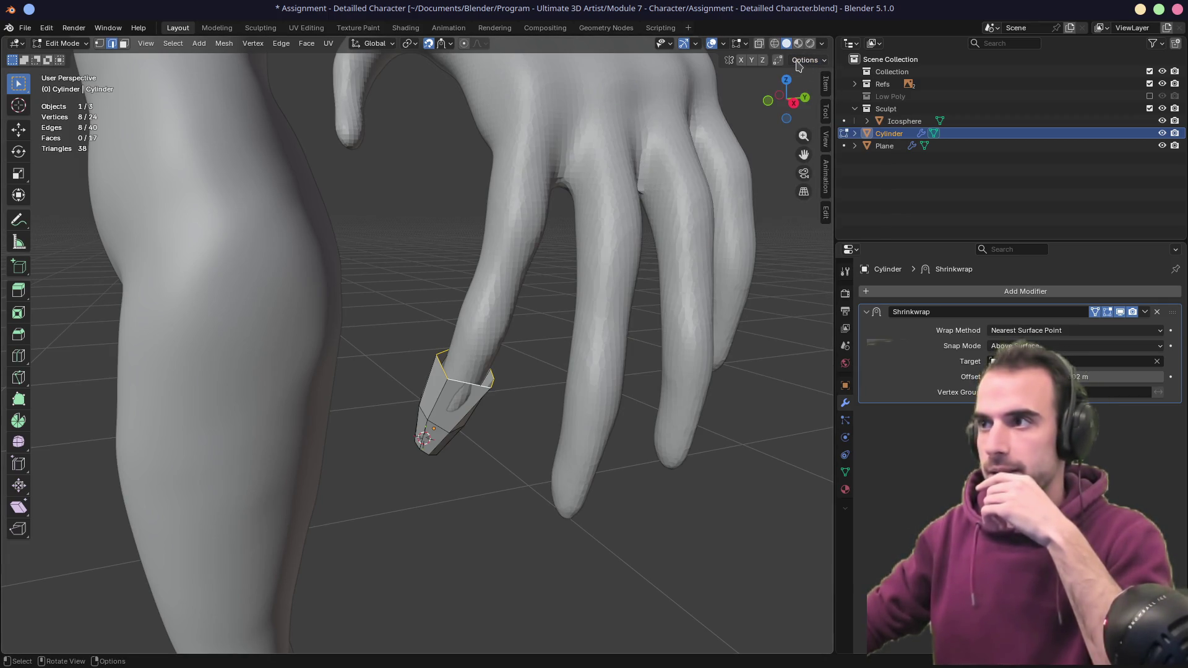
pyautogui.click(810, 60)
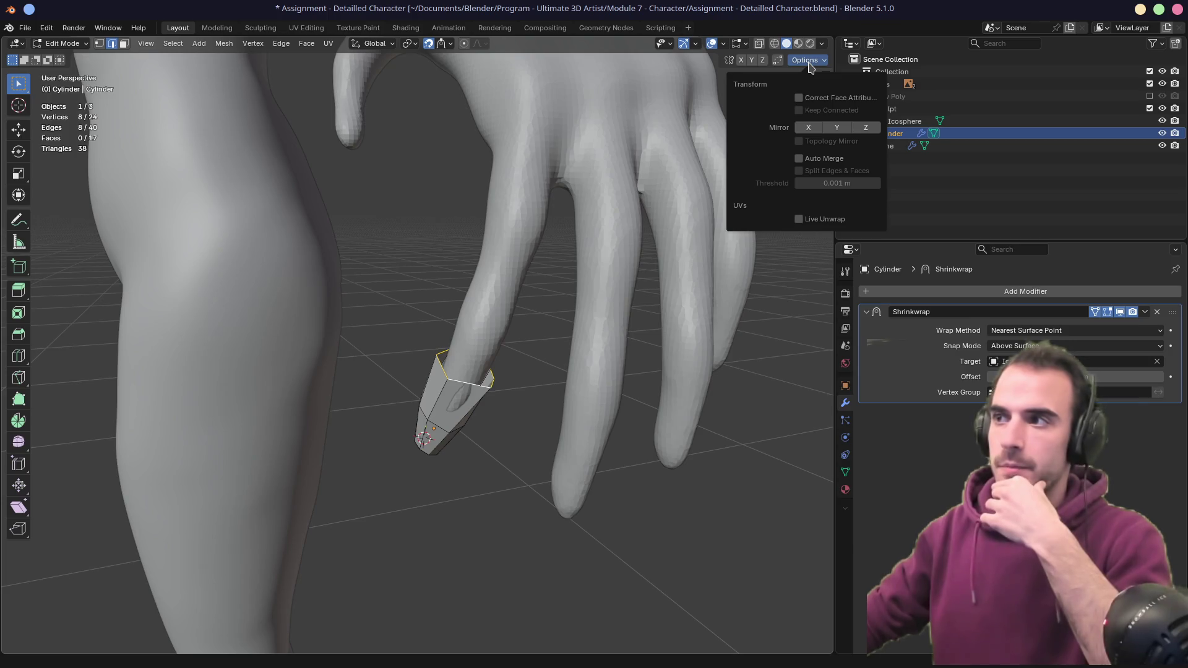
pyautogui.click(741, 60)
pyautogui.click(804, 61)
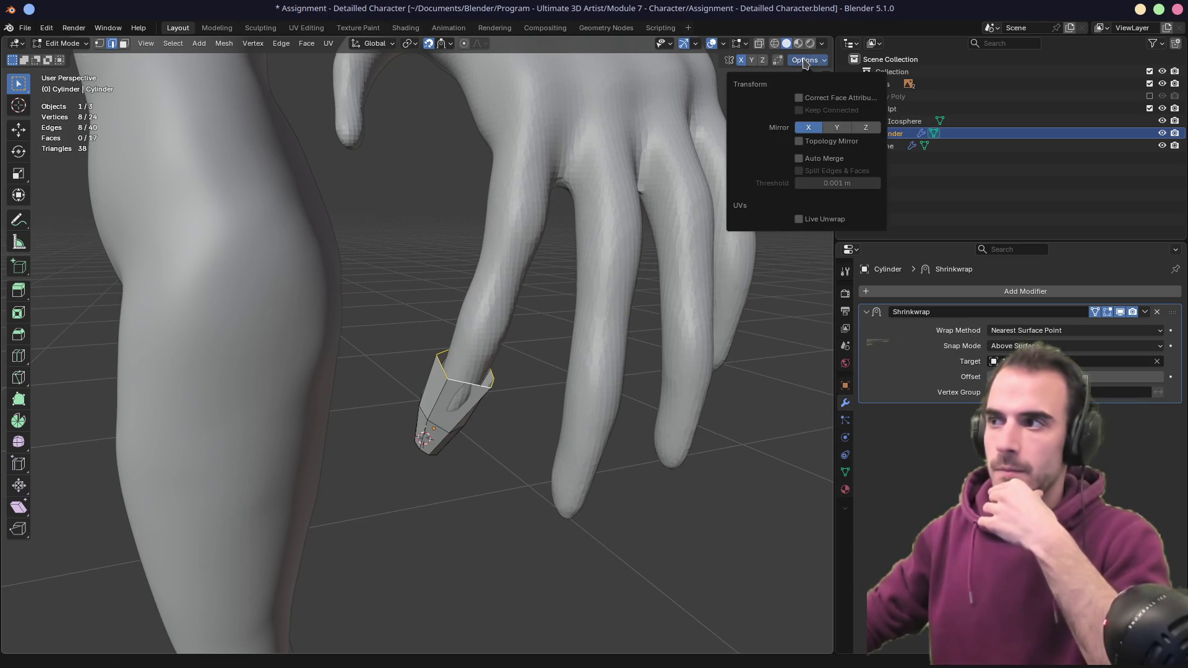
pyautogui.click(799, 142)
pyautogui.scroll(-10, 519, 181)
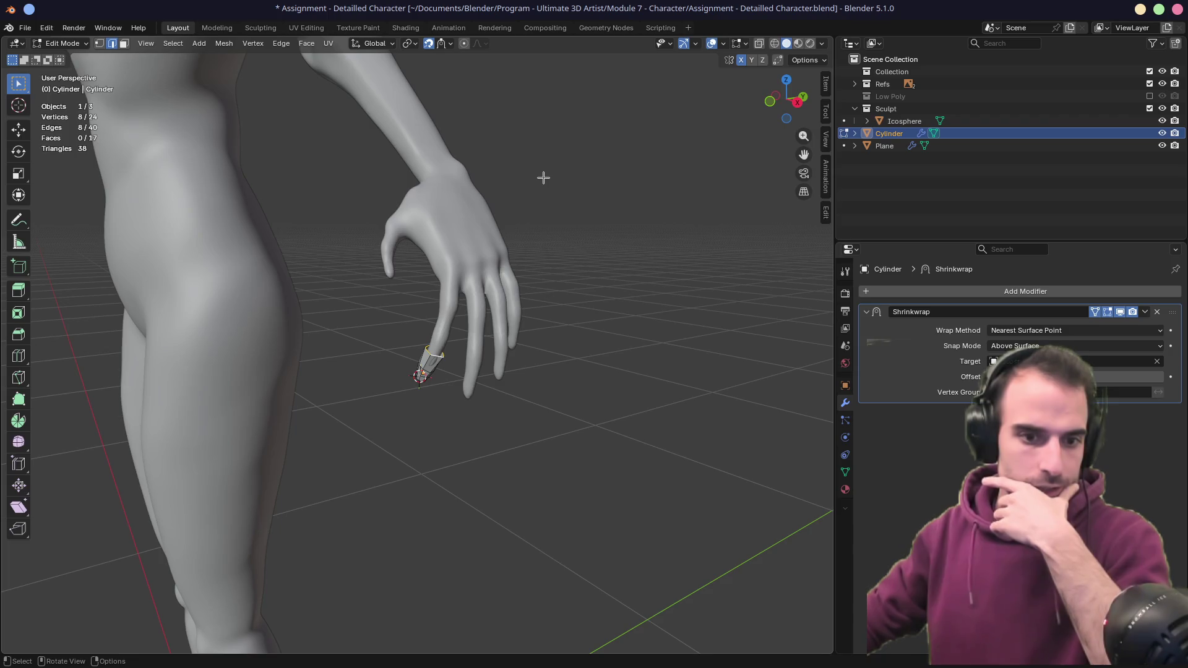
pyautogui.moveTo(427, 223)
pyautogui.mouseDown(button='middle')
pyautogui.moveTo(485, 226)
pyautogui.moveTo(411, 273)
pyautogui.mouseUp(button='middle')
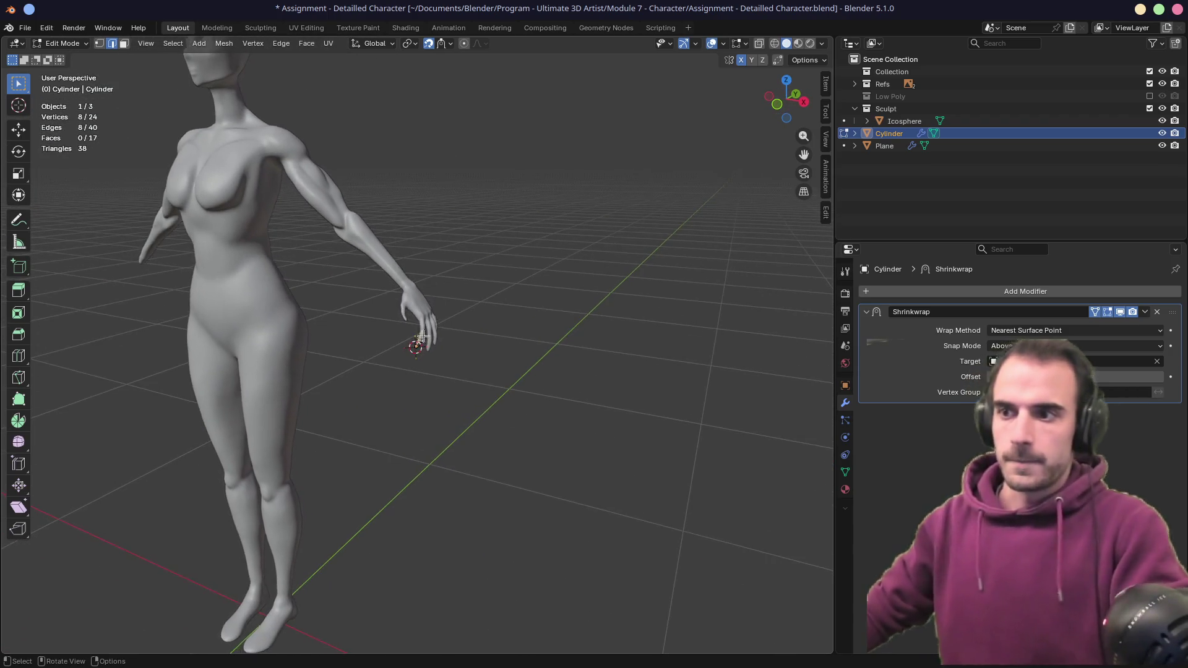
pyautogui.scroll(8, 421, 329)
pyautogui.scroll(5, 420, 329)
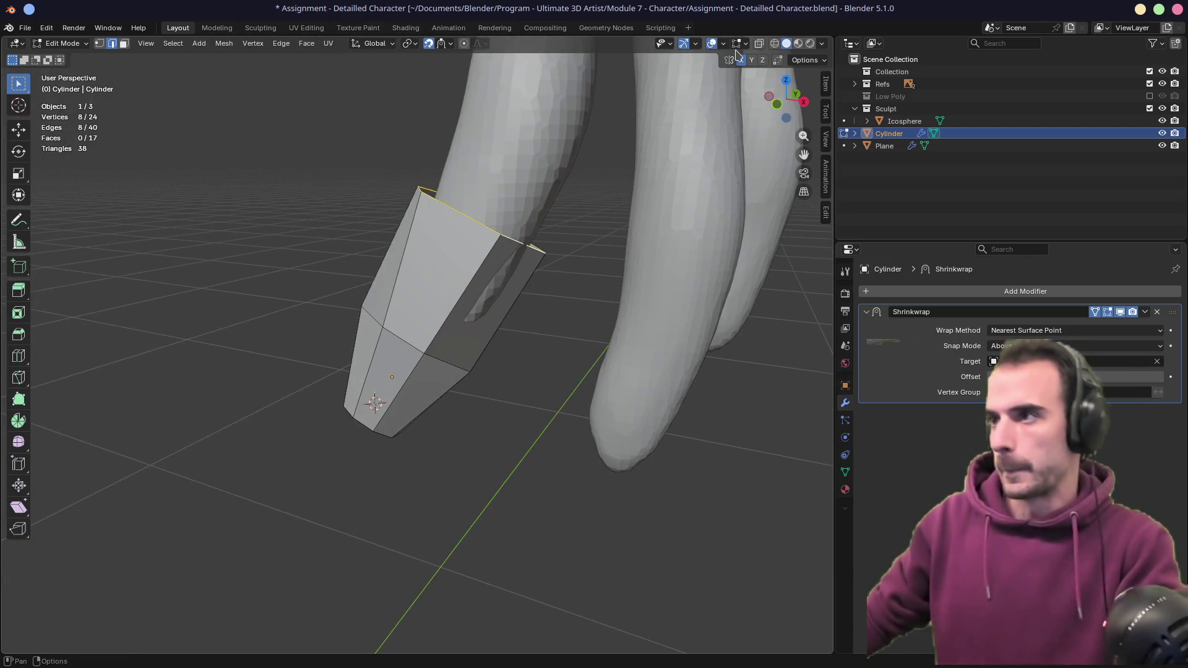
# - Review the overlay, gizmo and selectability settings and recheck Topology Mirror
pyautogui.click(746, 44)
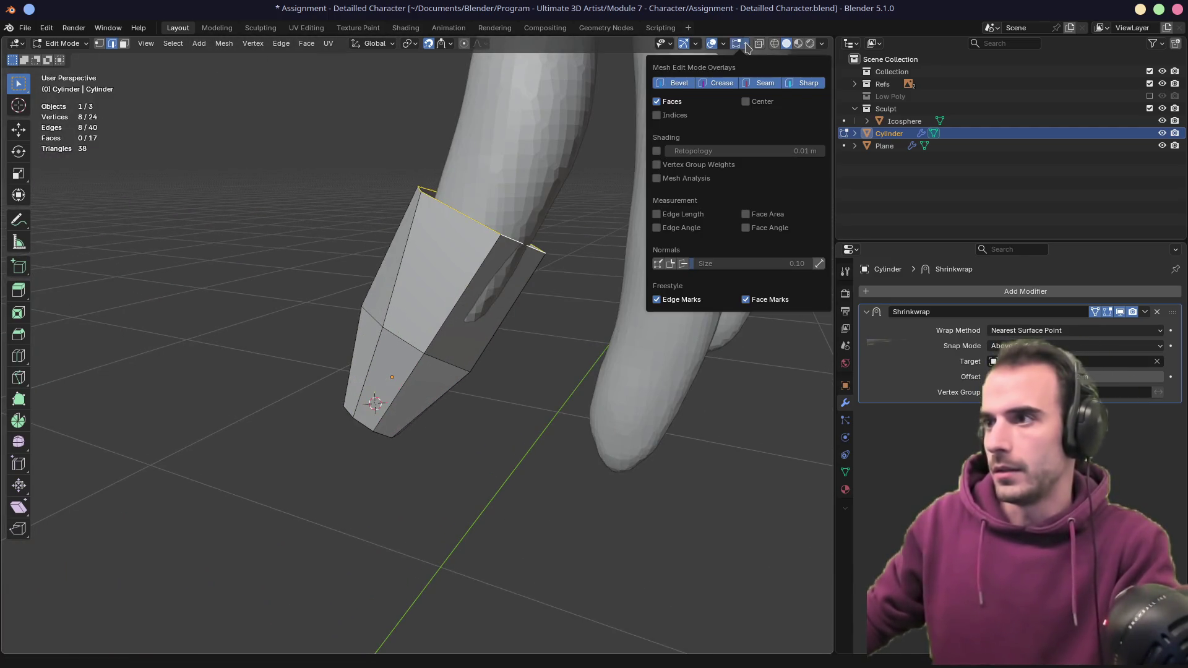
pyautogui.click(723, 44)
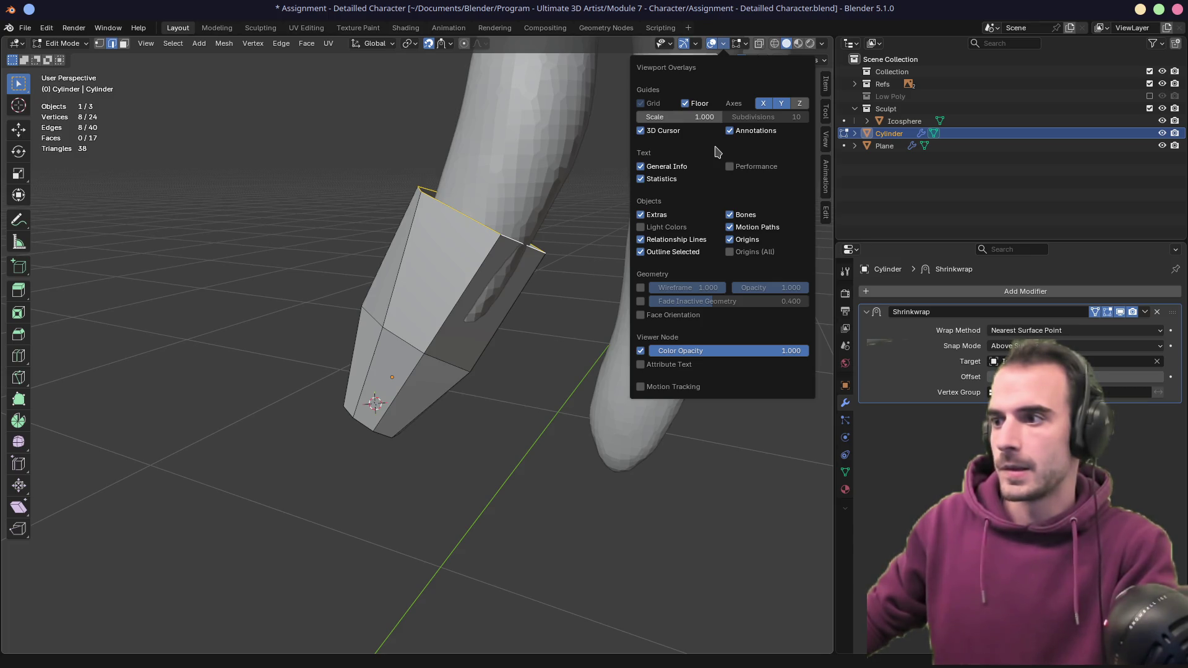
pyautogui.click(697, 44)
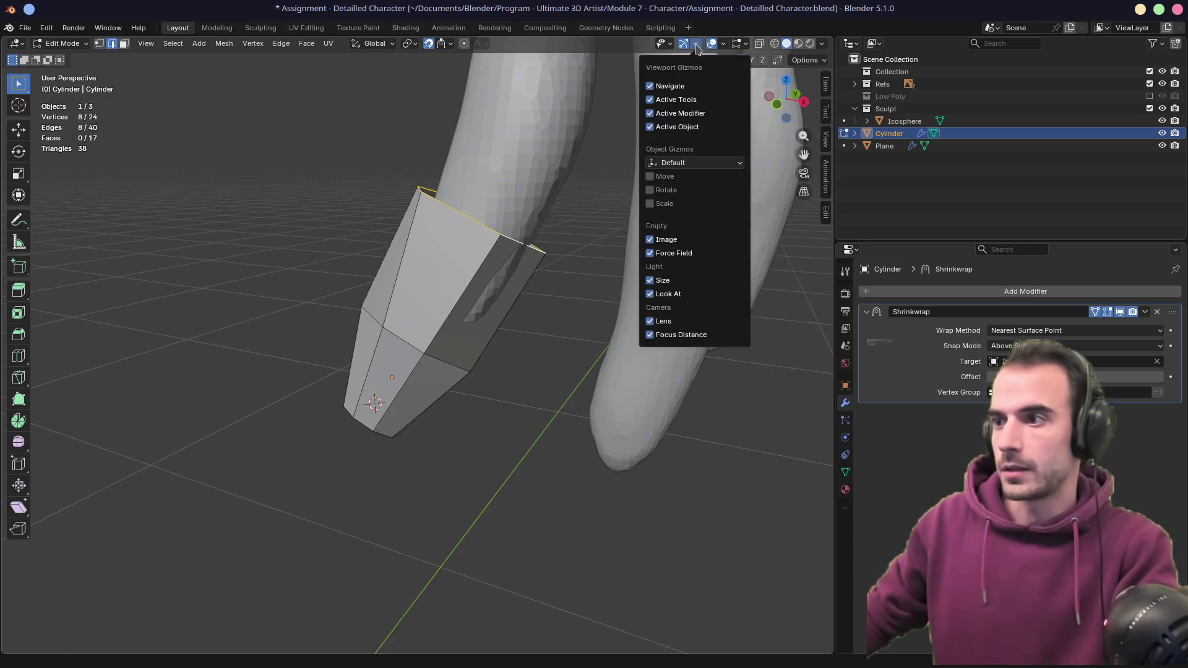
pyautogui.click(670, 44)
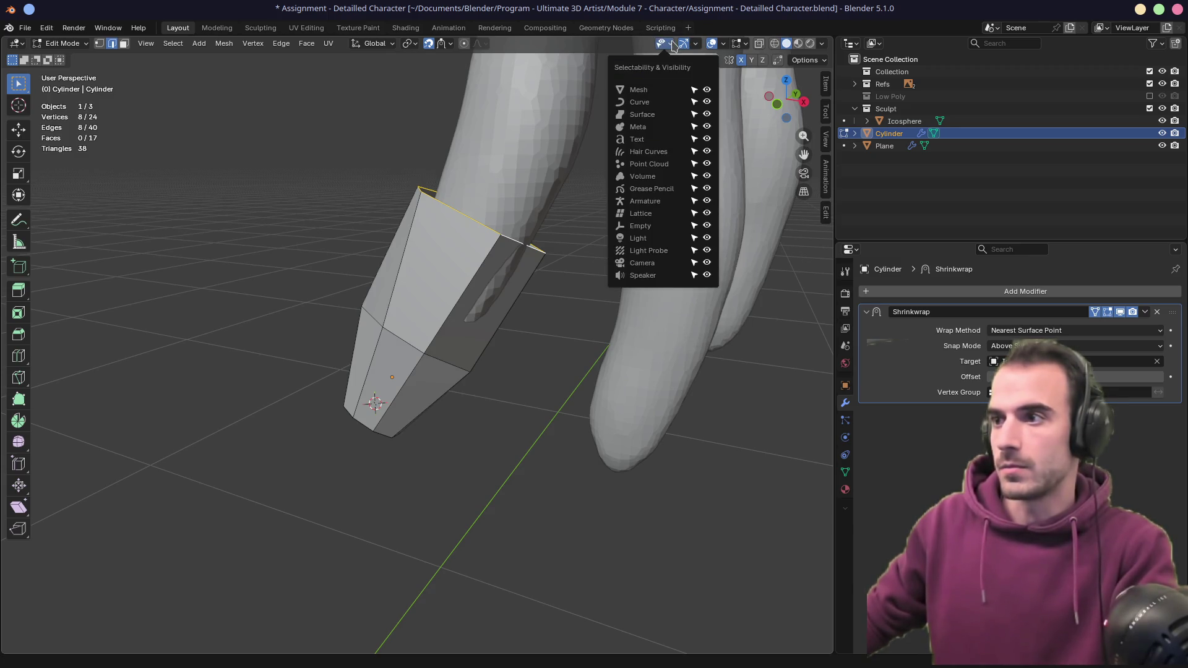
pyautogui.click(725, 44)
pyautogui.moveTo(741, 48)
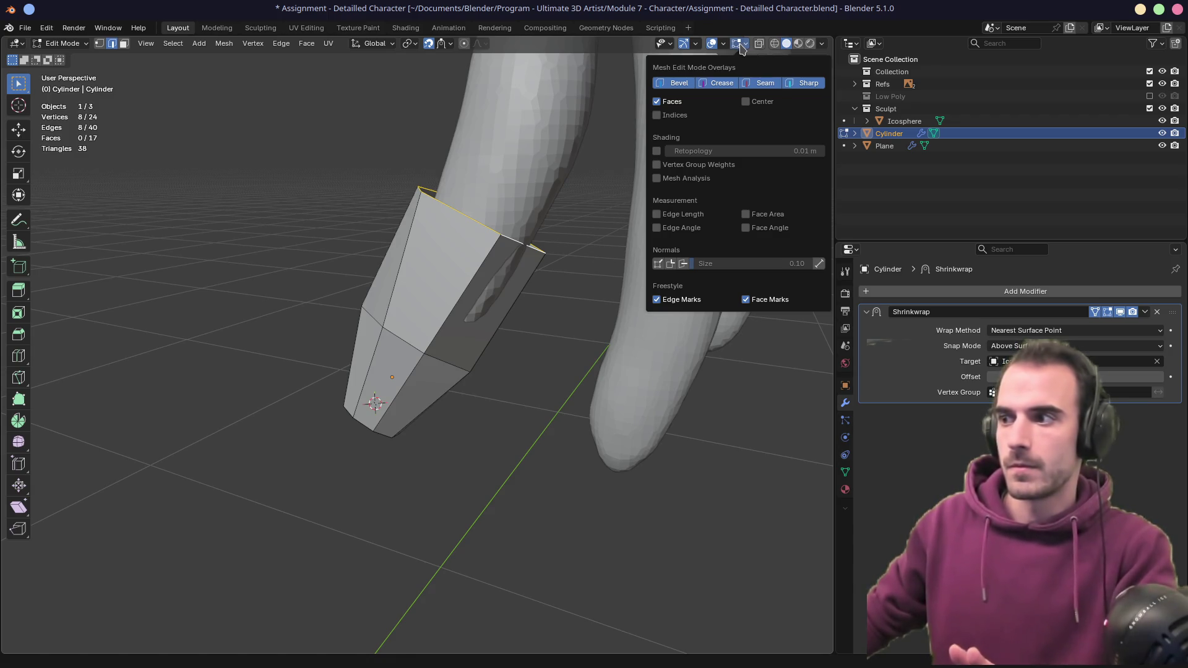
pyautogui.click(721, 46)
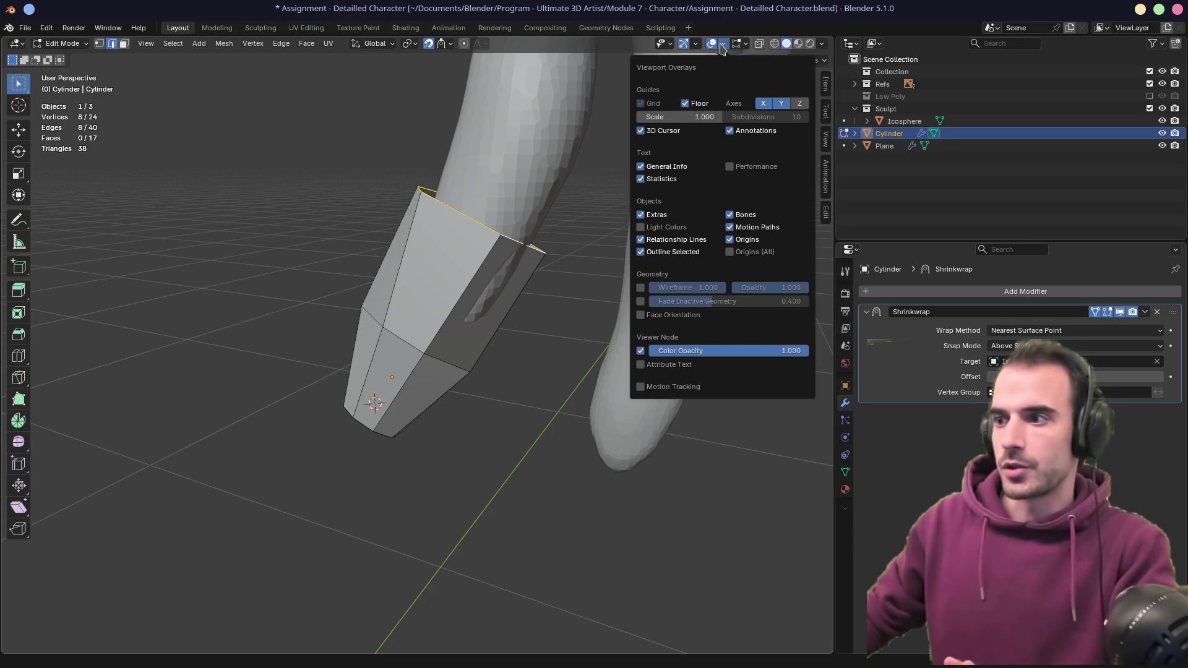
pyautogui.moveTo(824, 47)
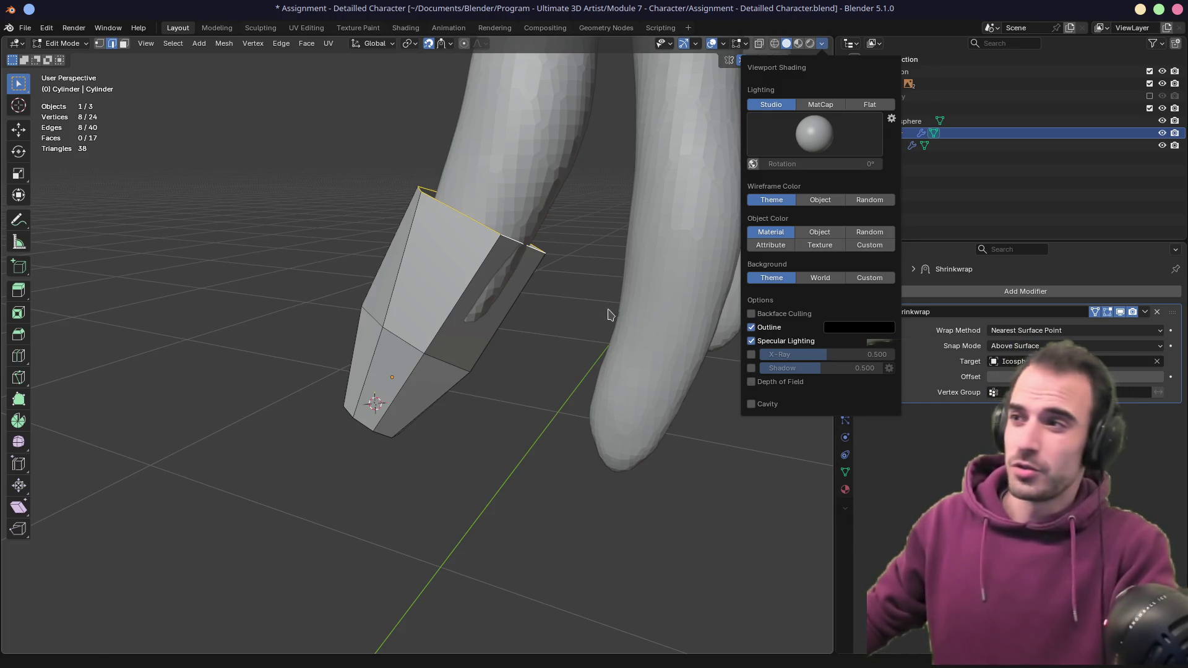
pyautogui.click(804, 60)
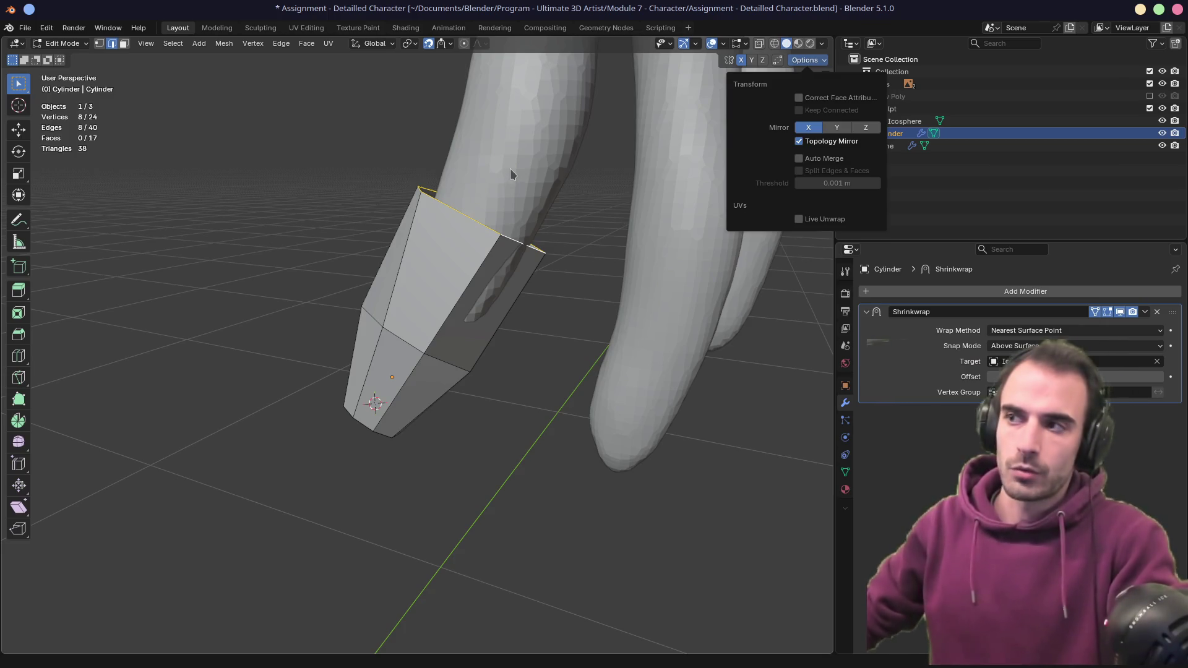
pyautogui.scroll(-10, 377, 212)
pyautogui.moveTo(377, 212)
pyautogui.mouseDown(button='middle')
pyautogui.moveTo(464, 217)
pyautogui.moveTo(381, 262)
pyautogui.mouseUp(button='middle')
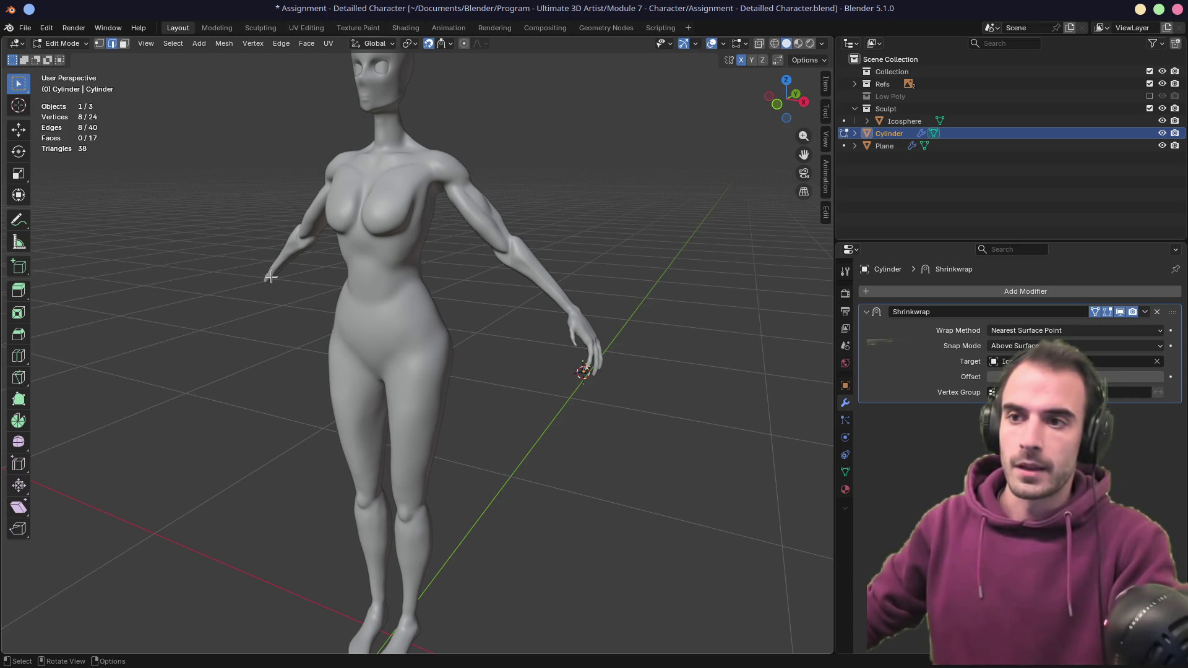
# - Select the body Icosphere and switch it into Sculpt Mode
pyautogui.press('Tab')
pyautogui.click(424, 327)
pyautogui.moveTo(421, 310)
pyautogui.mouseDown(button='middle')
pyautogui.moveTo(464, 266)
pyautogui.moveTo(332, 119)
pyautogui.mouseUp(button='middle')
pyautogui.hotkey('ctrl', 'Tab')
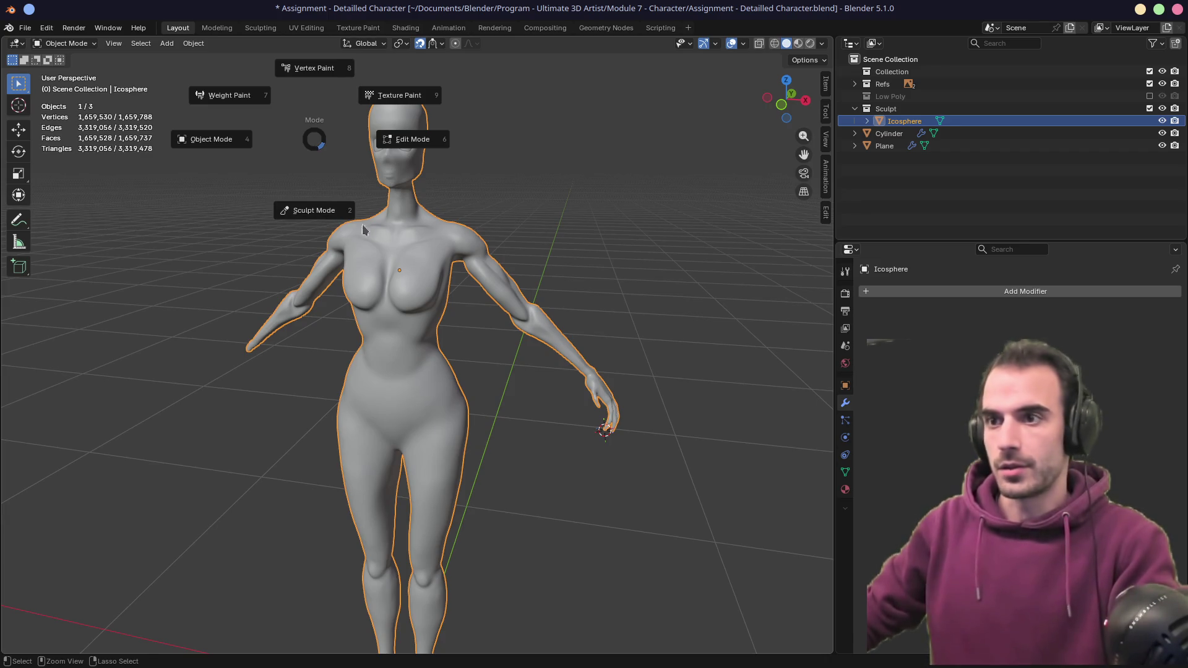
pyautogui.press('Tab')
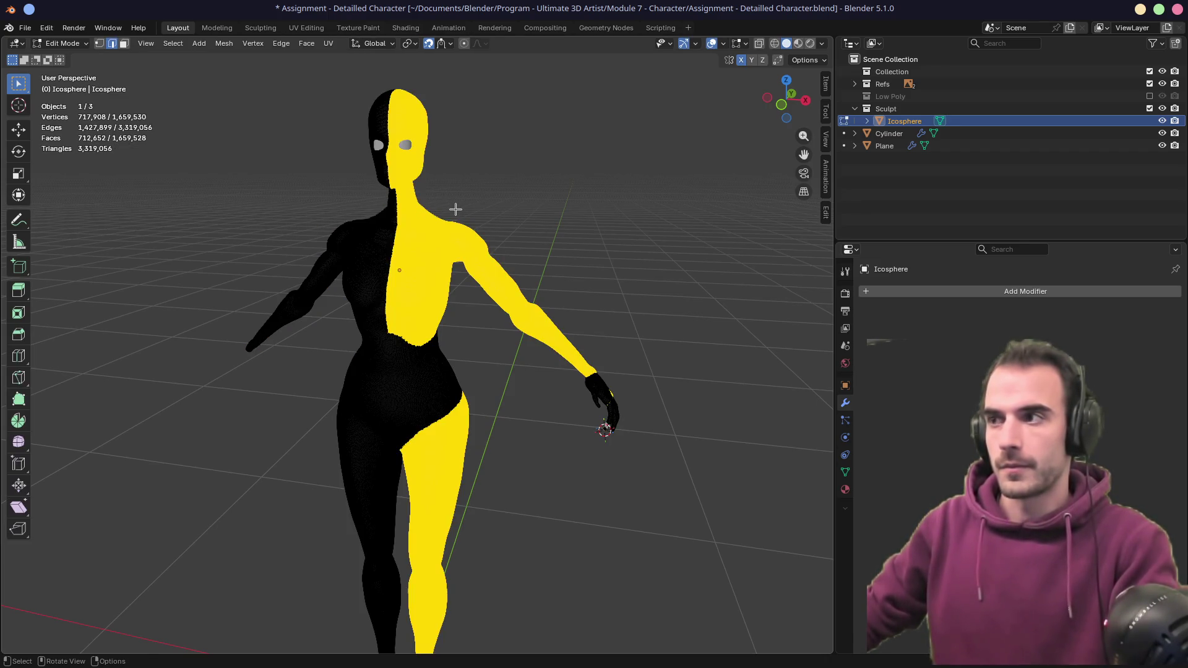
pyautogui.press('Tab')
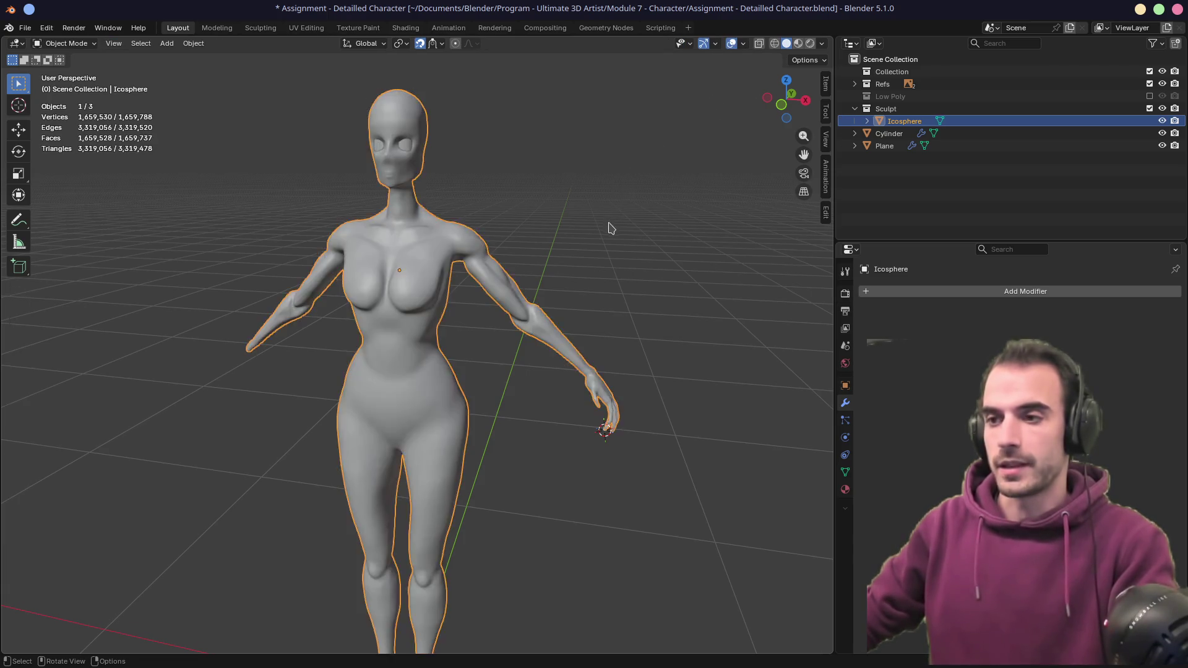
pyautogui.moveTo(615, 228); pyautogui.dragTo(724, 107, button='middle')
pyautogui.hotkey('ctrl', 'Tab')
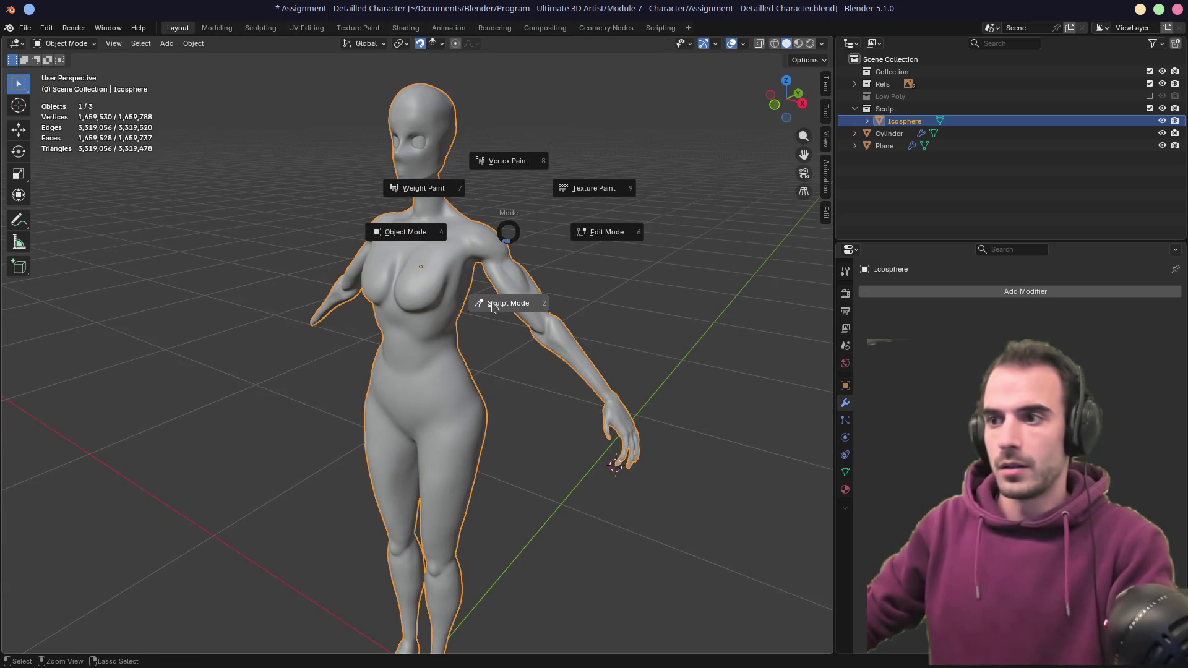
pyautogui.click(495, 310)
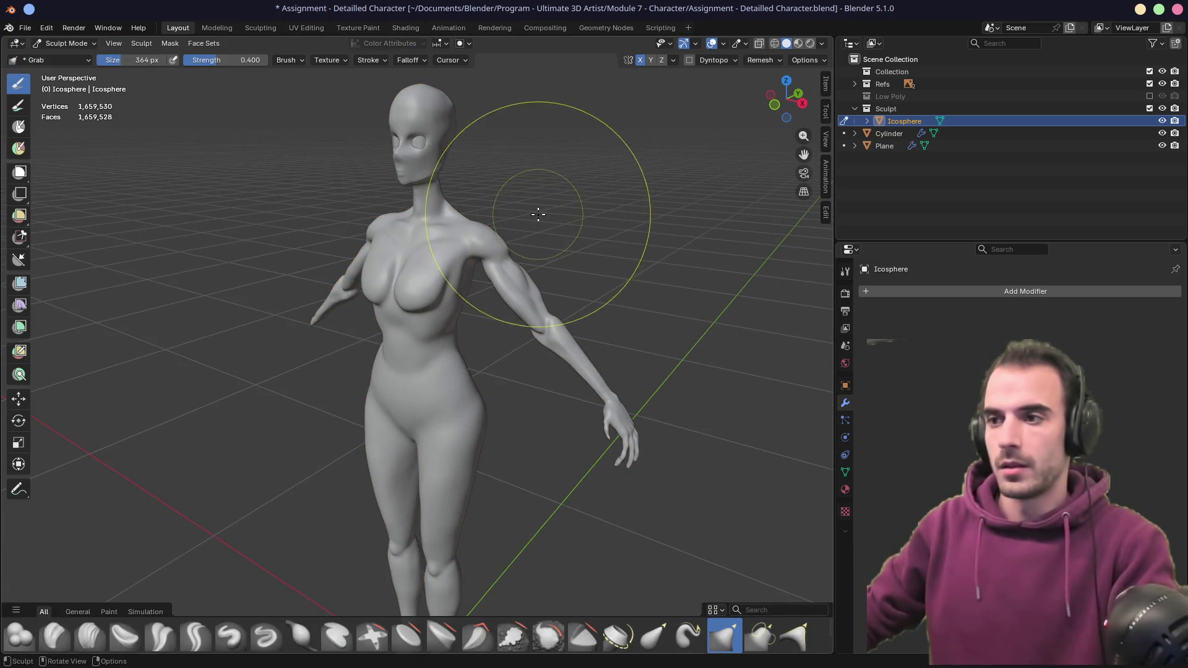
# - Check the sculpt symmetry settings and zoom in on the right hand
pyautogui.click(673, 60)
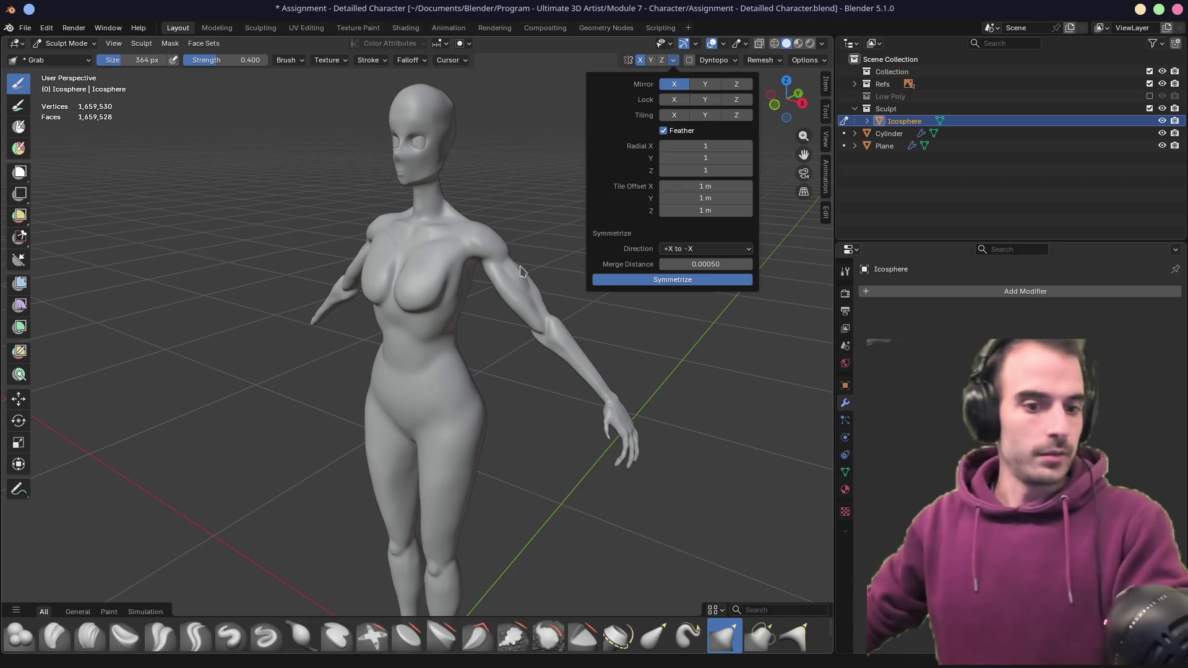
pyautogui.moveTo(544, 291); pyautogui.dragTo(557, 313, button='middle')
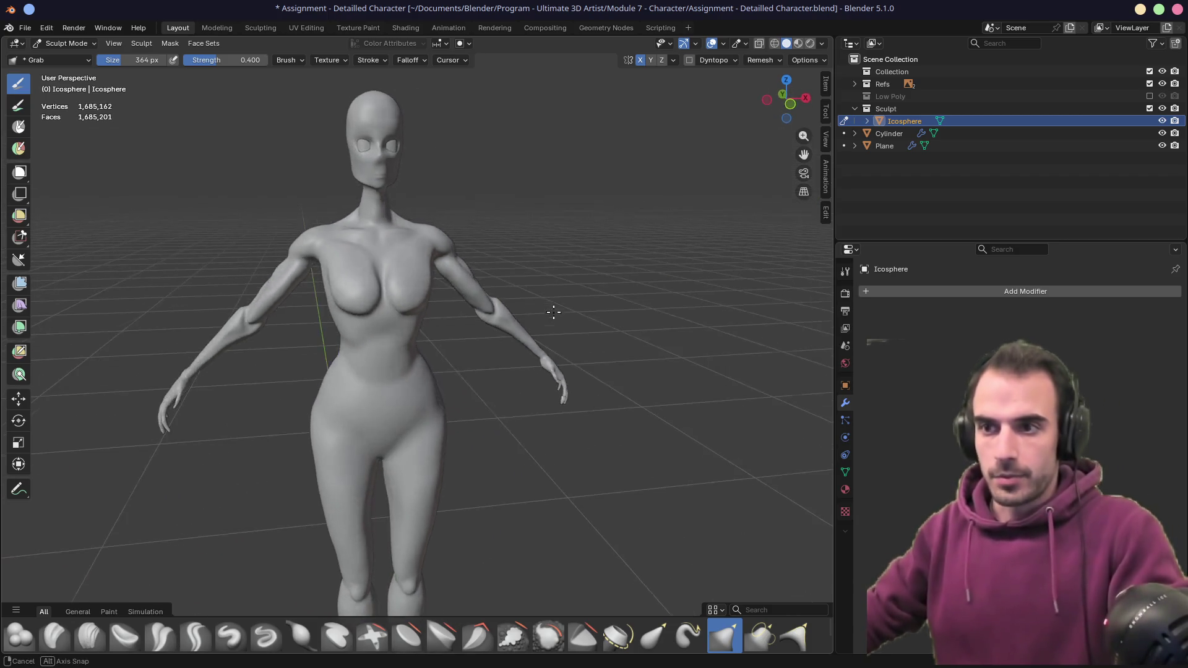
pyautogui.moveTo(206, 393)
pyautogui.mouseDown(button='middle')
pyautogui.moveTo(142, 458)
pyautogui.moveTo(540, 394)
pyautogui.moveTo(474, 369)
pyautogui.mouseUp(button='middle')
pyautogui.scroll(8, 474, 369)
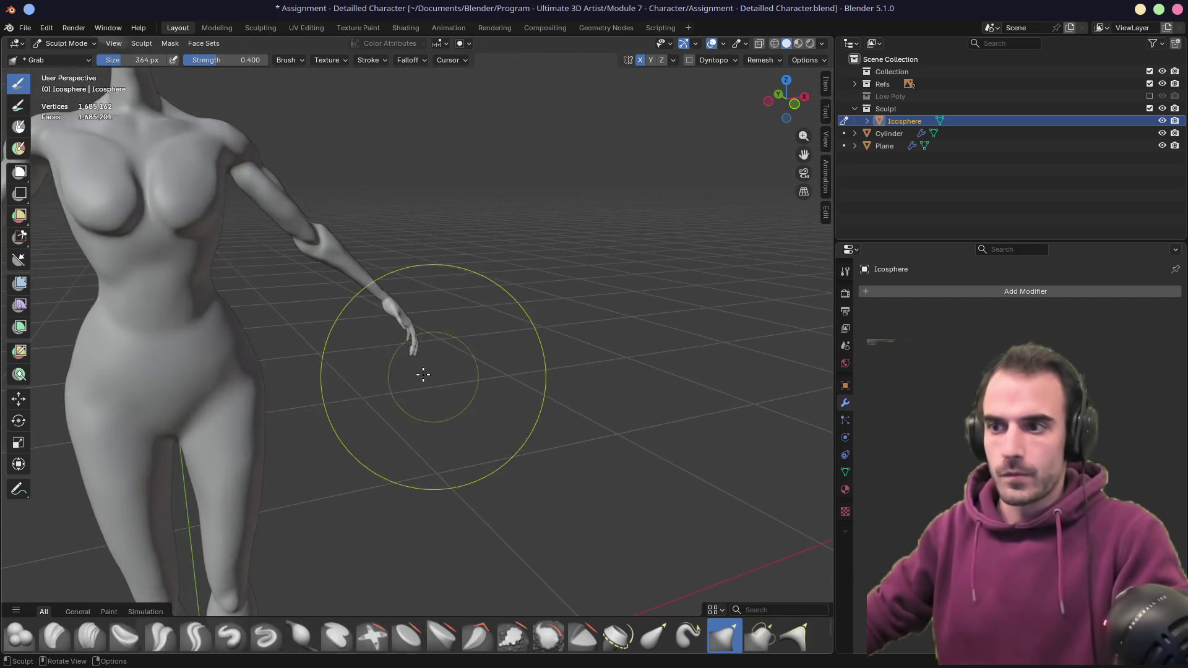
pyautogui.moveTo(399, 371)
pyautogui.mouseDown(button='middle')
pyautogui.moveTo(421, 326)
pyautogui.moveTo(464, 318)
pyautogui.moveTo(483, 337)
pyautogui.moveTo(446, 372)
pyautogui.moveTo(437, 334)
pyautogui.moveTo(444, 345)
pyautogui.mouseUp(button='middle')
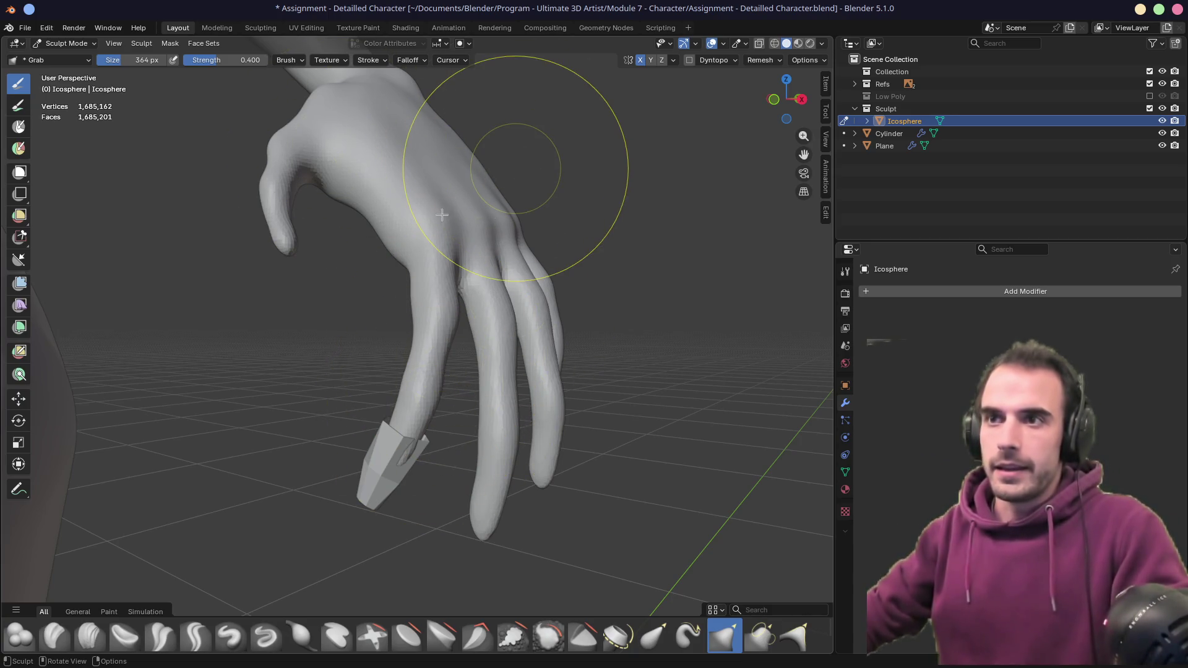
# - Open the interaction mode dropdown from Sculpt Mode
pyautogui.press('Tab')
pyautogui.press('Tab')
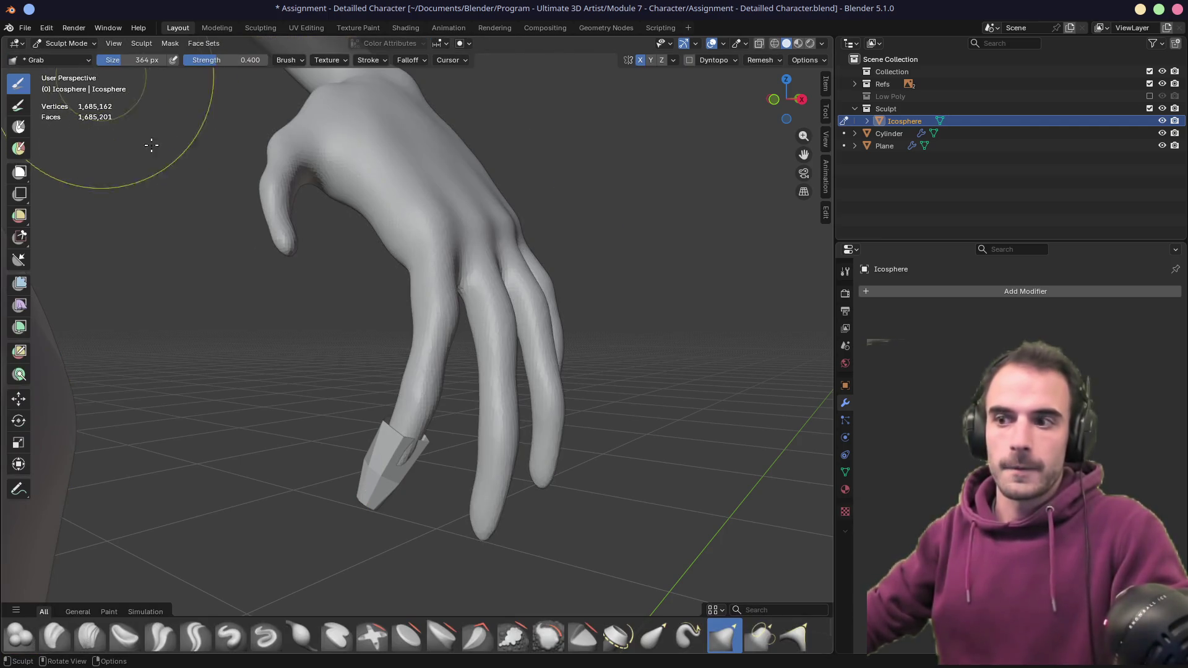
pyautogui.hotkey('ctrl', 'Tab')
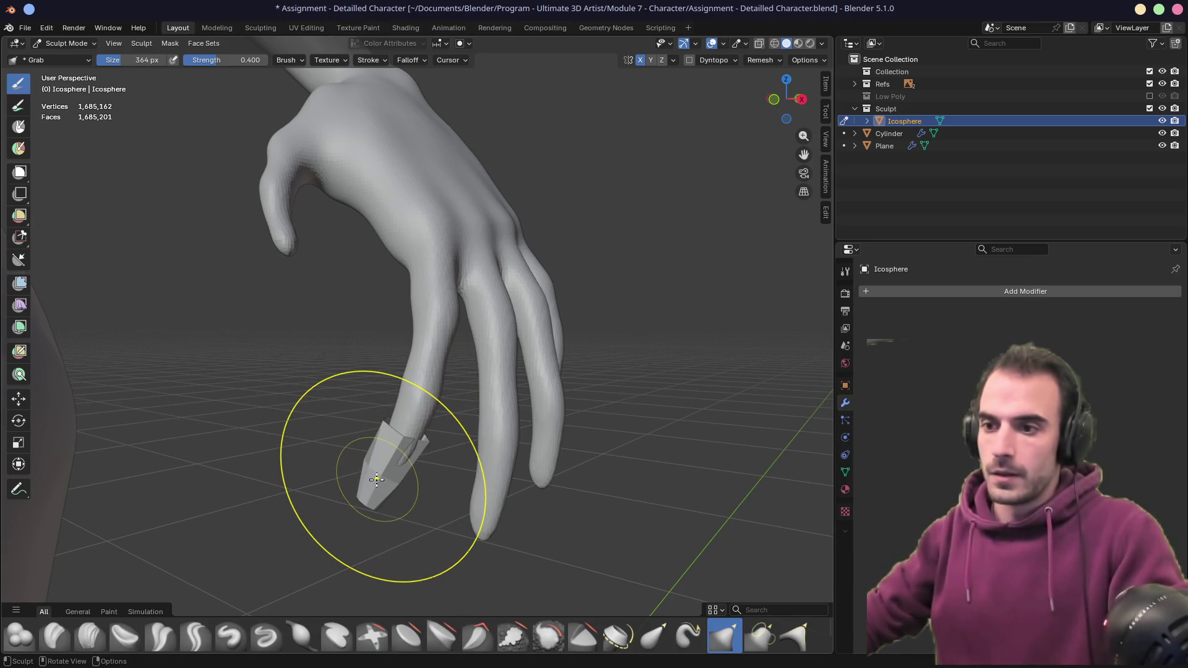
pyautogui.click(69, 44)
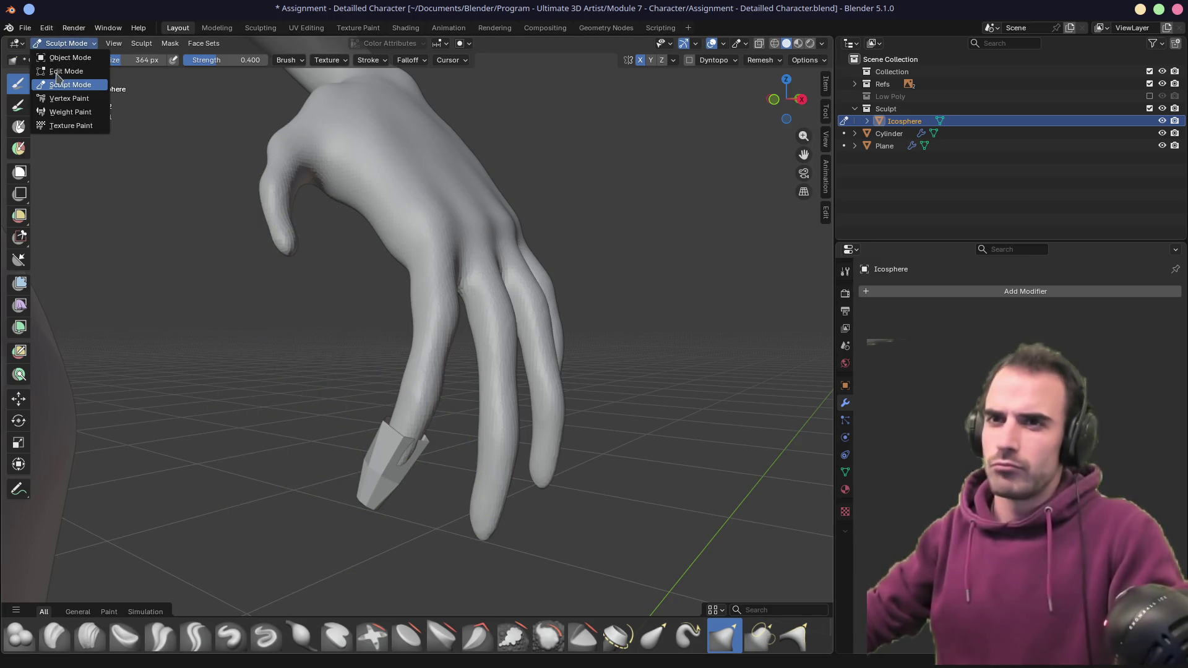
# - Select the nail cylinder in Edit Mode and extrude its top loop further along the finger
pyautogui.click(68, 58)
pyautogui.click(367, 490)
pyautogui.moveTo(449, 475); pyautogui.dragTo(486, 419, button='middle')
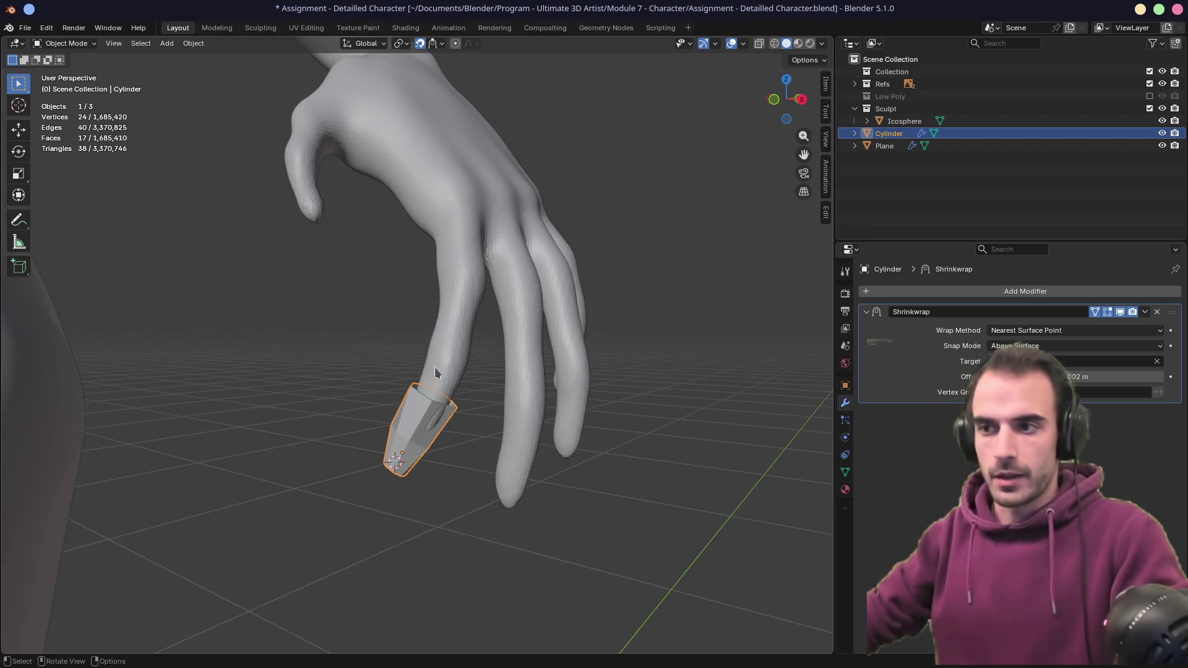
pyautogui.press('Tab')
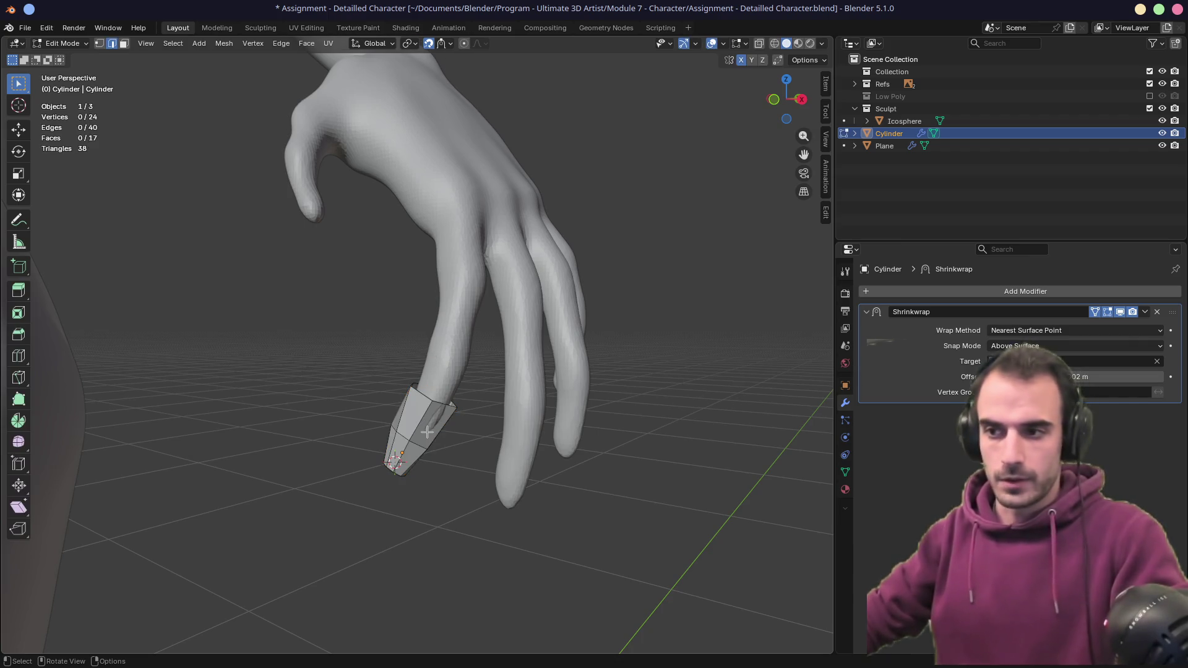
pyautogui.keyDown('alt'); pyautogui.click(433, 404); pyautogui.keyUp('alt')
pyautogui.moveTo(433, 403); pyautogui.dragTo(448, 434, button='middle')
pyautogui.press('e')
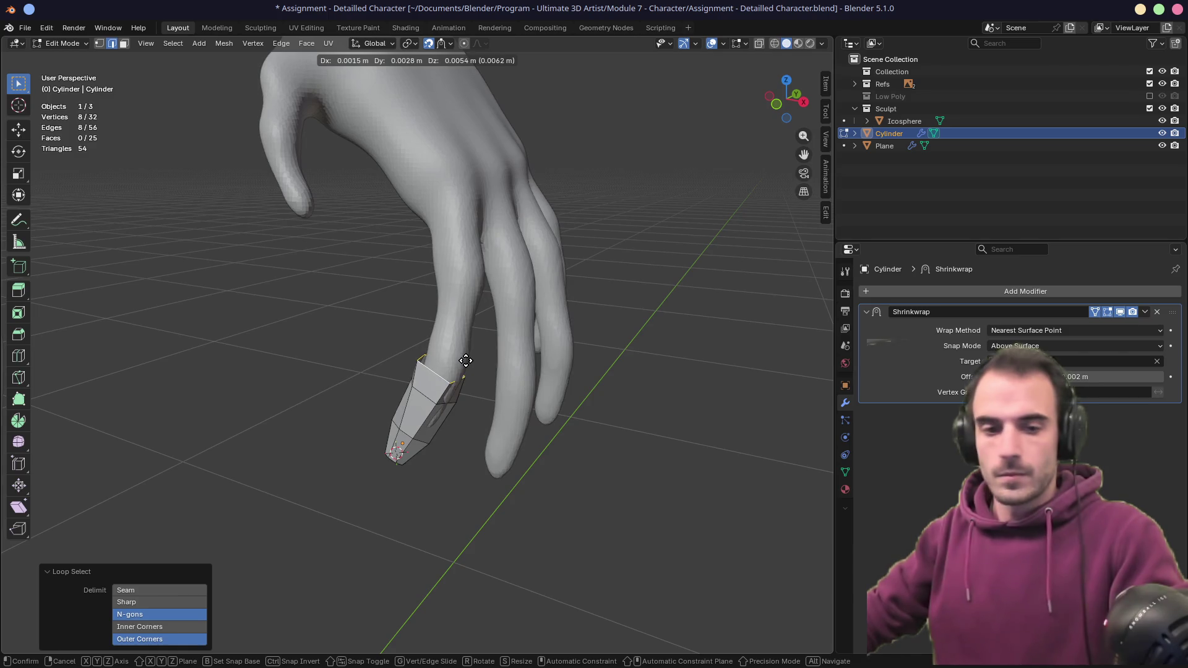
pyautogui.click(466, 361)
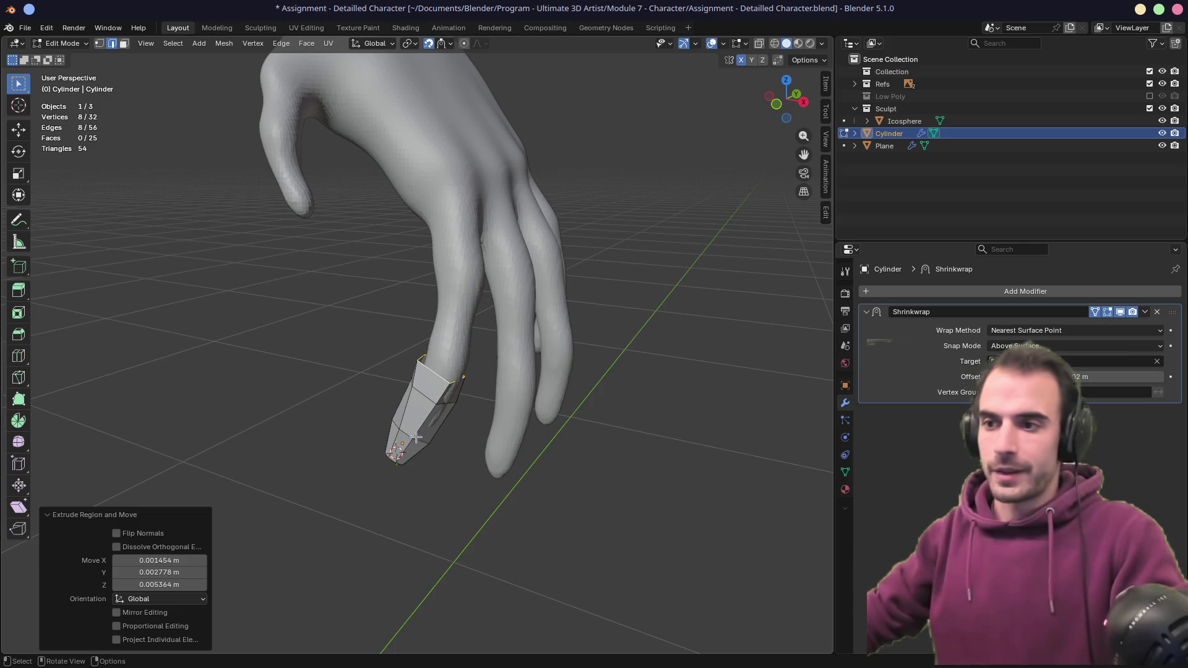
# - Switch to vertex select and Shift+V slide a vertex of the new ring into place
pyautogui.scroll(4, 412, 457)
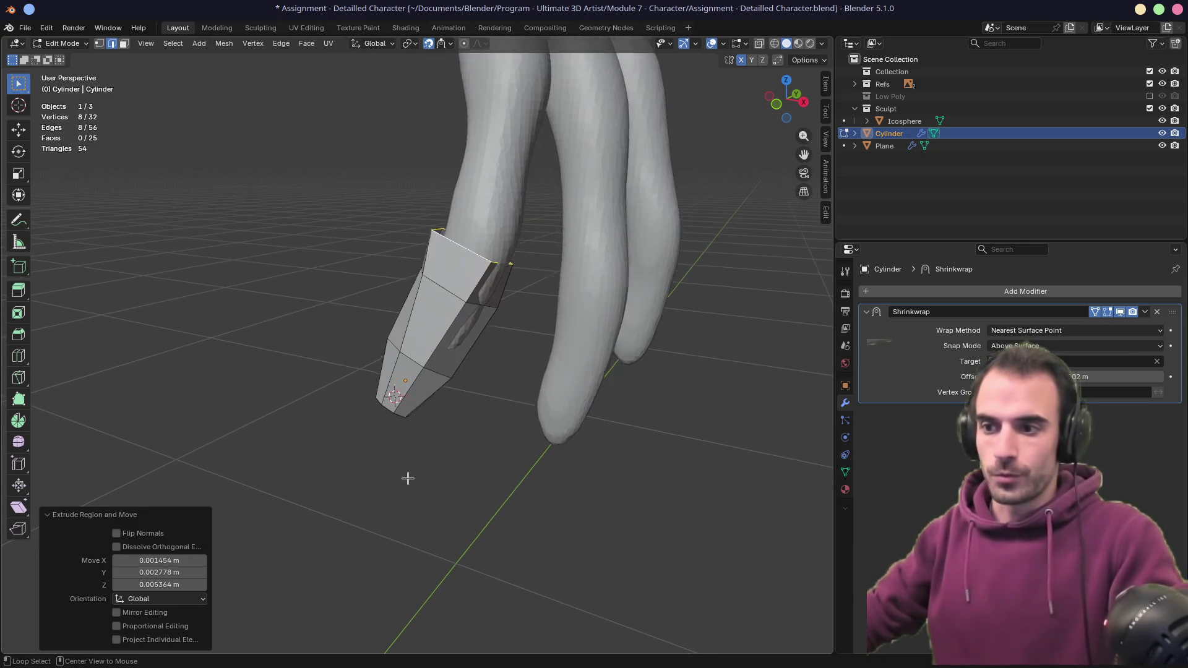
pyautogui.scroll(3, 406, 481)
pyautogui.moveTo(406, 481); pyautogui.dragTo(406, 358, button='middle')
pyautogui.press('1')
pyautogui.click(407, 358)
pyautogui.hotkey('shift', 'v')
pyautogui.click(341, 334)
pyautogui.hotkey('shift', 'v')
pyautogui.click(321, 327)
# - Slide another ring vertex along its edge and select the adjacent one
pyautogui.click(321, 328)
pyautogui.moveTo(321, 328); pyautogui.dragTo(378, 204, button='middle')
pyautogui.hotkey('shift', 'v')
pyautogui.click(379, 203)
pyautogui.click(383, 207)
pyautogui.moveTo(430, 229); pyautogui.dragTo(290, 351, button='middle')
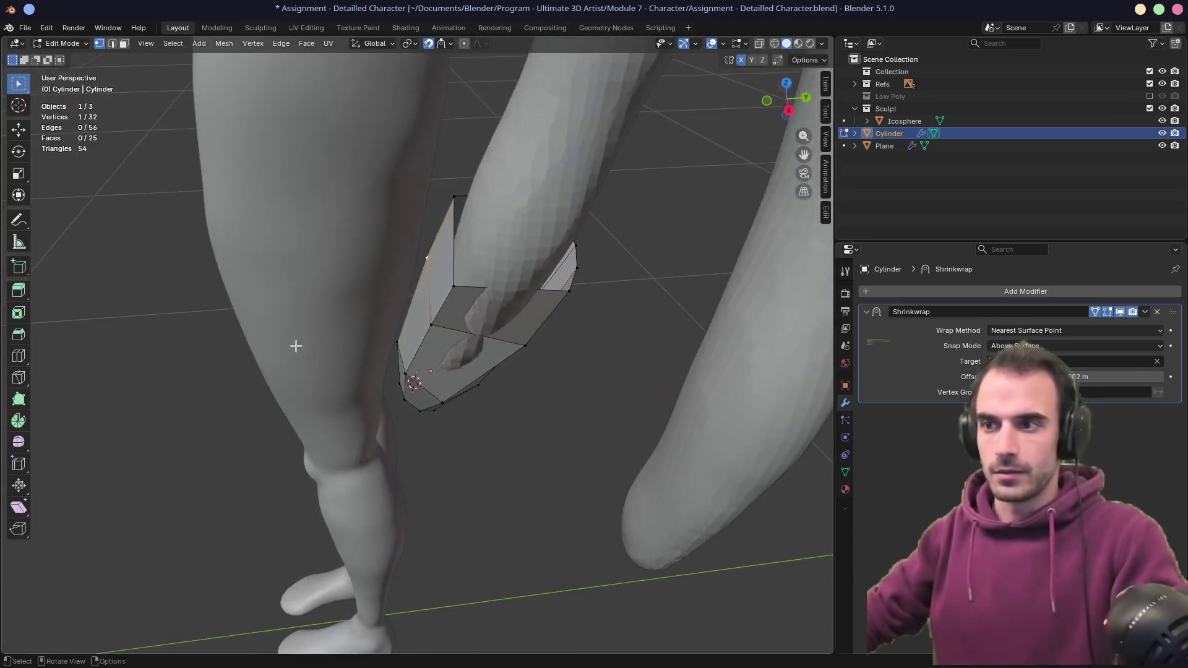
# - Vertex-slide the nail's upper-edge vertex and top corner vertex along their edges
pyautogui.moveTo(518, 301); pyautogui.dragTo(524, 366, button='middle')
pyautogui.click(496, 369)
pyautogui.hotkey('shift', 'v')
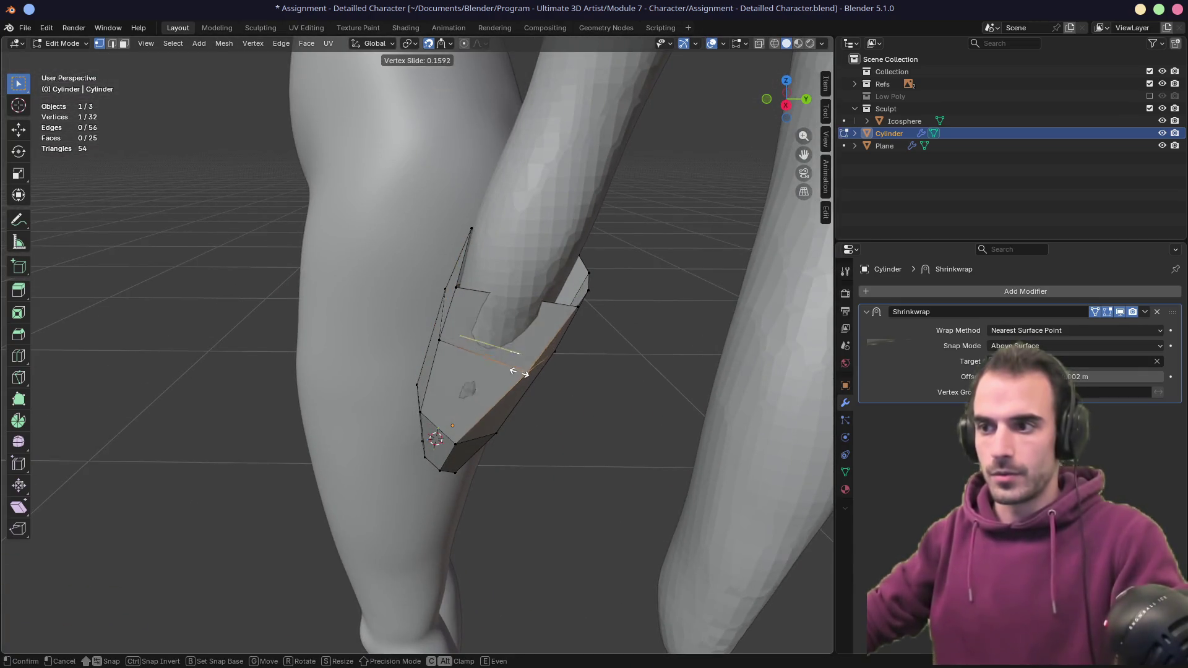
pyautogui.click(505, 365)
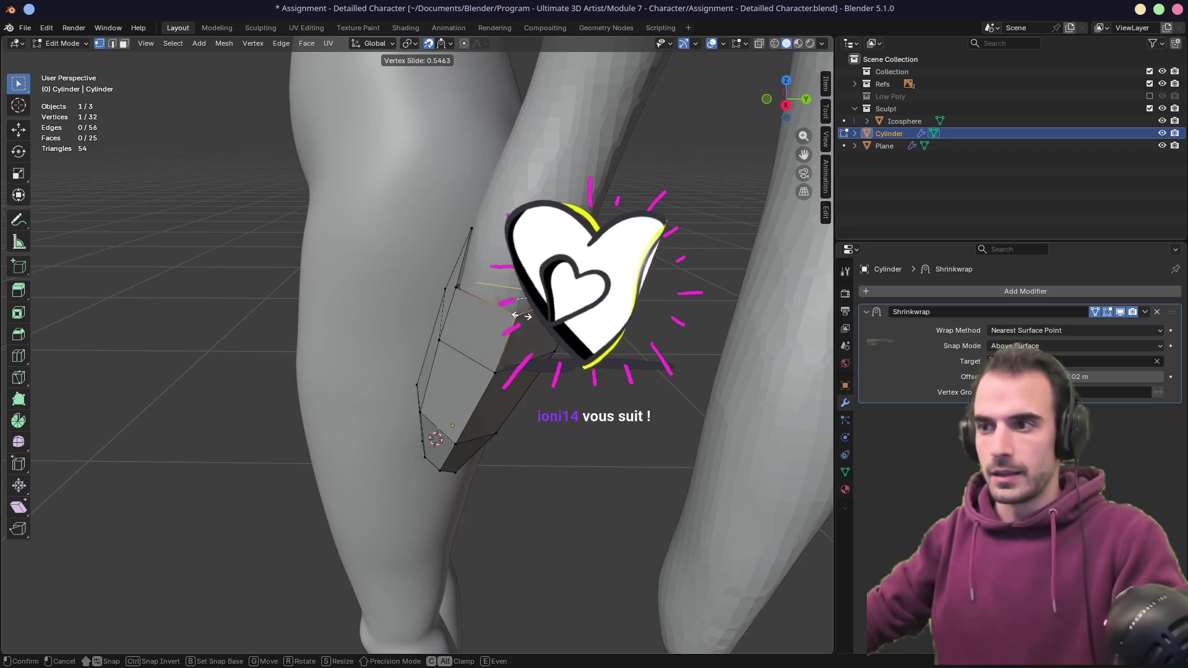
pyautogui.moveTo(525, 317)
pyautogui.mouseDown(button='middle')
pyautogui.moveTo(498, 323)
pyautogui.moveTo(364, 234)
pyautogui.mouseUp(button='middle')
pyautogui.hotkey('shift', 'v')
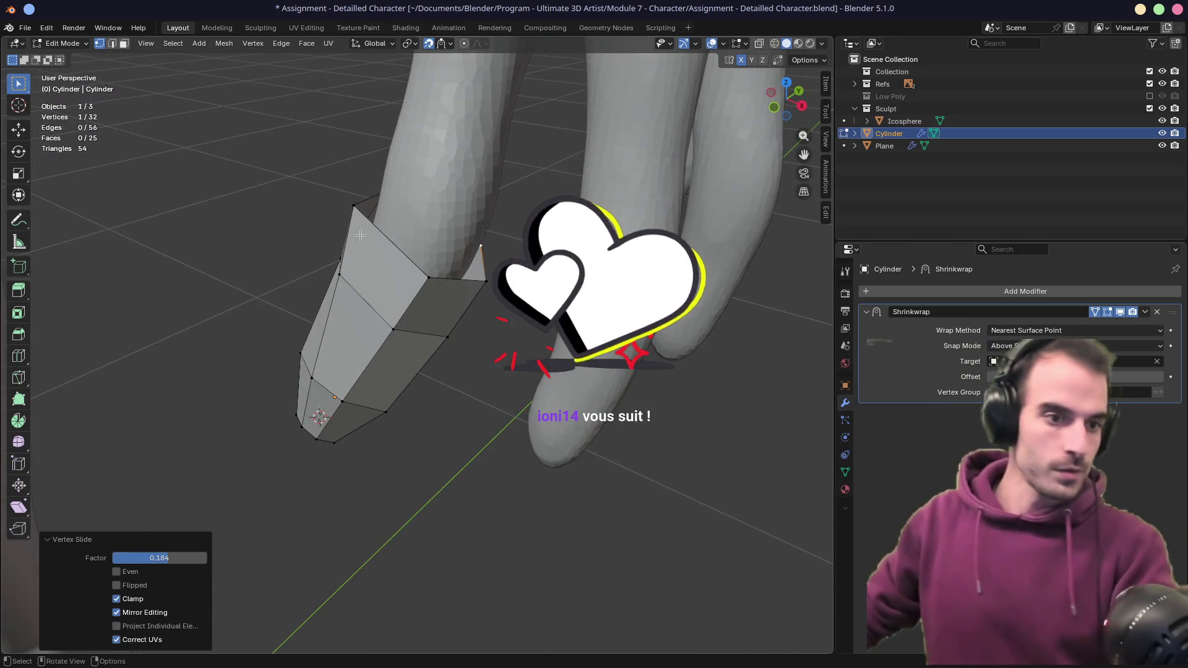
pyautogui.click(359, 217)
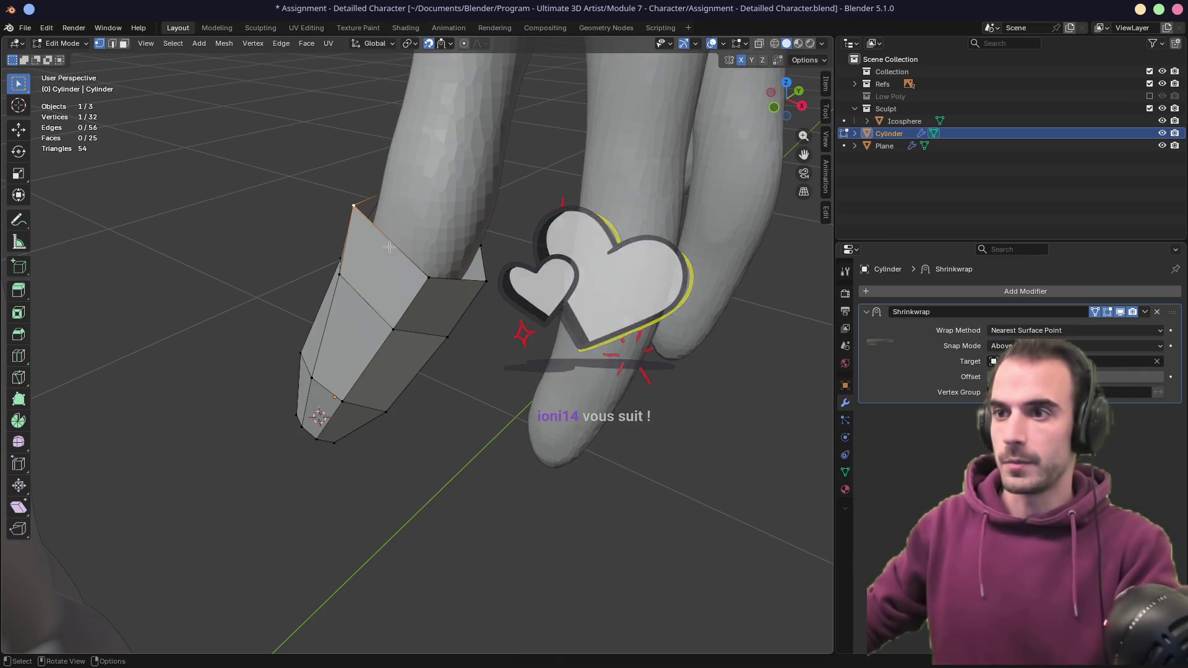
pyautogui.hotkey('shift', 'v')
pyautogui.click(336, 231)
# - Slide the nail's left corner vertex along the top edge, leaving the neighbouring vertex in place
pyautogui.moveTo(337, 231)
pyautogui.mouseDown(button='middle')
pyautogui.moveTo(477, 246)
pyautogui.moveTo(229, 306)
pyautogui.mouseUp(button='middle')
pyautogui.click(186, 308)
pyautogui.hotkey('shift', 'v')
pyautogui.click(223, 303)
pyautogui.click(179, 307)
pyautogui.press('g')
pyautogui.rightClick(180, 307)
# - Vertex-slide several more ring vertices on the far side of the nail to even them out
pyautogui.moveTo(164, 318)
pyautogui.mouseDown(button='middle')
pyautogui.moveTo(337, 336)
pyautogui.moveTo(477, 336)
pyautogui.moveTo(470, 322)
pyautogui.mouseUp(button='middle')
pyautogui.hotkey('shift', 'v')
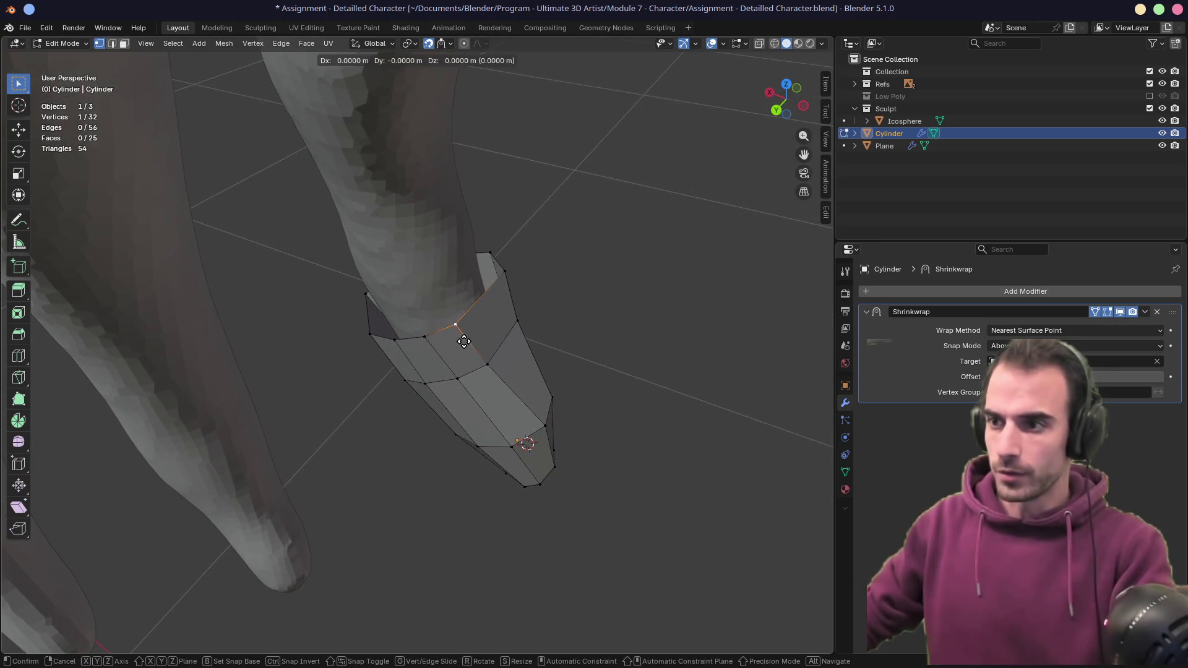
pyautogui.click(485, 358)
pyautogui.hotkey('shift', 'v')
pyautogui.click(489, 354)
pyautogui.hotkey('shift', 'v')
pyautogui.click(458, 374)
pyautogui.hotkey('shift', 'v')
pyautogui.click(430, 336)
pyautogui.moveTo(430, 336)
pyautogui.mouseDown(button='middle')
pyautogui.moveTo(472, 318)
pyautogui.moveTo(212, 310)
pyautogui.moveTo(313, 345)
pyautogui.moveTo(340, 337)
pyautogui.moveTo(365, 384)
pyautogui.moveTo(374, 363)
pyautogui.moveTo(424, 420)
pyautogui.mouseUp(button='middle')
# - In edge select, slide the nail's vertical edges (last at factor -0.075) and select the top loop
pyautogui.press('2')
pyautogui.click(362, 408)
pyautogui.keyDown('shift'); pyautogui.click(390, 370); pyautogui.keyUp('shift')
pyautogui.press('g')
pyautogui.press('g')
pyautogui.click(381, 371)
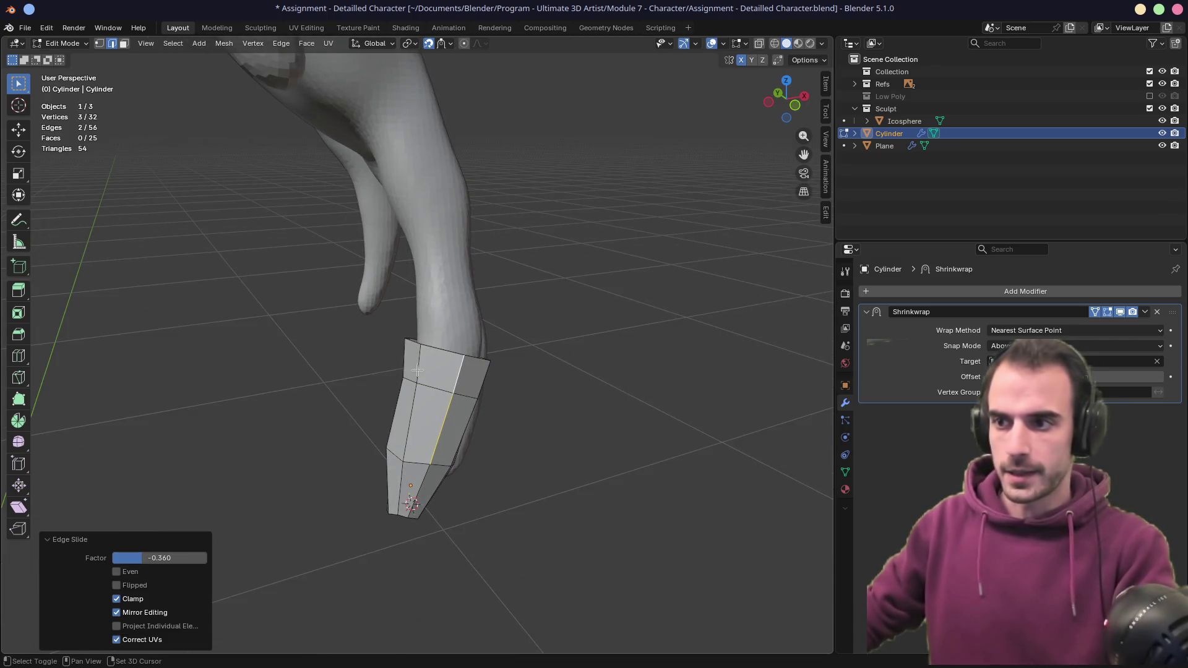
pyautogui.keyDown('alt'); pyautogui.click(414, 384); pyautogui.keyUp('alt')
pyautogui.press('g')
pyautogui.press('g')
pyautogui.click(433, 401)
pyautogui.moveTo(433, 401)
pyautogui.mouseDown(button='middle')
pyautogui.moveTo(402, 359)
pyautogui.moveTo(399, 374)
pyautogui.mouseUp(button='middle')
pyautogui.keyDown('alt'); pyautogui.click(396, 349); pyautogui.keyUp('alt')
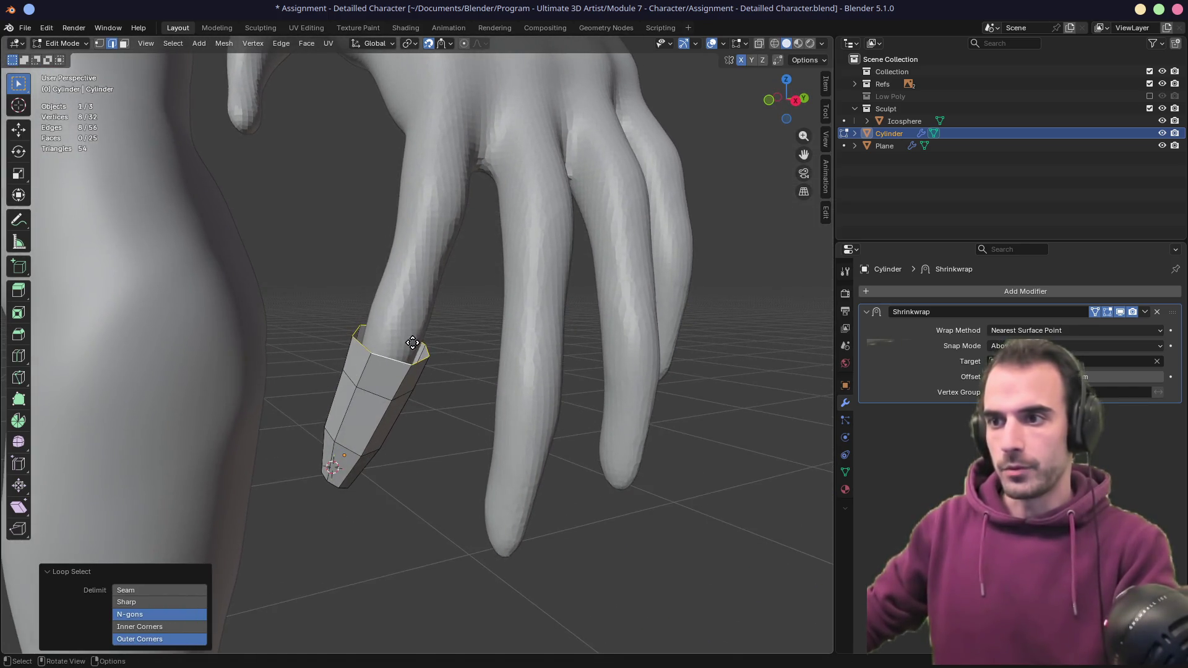
# - Extrude the nail's top loop one ring up the finger and set Shrinkwrap Offset to 0.001 m
pyautogui.press('e')
pyautogui.click(428, 295)
pyautogui.moveTo(428, 296)
pyautogui.mouseDown(button='middle')
pyautogui.moveTo(310, 347)
pyautogui.moveTo(390, 371)
pyautogui.mouseUp(button='middle')
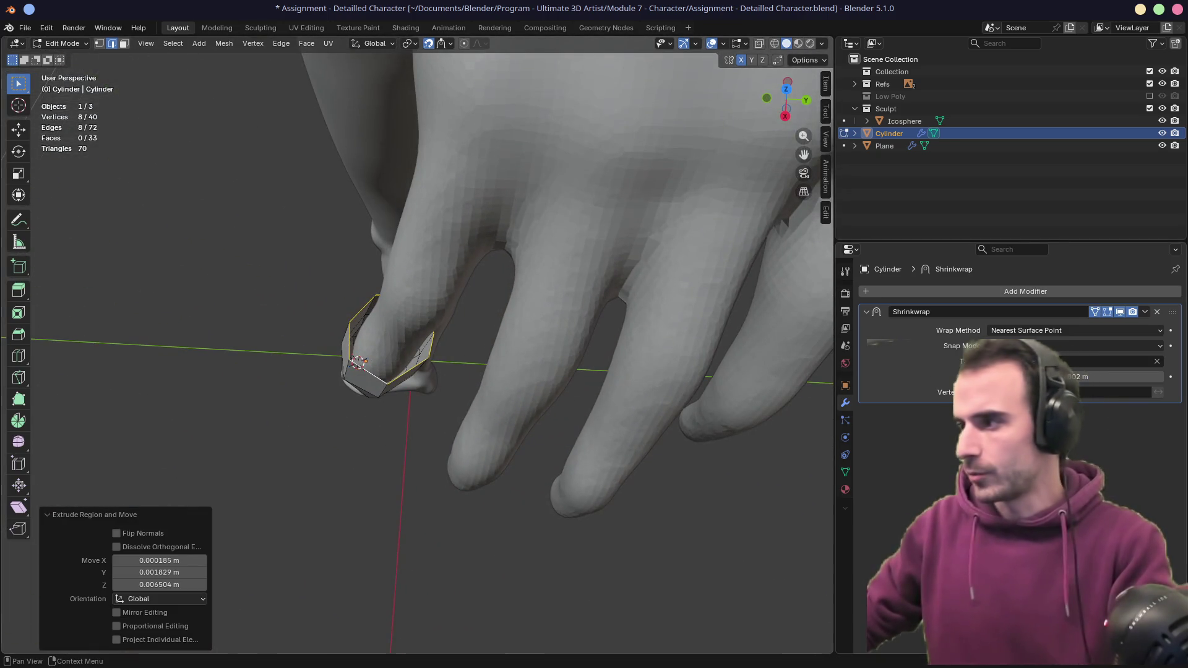
pyautogui.click(1107, 376)
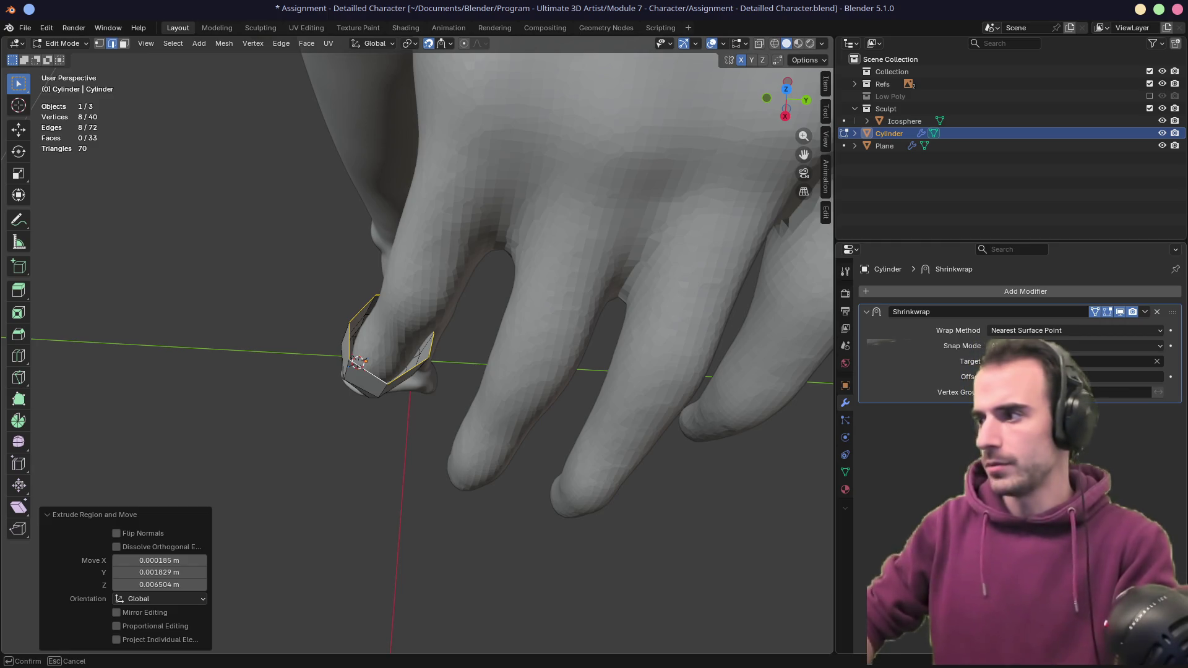
pyautogui.press('Return')
pyautogui.moveTo(427, 393)
pyautogui.mouseDown(button='middle')
pyautogui.moveTo(427, 371)
pyautogui.moveTo(478, 323)
pyautogui.moveTo(663, 270)
pyautogui.moveTo(397, 334)
pyautogui.moveTo(499, 273)
pyautogui.moveTo(588, 254)
pyautogui.moveTo(676, 257)
pyautogui.moveTo(562, 284)
pyautogui.moveTo(503, 279)
pyautogui.moveTo(544, 273)
pyautogui.moveTo(495, 362)
pyautogui.mouseUp(button='middle')
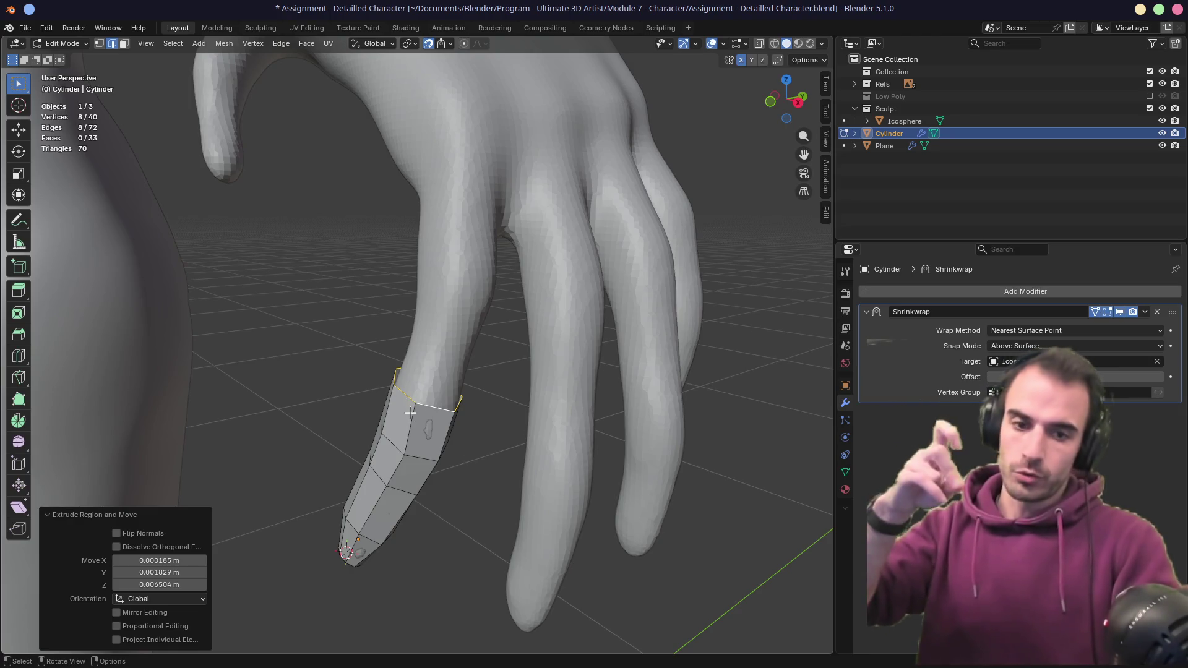
# - Extrude two more rings further up the finger, bringing the sleeve to 56 vertices
pyautogui.press('e')
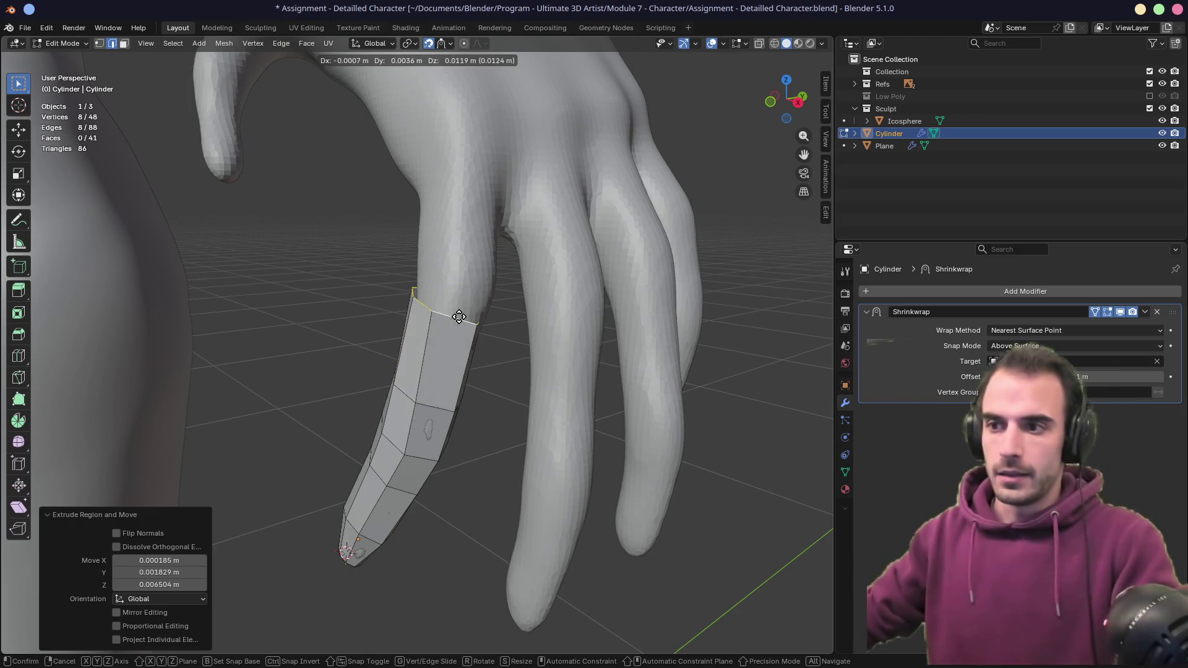
pyautogui.click(457, 350)
pyautogui.press('e')
pyautogui.click(467, 281)
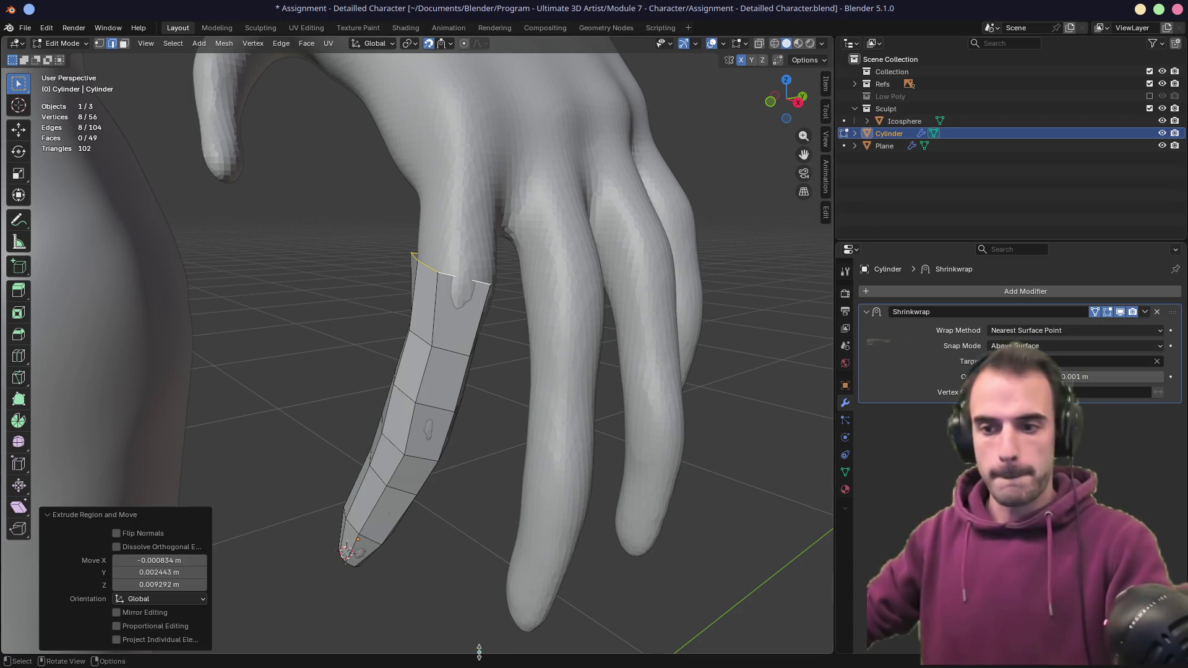
pyautogui.moveTo(436, 665)
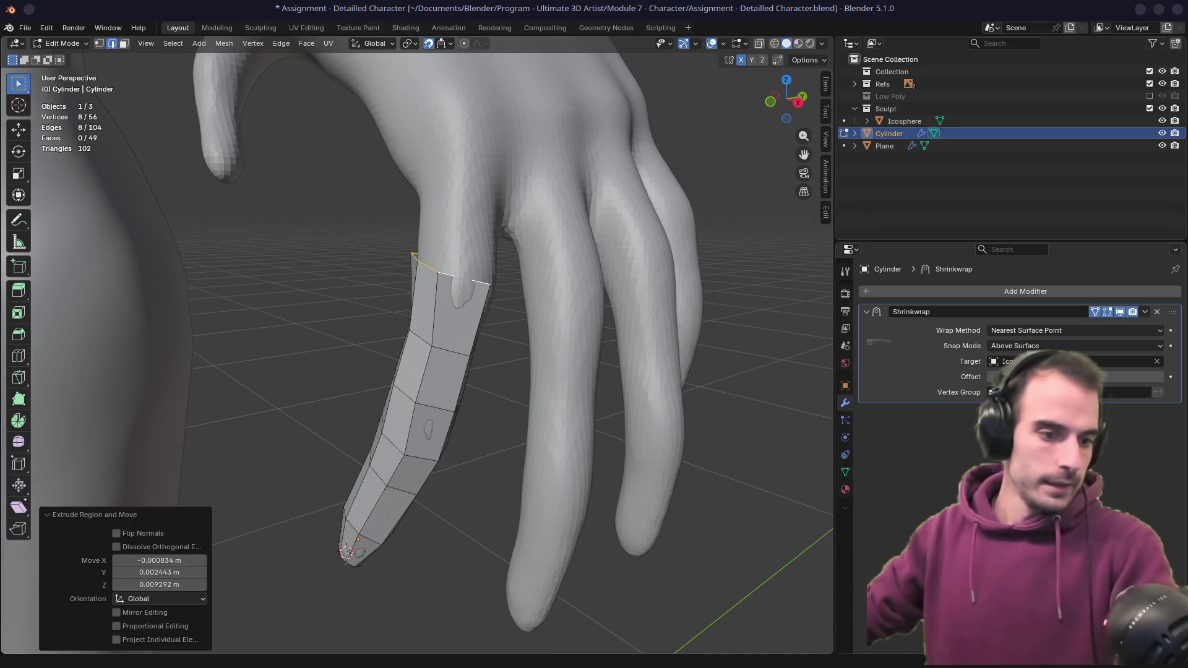
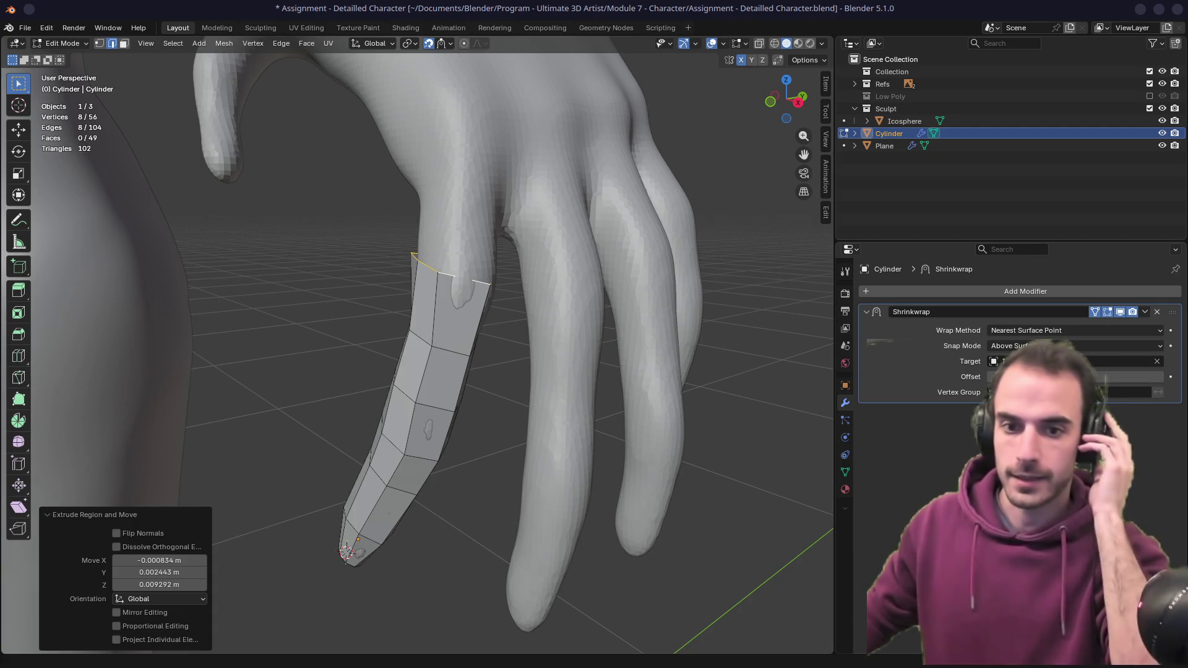
# - Extrude a new ring toward the knuckle and slide the middle loop to factor -0.204 over the joint
pyautogui.moveTo(511, 305)
pyautogui.mouseDown(button='middle')
pyautogui.moveTo(505, 275)
pyautogui.moveTo(526, 278)
pyautogui.moveTo(520, 298)
pyautogui.moveTo(472, 306)
pyautogui.mouseUp(button='middle')
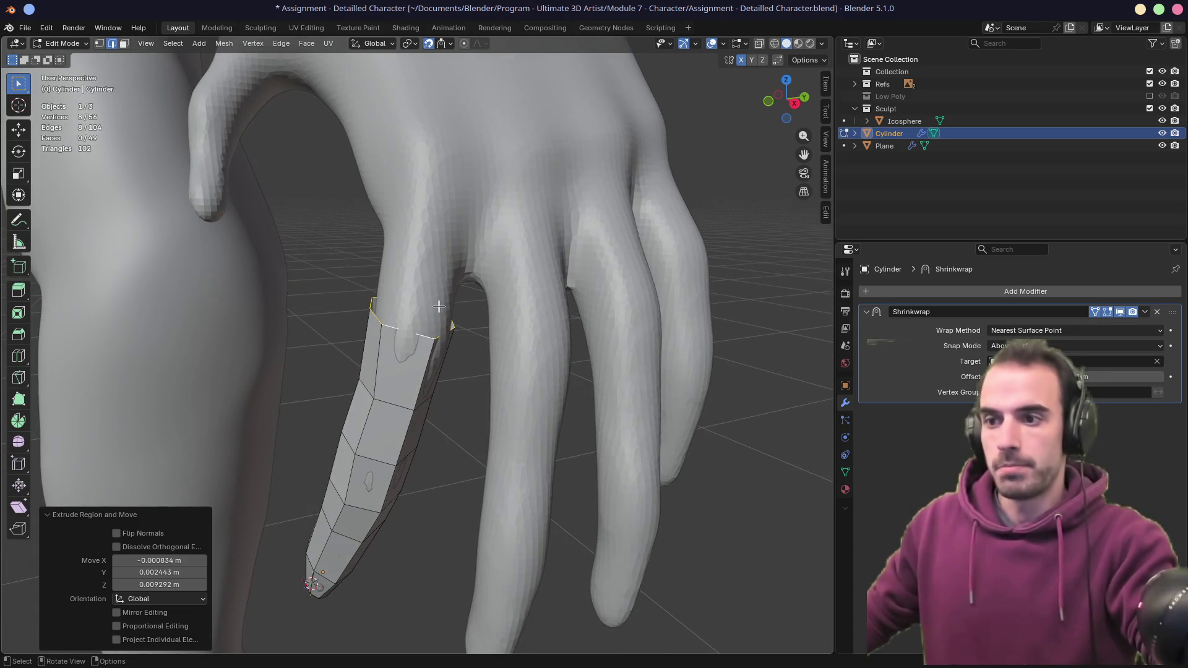
pyautogui.press('e')
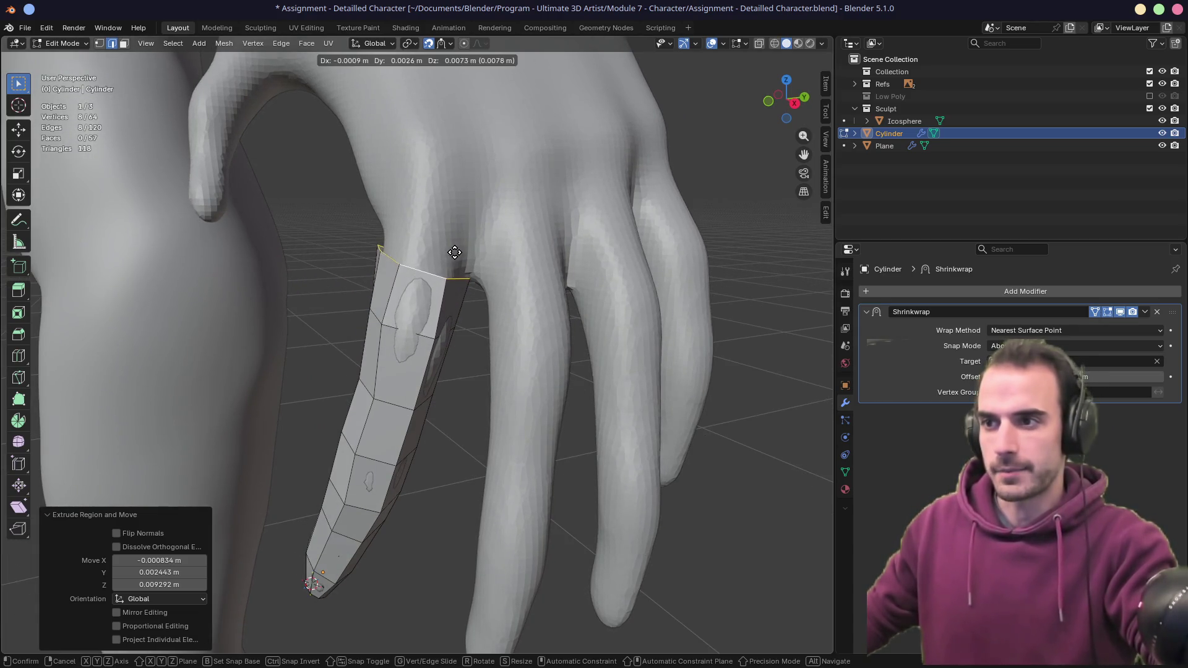
pyautogui.click(456, 257)
pyautogui.keyDown('alt'); pyautogui.click(435, 338); pyautogui.keyUp('alt')
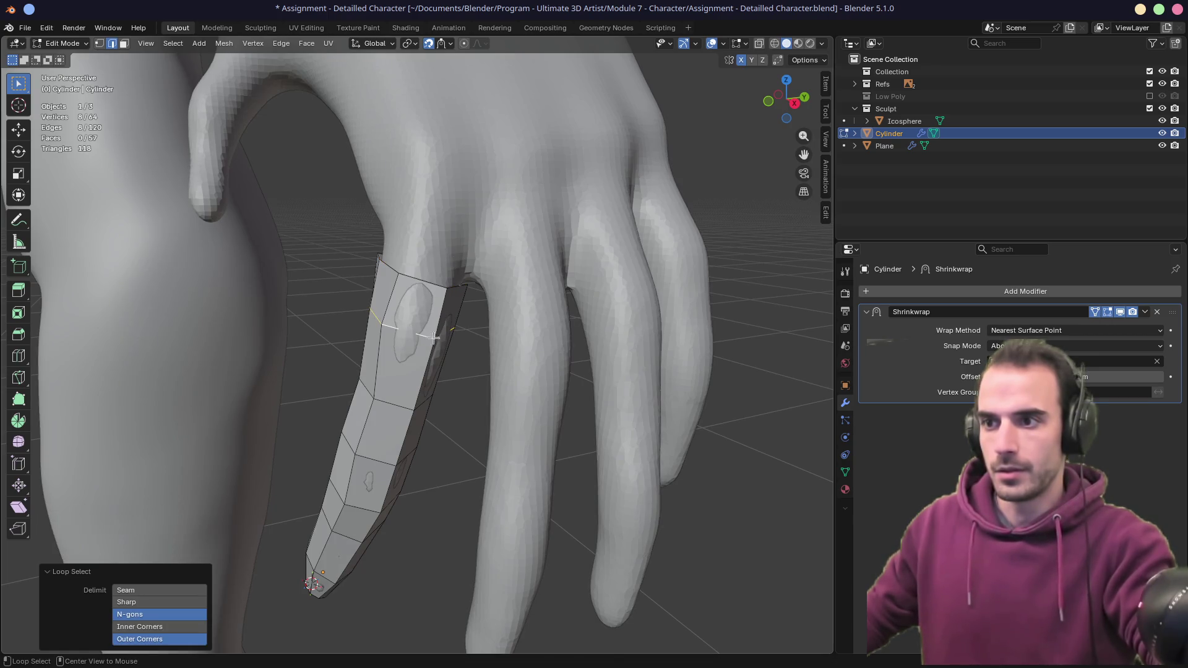
pyautogui.press('g')
pyautogui.press('g')
pyautogui.click(433, 344)
# - Check the finger, open the snapping options and select the whole finger cylinder
pyautogui.moveTo(433, 344)
pyautogui.mouseDown(button='middle')
pyautogui.moveTo(630, 334)
pyautogui.moveTo(750, 312)
pyautogui.moveTo(398, 347)
pyautogui.mouseUp(button='middle')
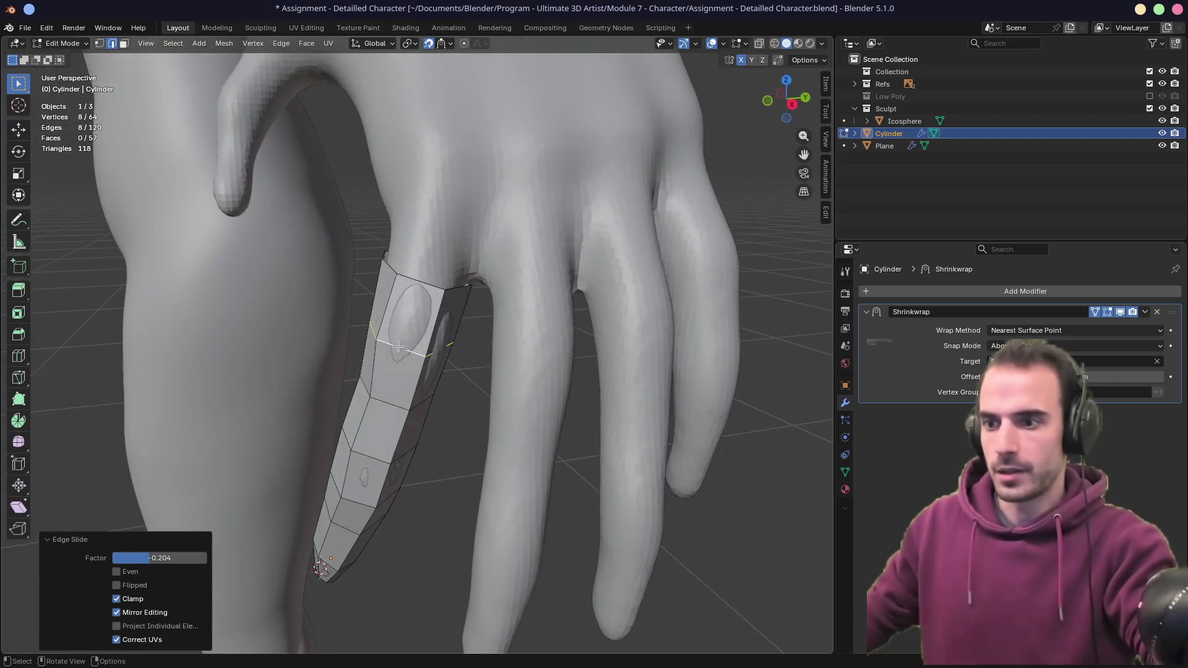
pyautogui.scroll(-6, 407, 338)
pyautogui.scroll(6, 421, 338)
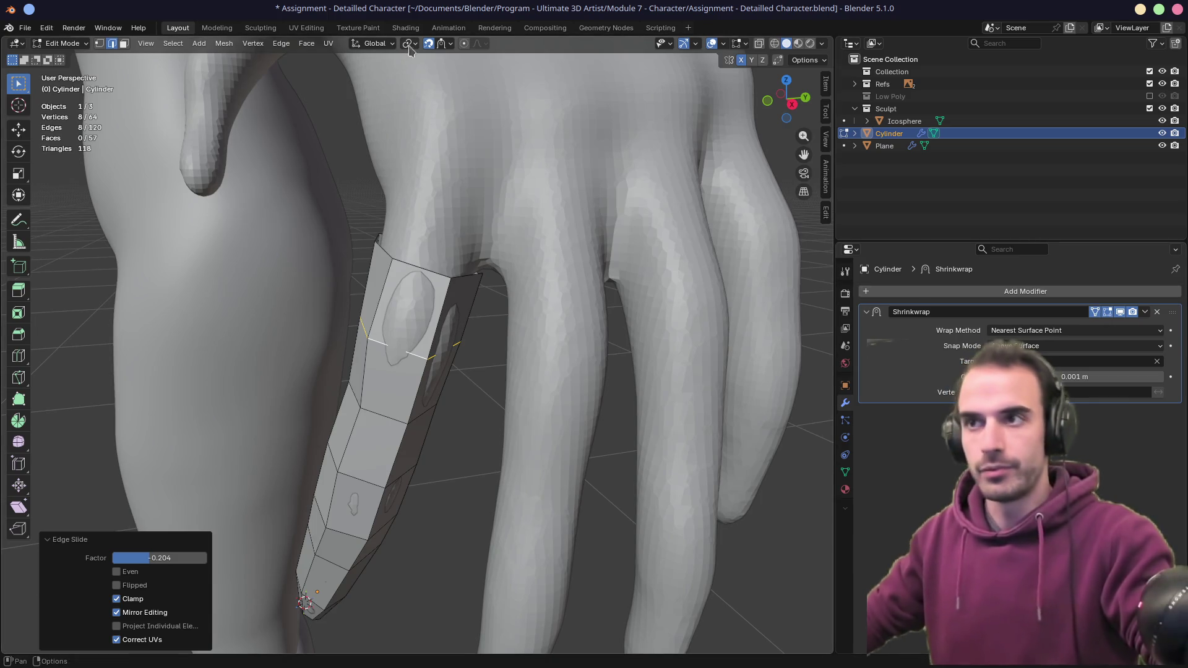
pyautogui.click(442, 44)
pyautogui.moveTo(431, 254)
pyautogui.mouseDown(button='middle')
pyautogui.moveTo(494, 236)
pyautogui.moveTo(658, 239)
pyautogui.moveTo(430, 258)
pyautogui.mouseUp(button='middle')
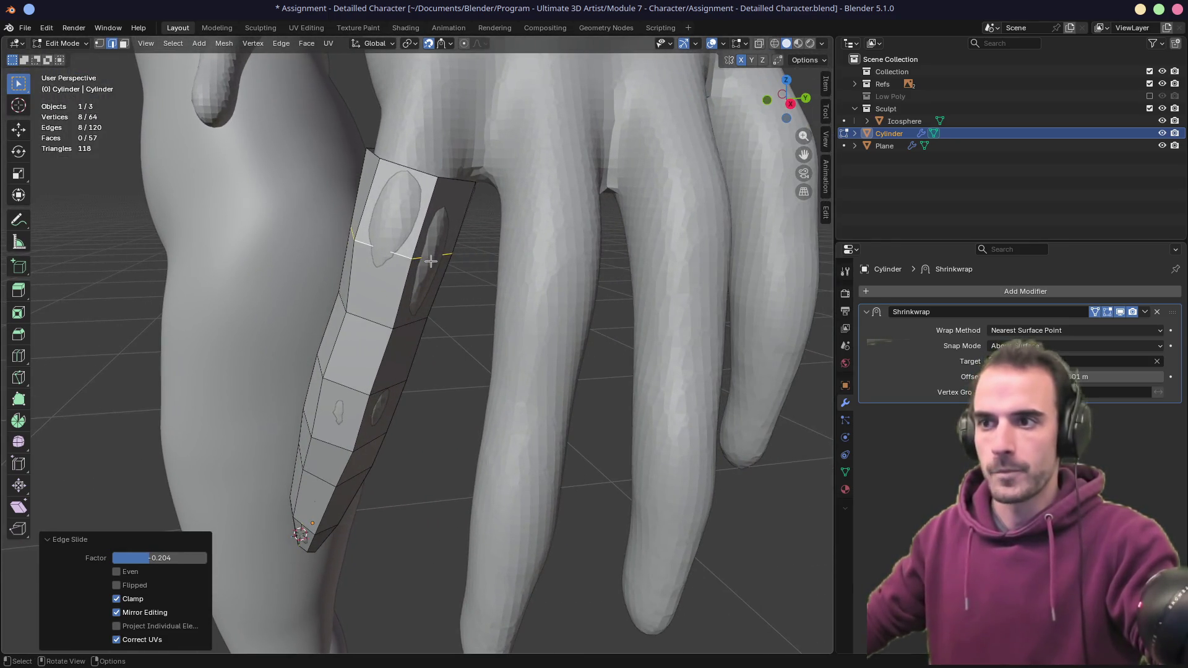
pyautogui.press('a')
pyautogui.scroll(-4, 512, 273)
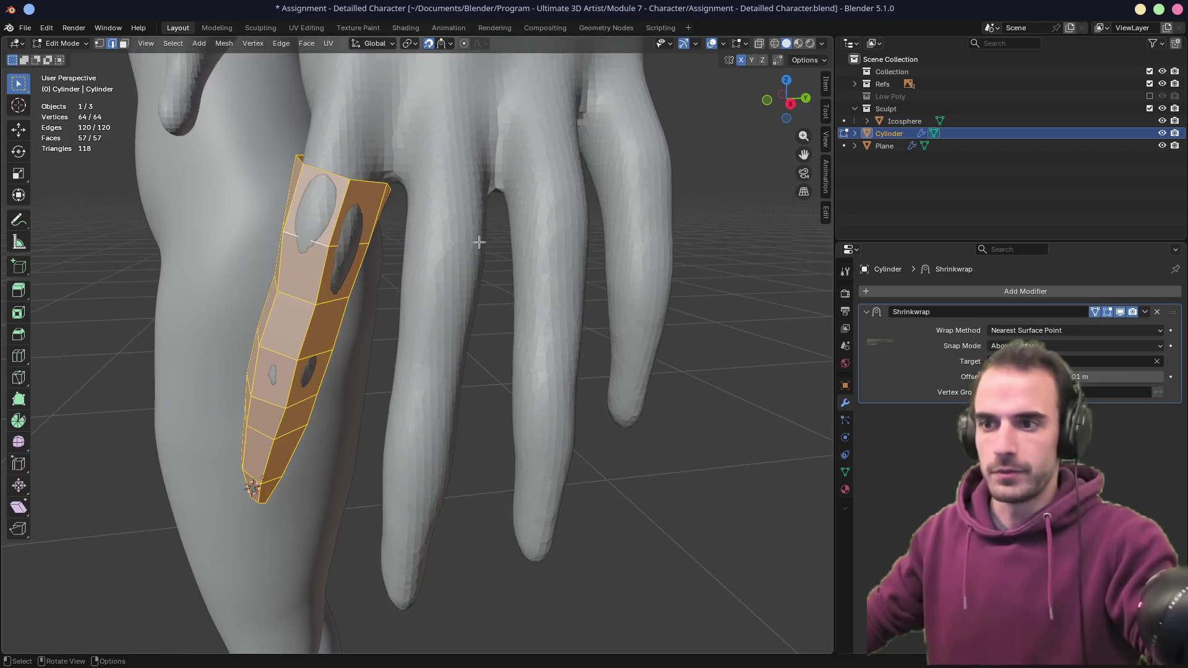
# - Undo a first duplicate attempt, turn snapping off and toggle the Shrinkwrap cage display
pyautogui.hotkey('shift', 'd')
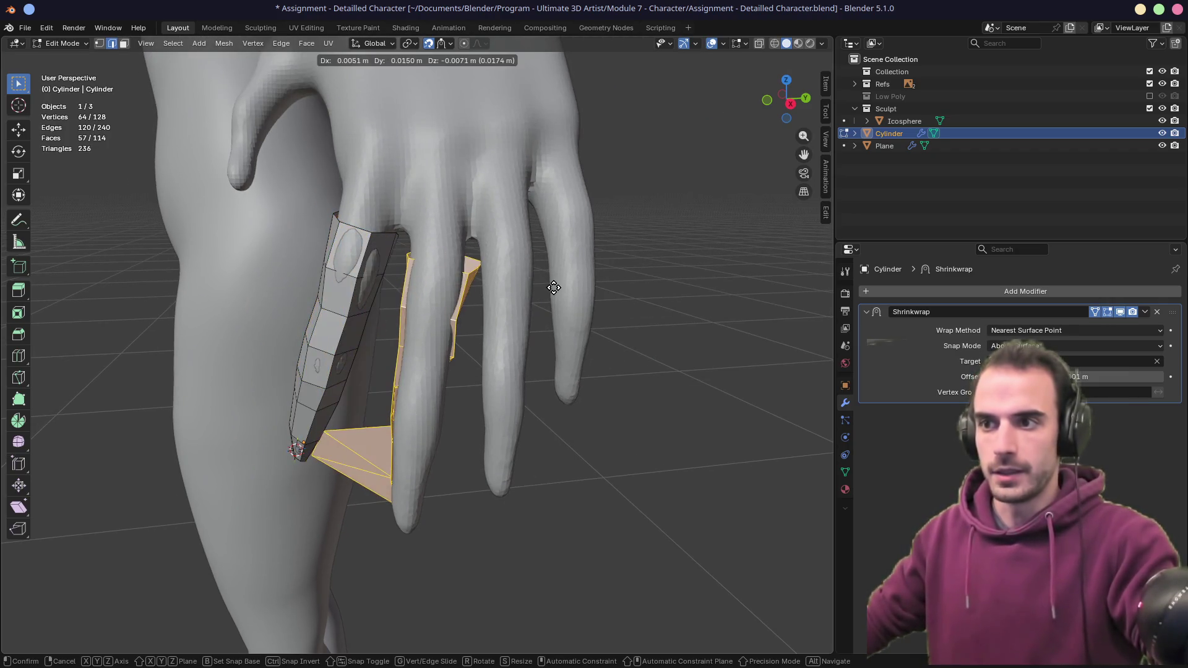
pyautogui.rightClick(535, 315)
pyautogui.hotkey('ctrl', 'z')
pyautogui.hotkey('shift', 'Tab')
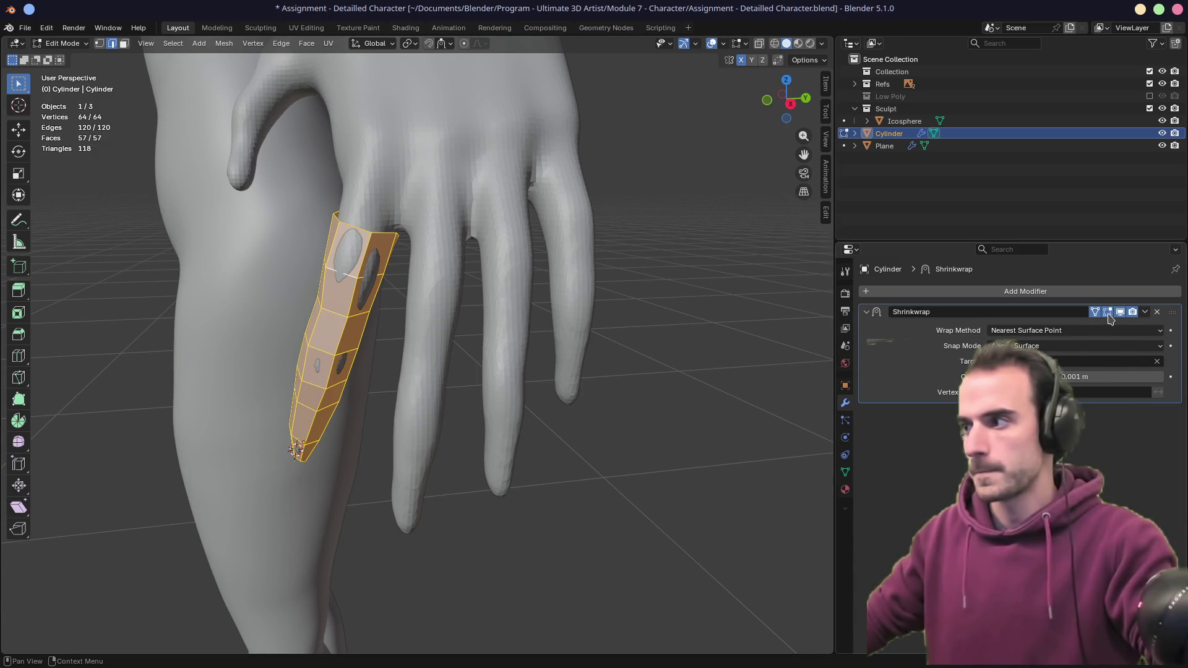
pyautogui.click(1100, 313)
pyautogui.click(1107, 312)
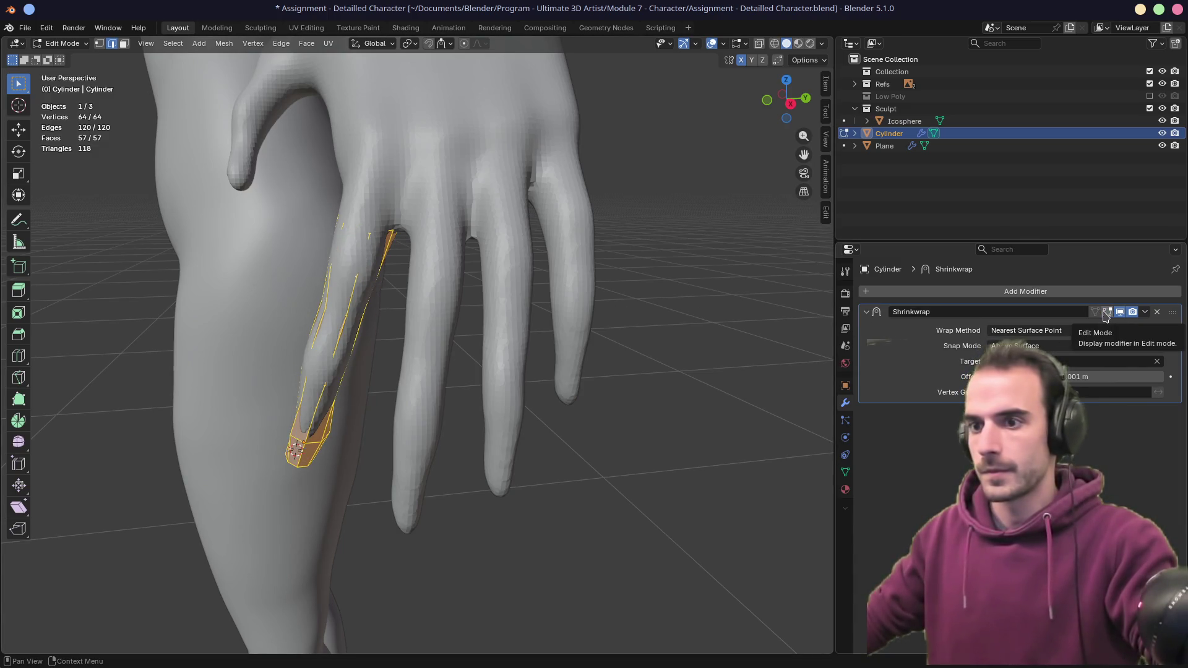
# - Duplicate the finger cylinder and move and rotate the copy beside the neighbouring finger
pyautogui.hotkey('shift', 'd')
pyautogui.click(570, 440)
pyautogui.press('r')
pyautogui.rightClick(600, 430)
pyautogui.press('g')
pyautogui.click(619, 403)
pyautogui.moveTo(619, 403); pyautogui.dragTo(504, 387, button='middle')
pyautogui.press('g')
pyautogui.click(495, 386)
pyautogui.press('r')
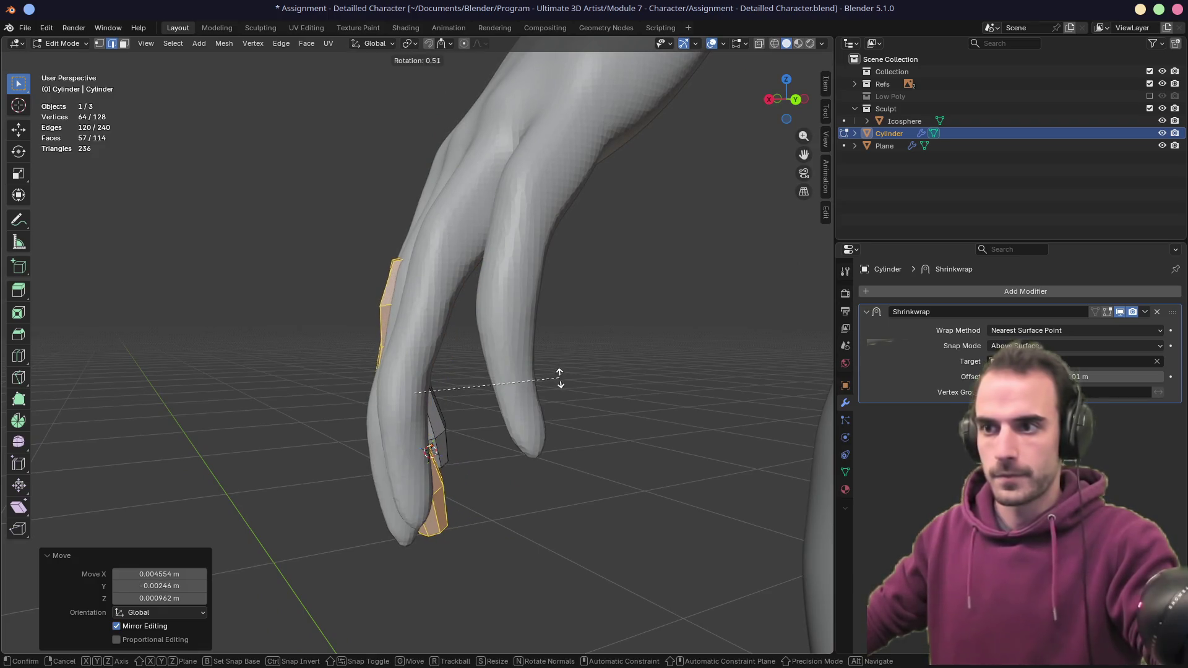
pyautogui.click(556, 401)
pyautogui.moveTo(551, 394)
pyautogui.mouseDown(button='middle')
pyautogui.moveTo(633, 382)
pyautogui.moveTo(551, 411)
pyautogui.moveTo(610, 423)
pyautogui.moveTo(557, 411)
pyautogui.moveTo(532, 419)
pyautogui.mouseUp(button='middle')
# - Position the copy along the finger, scale it 1.066, centre it and enable On Cage
pyautogui.press('g')
pyautogui.click(547, 393)
pyautogui.press('g')
pyautogui.click(615, 416)
pyautogui.press('s')
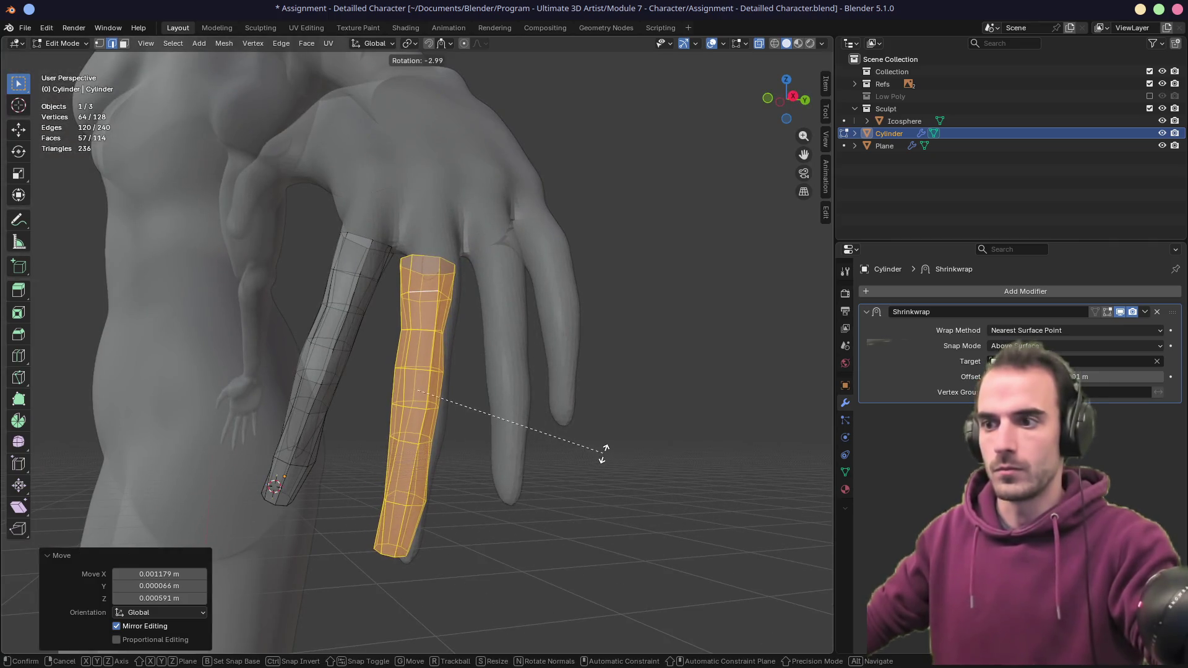
pyautogui.click(604, 454)
pyautogui.press('g')
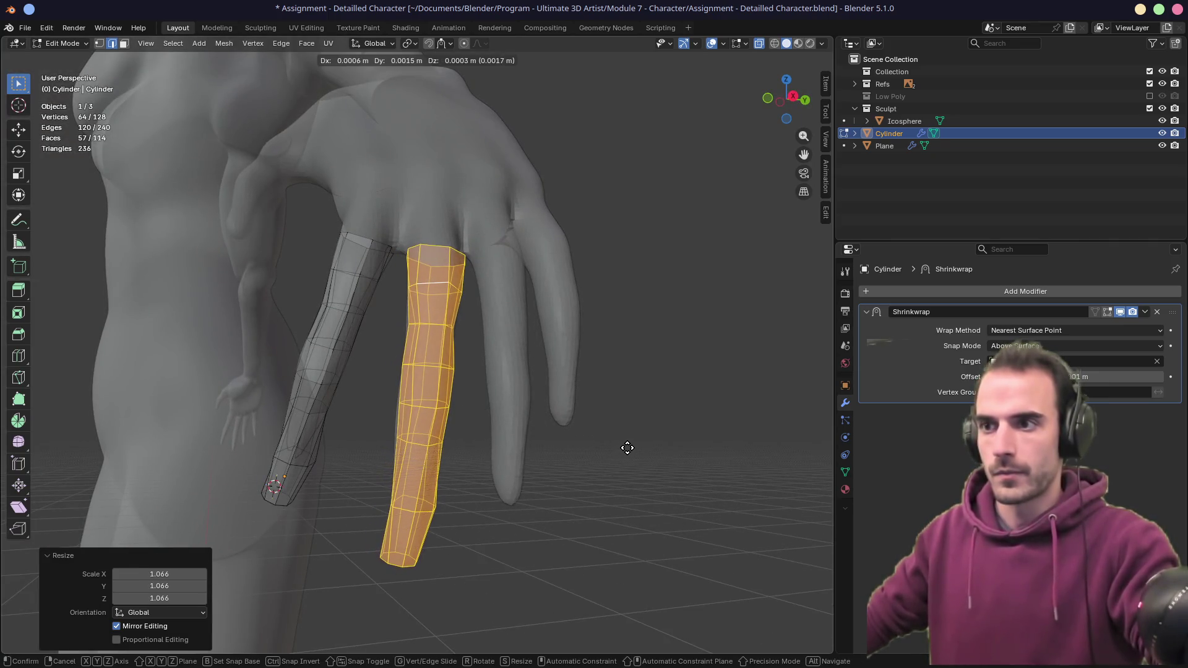
pyautogui.click(625, 446)
pyautogui.click(1096, 313)
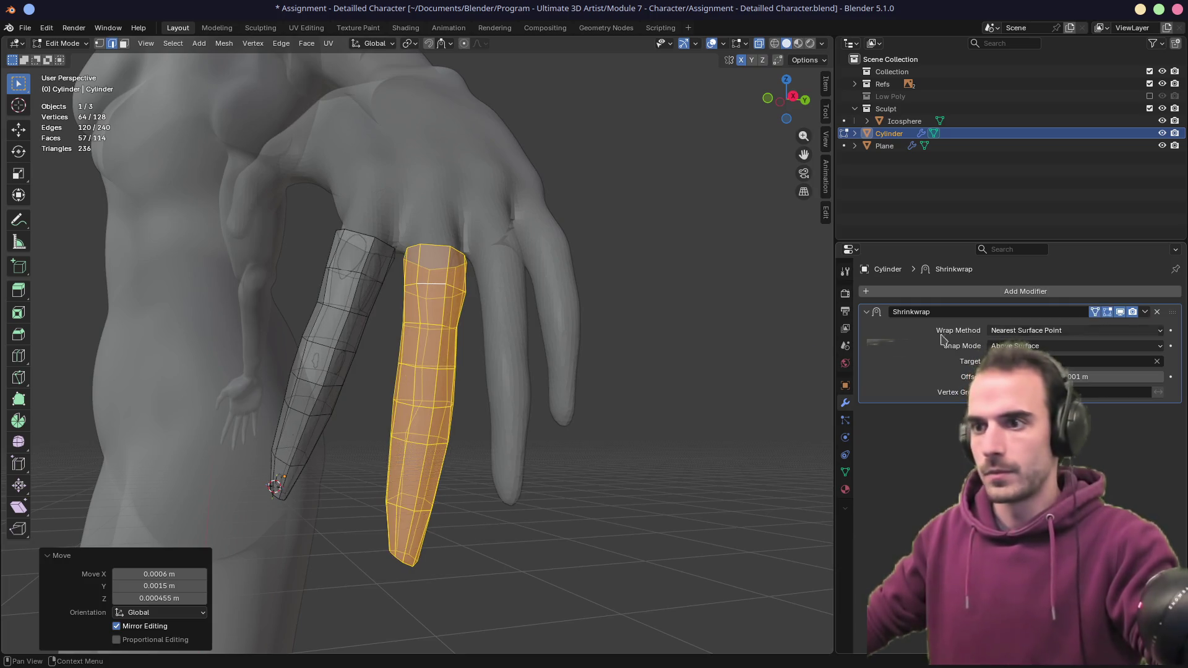
pyautogui.hotkey('alt', 'z')
# - Slide an edge loop of the second cylinder higher up the finger
pyautogui.moveTo(470, 184)
pyautogui.mouseDown(button='middle')
pyautogui.moveTo(403, 198)
pyautogui.moveTo(450, 206)
pyautogui.mouseUp(button='middle')
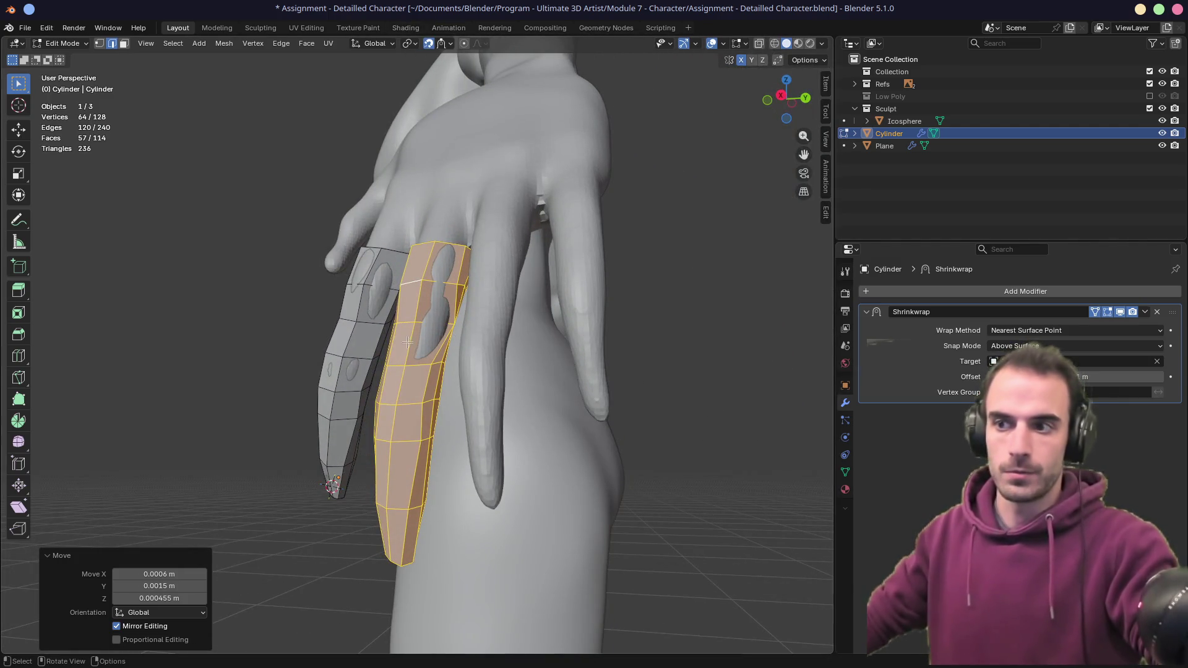
pyautogui.keyDown('alt'); pyautogui.click(419, 367); pyautogui.keyUp('alt')
pyautogui.press('g')
pyautogui.press('g')
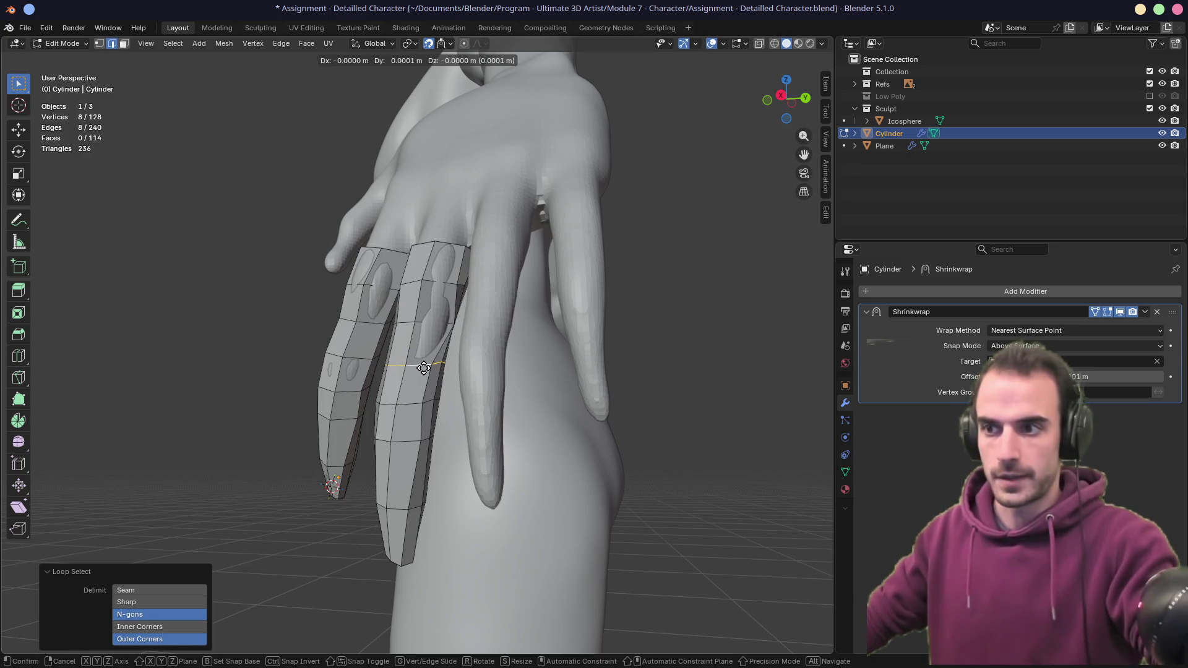
pyautogui.click(437, 323)
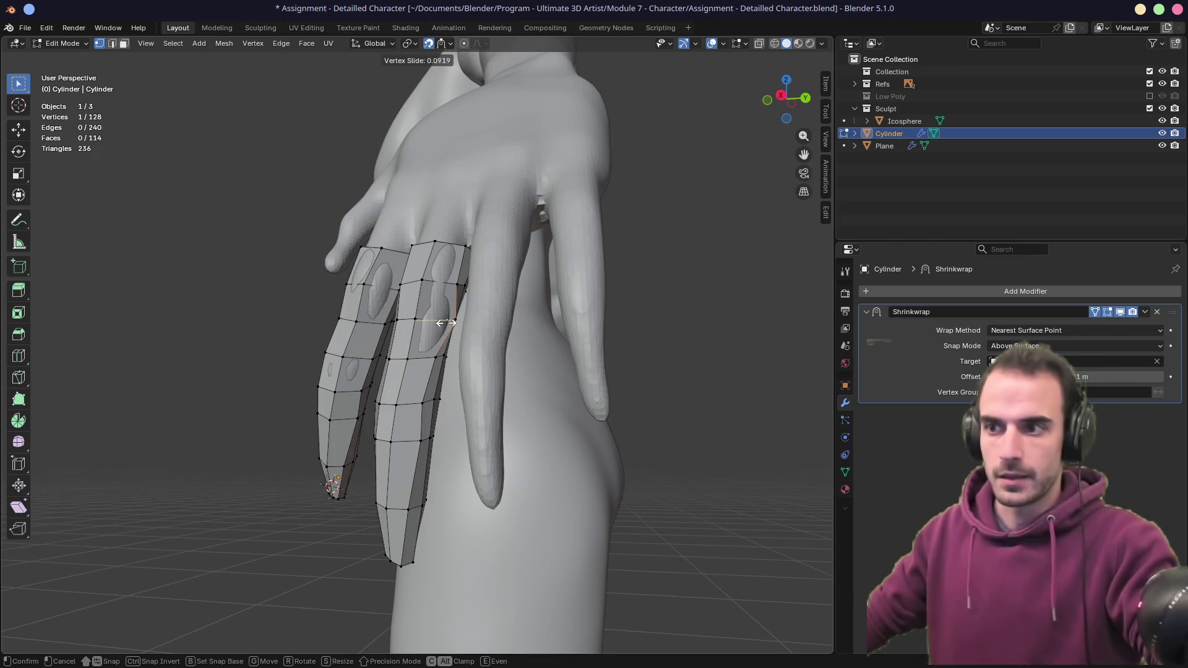
pyautogui.moveTo(451, 322)
pyautogui.mouseDown(button='middle')
pyautogui.moveTo(406, 312)
pyautogui.moveTo(313, 323)
pyautogui.moveTo(403, 337)
pyautogui.mouseUp(button='middle')
pyautogui.scroll(10, 446, 329)
# - Slide a knuckle vertex along its edge, then with snapping off move it up and left
pyautogui.hotkey('shift', 'v')
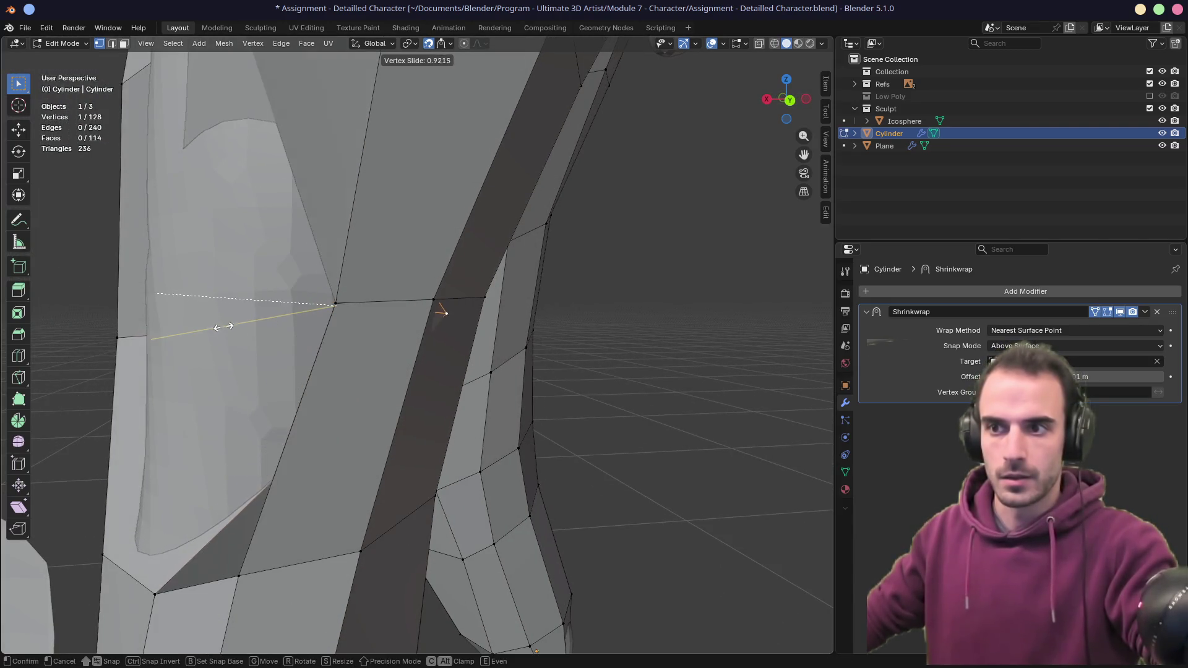
pyautogui.click(214, 324)
pyautogui.moveTo(213, 324); pyautogui.dragTo(337, 304, button='middle')
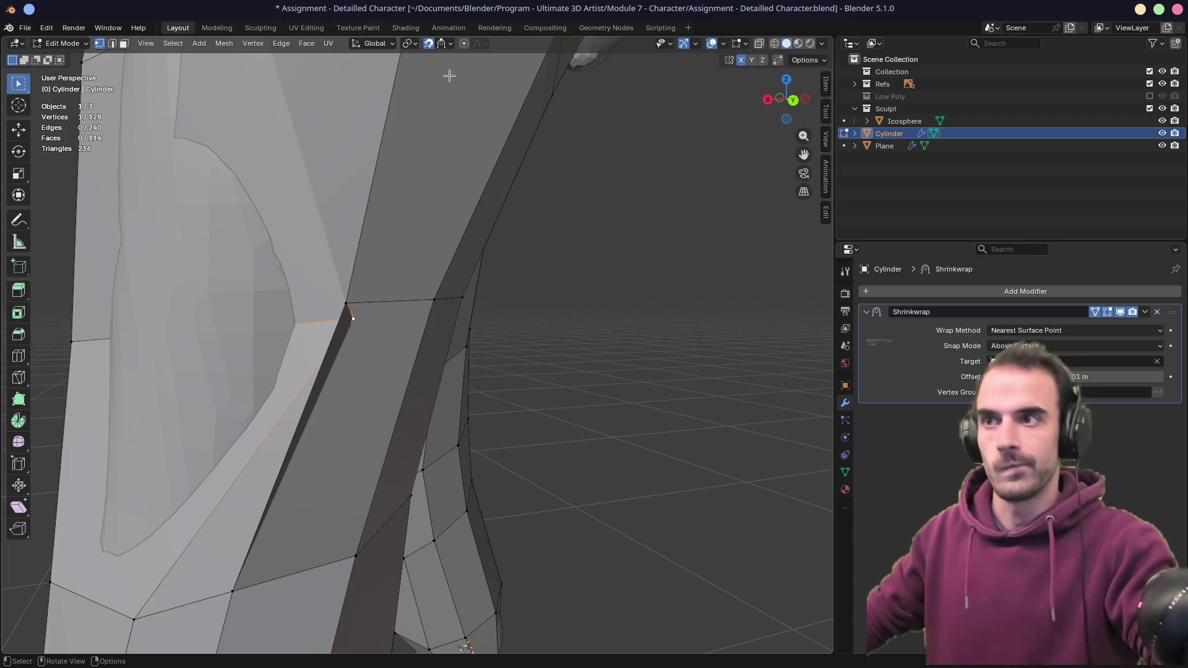
pyautogui.click(425, 45)
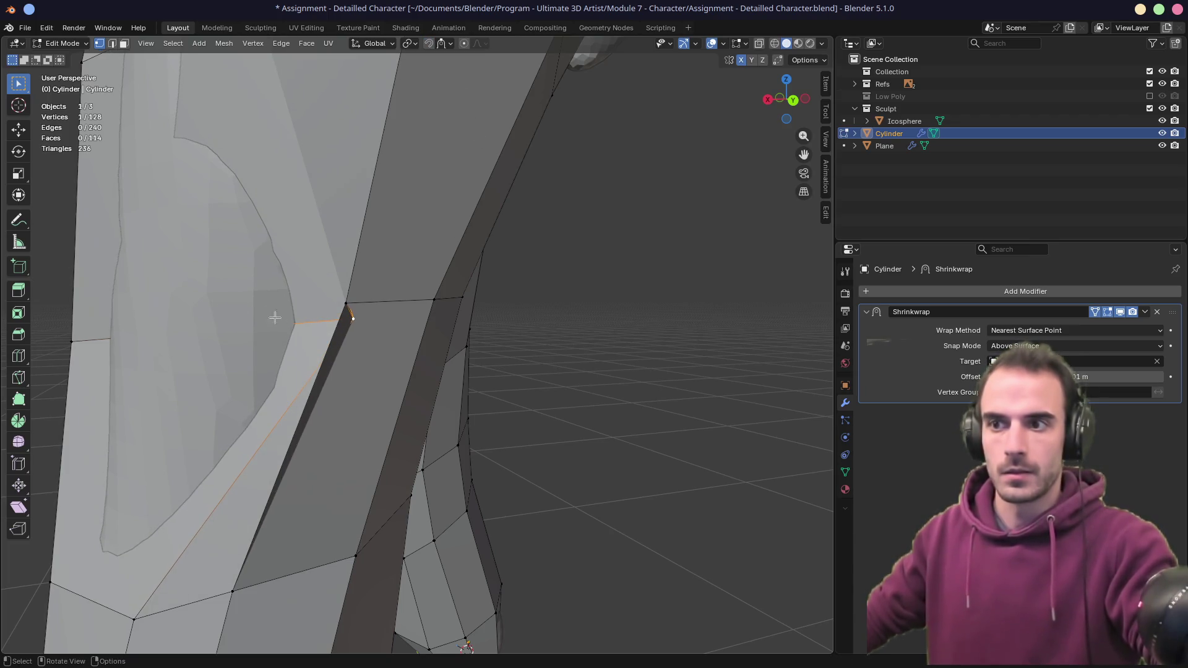
pyautogui.press('g')
pyautogui.click(257, 230)
pyautogui.hotkey('shift', 'v')
pyautogui.press('Escape')
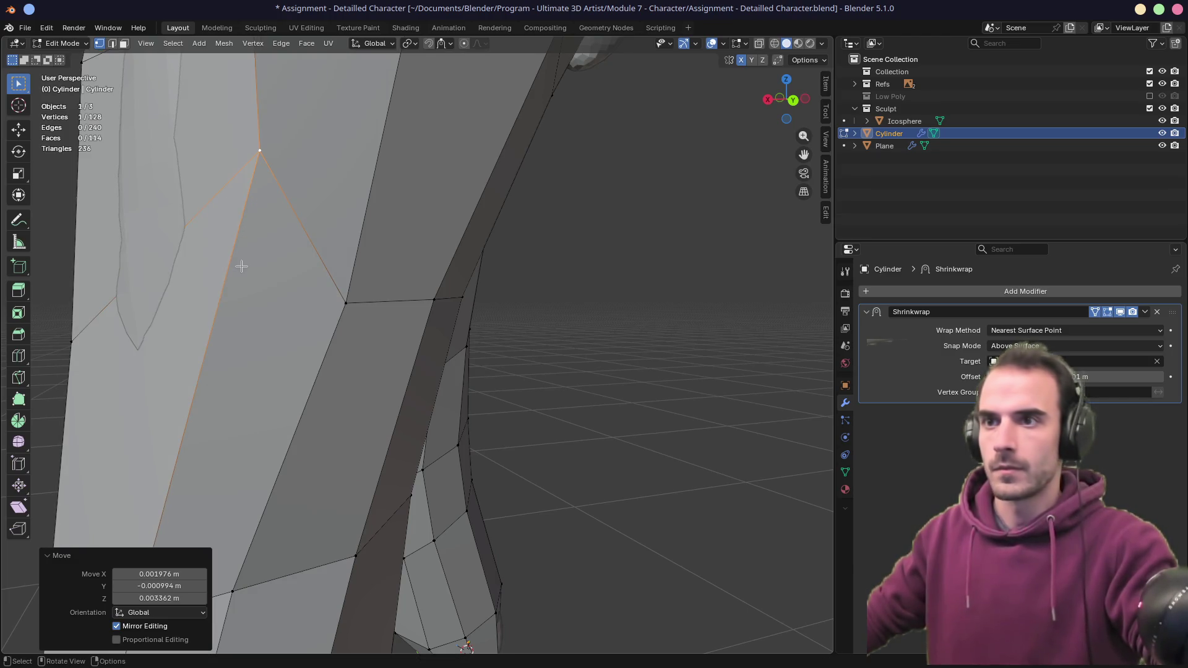
# - Show the mesh unwrapped in X-ray and slide a vertex along its edge
pyautogui.moveTo(253, 247)
pyautogui.mouseDown(button='middle')
pyautogui.moveTo(342, 249)
pyautogui.moveTo(418, 279)
pyautogui.mouseUp(button='middle')
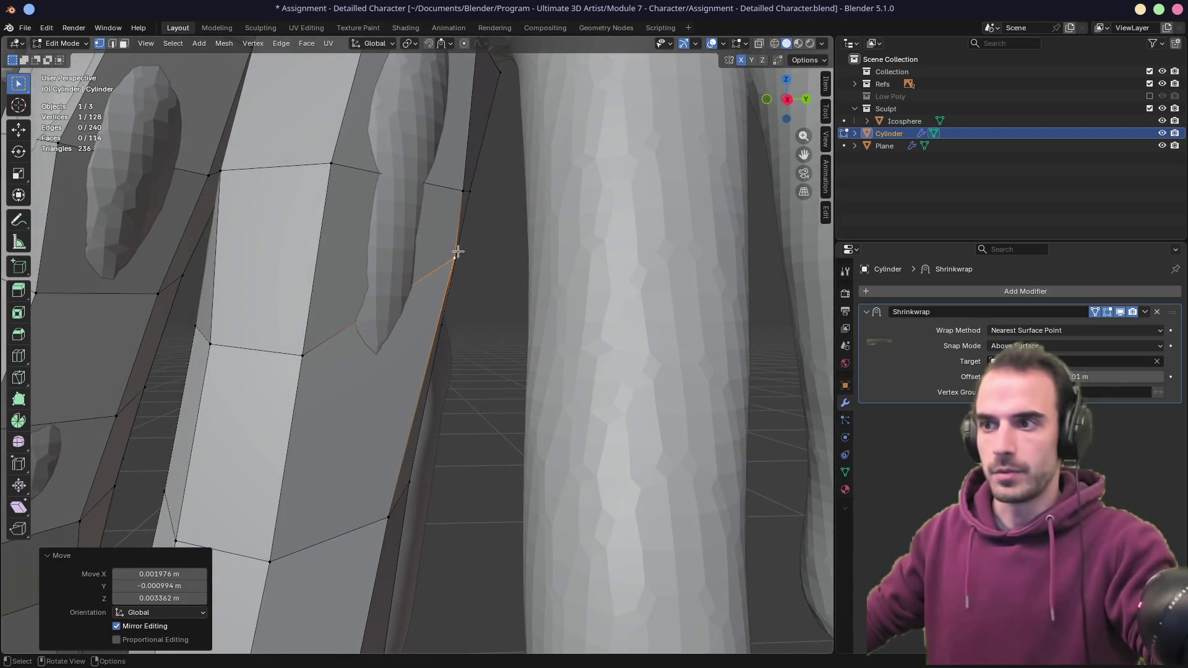
pyautogui.click(1095, 312)
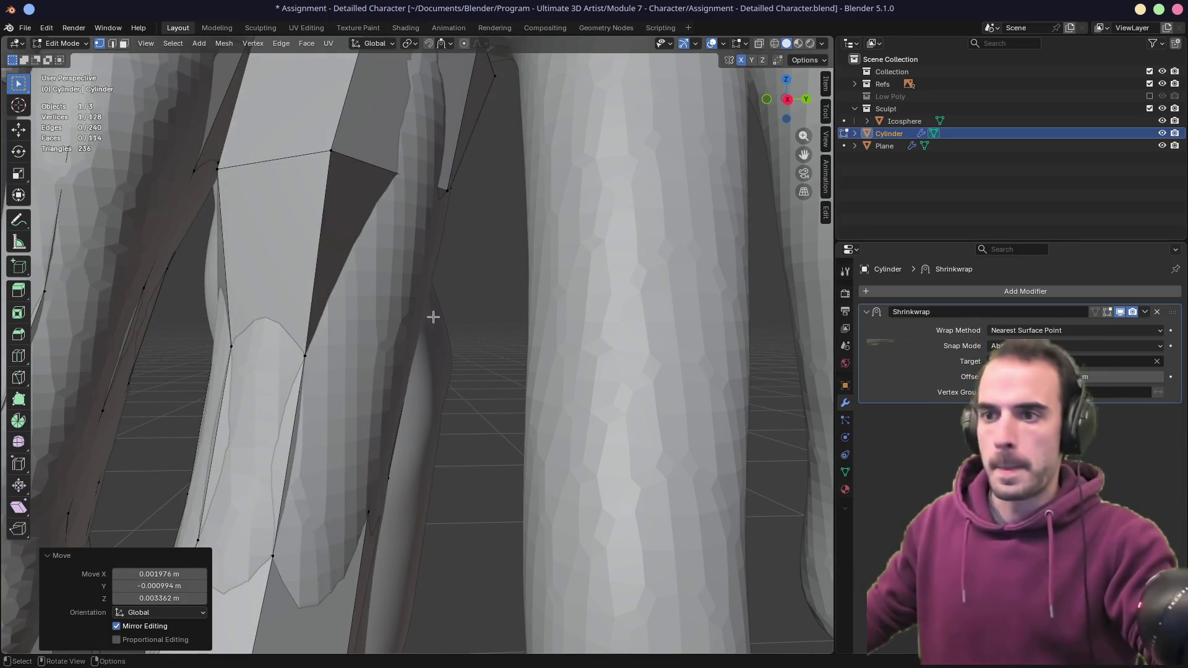
pyautogui.scroll(-3, 433, 319)
pyautogui.hotkey('alt', 'z')
pyautogui.scroll(-2, 411, 320)
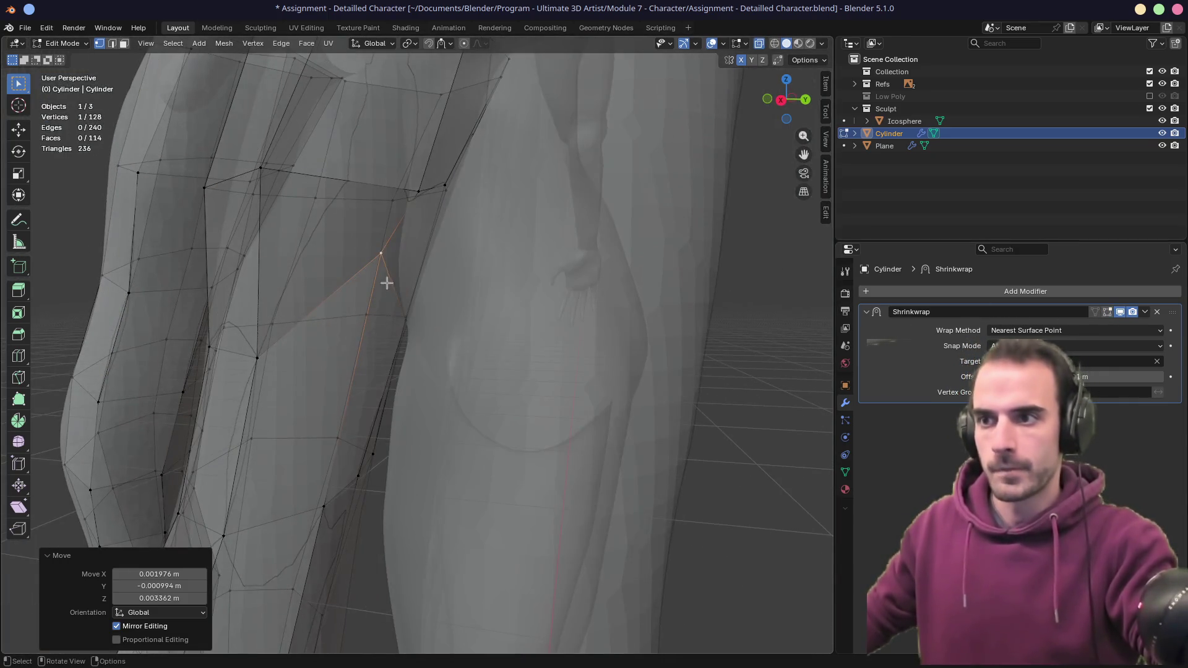
pyautogui.press('g')
pyautogui.press('g')
pyautogui.click(398, 307)
# - Keep sliding and moving the knuckle vertex, ending offset 0.00534, -0.000462, 0.001378 m
pyautogui.moveTo(398, 308)
pyautogui.mouseDown(button='middle')
pyautogui.moveTo(287, 310)
pyautogui.moveTo(341, 319)
pyautogui.mouseUp(button='middle')
pyautogui.press('g')
pyautogui.press('g')
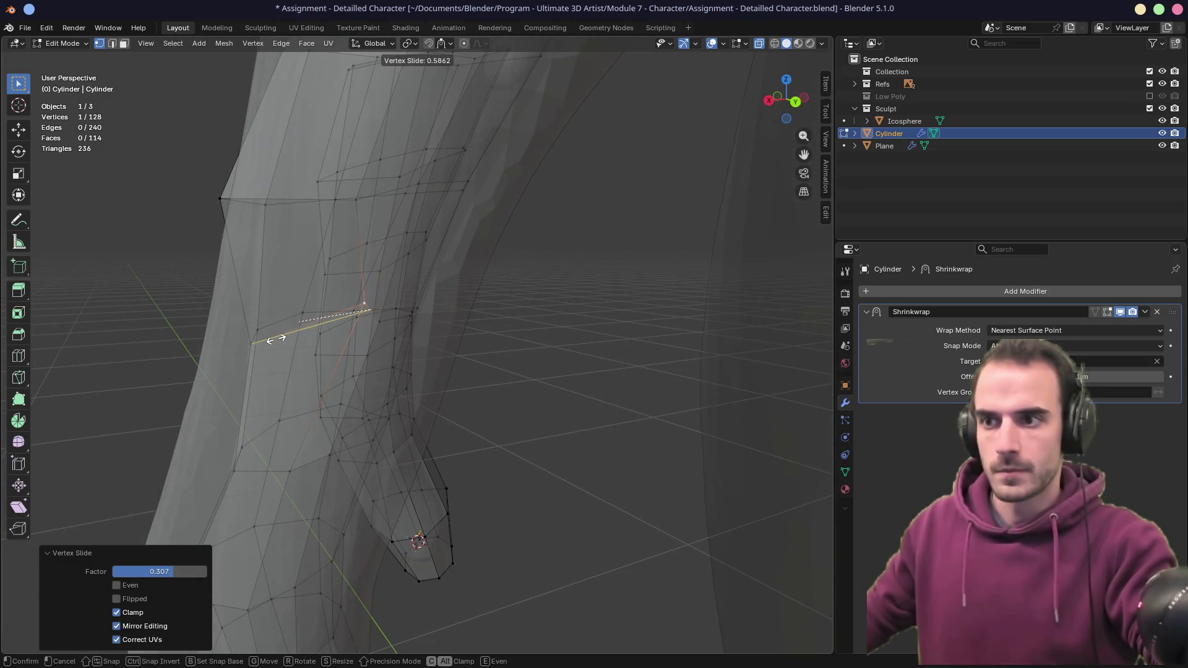
pyautogui.click(293, 323)
pyautogui.moveTo(334, 303)
pyautogui.mouseDown(button='middle')
pyautogui.moveTo(446, 318)
pyautogui.moveTo(419, 366)
pyautogui.mouseUp(button='middle')
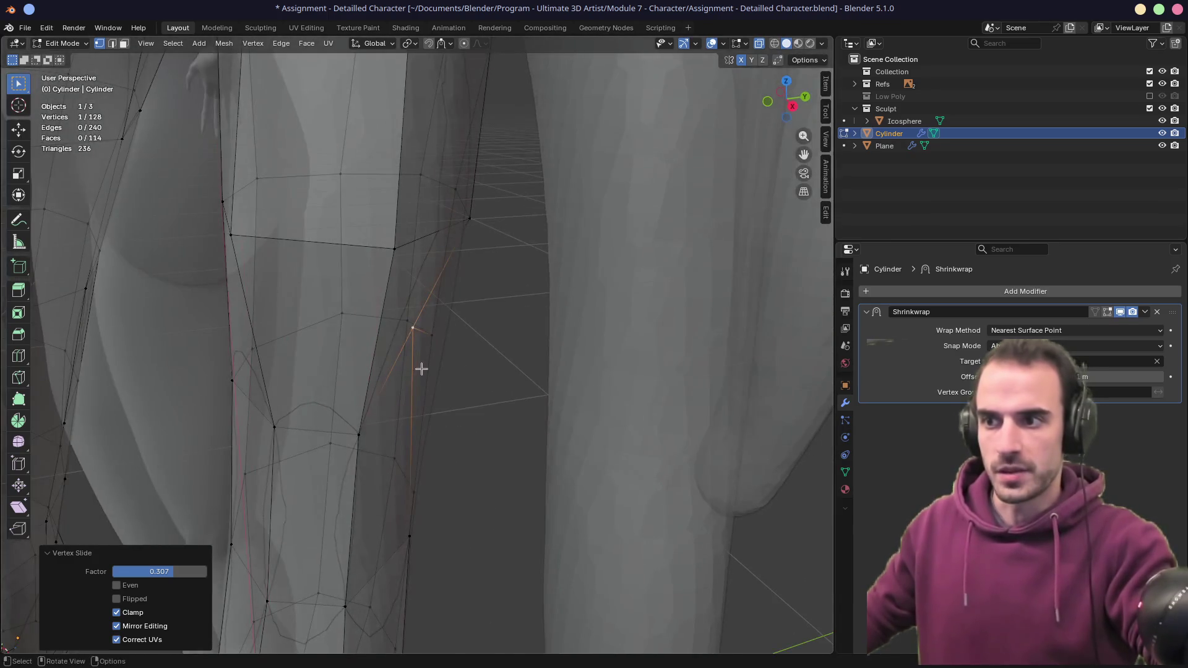
pyautogui.press('g')
pyautogui.press('g')
pyautogui.click(377, 441)
pyautogui.moveTo(378, 440)
pyautogui.mouseDown(button='middle')
pyautogui.moveTo(493, 353)
pyautogui.moveTo(485, 392)
pyautogui.moveTo(501, 392)
pyautogui.moveTo(353, 387)
pyautogui.moveTo(416, 379)
pyautogui.mouseUp(button='middle')
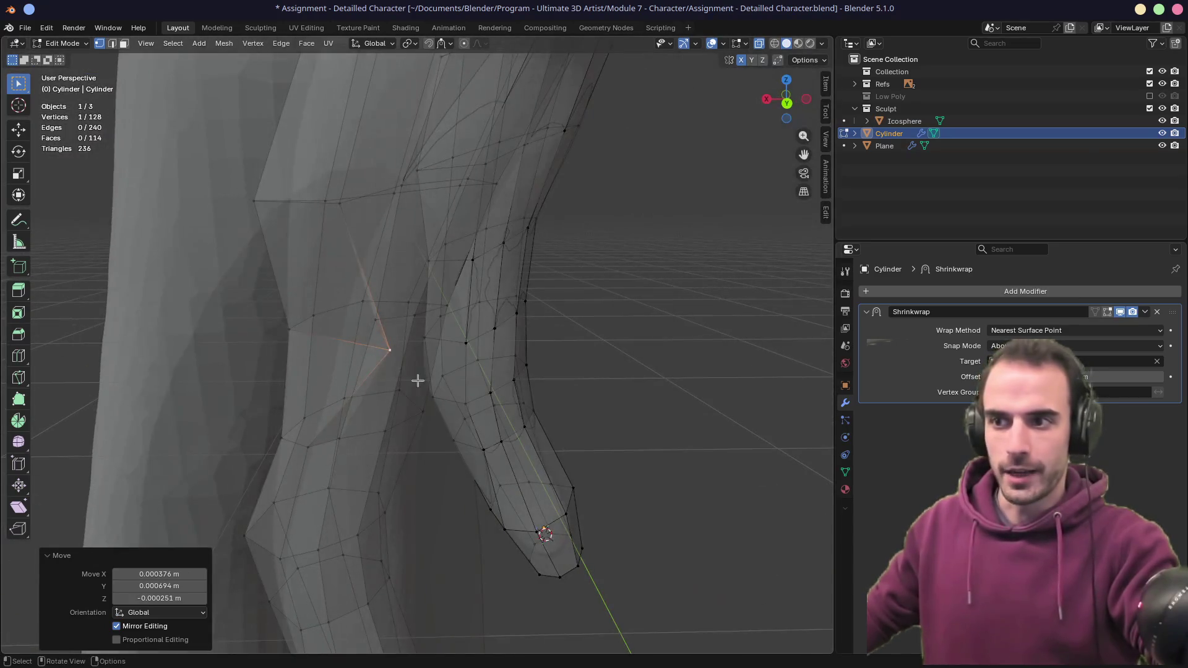
pyautogui.press('g')
pyautogui.click(317, 354)
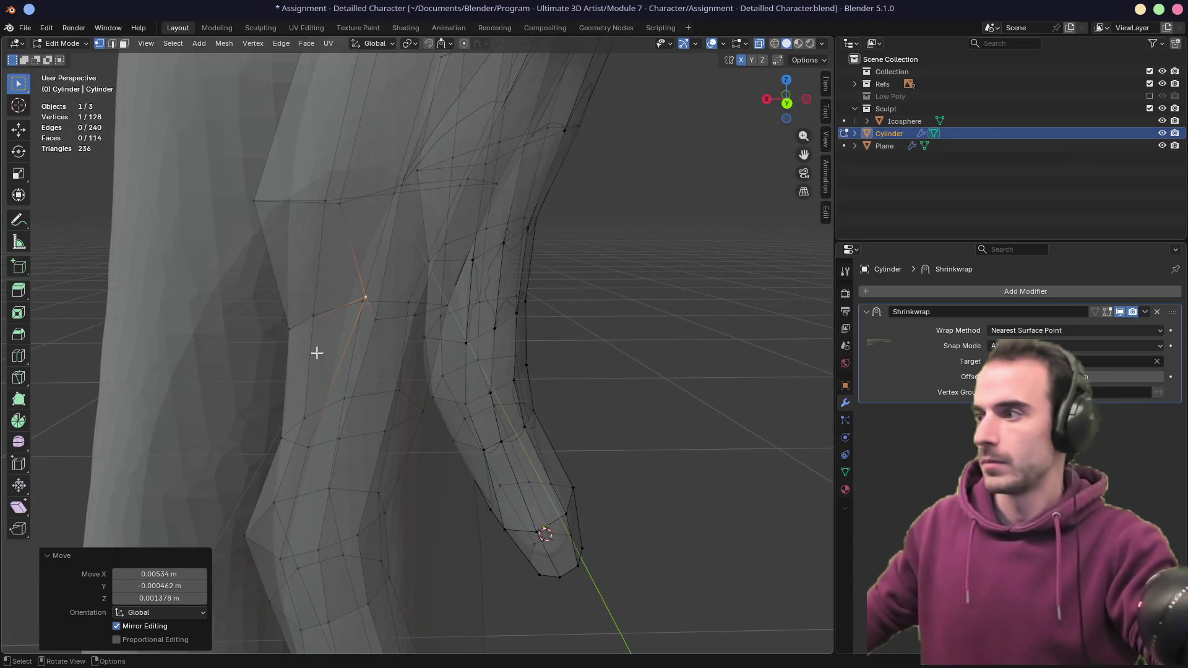
pyautogui.press('g')
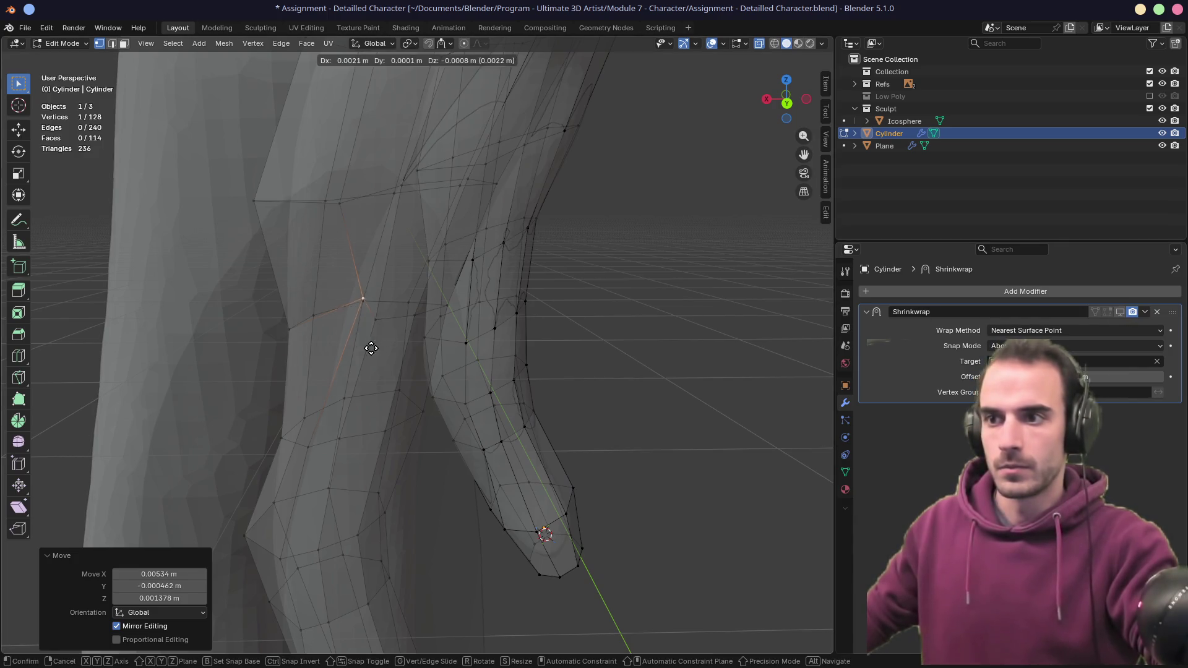
pyautogui.rightClick(323, 366)
# - Return to solid shading and isolate the cylinder mesh in local view
pyautogui.moveTo(342, 353)
pyautogui.mouseDown(button='middle')
pyautogui.moveTo(512, 374)
pyautogui.moveTo(453, 353)
pyautogui.moveTo(474, 349)
pyautogui.mouseUp(button='middle')
pyautogui.hotkey('alt', 'z')
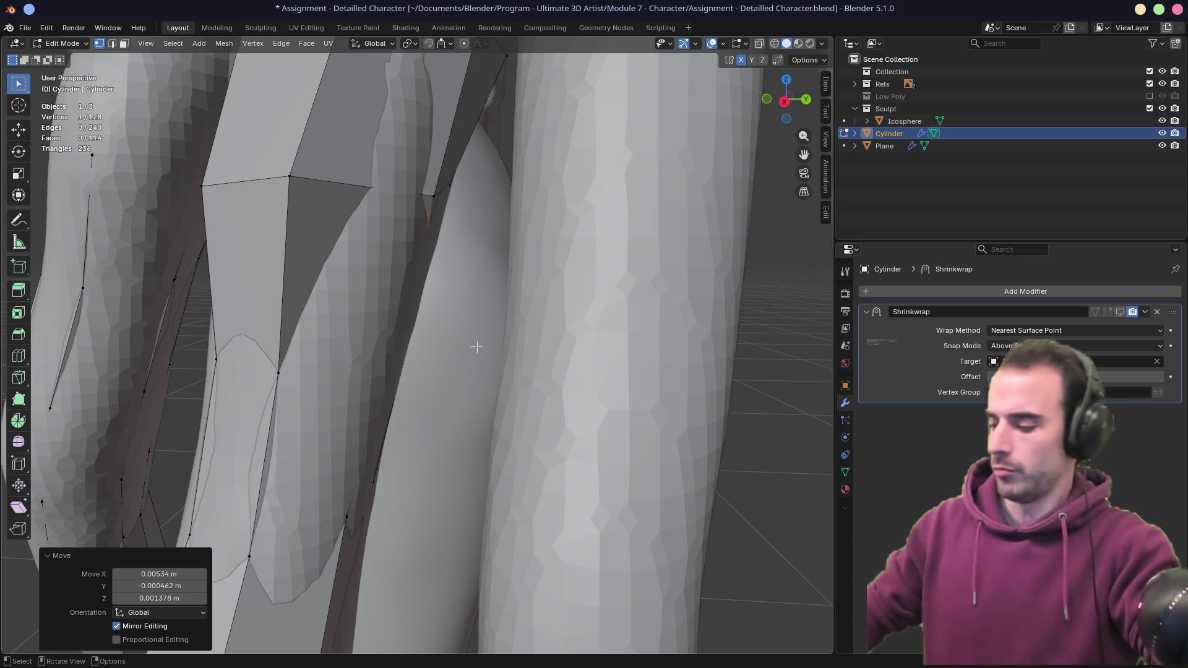
pyautogui.press('KP_Divide')
pyautogui.moveTo(547, 319)
pyautogui.mouseDown(button='middle')
pyautogui.moveTo(602, 300)
pyautogui.moveTo(458, 380)
pyautogui.moveTo(355, 387)
pyautogui.moveTo(504, 338)
pyautogui.mouseUp(button='middle')
pyautogui.hotkey('shift', 'v')
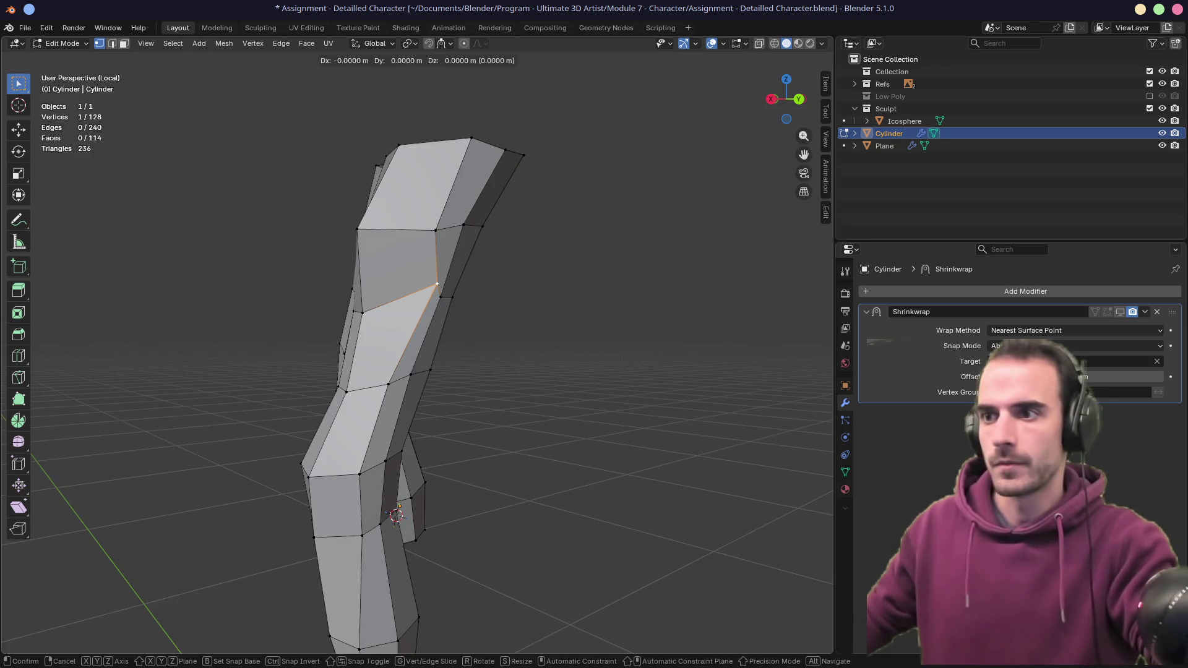
# - Slide and reposition the knuckle vertex, including a move locked to the X axis
pyautogui.click(392, 347)
pyautogui.moveTo(402, 337)
pyautogui.mouseDown(button='middle')
pyautogui.moveTo(481, 337)
pyautogui.moveTo(326, 373)
pyautogui.moveTo(440, 340)
pyautogui.moveTo(485, 345)
pyautogui.moveTo(456, 344)
pyautogui.moveTo(464, 390)
pyautogui.moveTo(480, 384)
pyautogui.mouseUp(button='middle')
pyautogui.press('g')
pyautogui.click(498, 358)
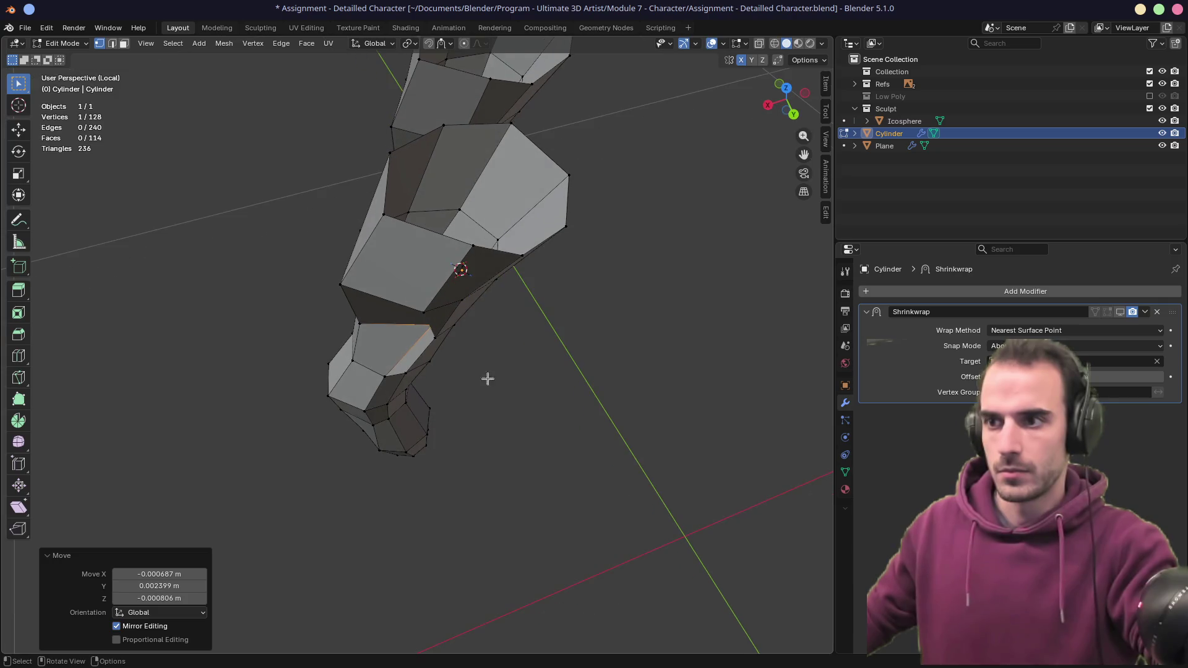
pyautogui.press('g')
pyautogui.press('x')
pyautogui.click(243, 399)
# - Move the knuckle vertex along the global Z axis
pyautogui.moveTo(243, 399)
pyautogui.mouseDown(button='middle')
pyautogui.moveTo(464, 260)
pyautogui.moveTo(508, 254)
pyautogui.mouseUp(button='middle')
pyautogui.press('g')
pyautogui.press('z')
pyautogui.press('z')
pyautogui.press('z')
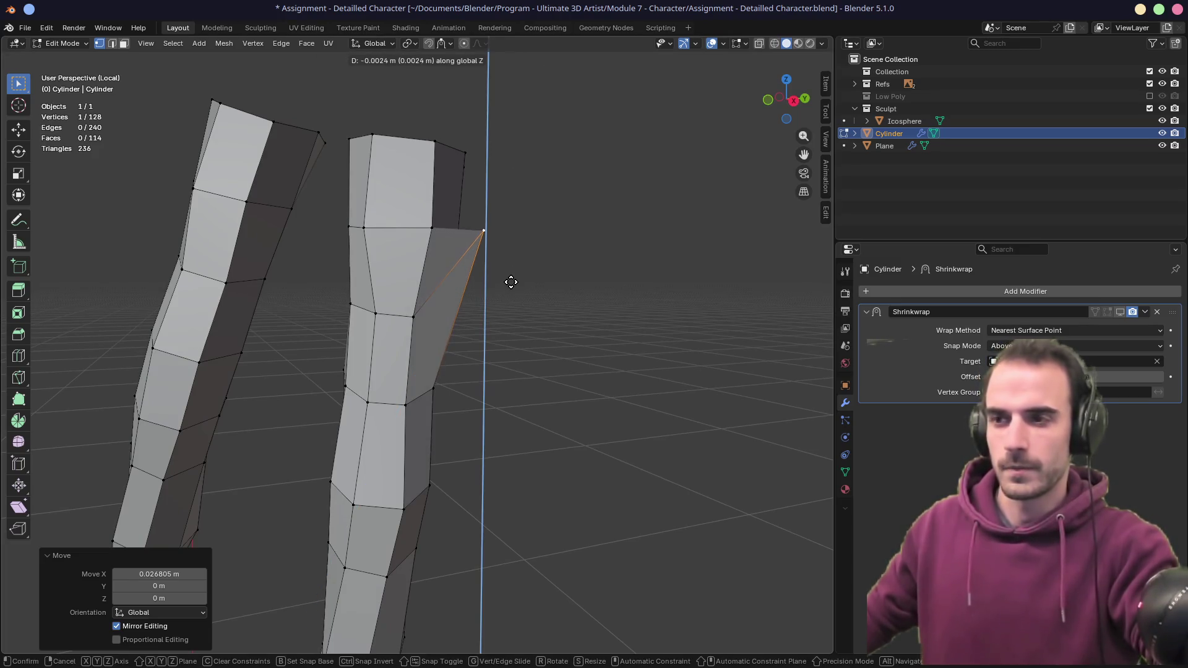
pyautogui.click(483, 379)
pyautogui.moveTo(483, 378)
pyautogui.mouseDown(button='middle')
pyautogui.moveTo(419, 345)
pyautogui.moveTo(336, 377)
pyautogui.mouseUp(button='middle')
pyautogui.hotkey('shift', 'v')
pyautogui.rightClick(438, 380)
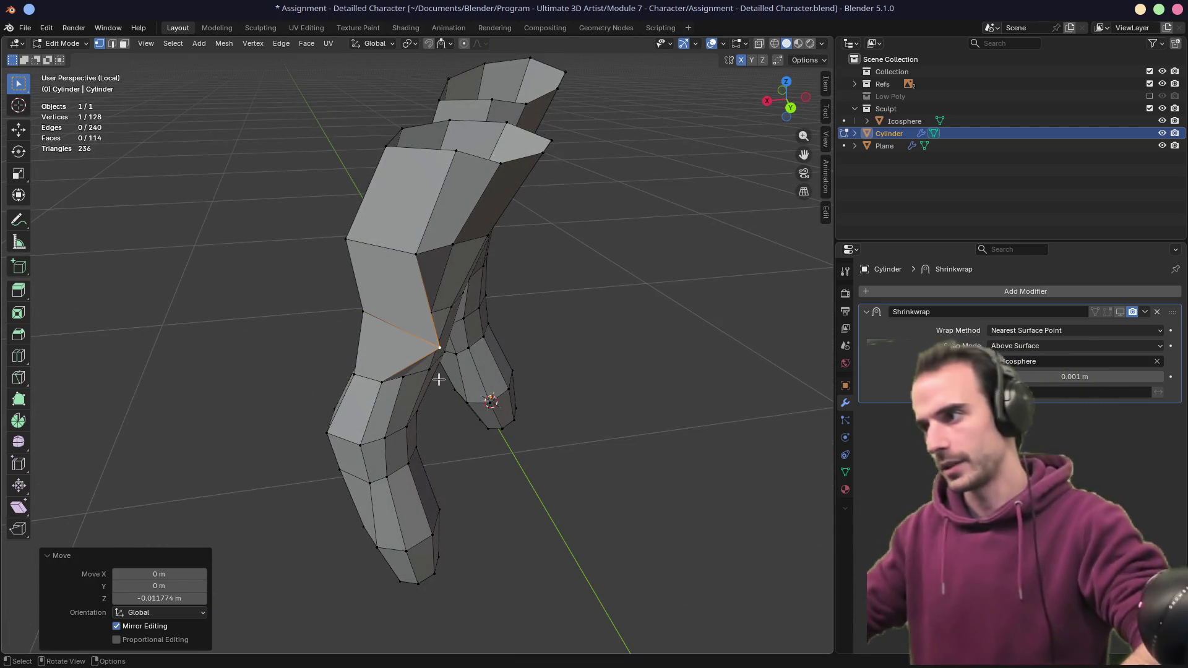
# - Select another knuckle vertex and slide it along its edges to fit the knuckle
pyautogui.moveTo(429, 318)
pyautogui.mouseDown(button='middle')
pyautogui.moveTo(538, 363)
pyautogui.moveTo(539, 443)
pyautogui.moveTo(609, 316)
pyautogui.moveTo(411, 273)
pyautogui.moveTo(361, 284)
pyautogui.moveTo(401, 272)
pyautogui.moveTo(444, 291)
pyautogui.mouseUp(button='middle')
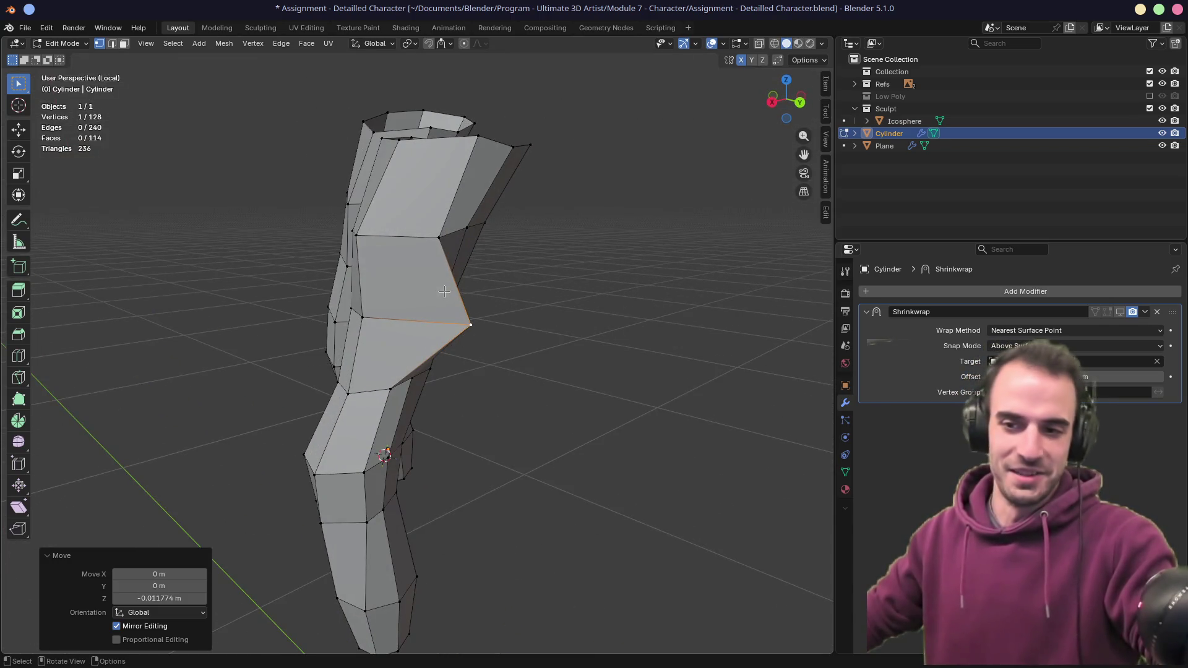
pyautogui.moveTo(467, 249); pyautogui.dragTo(373, 236, button='middle')
pyautogui.click(374, 236)
pyautogui.press('g')
pyautogui.press('g')
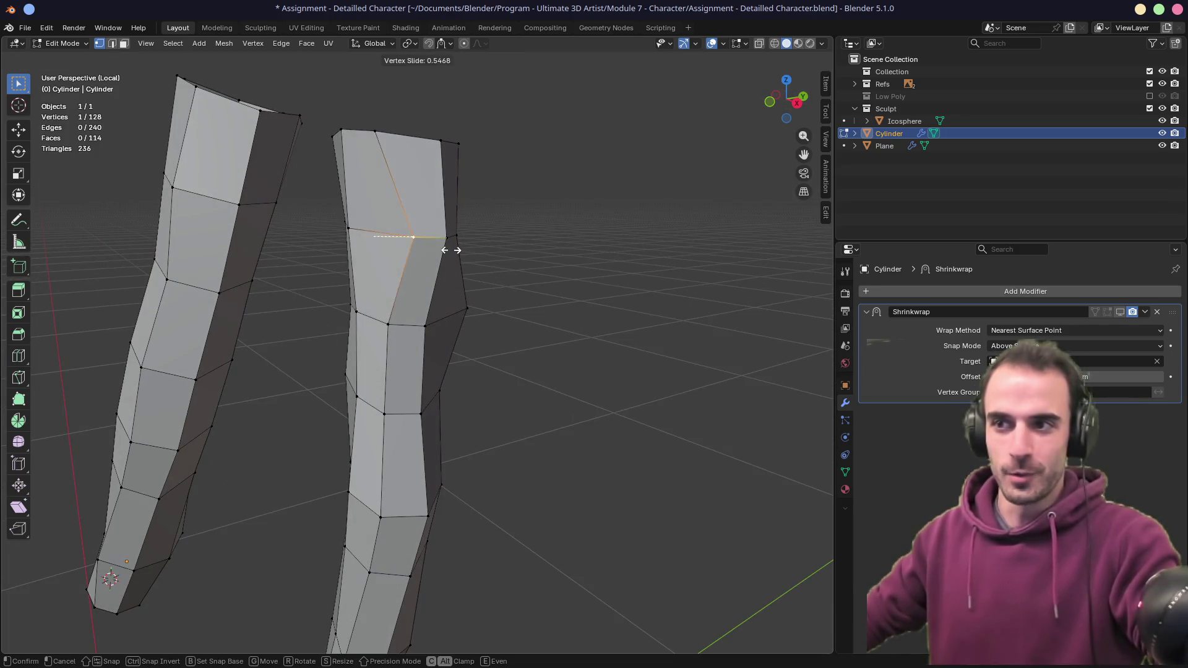
pyautogui.click(419, 258)
pyautogui.moveTo(420, 258)
pyautogui.mouseDown(button='middle')
pyautogui.moveTo(427, 322)
pyautogui.moveTo(380, 324)
pyautogui.mouseUp(button='middle')
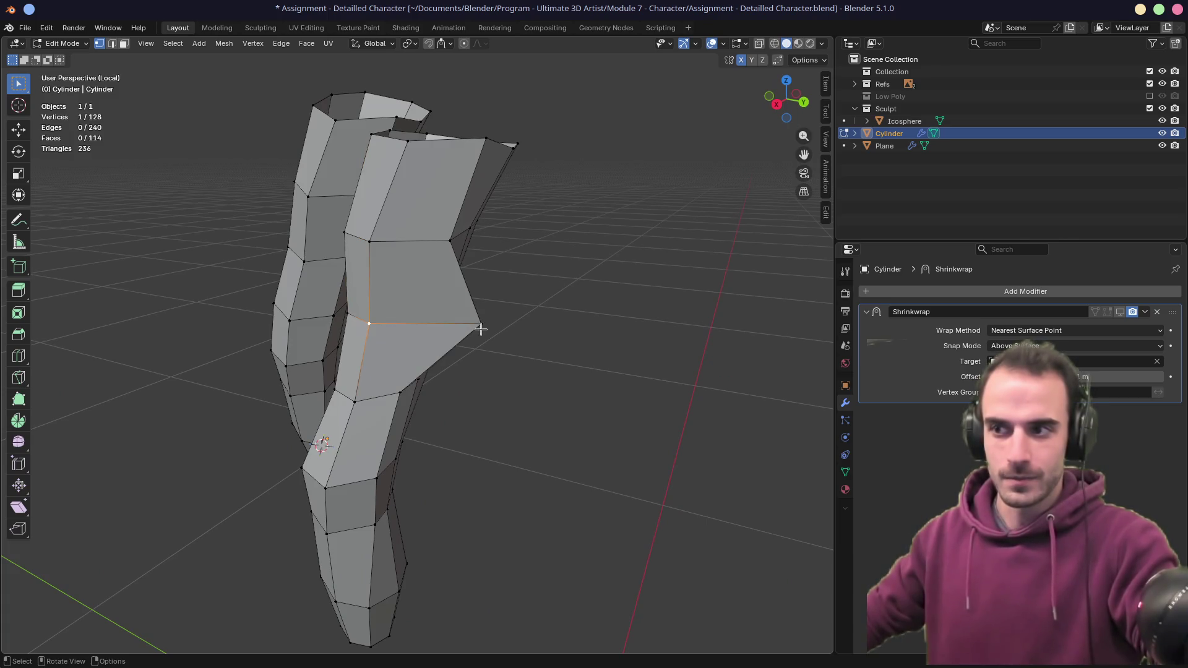
pyautogui.moveTo(514, 327)
pyautogui.mouseDown(button='middle')
pyautogui.moveTo(384, 332)
pyautogui.moveTo(363, 287)
pyautogui.moveTo(431, 260)
pyautogui.moveTo(477, 299)
pyautogui.moveTo(507, 365)
pyautogui.mouseUp(button='middle')
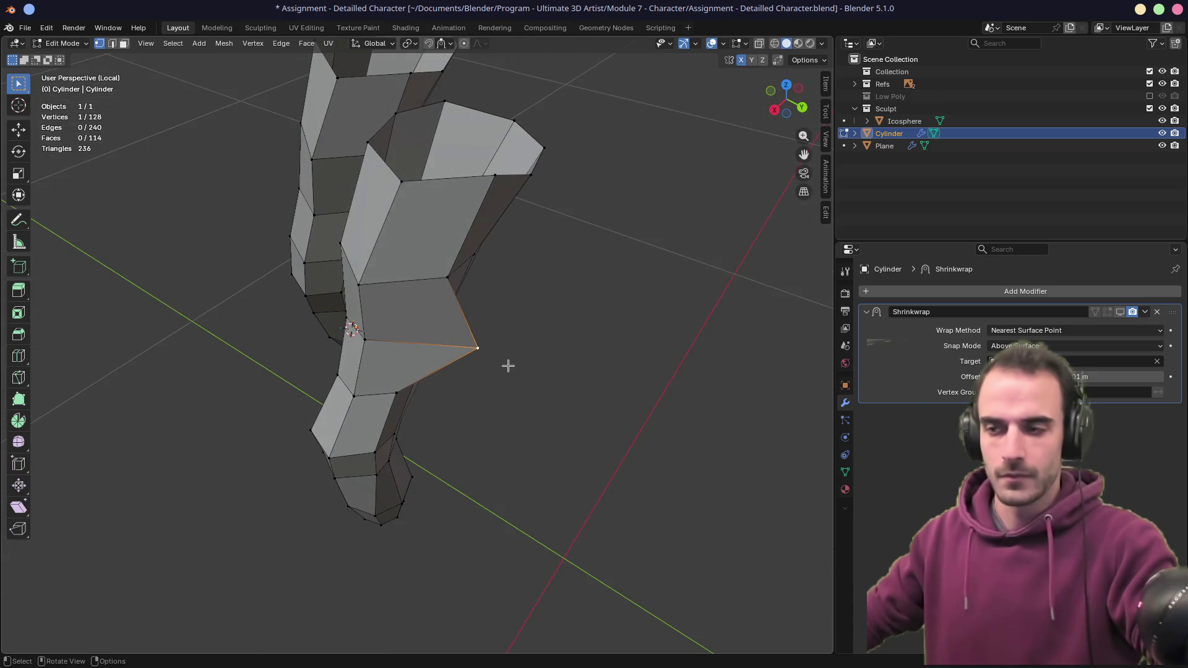
pyautogui.hotkey('shift', 'v')
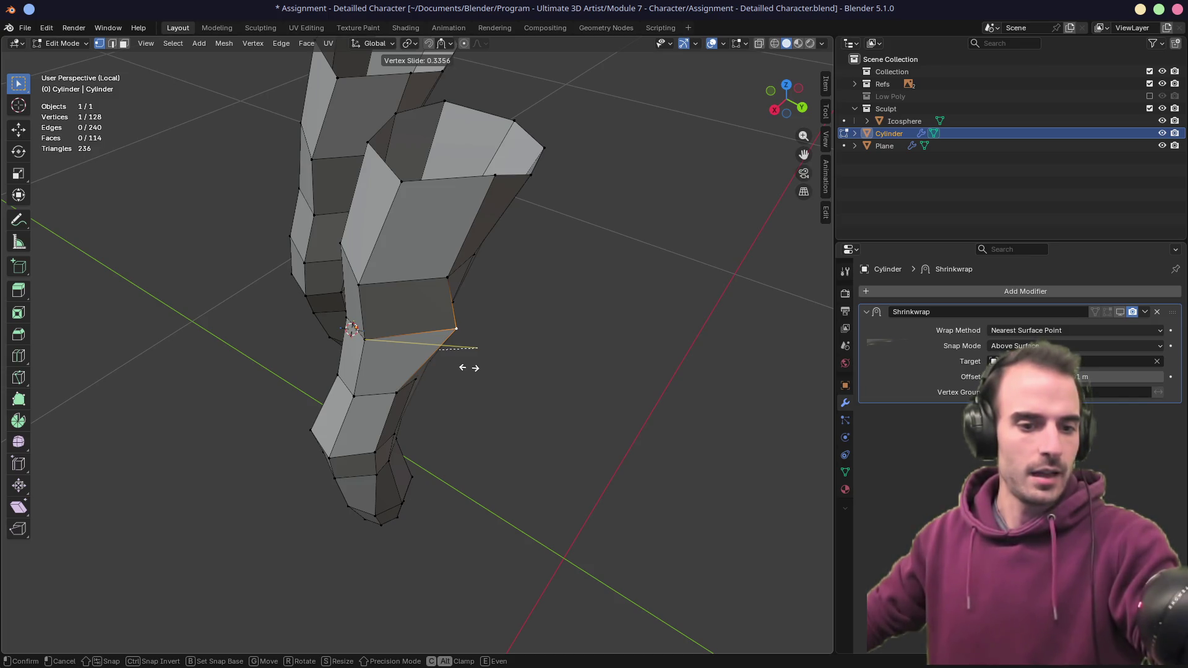
pyautogui.click(469, 367)
# - Remove the Shrinkwrap modifier from the finger cylinder
pyautogui.moveTo(623, 361); pyautogui.dragTo(502, 328, button='middle')
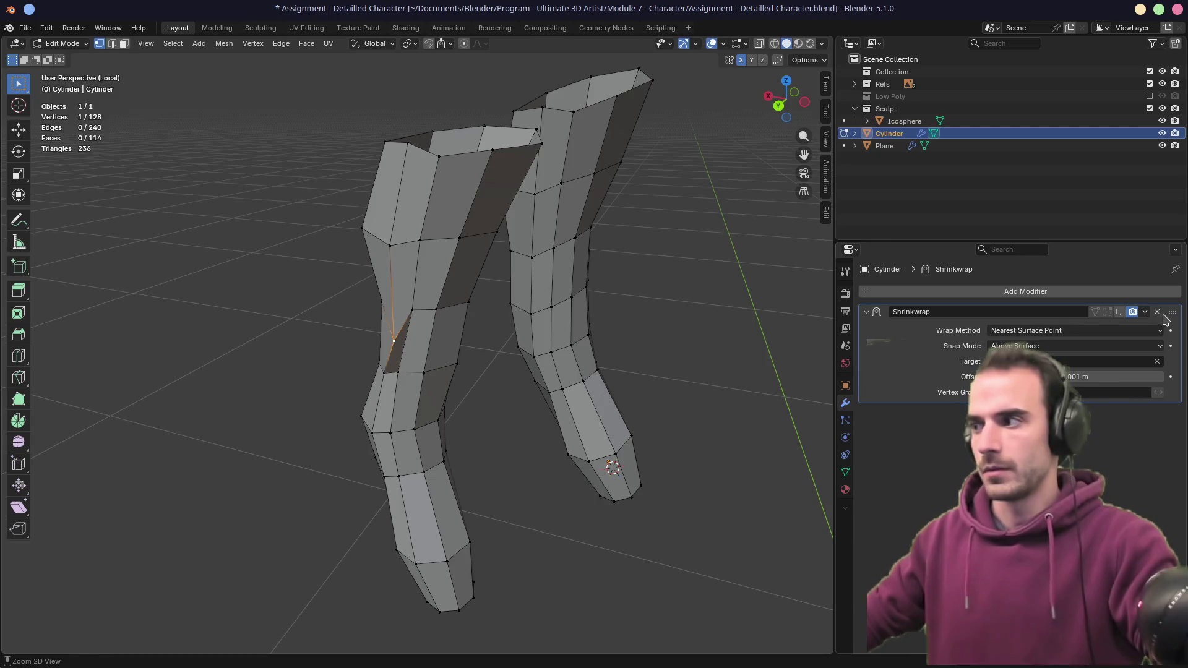
pyautogui.click(1145, 313)
pyautogui.click(1133, 317)
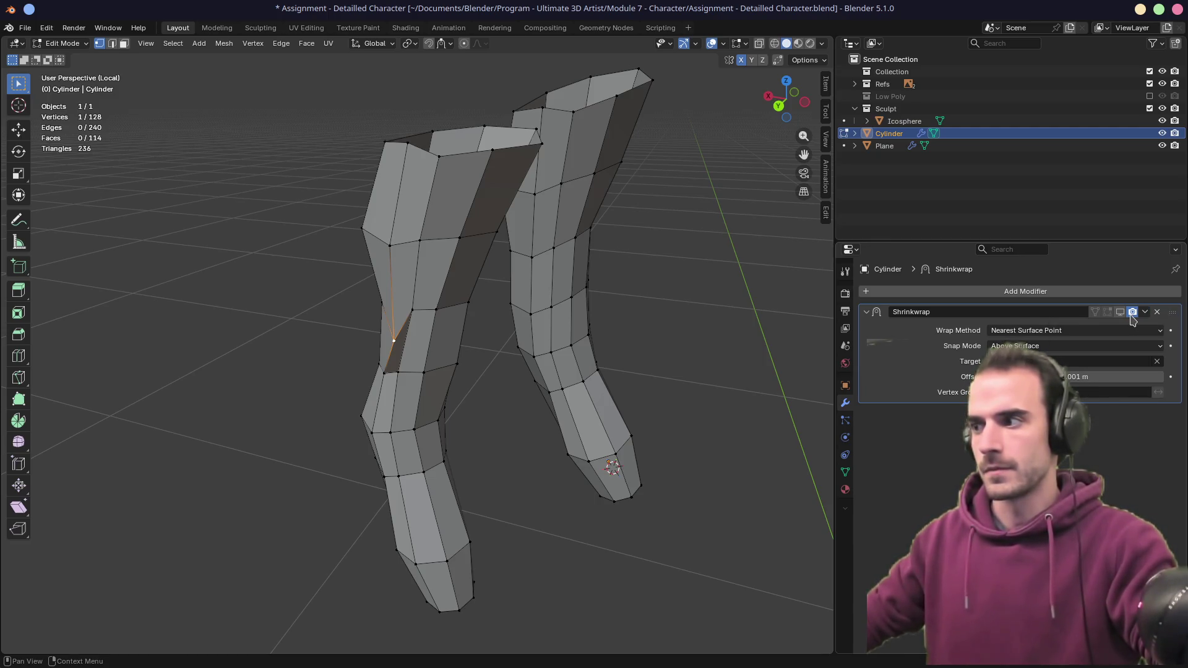
pyautogui.click(1159, 314)
# - Slide and move the knuckle vertex in X-ray view to tighten it against the sculpt
pyautogui.moveTo(668, 352); pyautogui.dragTo(737, 358, button='middle')
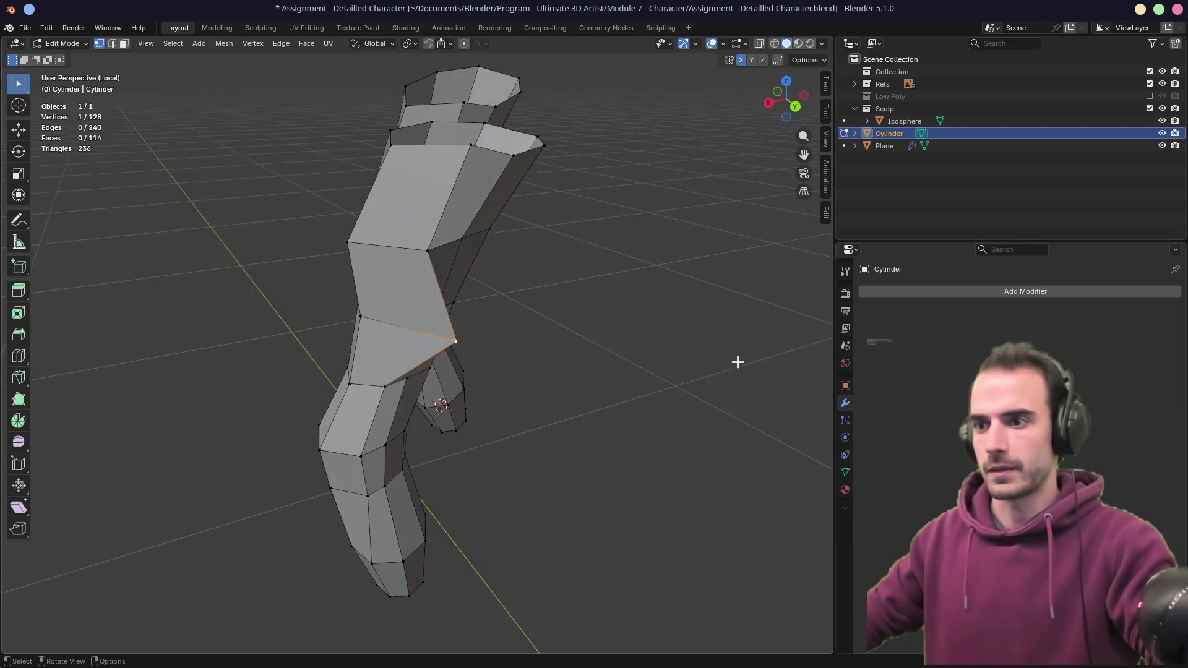
pyautogui.press('g')
pyautogui.press('g')
pyautogui.click(643, 368)
pyautogui.moveTo(639, 365)
pyautogui.mouseDown(button='middle')
pyautogui.moveTo(589, 392)
pyautogui.moveTo(572, 348)
pyautogui.moveTo(483, 322)
pyautogui.moveTo(329, 360)
pyautogui.moveTo(346, 390)
pyautogui.moveTo(321, 411)
pyautogui.moveTo(411, 344)
pyautogui.moveTo(425, 371)
pyautogui.moveTo(495, 334)
pyautogui.moveTo(530, 358)
pyautogui.moveTo(520, 359)
pyautogui.moveTo(577, 368)
pyautogui.moveTo(652, 332)
pyautogui.moveTo(594, 347)
pyautogui.moveTo(474, 345)
pyautogui.moveTo(461, 331)
pyautogui.moveTo(496, 326)
pyautogui.moveTo(451, 376)
pyautogui.moveTo(374, 369)
pyautogui.mouseUp(button='middle')
pyautogui.hotkey('alt', 'z')
pyautogui.press('g')
pyautogui.click(325, 446)
# - Undo the last move and push the knuckle vertex outward instead
pyautogui.hotkey('ctrl', 'z')
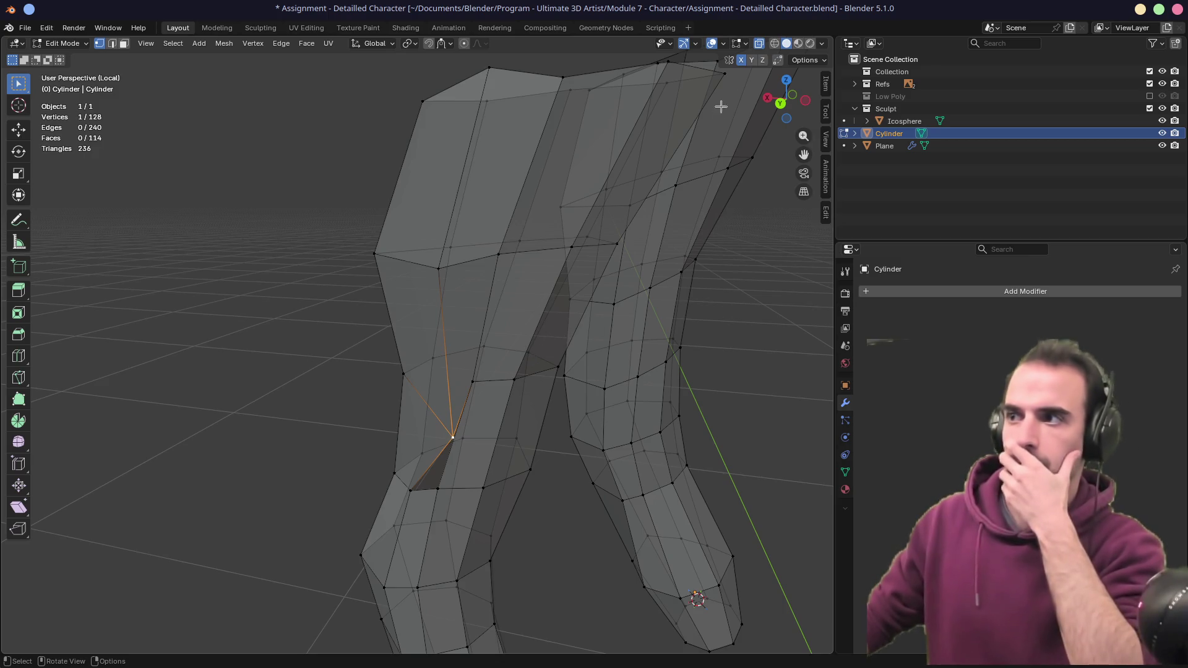
pyautogui.moveTo(454, 361); pyautogui.dragTo(566, 383, button='middle')
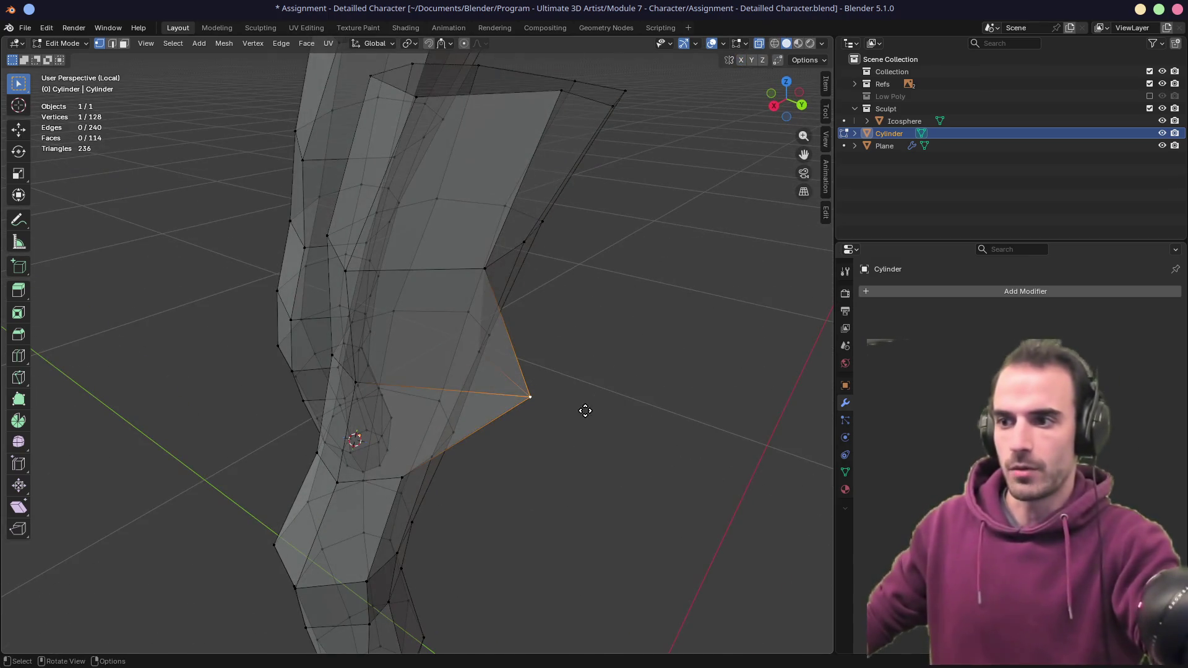
pyautogui.press('g')
pyautogui.click(470, 389)
pyautogui.moveTo(470, 390)
pyautogui.mouseDown(button='middle')
pyautogui.moveTo(353, 377)
pyautogui.moveTo(718, 105)
pyautogui.moveTo(592, 265)
pyautogui.moveTo(676, 266)
pyautogui.moveTo(657, 268)
pyautogui.mouseUp(button='middle')
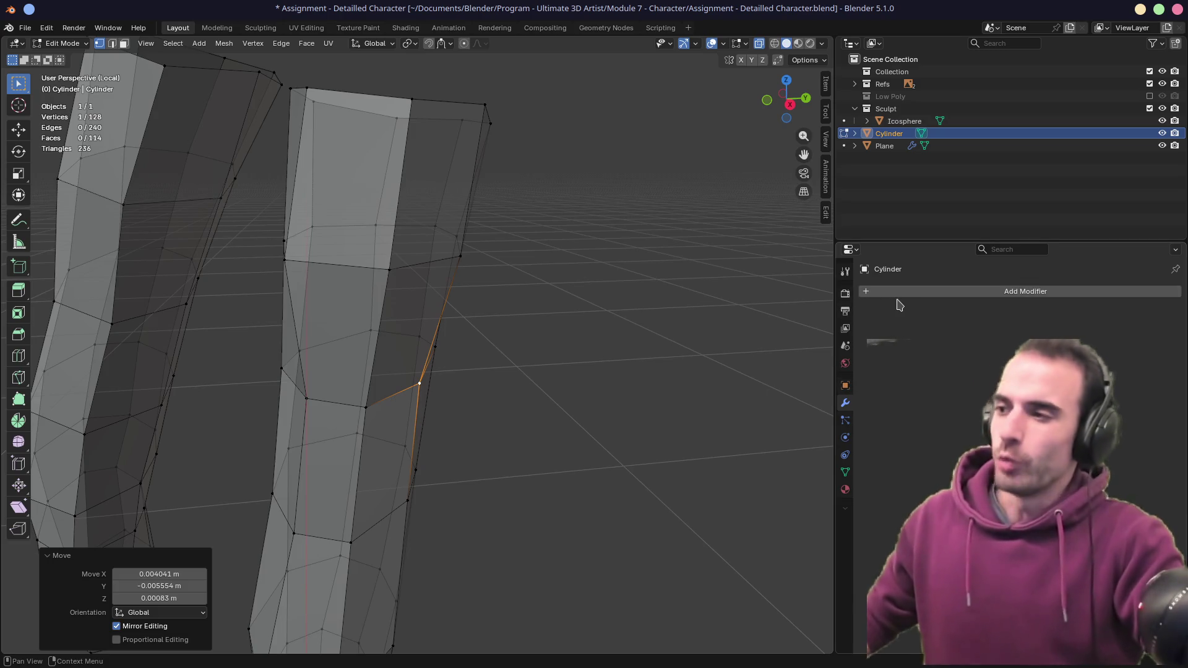
# - Undo the stray vertex and edge loop edits, then open the Add Modifier list
pyautogui.hotkey('ctrl', 'z')
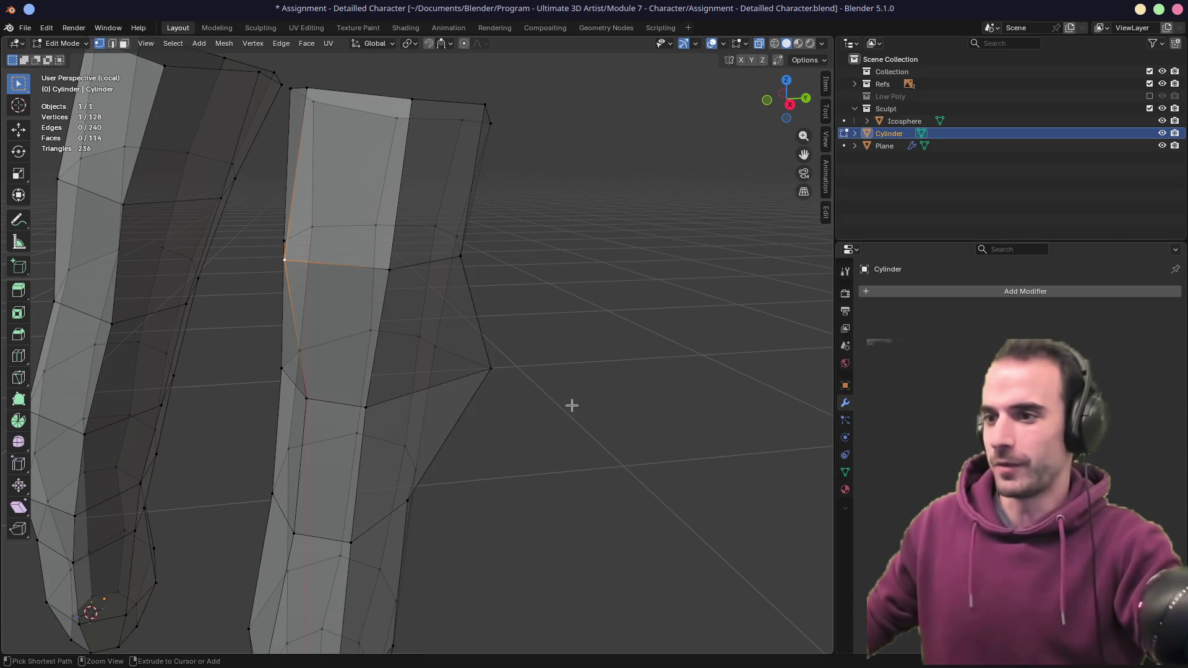
pyautogui.hotkey('ctrl', 'z')
pyautogui.hotkey('ctrl', 'z')
pyautogui.hotkey('ctrl', 'z')
pyautogui.hotkey('ctrl', 'z')
pyautogui.hotkey('ctrl', 'z')
pyautogui.hotkey('ctrl', 'z')
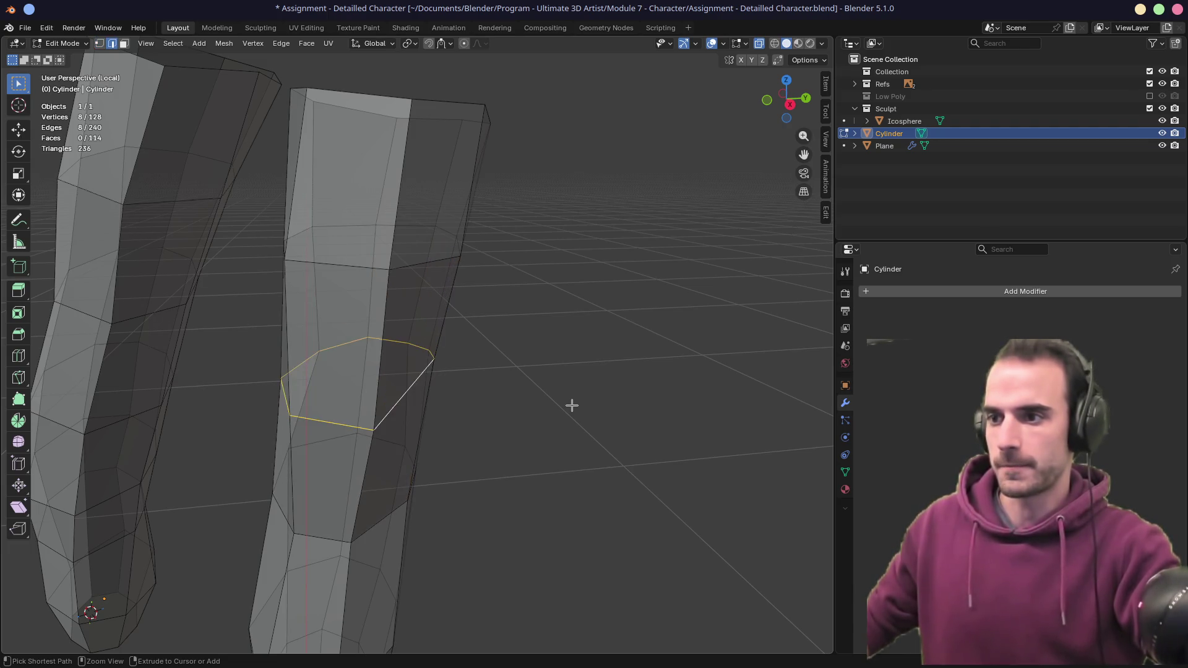
pyautogui.hotkey('ctrl', 'z')
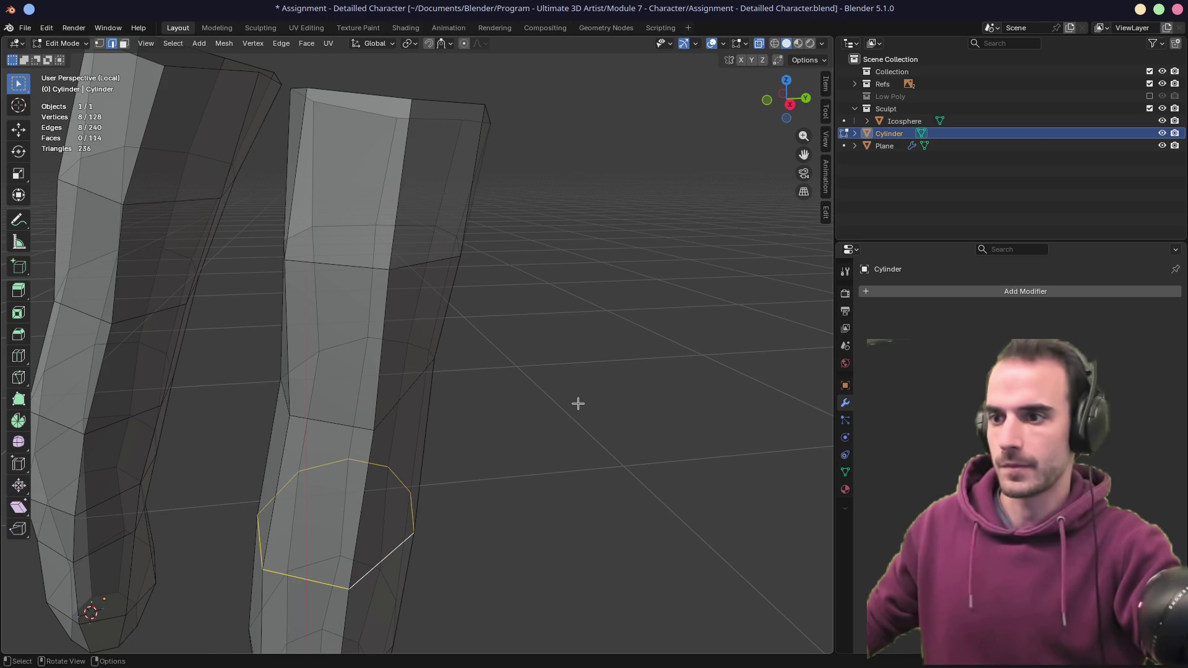
pyautogui.moveTo(575, 404); pyautogui.dragTo(554, 404, button='middle')
pyautogui.hotkey('ctrl', 'shift', 'z')
pyautogui.hotkey('ctrl', 'z')
pyautogui.hotkey('ctrl', 'z')
pyautogui.hotkey('ctrl', 'z')
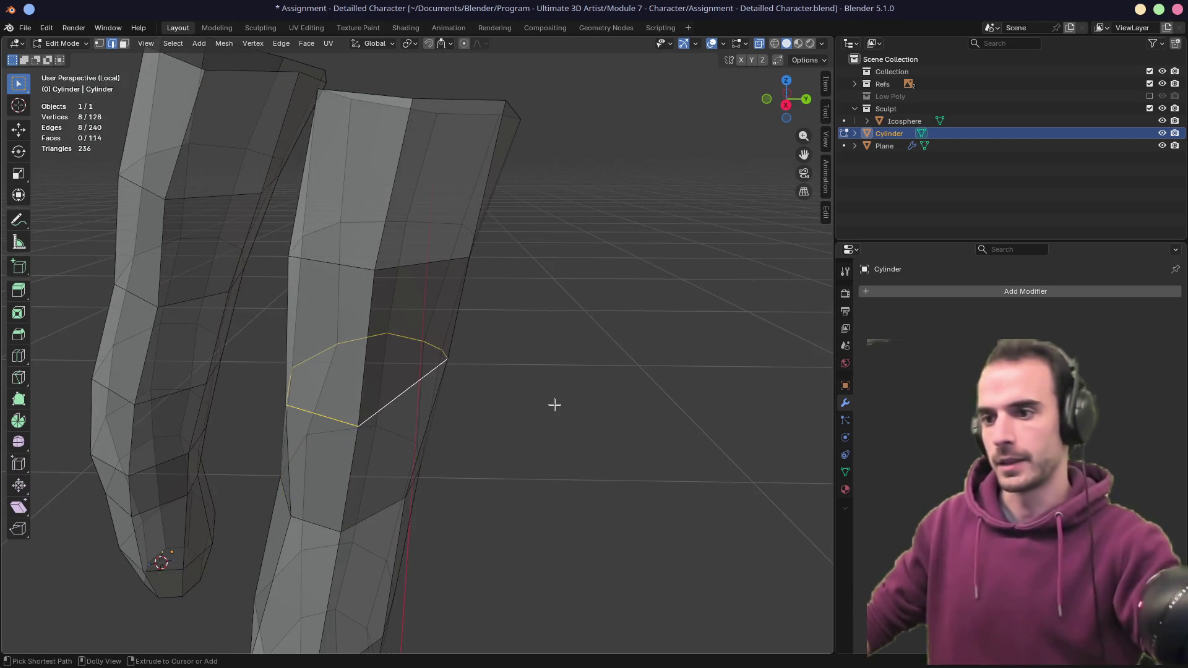
pyautogui.hotkey('ctrl', 'z')
pyautogui.hotkey('ctrl', 'z')
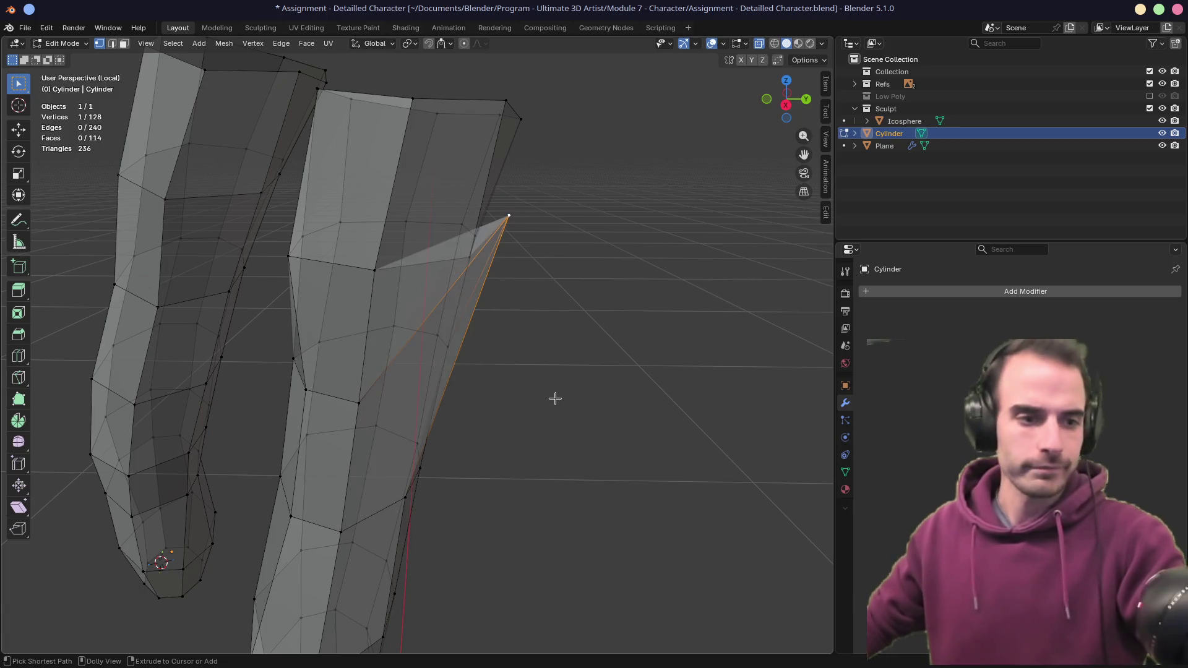
pyautogui.hotkey('ctrl', 'z')
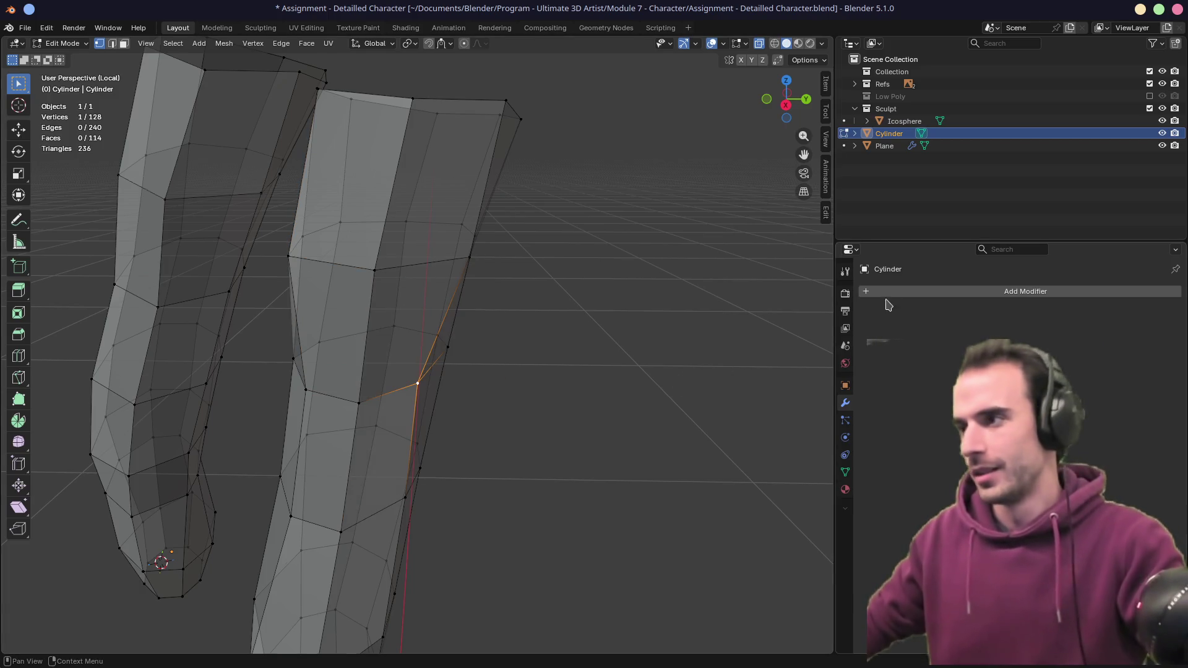
pyautogui.click(887, 294)
pyautogui.write('skrin')
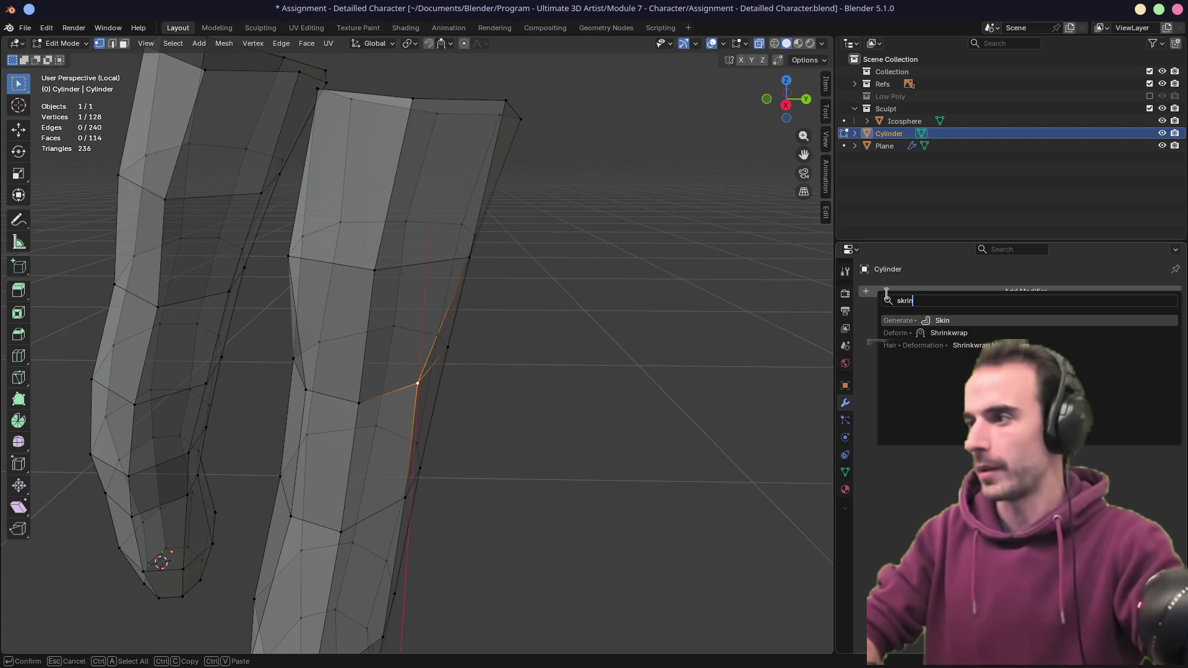
# - Add a Shrinkwrap modifier targeting the sculpted body, with a slight outward offset shown On Cage
pyautogui.press('Return')
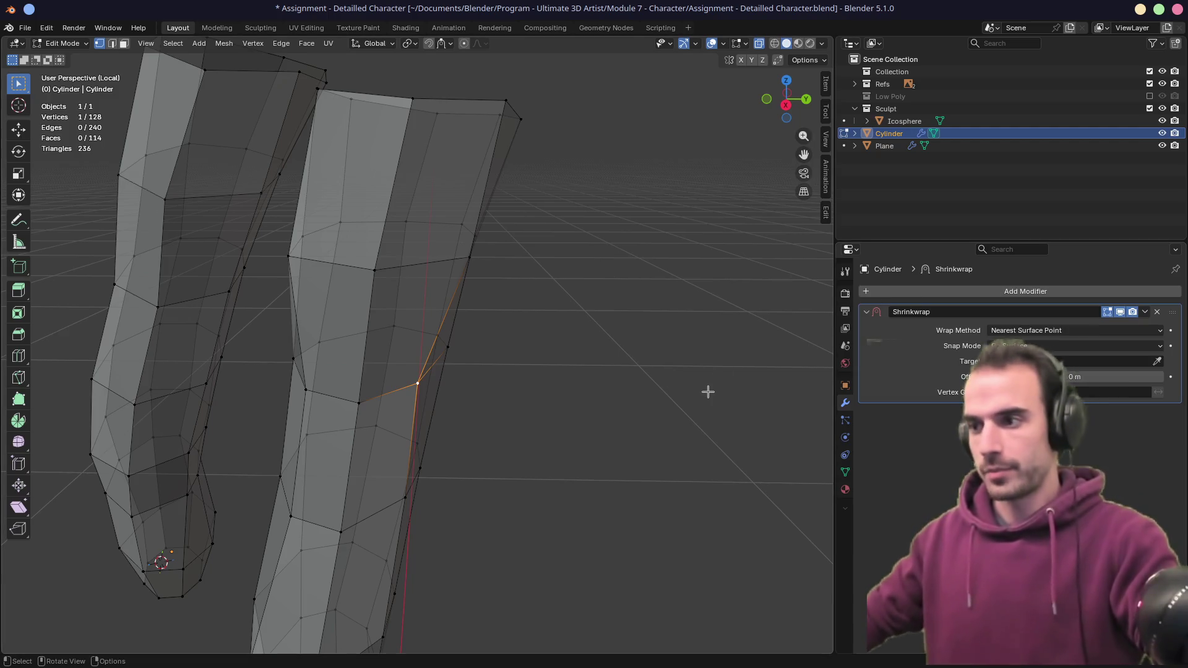
pyautogui.press('KP_Divide')
pyautogui.scroll(-4, 708, 391)
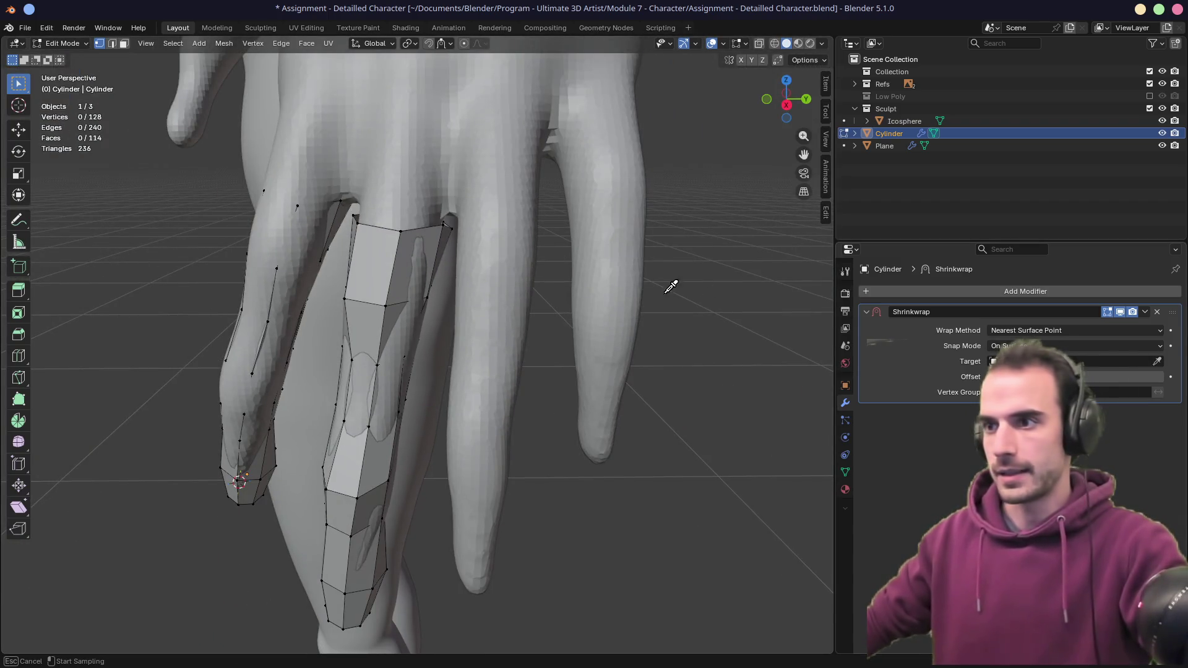
pyautogui.click(582, 272)
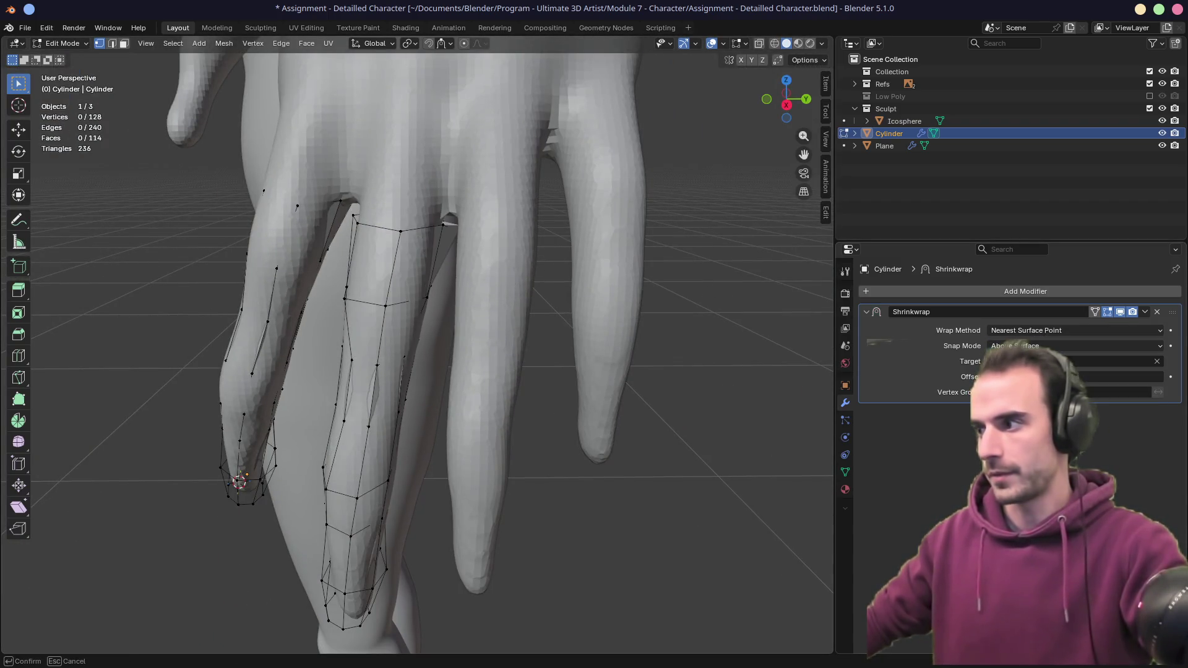
pyautogui.moveTo(1076, 377); pyautogui.dragTo(1108, 377)
pyautogui.moveTo(566, 393)
pyautogui.mouseDown(button='middle')
pyautogui.moveTo(433, 348)
pyautogui.moveTo(391, 387)
pyautogui.mouseUp(button='middle')
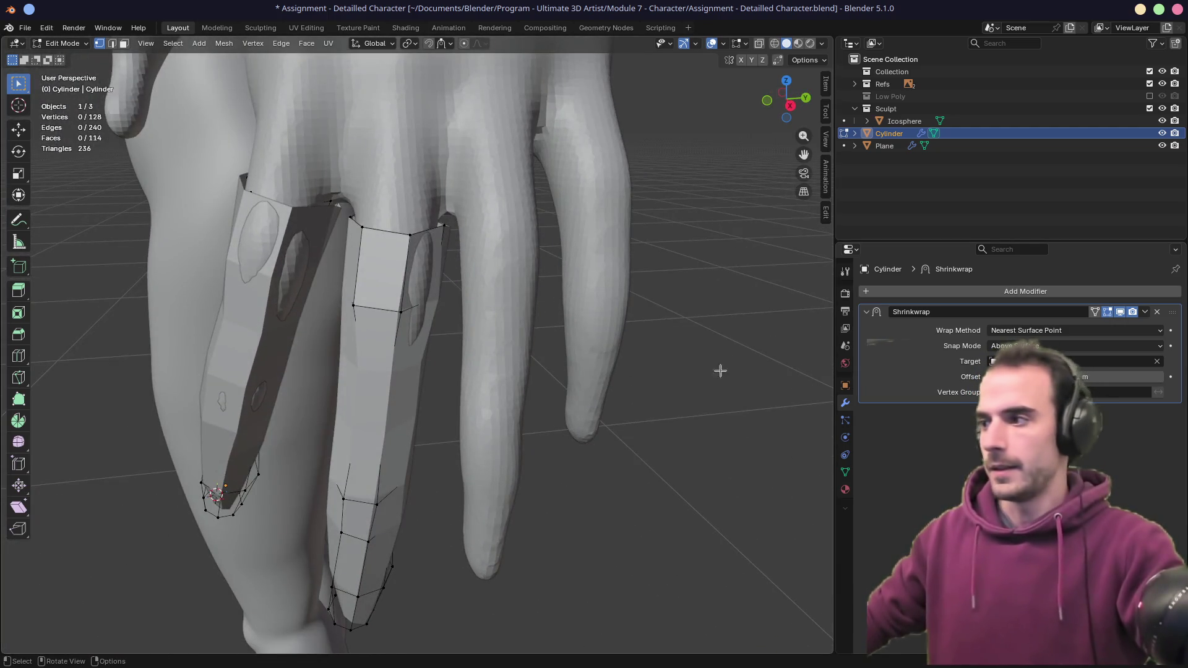
pyautogui.click(1095, 312)
# - Slide a knuckle vertex along its edge, redoing it at a smaller 0.161 factor
pyautogui.moveTo(576, 321)
pyautogui.mouseDown(button='middle')
pyautogui.moveTo(523, 318)
pyautogui.moveTo(497, 339)
pyautogui.mouseUp(button='middle')
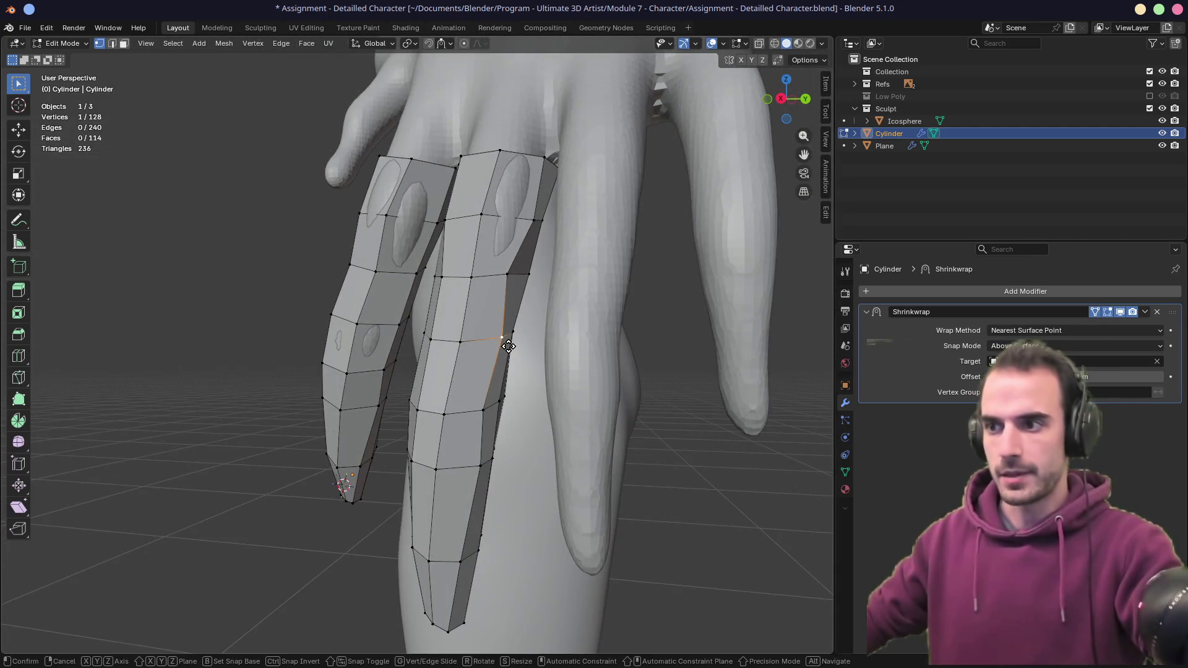
pyautogui.click(486, 405)
pyautogui.press('g')
pyautogui.press('g')
pyautogui.click(471, 473)
pyautogui.moveTo(472, 473)
pyautogui.mouseDown(button='middle')
pyautogui.moveTo(663, 453)
pyautogui.moveTo(564, 441)
pyautogui.moveTo(523, 400)
pyautogui.mouseUp(button='middle')
pyautogui.scroll(-5, 565, 441)
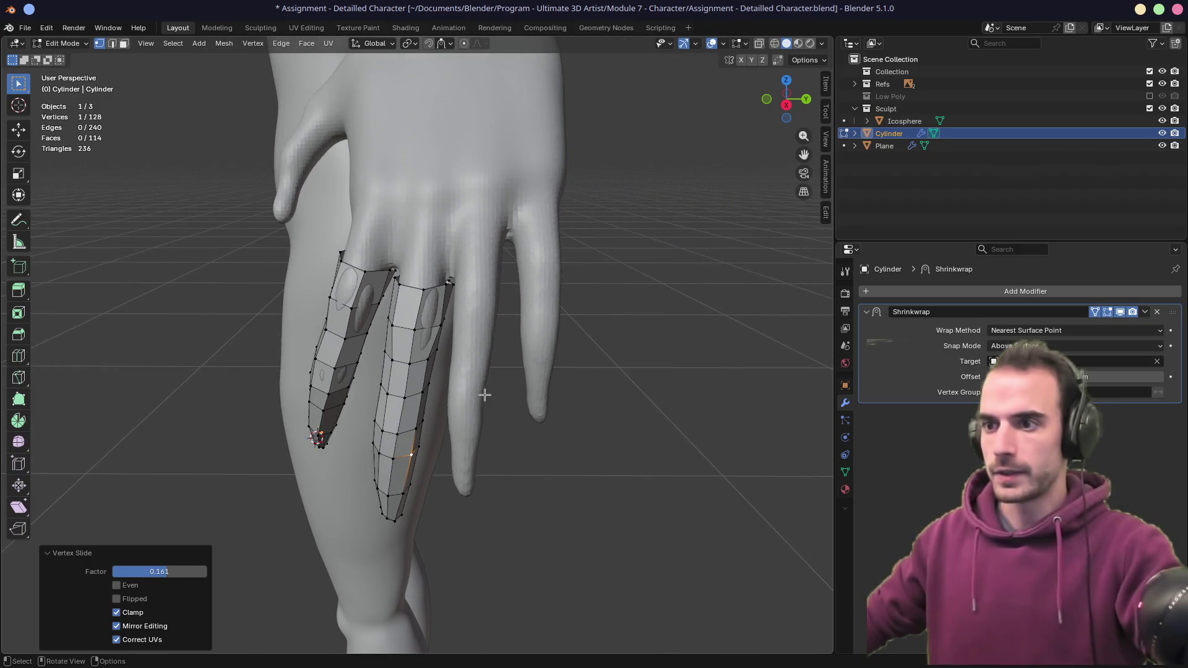
# - Select the whole linked second finger piece
pyautogui.press('a')
pyautogui.click(380, 452)
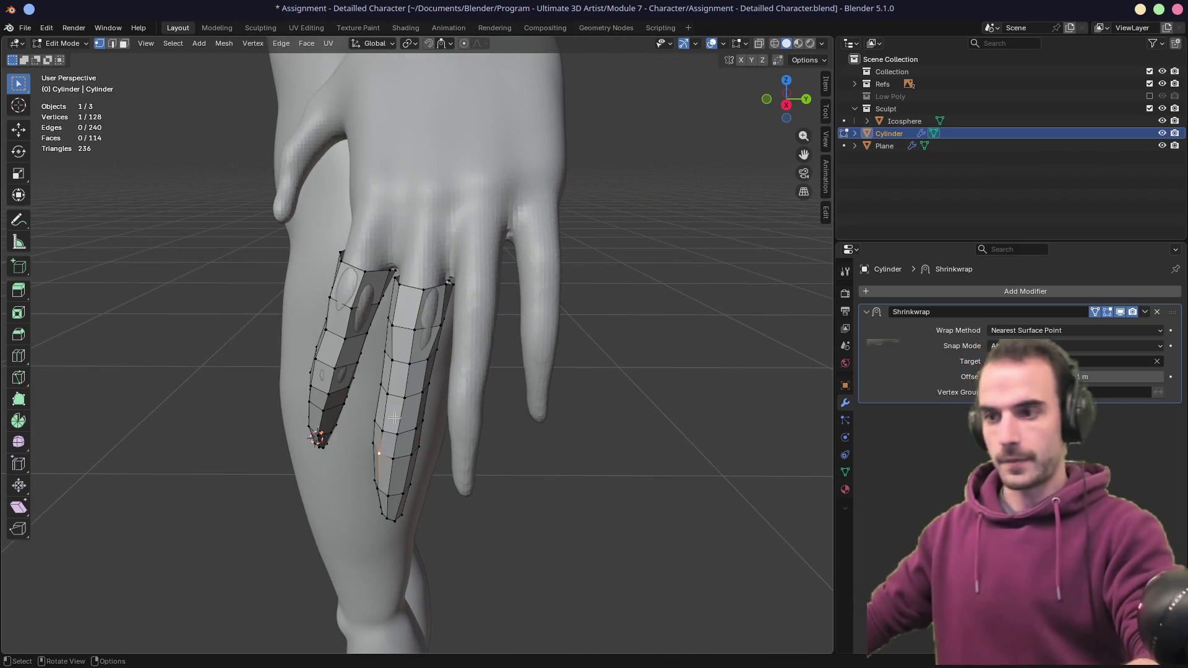
pyautogui.press('l')
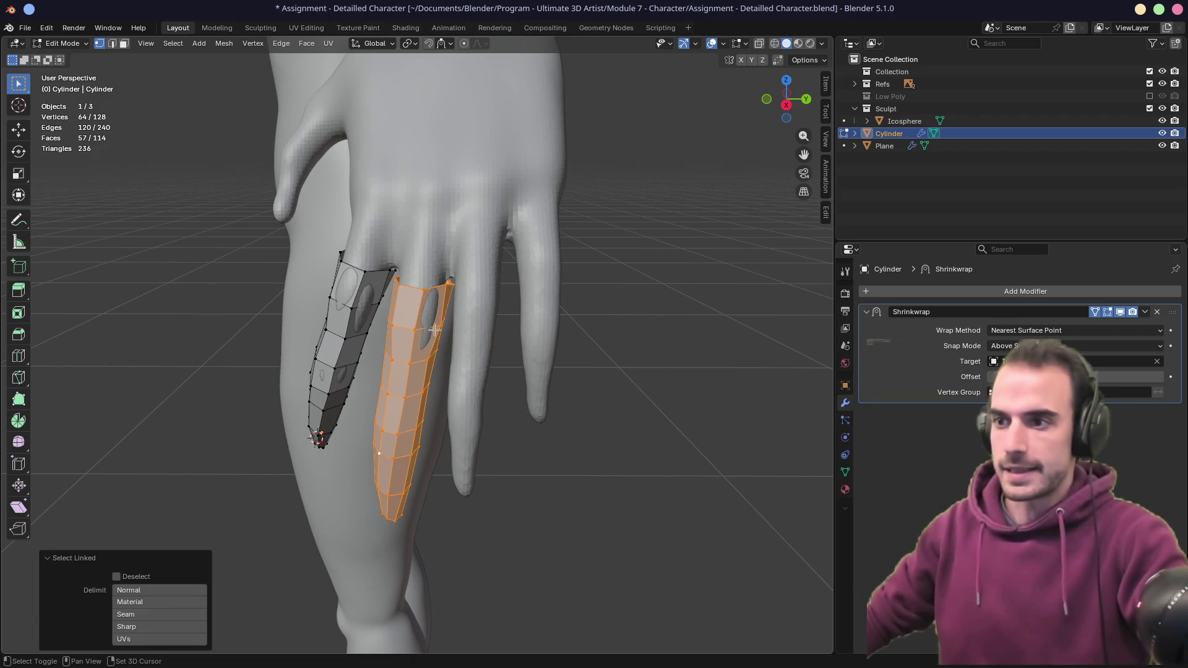
# - Discard an unwanted finger duplicate and turn off the Shrinkwrap edit-mode display
pyautogui.hotkey('shift', 'd')
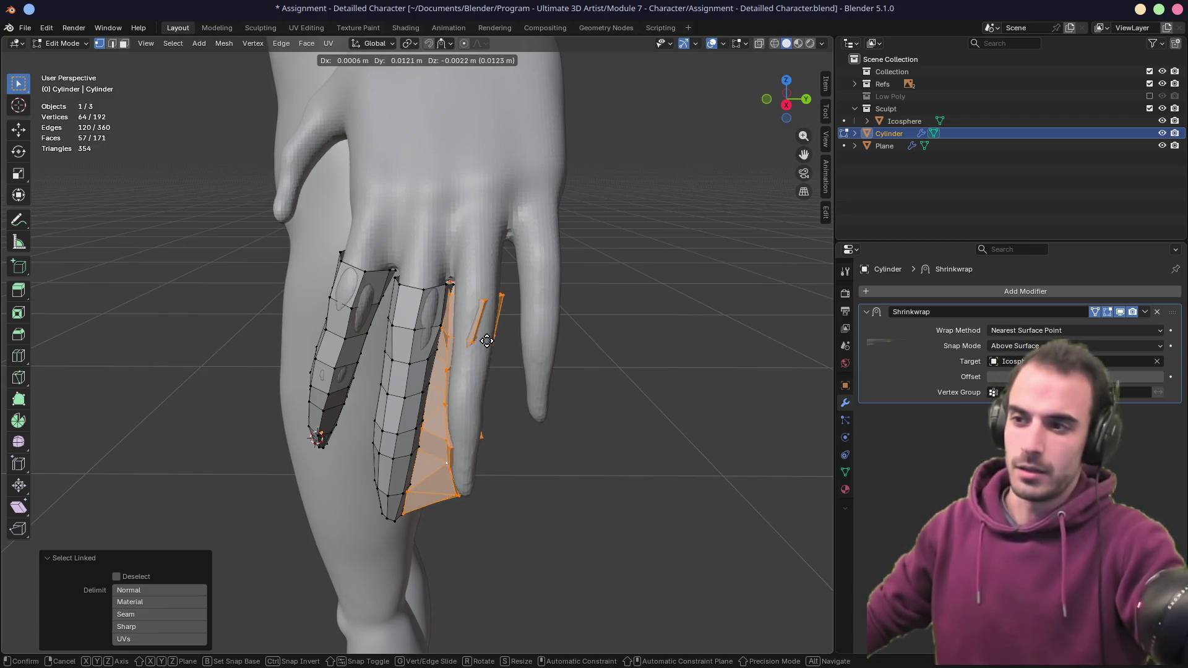
pyautogui.press('Escape')
pyautogui.hotkey('ctrl', 'z')
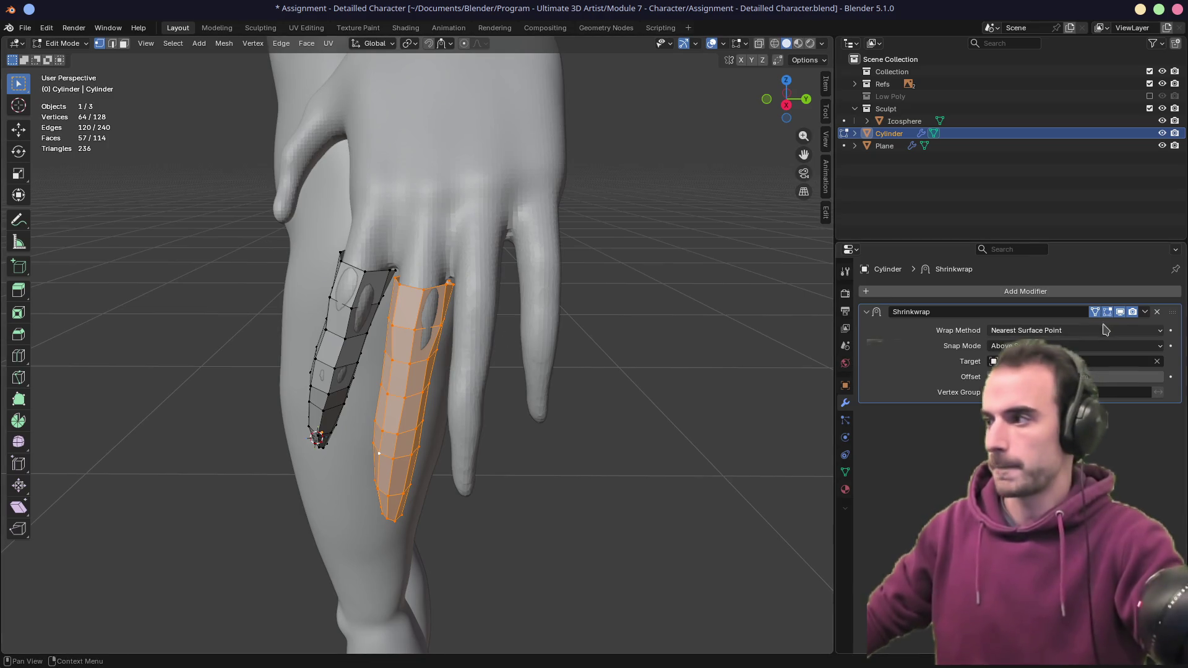
pyautogui.click(1107, 315)
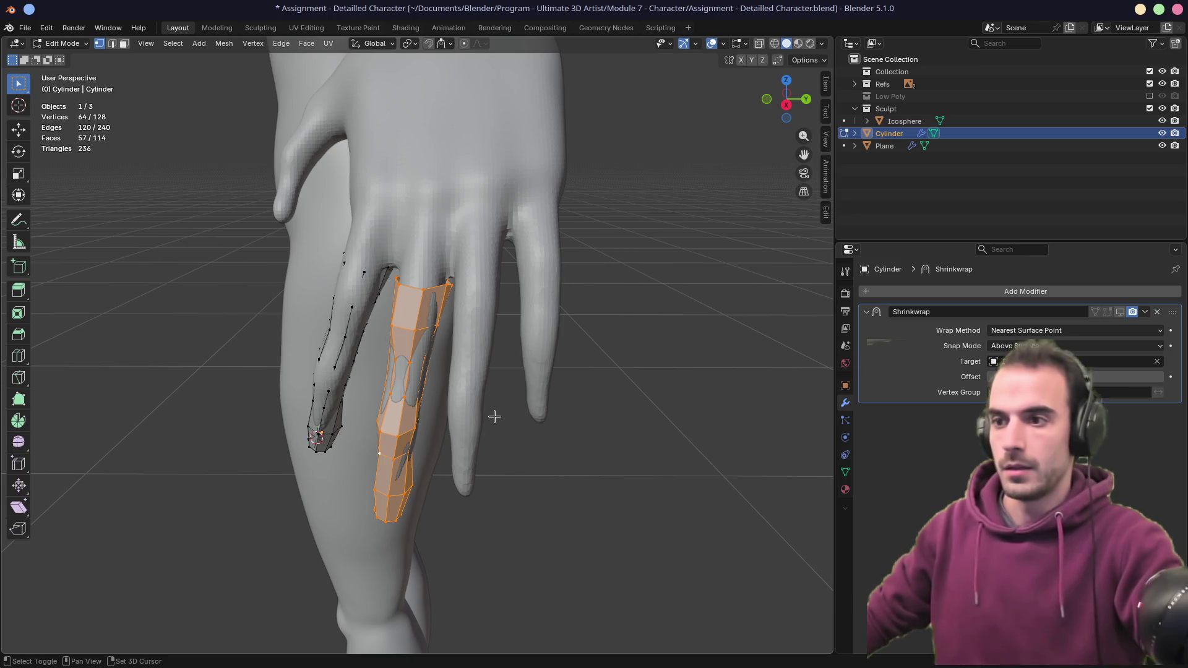
# - Duplicate the finger tube and place the copy on the next finger
pyautogui.hotkey('shift', 'd')
pyautogui.click(586, 435)
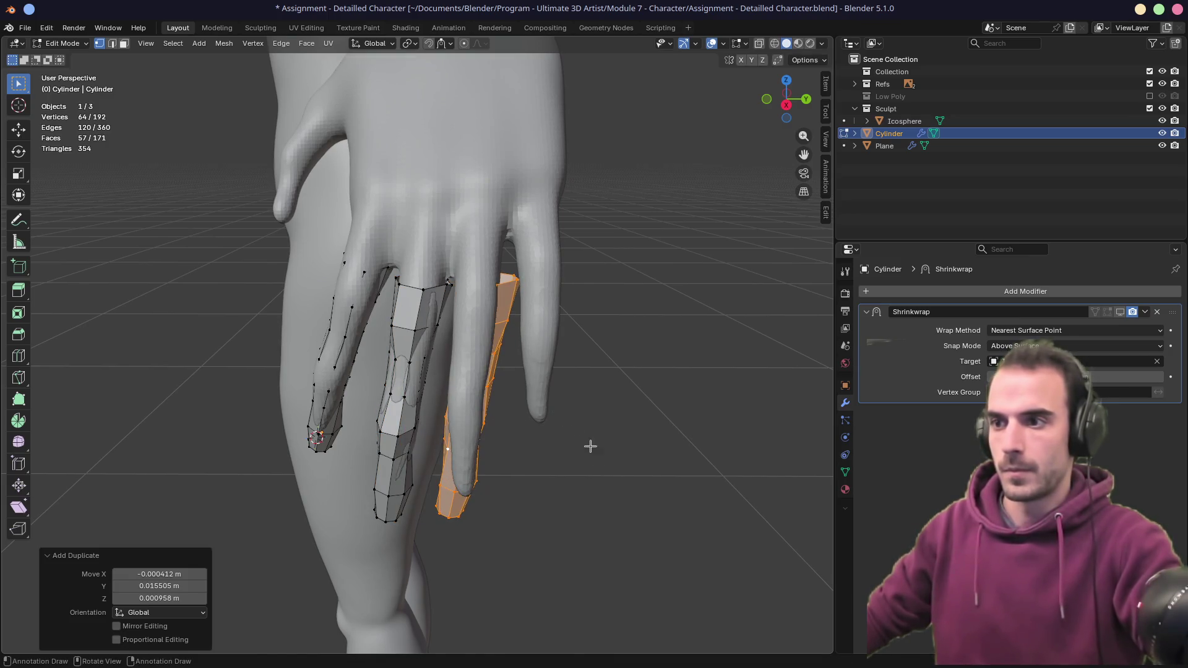
pyautogui.press('r')
pyautogui.rightClick(632, 438)
pyautogui.moveTo(631, 443)
pyautogui.mouseDown(button='middle')
pyautogui.moveTo(520, 389)
pyautogui.moveTo(535, 369)
pyautogui.moveTo(619, 401)
pyautogui.mouseUp(button='middle')
pyautogui.press('g')
pyautogui.click(583, 369)
# - Turn on X-ray and nudge the copied tube into place along its finger
pyautogui.hotkey('alt', 'z')
pyautogui.press('g')
pyautogui.click(629, 394)
pyautogui.press('g')
pyautogui.click(639, 403)
pyautogui.moveTo(639, 402)
pyautogui.mouseDown(button='middle')
pyautogui.moveTo(570, 411)
pyautogui.moveTo(546, 251)
pyautogui.moveTo(541, 267)
pyautogui.mouseUp(button='middle')
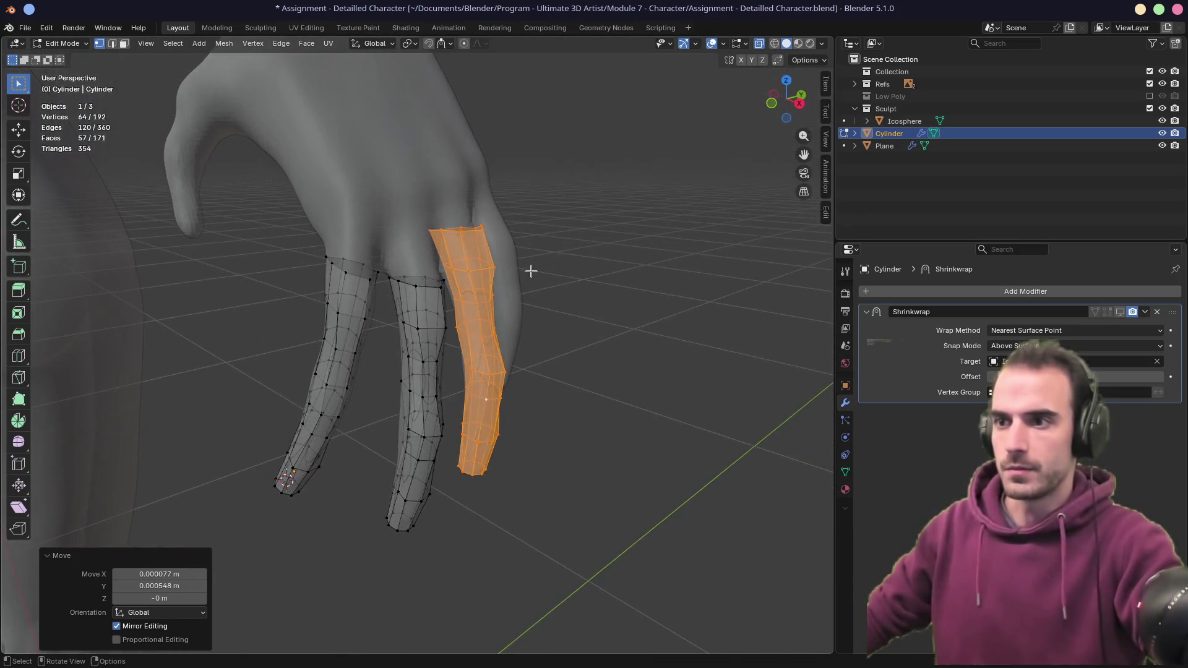
pyautogui.moveTo(447, 276)
pyautogui.mouseDown(button='middle')
pyautogui.moveTo(318, 260)
pyautogui.moveTo(502, 312)
pyautogui.moveTo(525, 332)
pyautogui.moveTo(485, 327)
pyautogui.moveTo(563, 342)
pyautogui.moveTo(588, 328)
pyautogui.mouseUp(button='middle')
pyautogui.press('g')
pyautogui.click(528, 347)
# - Tilt the tube 3.32° to follow the finger, then fine-tune its position and rotation
pyautogui.press('r')
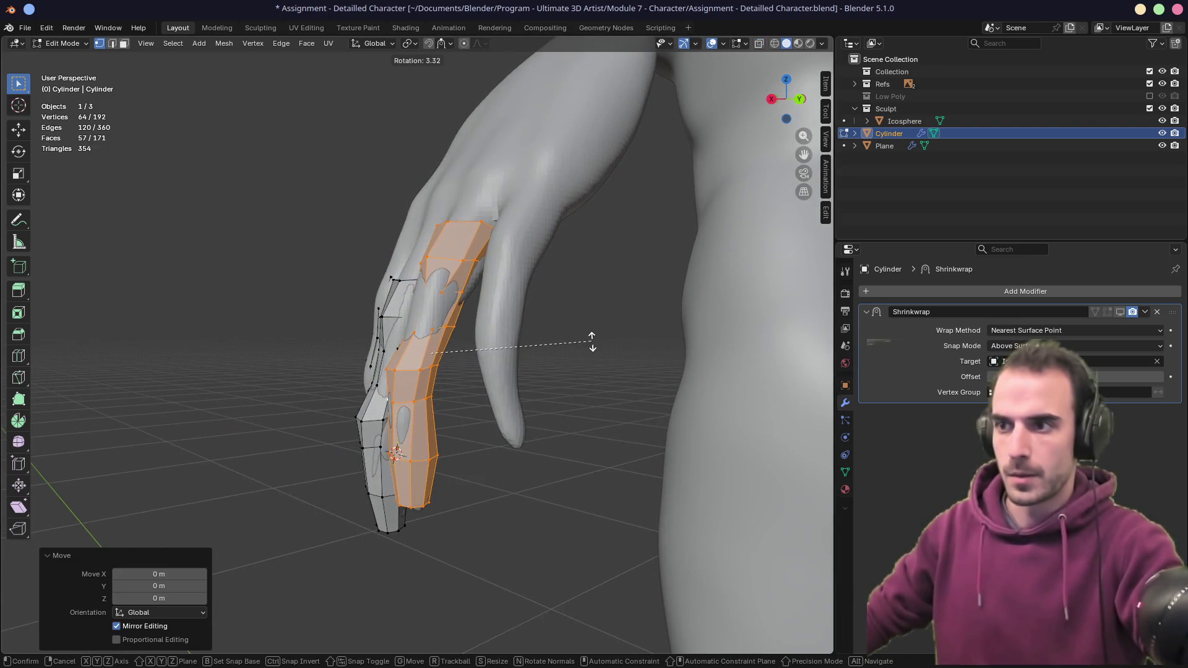
pyautogui.click(591, 340)
pyautogui.press('g')
pyautogui.click(566, 365)
pyautogui.press('g')
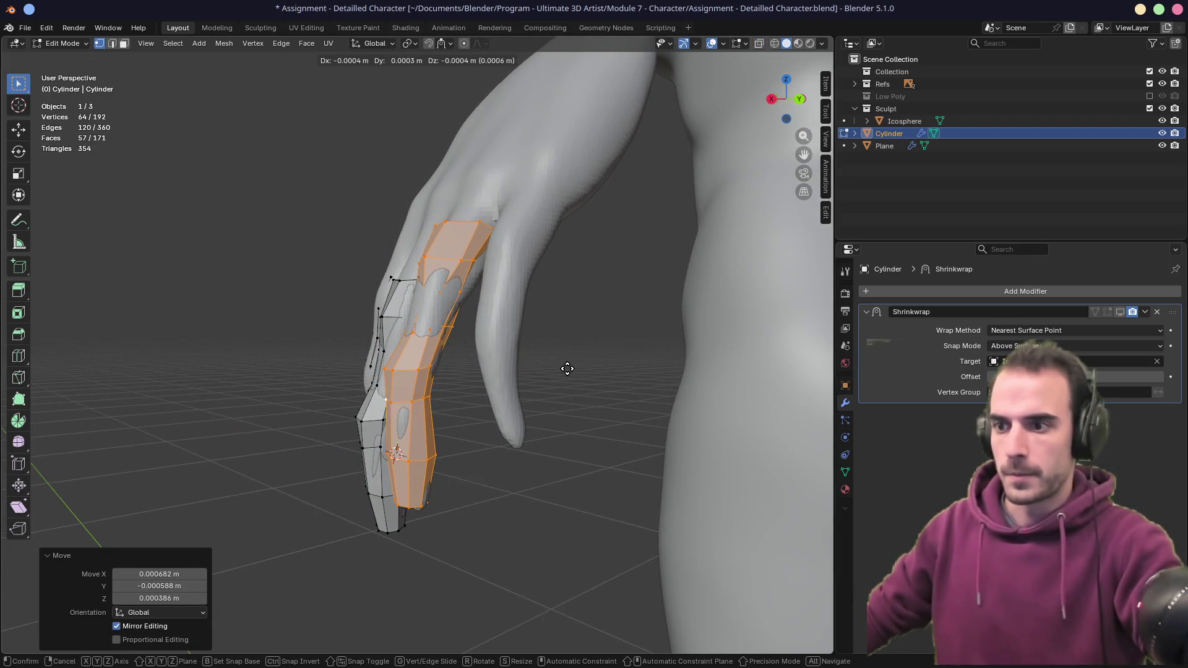
pyautogui.click(568, 374)
pyautogui.moveTo(568, 374)
pyautogui.mouseDown(button='middle')
pyautogui.moveTo(606, 366)
pyautogui.moveTo(527, 386)
pyautogui.moveTo(577, 398)
pyautogui.mouseUp(button='middle')
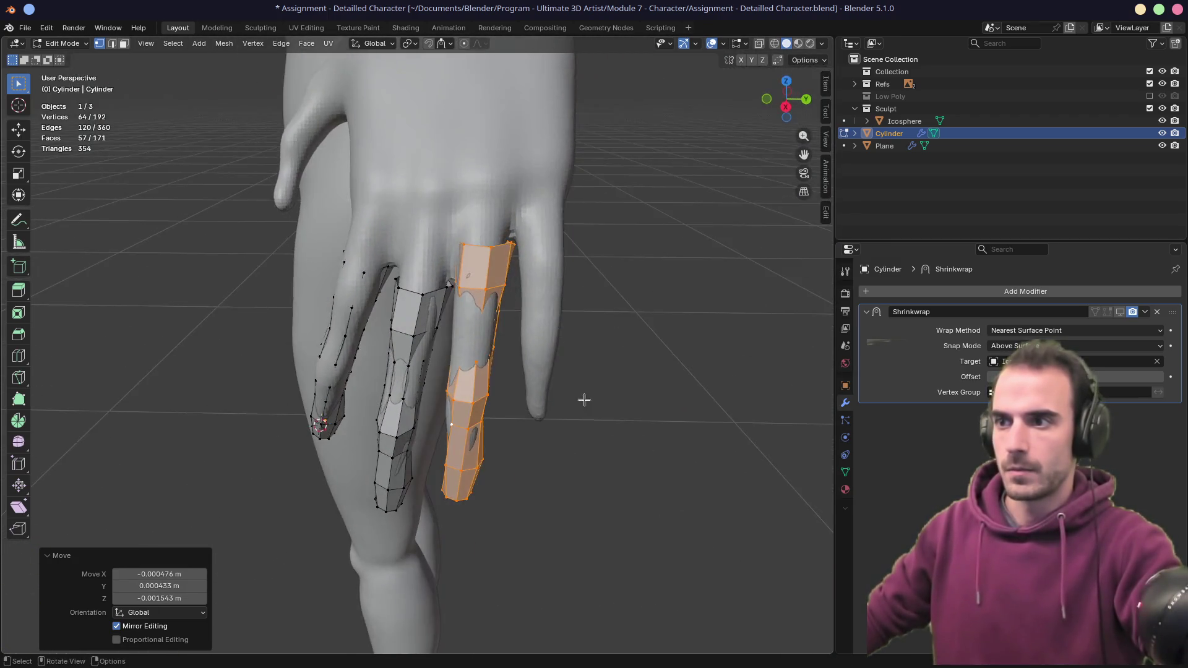
pyautogui.press('g')
pyautogui.press('r')
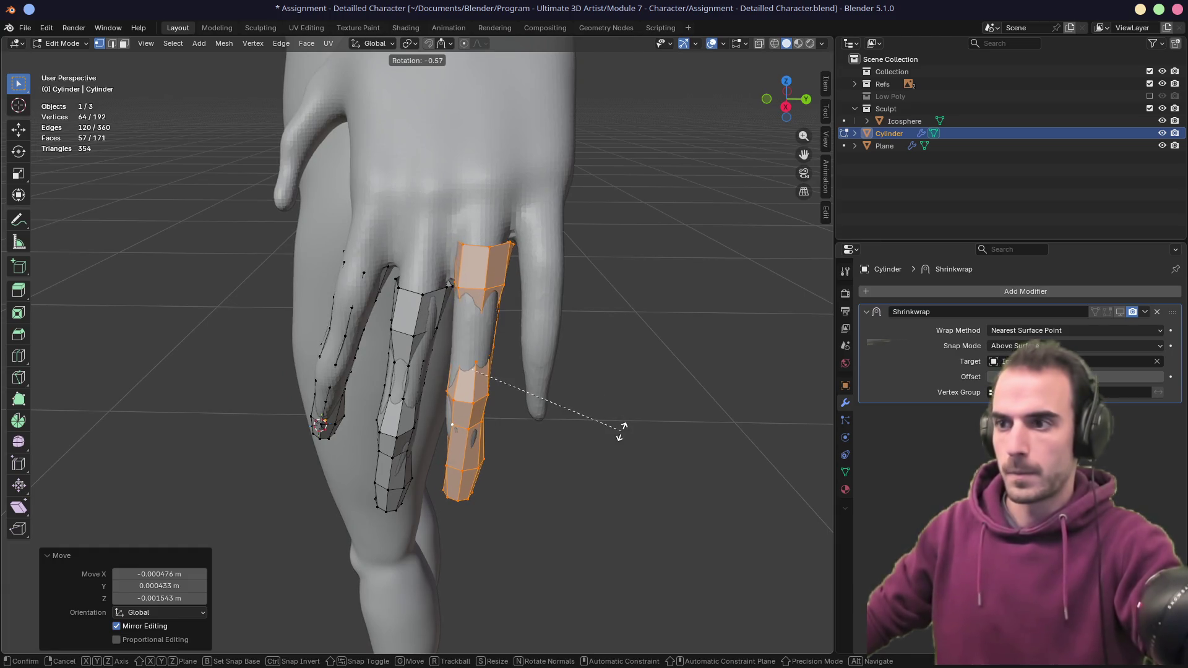
pyautogui.click(620, 428)
pyautogui.press('g')
pyautogui.click(622, 430)
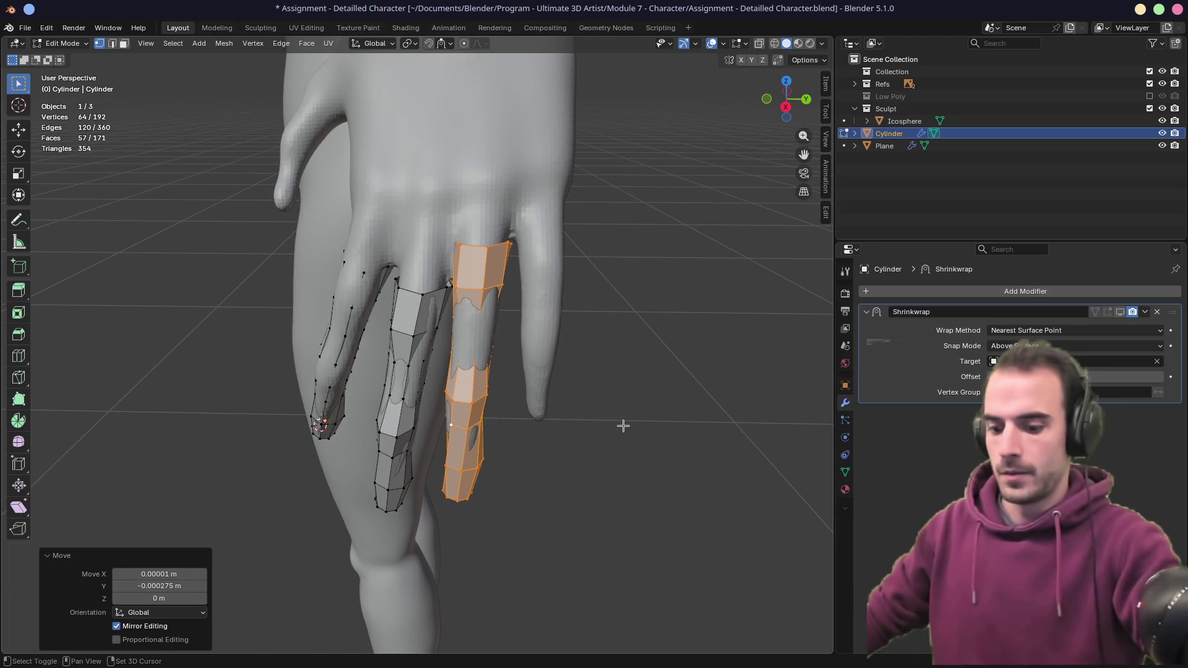
# - Duplicate the tube onto the next finger, rotated -4.01° to line up
pyautogui.hotkey('shift', 'd')
pyautogui.click(703, 352)
pyautogui.press('r')
pyautogui.click(728, 372)
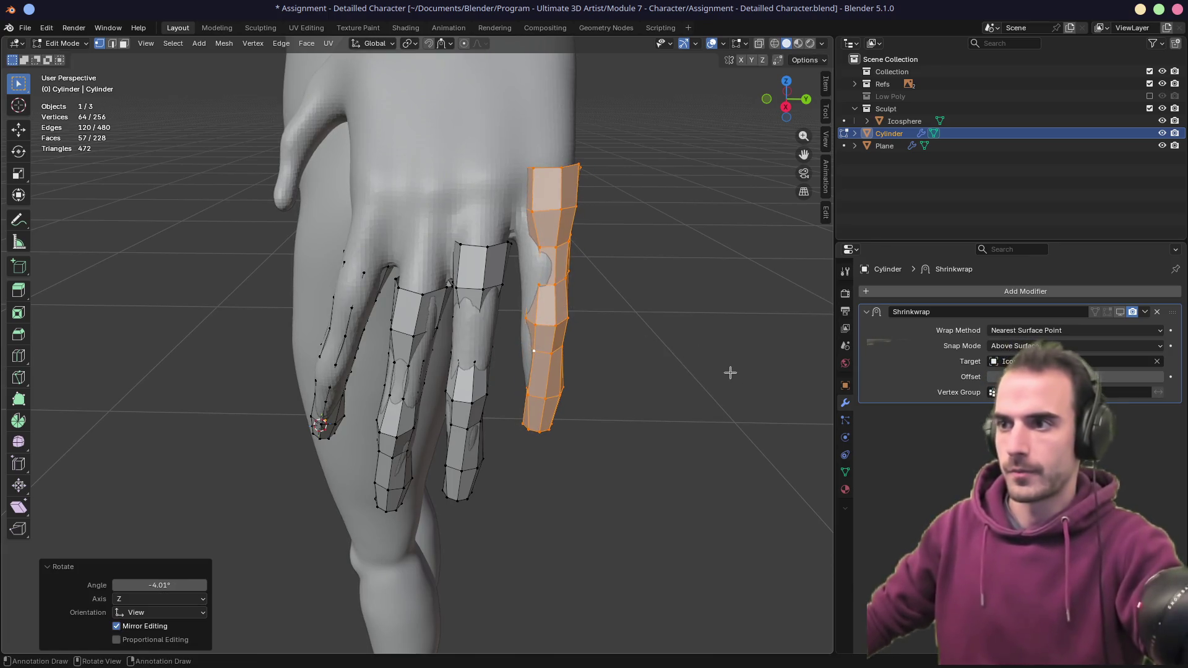
# - Move the new tube copy into position on the outermost finger
pyautogui.press('s')
pyautogui.press('Escape')
pyautogui.press('g')
pyautogui.click(679, 394)
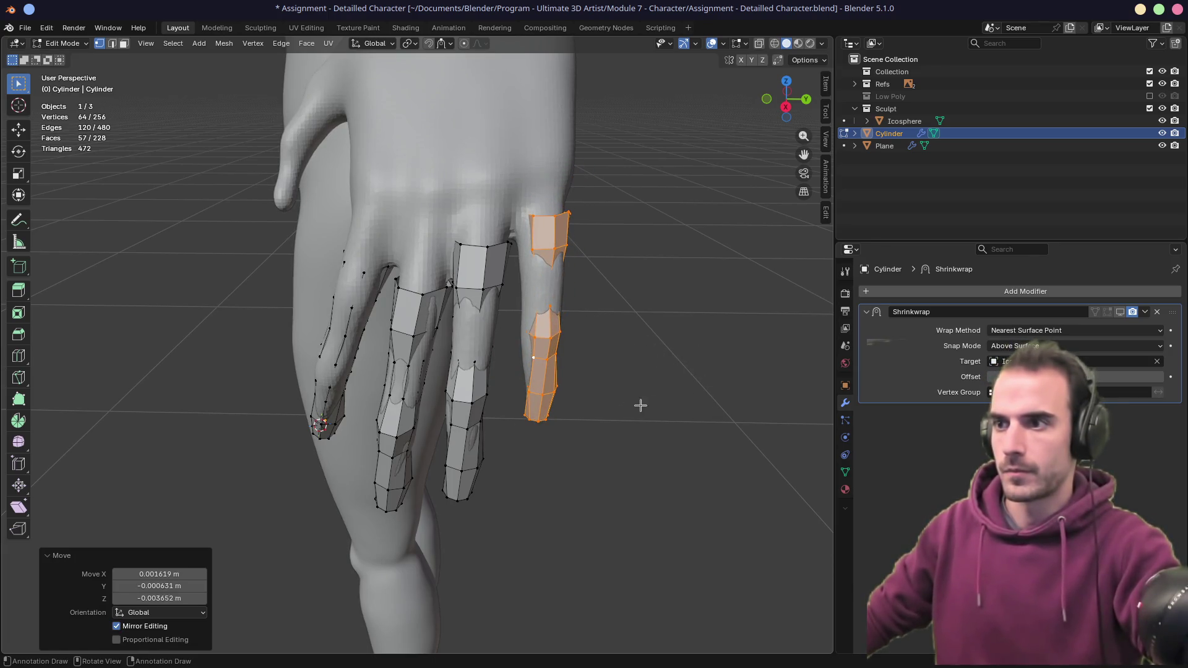
pyautogui.moveTo(492, 428)
pyautogui.mouseDown(button='middle')
pyautogui.moveTo(594, 377)
pyautogui.moveTo(549, 366)
pyautogui.moveTo(474, 301)
pyautogui.moveTo(563, 313)
pyautogui.moveTo(539, 303)
pyautogui.mouseUp(button='middle')
pyautogui.press('g')
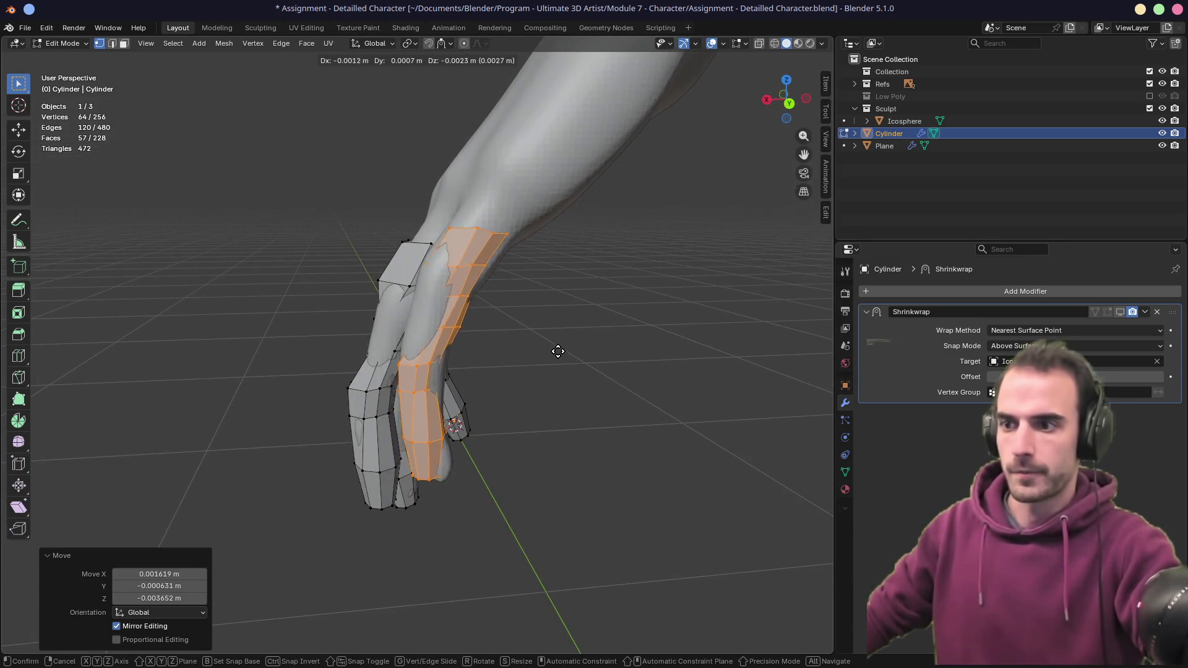
pyautogui.click(565, 355)
# - Rotate the tube -3.18° and then a further 0.962°, with small moves, along the finger
pyautogui.press('r')
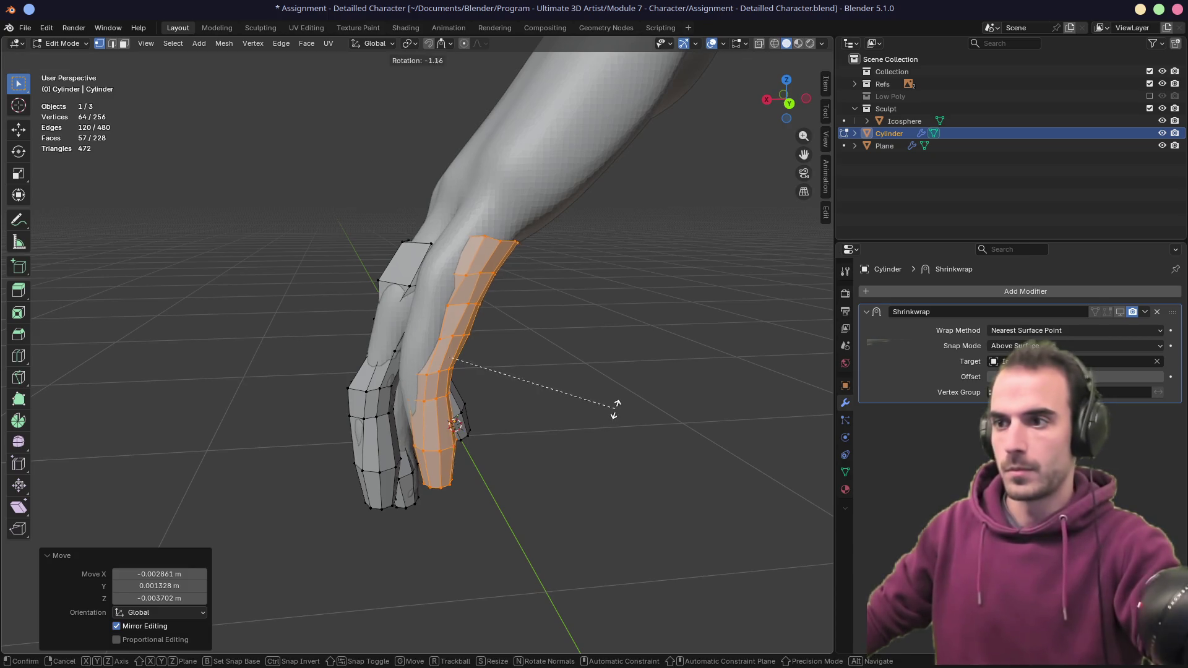
pyautogui.click(611, 401)
pyautogui.press('g')
pyautogui.click(609, 395)
pyautogui.press('r')
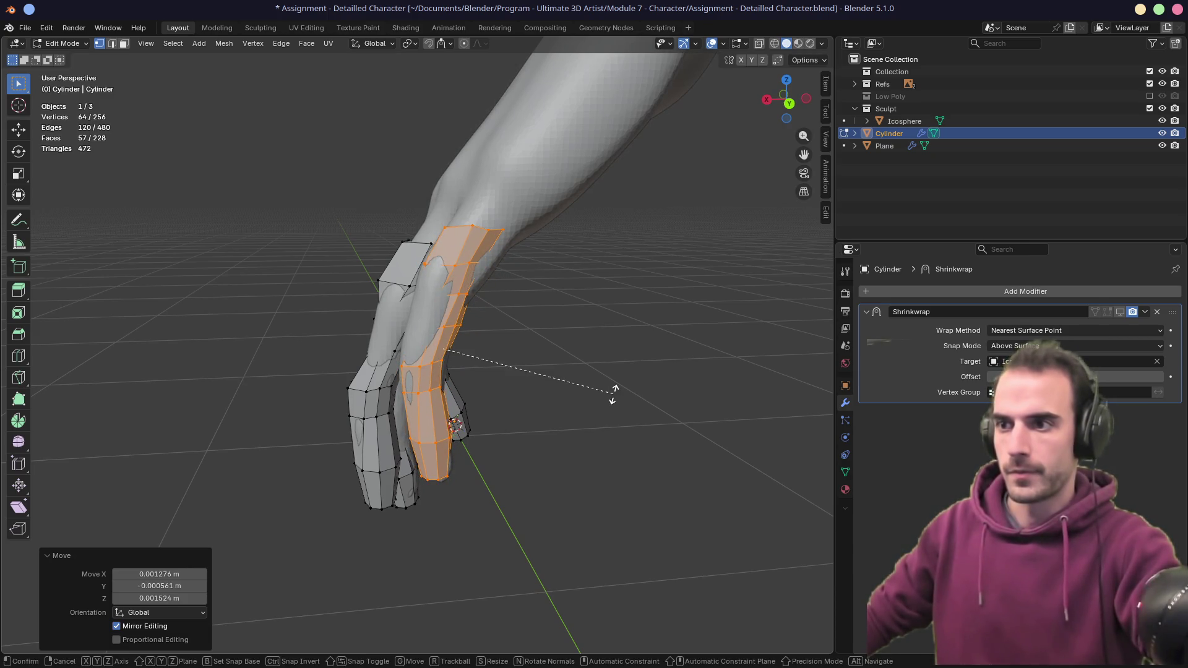
pyautogui.click(614, 396)
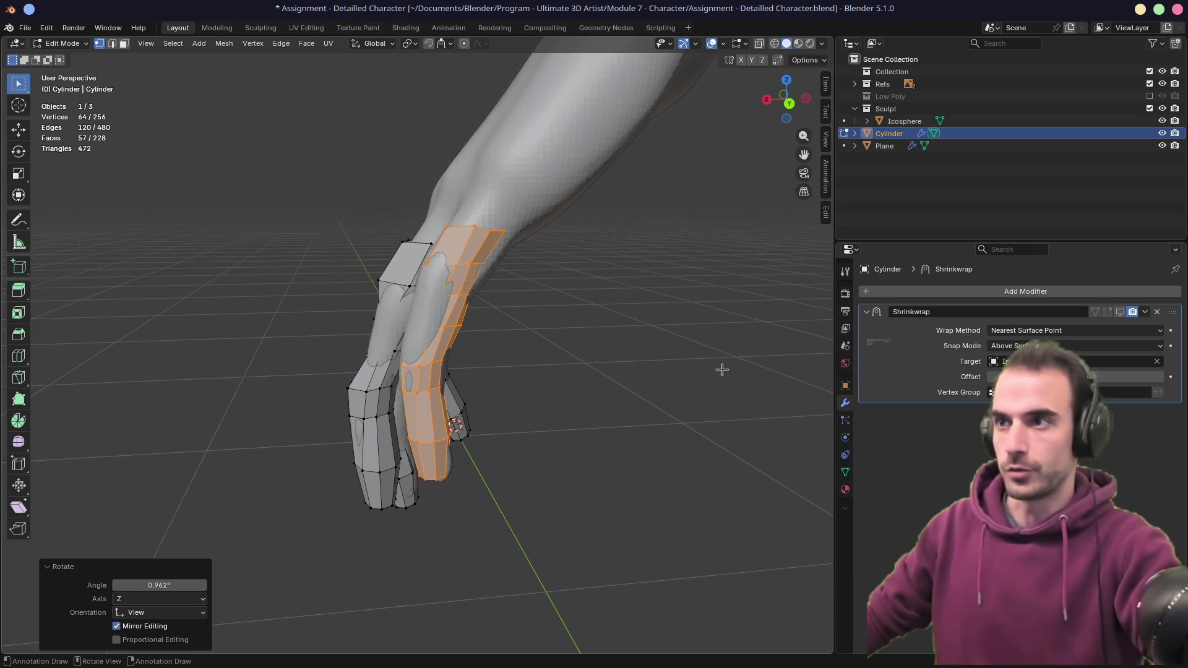
# - Enable the Shrinkwrap Edit Mode and On Cage toggles and inspect the fingers from several angles
pyautogui.click(1107, 312)
pyautogui.click(1095, 312)
pyautogui.moveTo(547, 361)
pyautogui.mouseDown(button='middle')
pyautogui.moveTo(724, 355)
pyautogui.moveTo(673, 357)
pyautogui.mouseUp(button='middle')
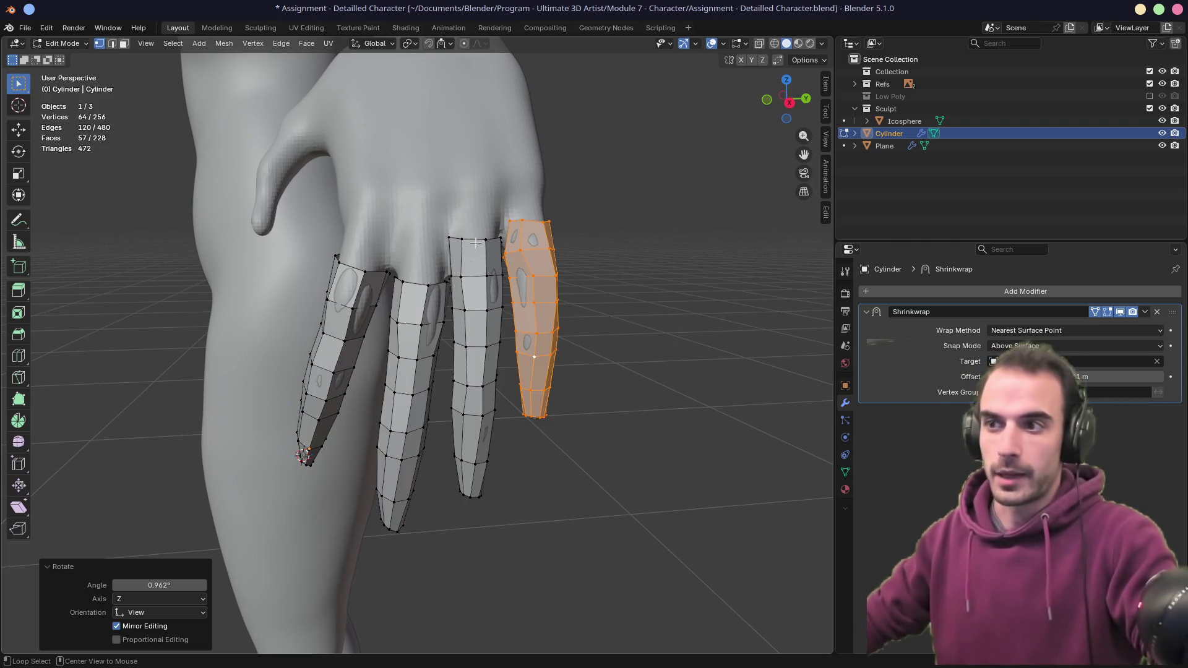
pyautogui.moveTo(447, 258); pyautogui.dragTo(351, 285, button='middle')
pyautogui.moveTo(506, 261)
pyautogui.mouseDown(button='middle')
pyautogui.moveTo(446, 270)
pyautogui.moveTo(532, 260)
pyautogui.moveTo(488, 257)
pyautogui.moveTo(427, 297)
pyautogui.moveTo(500, 321)
pyautogui.moveTo(538, 287)
pyautogui.moveTo(556, 296)
pyautogui.moveTo(536, 280)
pyautogui.mouseUp(button='middle')
# - Slide a vertex on the finger tube along its edge
pyautogui.click(458, 347)
pyautogui.hotkey('shift', 'v')
pyautogui.click(480, 337)
# - Extrude the rightmost finger tube's top loop up toward the knuckle
pyautogui.keyDown('alt'); pyautogui.click(461, 287); pyautogui.keyUp('alt')
pyautogui.scroll(5, 471, 310)
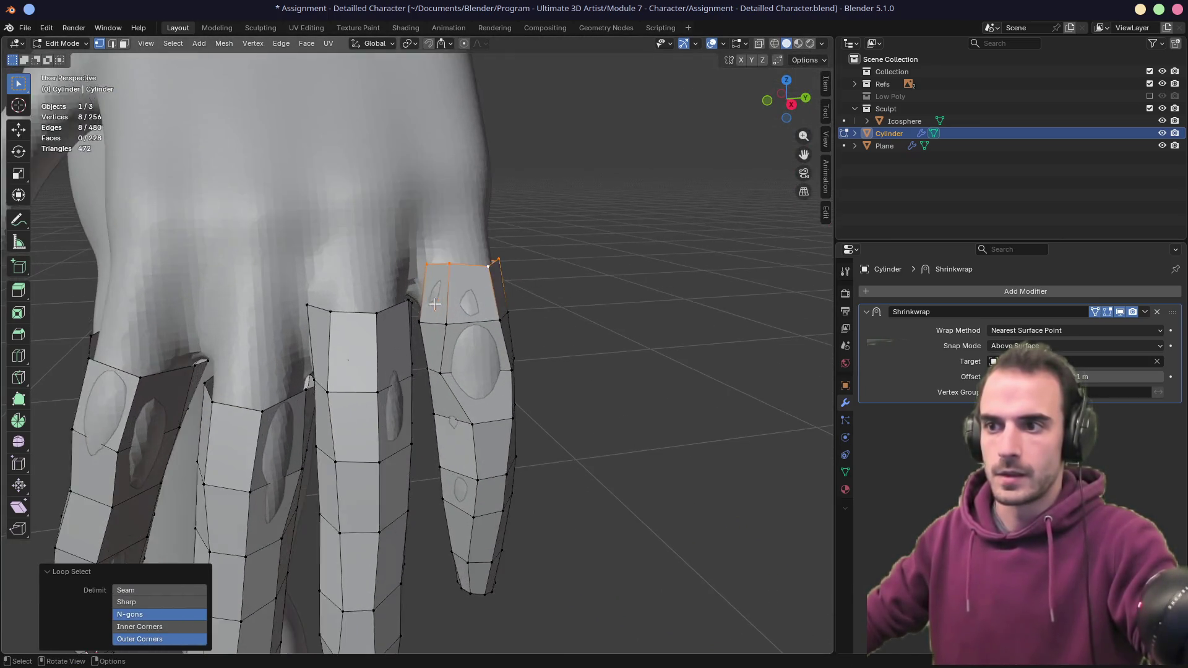
pyautogui.moveTo(455, 338)
pyautogui.mouseDown(button='middle')
pyautogui.moveTo(400, 316)
pyautogui.moveTo(420, 323)
pyautogui.moveTo(460, 293)
pyautogui.mouseUp(button='middle')
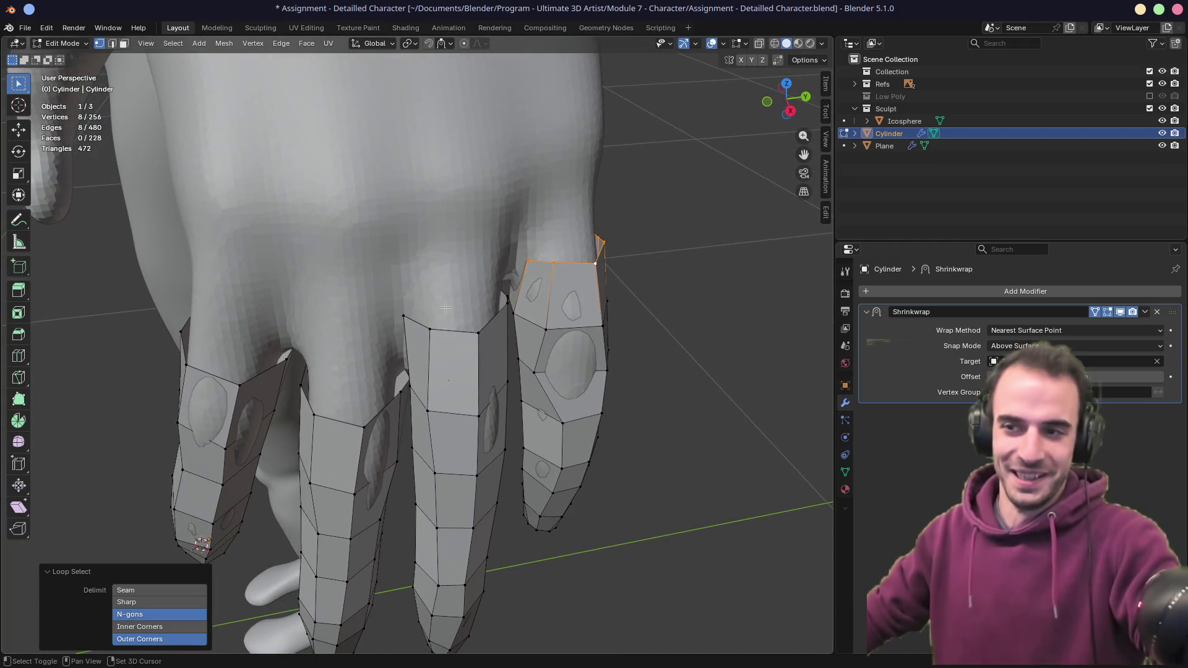
pyautogui.moveTo(416, 346)
pyautogui.mouseDown(button='middle')
pyautogui.moveTo(430, 354)
pyautogui.moveTo(414, 337)
pyautogui.moveTo(371, 365)
pyautogui.mouseUp(button='middle')
pyautogui.scroll(3, 431, 354)
pyautogui.scroll(-3, 408, 331)
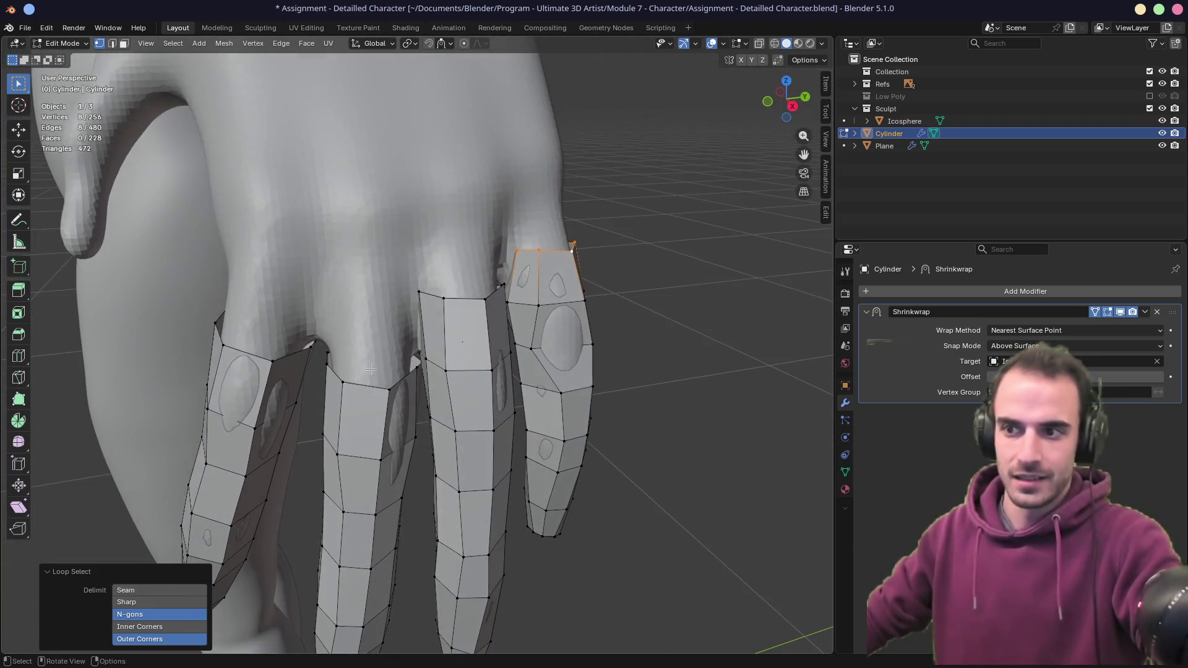
pyautogui.press('e')
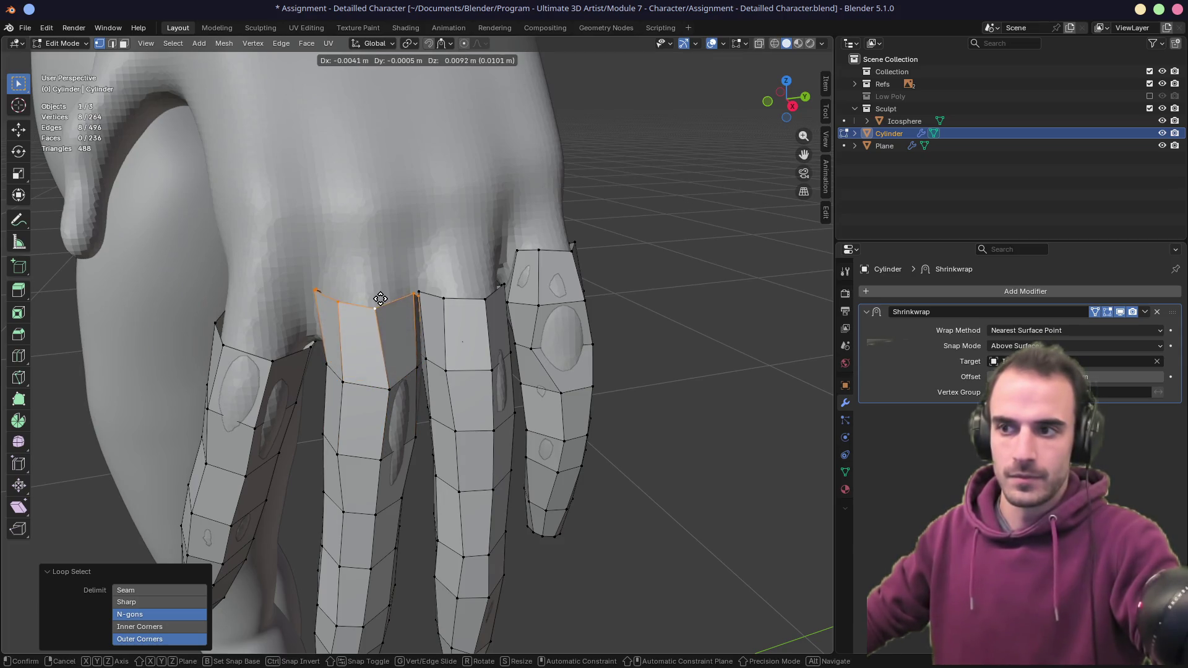
pyautogui.click(377, 291)
# - Slide an edge between the fingers into place with X-ray on
pyautogui.moveTo(378, 290)
pyautogui.mouseDown(button='middle')
pyautogui.moveTo(629, 266)
pyautogui.moveTo(575, 263)
pyautogui.moveTo(578, 246)
pyautogui.moveTo(557, 276)
pyautogui.moveTo(597, 308)
pyautogui.moveTo(588, 312)
pyautogui.mouseUp(button='middle')
pyautogui.hotkey('alt', 'z')
pyautogui.press('2')
pyautogui.moveTo(517, 355)
pyautogui.mouseDown(button='middle')
pyautogui.moveTo(517, 291)
pyautogui.moveTo(472, 323)
pyautogui.moveTo(470, 312)
pyautogui.mouseUp(button='middle')
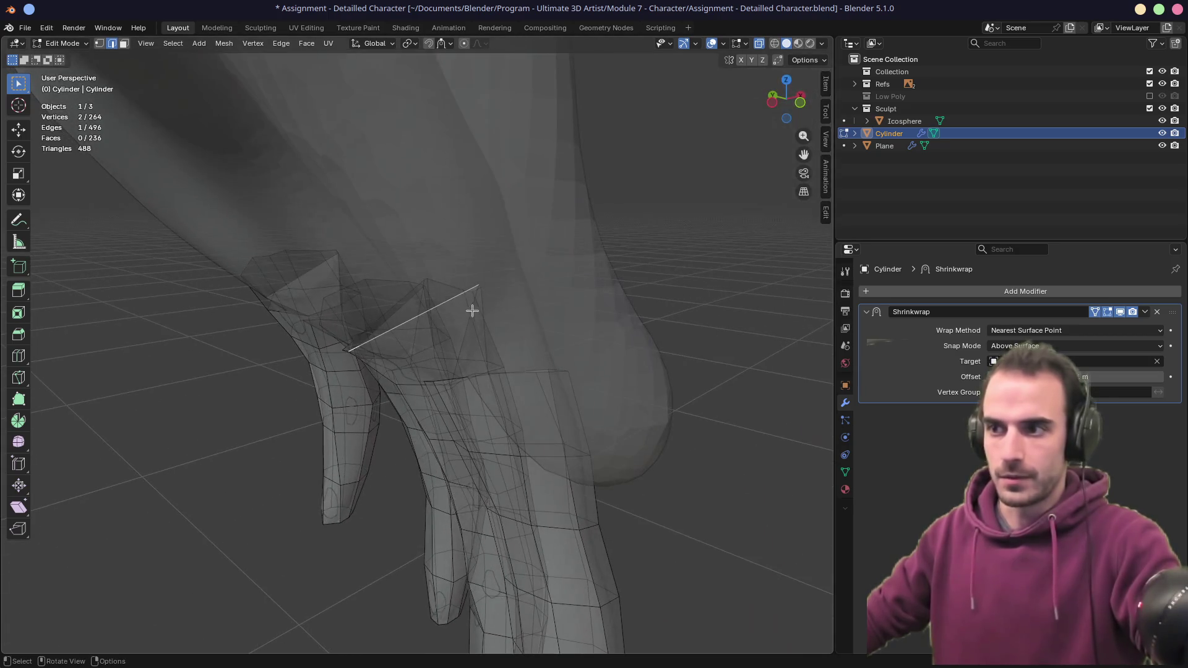
pyautogui.press('g')
pyautogui.press('g')
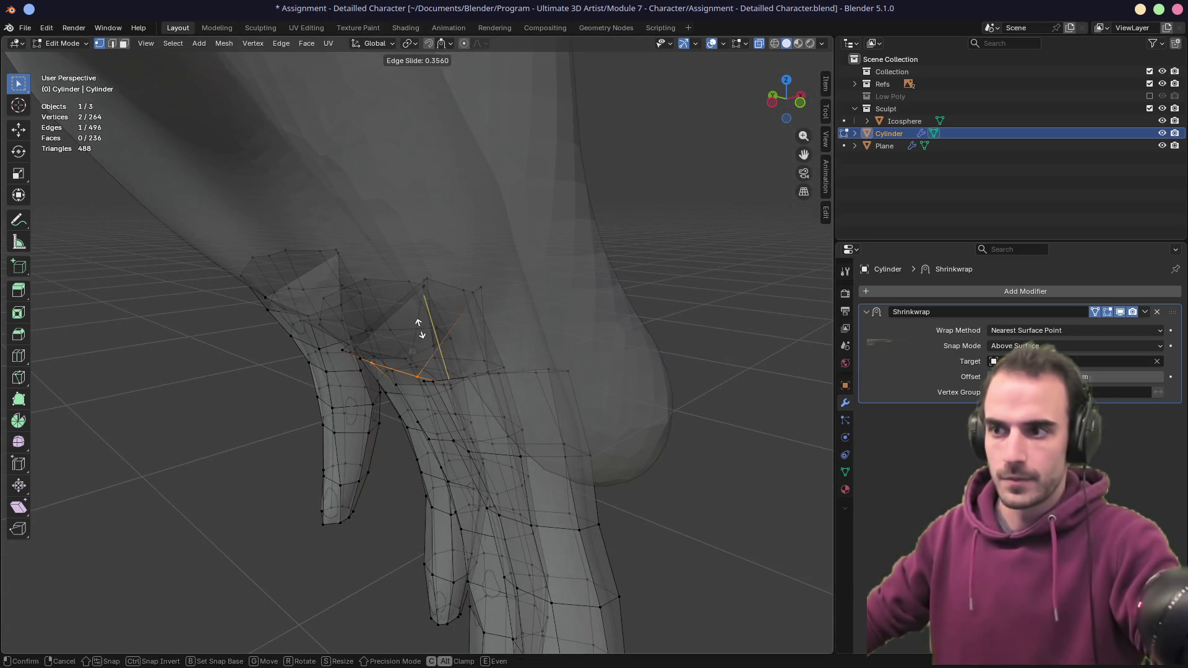
pyautogui.rightClick(428, 320)
pyautogui.press('g')
pyautogui.press('g')
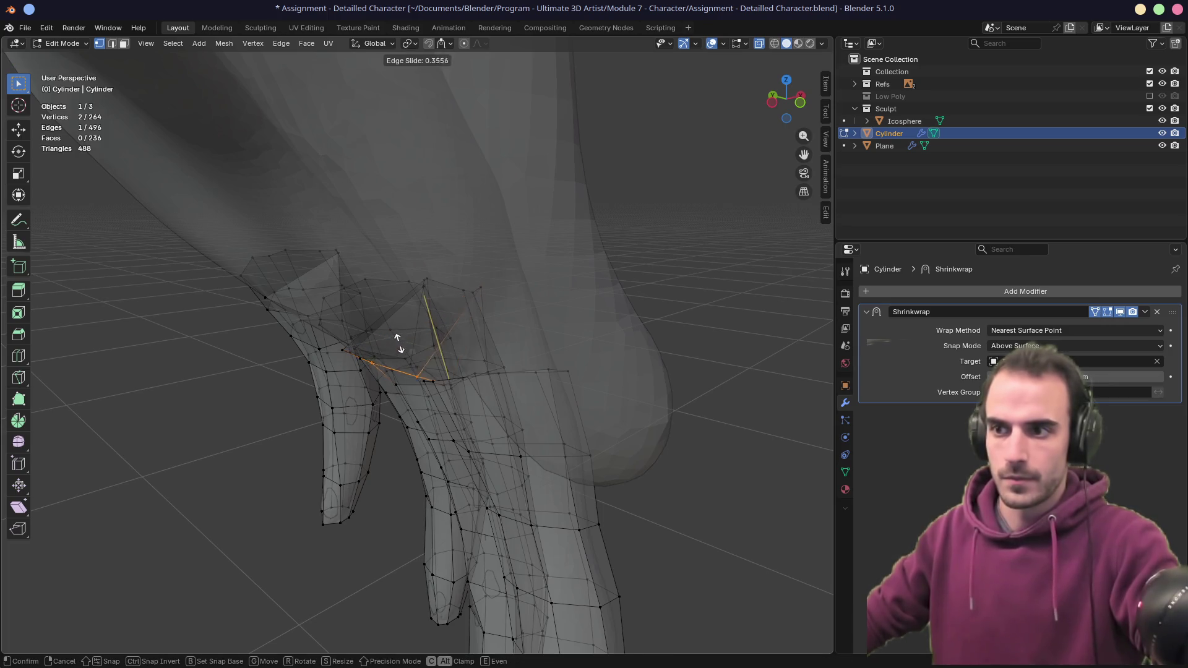
pyautogui.click(396, 340)
pyautogui.hotkey('alt', 'z')
pyautogui.moveTo(396, 341)
pyautogui.mouseDown(button='middle')
pyautogui.moveTo(448, 310)
pyautogui.moveTo(504, 305)
pyautogui.moveTo(413, 340)
pyautogui.moveTo(477, 313)
pyautogui.moveTo(339, 344)
pyautogui.moveTo(392, 326)
pyautogui.mouseUp(button='middle')
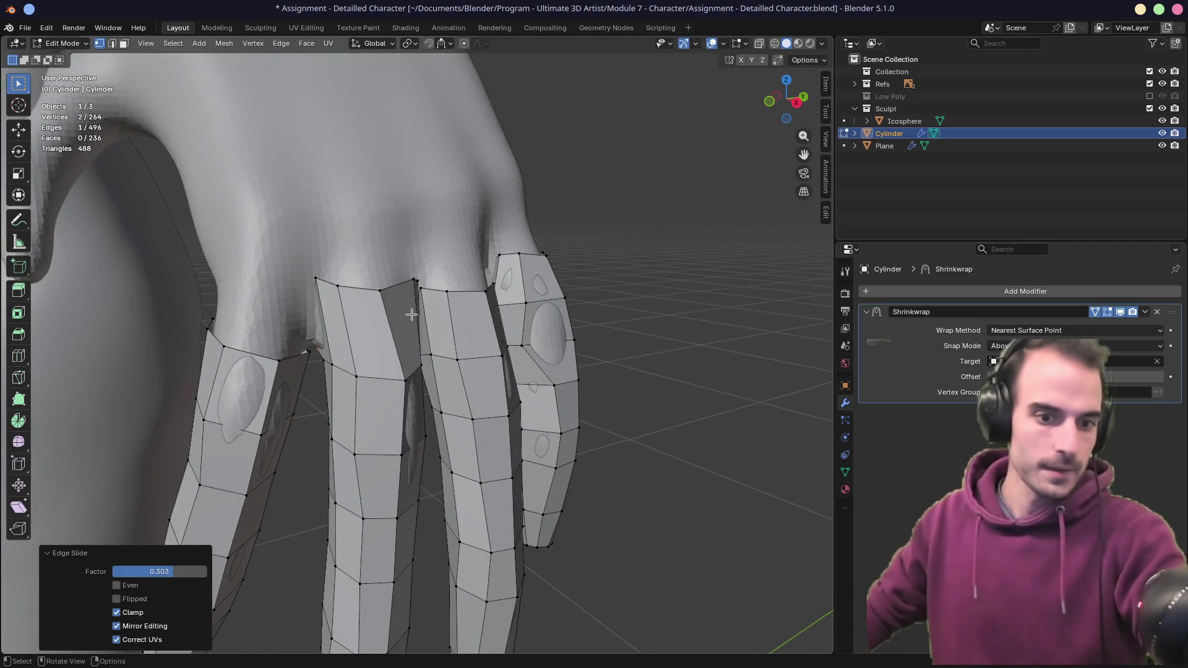
# - Select an edge loop between the fingers and isolate the finger mesh in local view
pyautogui.moveTo(307, 309)
pyautogui.mouseDown(button='middle')
pyautogui.moveTo(365, 308)
pyautogui.moveTo(434, 271)
pyautogui.mouseUp(button='middle')
pyautogui.press('2')
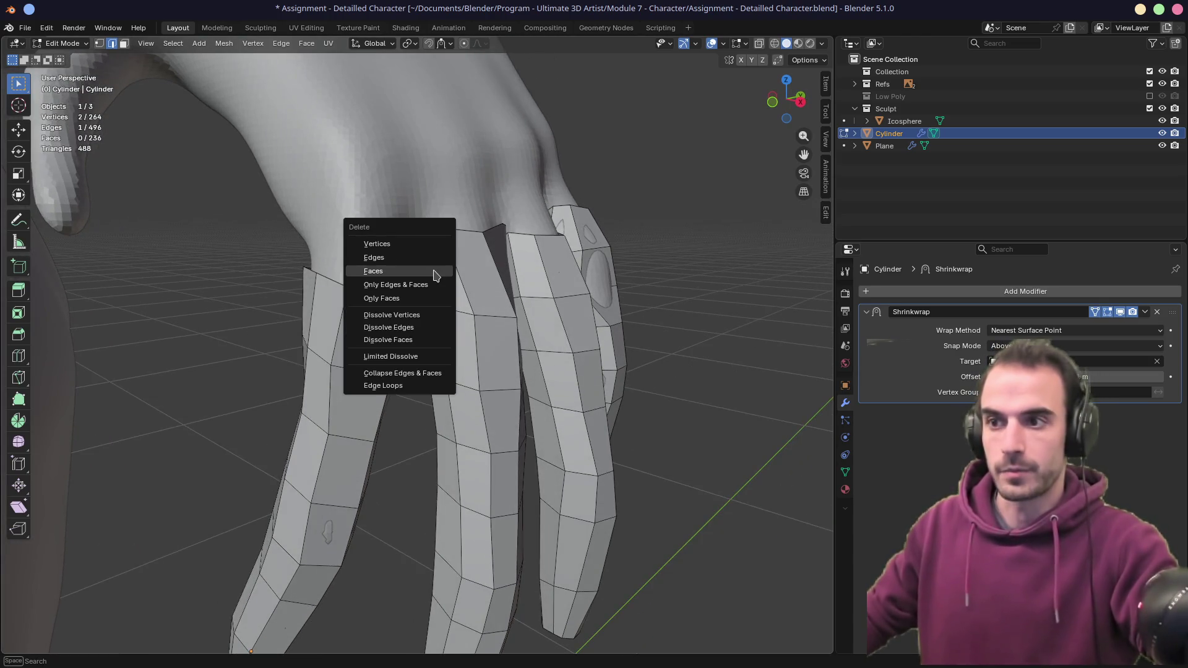
pyautogui.hotkey('alt', 'z')
pyautogui.moveTo(430, 271)
pyautogui.mouseDown(button='middle')
pyautogui.moveTo(398, 287)
pyautogui.moveTo(451, 314)
pyautogui.moveTo(394, 328)
pyautogui.moveTo(384, 310)
pyautogui.moveTo(432, 310)
pyautogui.moveTo(472, 332)
pyautogui.moveTo(348, 267)
pyautogui.moveTo(377, 291)
pyautogui.moveTo(499, 324)
pyautogui.moveTo(652, 246)
pyautogui.moveTo(380, 266)
pyautogui.moveTo(392, 254)
pyautogui.moveTo(363, 323)
pyautogui.moveTo(396, 344)
pyautogui.moveTo(449, 274)
pyautogui.moveTo(456, 286)
pyautogui.moveTo(504, 265)
pyautogui.moveTo(451, 258)
pyautogui.moveTo(386, 317)
pyautogui.moveTo(435, 354)
pyautogui.mouseUp(button='middle')
pyautogui.hotkey('alt', 'z')
pyautogui.scroll(5, 406, 310)
pyautogui.keyDown('alt'); pyautogui.click(347, 268); pyautogui.keyUp('alt')
pyautogui.press('KP_Divide')
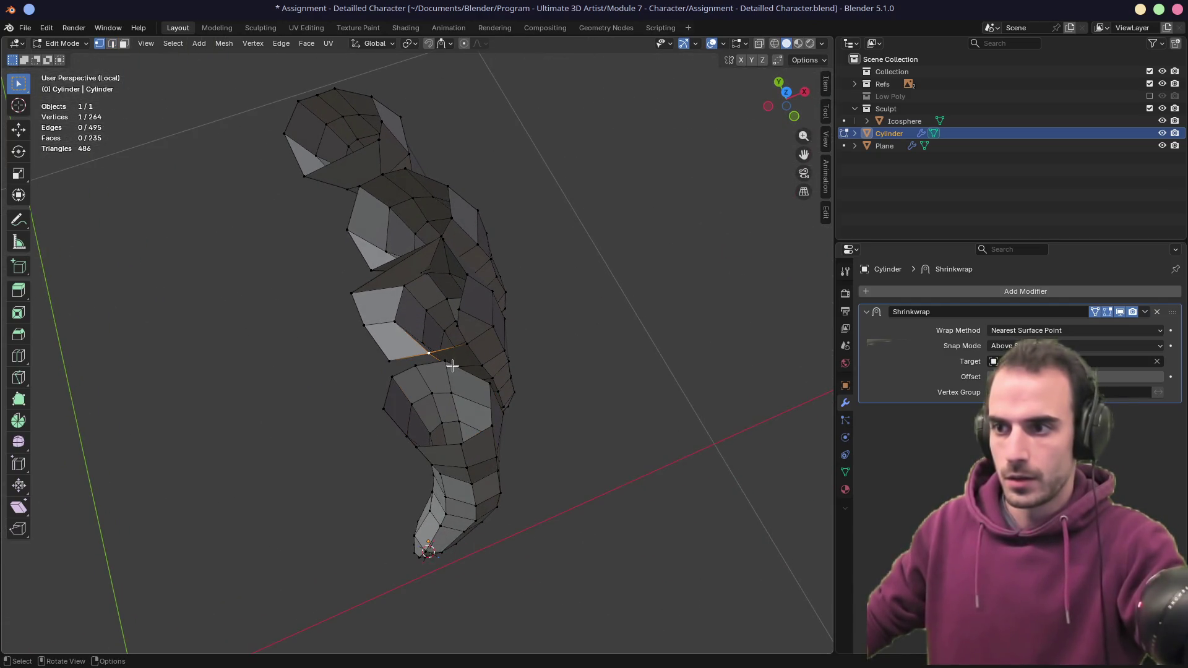
# - Slide the selected vertex along its edge at the knuckle
pyautogui.hotkey('shift', 'v')
pyautogui.click(439, 353)
pyautogui.moveTo(439, 352); pyautogui.dragTo(397, 330, button='middle')
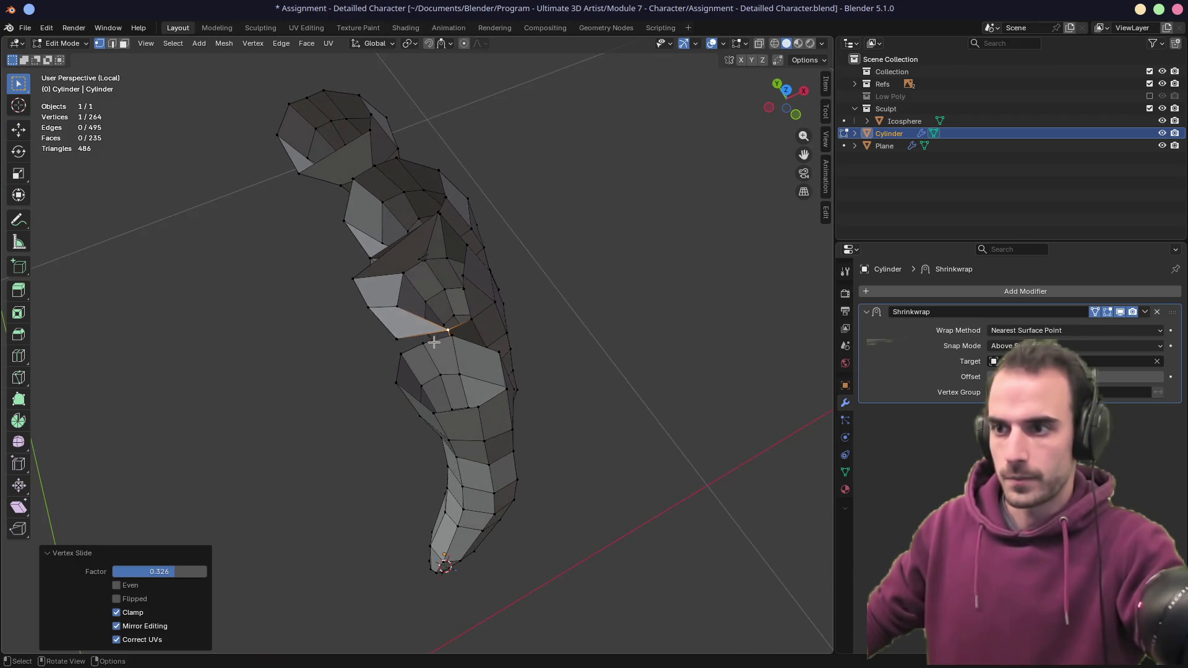
# - Delete two stray edges at the knuckle
pyautogui.press('b')
pyautogui.press('x')
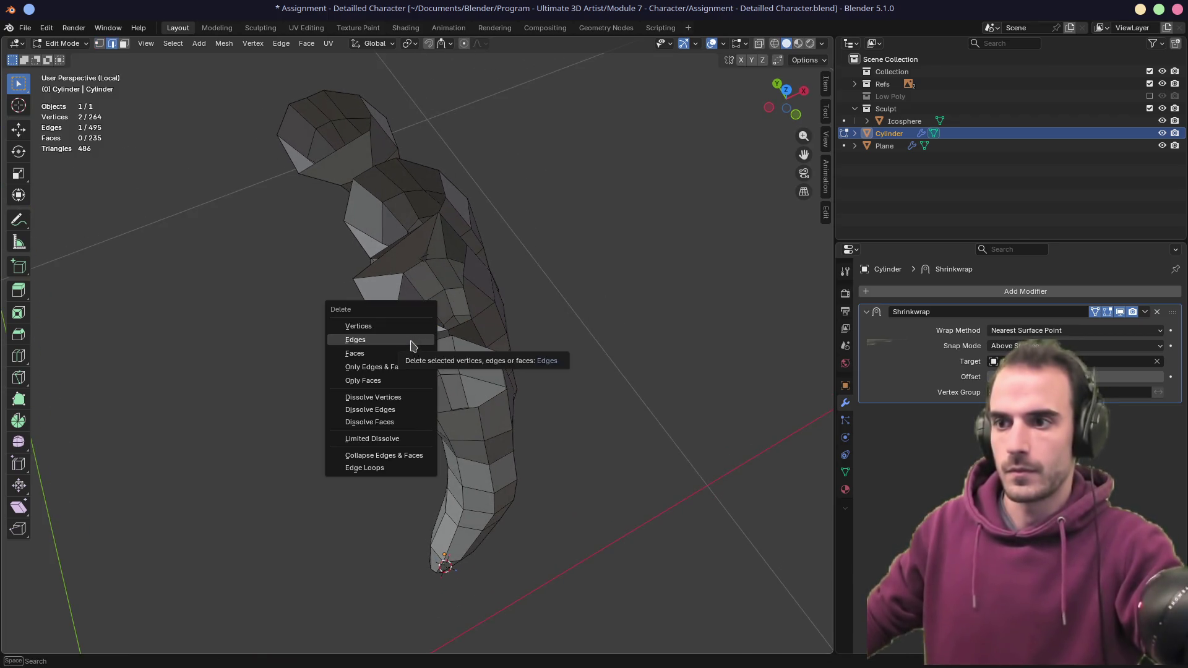
pyautogui.click(414, 345)
pyautogui.moveTo(384, 331)
pyautogui.mouseDown(button='middle')
pyautogui.moveTo(451, 332)
pyautogui.moveTo(446, 344)
pyautogui.mouseUp(button='middle')
pyautogui.press('x')
pyautogui.click(438, 358)
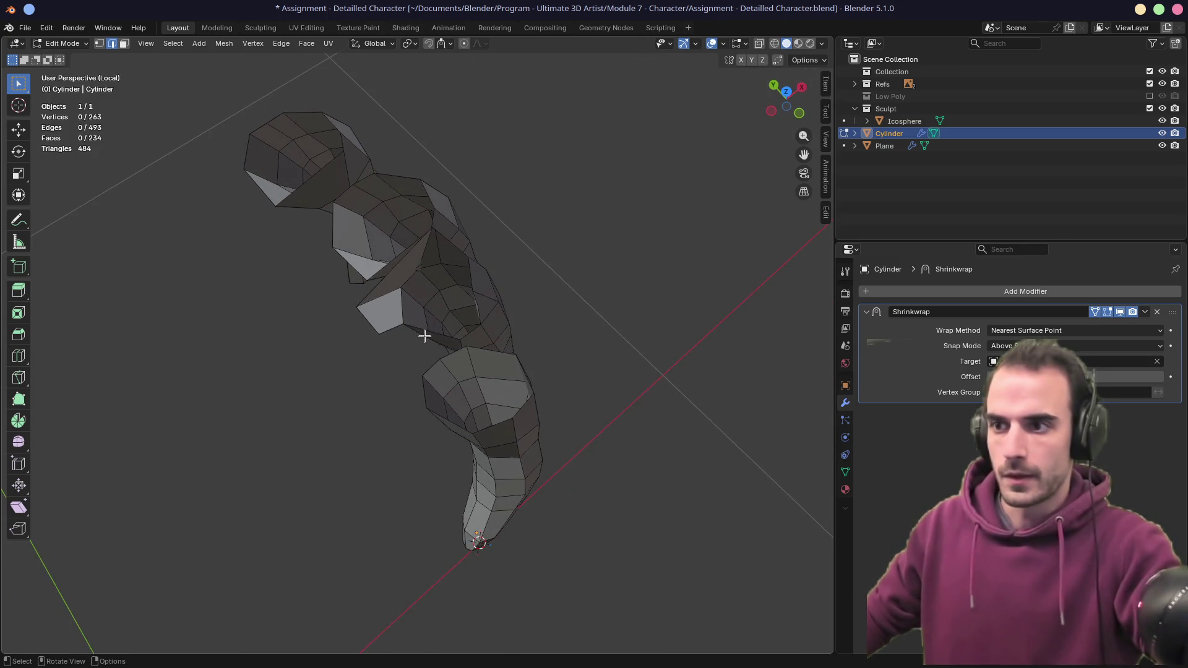
# - Slide another vertex into place, return to the full scene and move a vertex
pyautogui.press('g')
pyautogui.press('g')
pyautogui.click(443, 341)
pyautogui.moveTo(443, 342)
pyautogui.mouseDown(button='middle')
pyautogui.moveTo(429, 318)
pyautogui.moveTo(502, 274)
pyautogui.moveTo(453, 243)
pyautogui.moveTo(419, 247)
pyautogui.moveTo(435, 248)
pyautogui.mouseUp(button='middle')
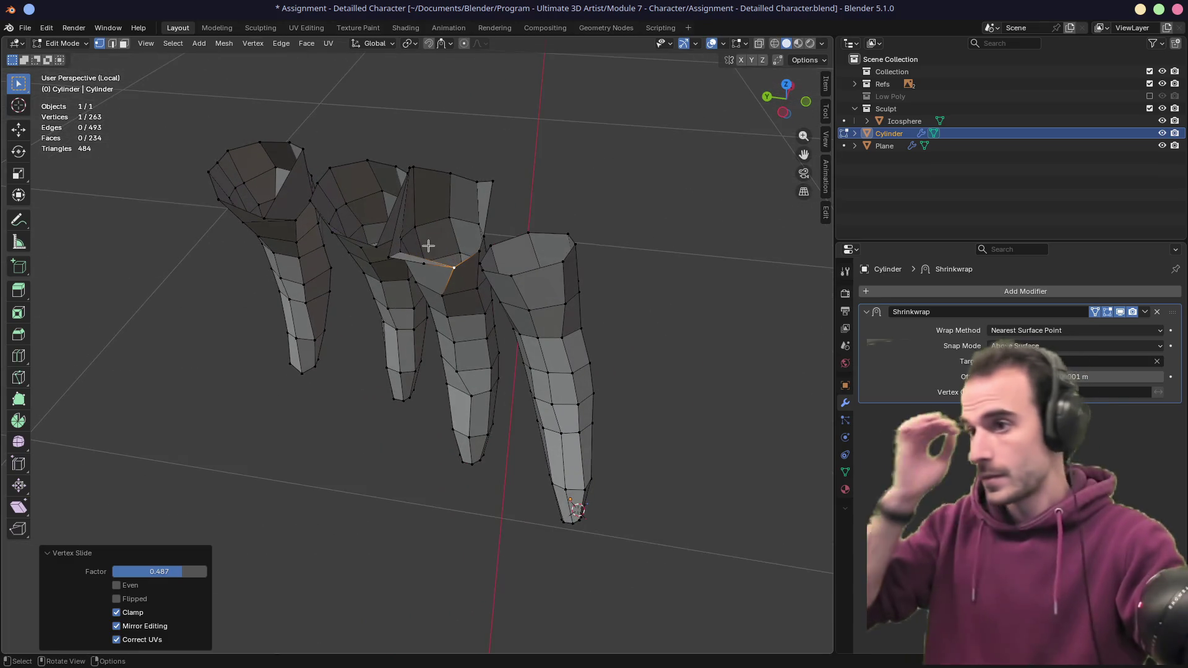
pyautogui.press('KP_Divide')
pyautogui.moveTo(424, 246)
pyautogui.mouseDown(button='middle')
pyautogui.moveTo(371, 313)
pyautogui.moveTo(544, 238)
pyautogui.moveTo(537, 264)
pyautogui.moveTo(458, 294)
pyautogui.moveTo(307, 332)
pyautogui.moveTo(247, 331)
pyautogui.moveTo(411, 323)
pyautogui.moveTo(371, 257)
pyautogui.moveTo(398, 225)
pyautogui.moveTo(433, 235)
pyautogui.moveTo(220, 565)
pyautogui.moveTo(255, 305)
pyautogui.moveTo(434, 297)
pyautogui.moveTo(520, 246)
pyautogui.mouseUp(button='middle')
pyautogui.press('g')
pyautogui.click(540, 253)
# - Fill two new faces between neighbouring fingers, raising the face count from 234 to 236
pyautogui.press('2')
pyautogui.click(431, 306)
pyautogui.press('f')
pyautogui.moveTo(413, 267)
pyautogui.mouseDown(button='middle')
pyautogui.moveTo(451, 257)
pyautogui.moveTo(453, 227)
pyautogui.mouseUp(button='middle')
pyautogui.press('f')
pyautogui.moveTo(408, 200); pyautogui.dragTo(424, 181, button='middle')
pyautogui.moveTo(346, 210); pyautogui.dragTo(300, 207, button='middle')
pyautogui.press('3')
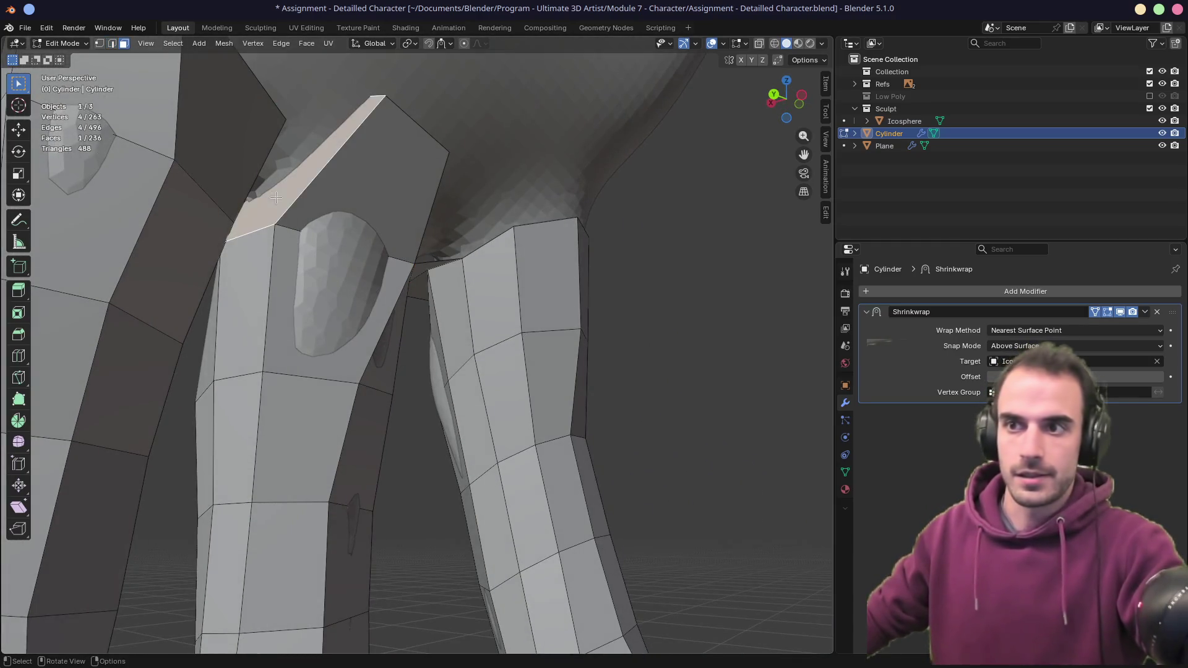
pyautogui.press('x')
pyautogui.click(264, 211)
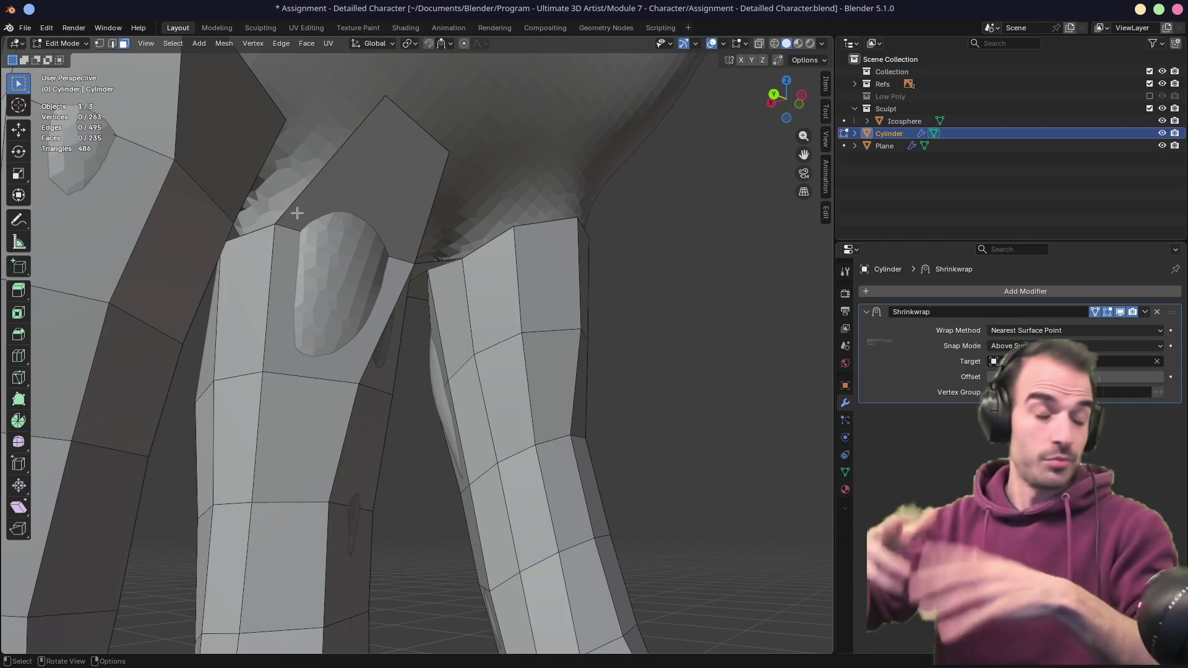
pyautogui.moveTo(297, 213)
pyautogui.mouseDown(button='middle')
pyautogui.moveTo(329, 204)
pyautogui.moveTo(535, 265)
pyautogui.mouseUp(button='middle')
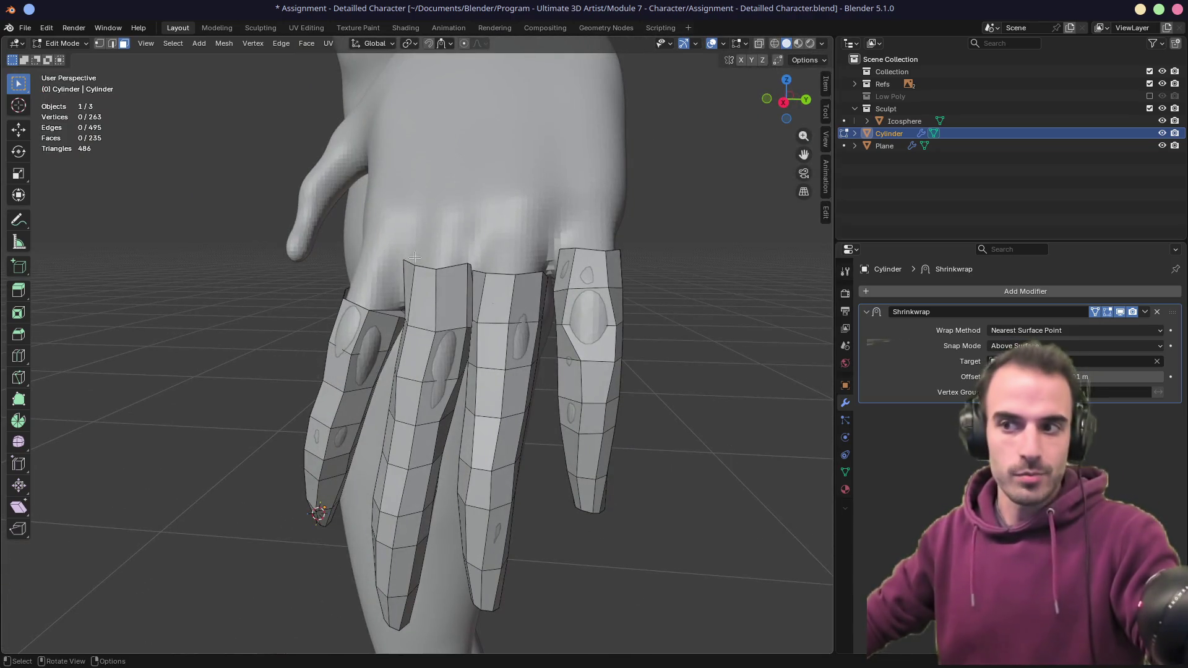
pyautogui.moveTo(367, 229)
pyautogui.mouseDown(button='middle')
pyautogui.moveTo(440, 343)
pyautogui.moveTo(392, 339)
pyautogui.moveTo(389, 365)
pyautogui.mouseUp(button='middle')
# - Reposition the vertex at the top of the finger cylinder
pyautogui.scroll(5, 402, 284)
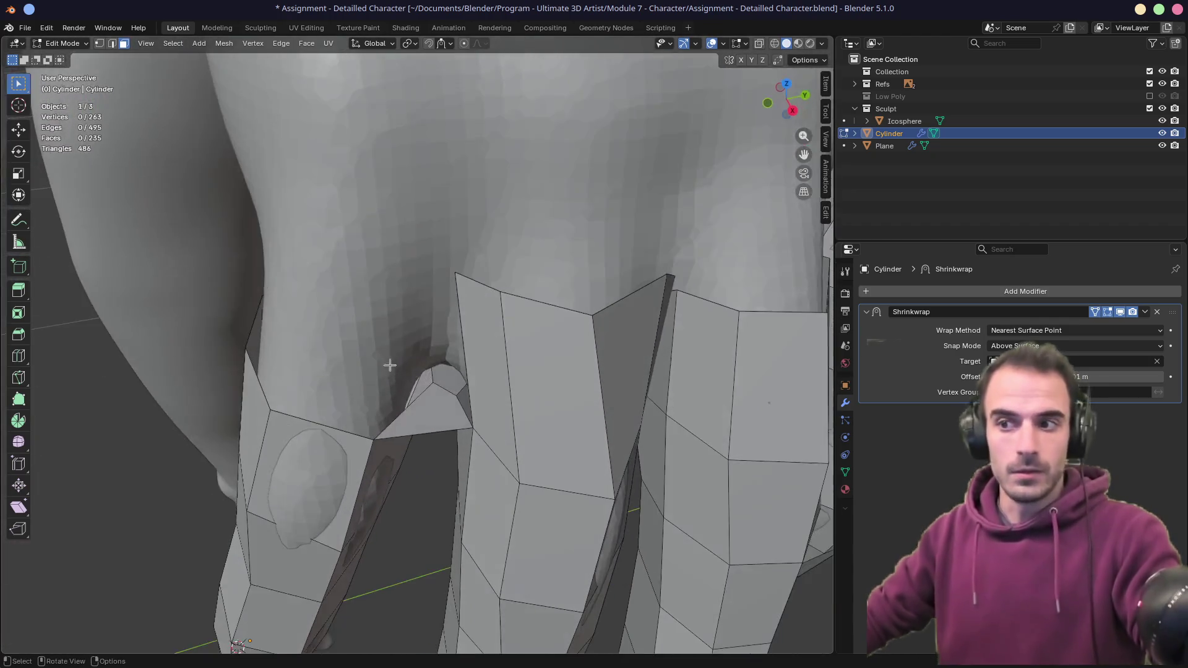
pyautogui.click(433, 383)
pyautogui.press('g')
pyautogui.click(430, 388)
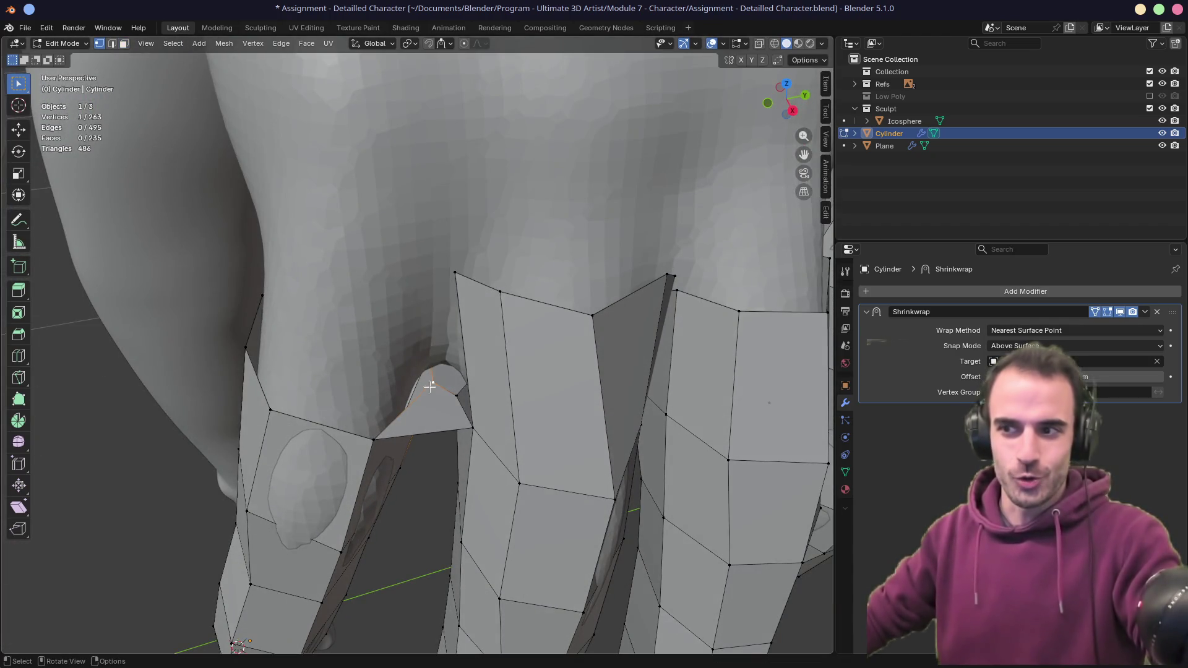
# - Extrude the finger's top edge upward toward the palm
pyautogui.moveTo(430, 387); pyautogui.dragTo(466, 361, button='middle')
pyautogui.moveTo(394, 342); pyautogui.dragTo(383, 399, button='middle')
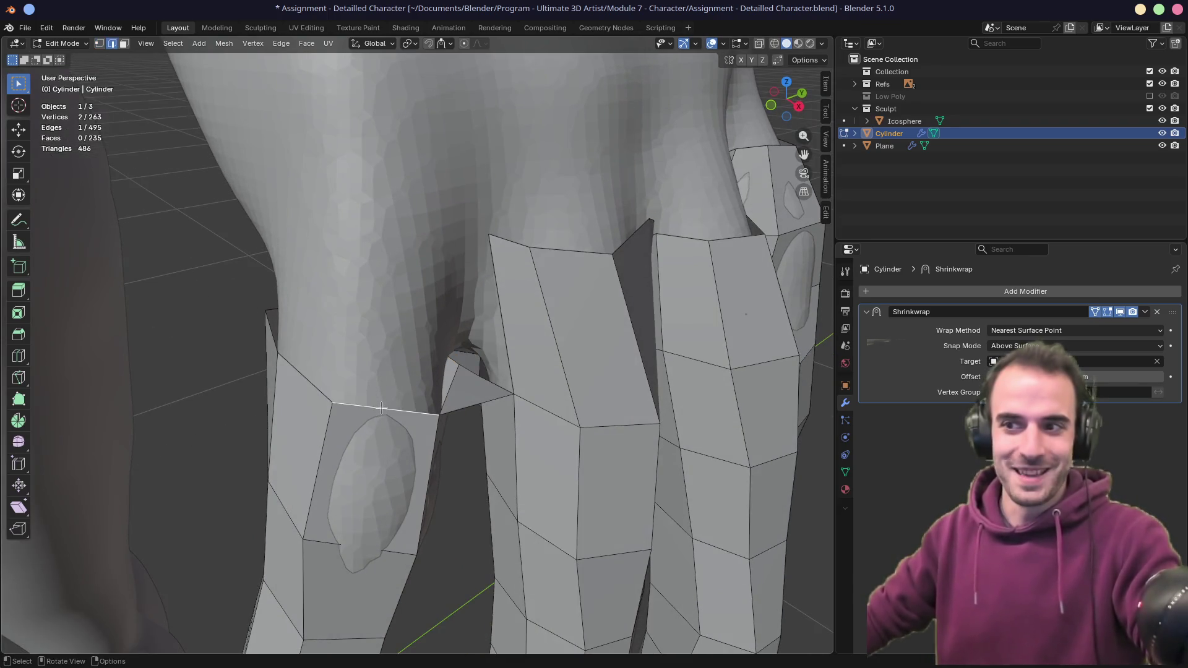
pyautogui.press('e')
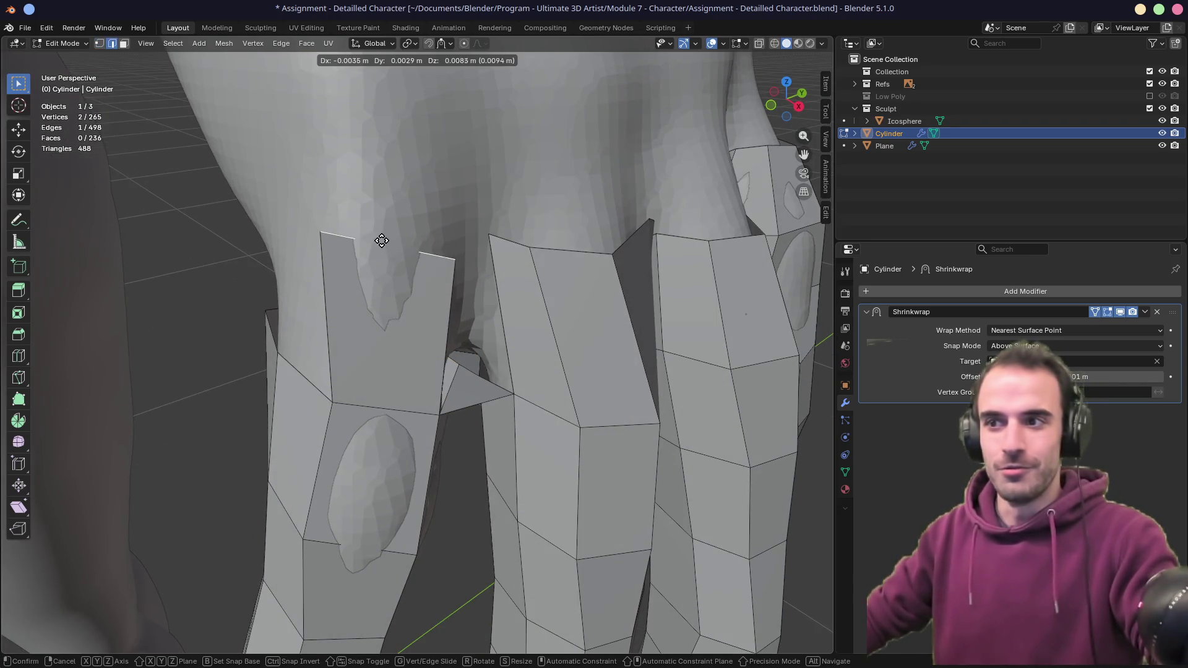
pyautogui.click(382, 233)
pyautogui.moveTo(382, 233)
pyautogui.mouseDown(button='middle')
pyautogui.moveTo(425, 252)
pyautogui.moveTo(433, 239)
pyautogui.moveTo(406, 237)
pyautogui.mouseUp(button='middle')
# - Fill a new face between two edges bridging the gap to the neighbouring finger
pyautogui.press('1')
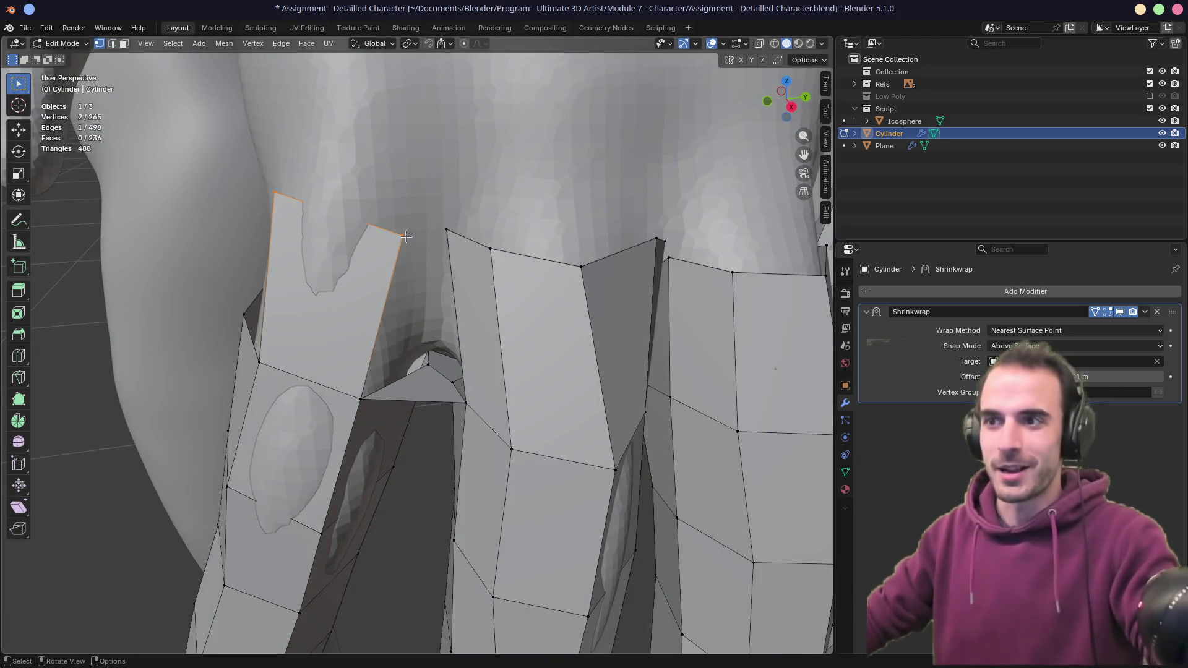
pyautogui.press('2')
pyautogui.click(382, 313)
pyautogui.keyDown('shift'); pyautogui.click(456, 291); pyautogui.keyUp('shift')
pyautogui.moveTo(456, 290)
pyautogui.mouseDown(button='middle')
pyautogui.moveTo(469, 290)
pyautogui.moveTo(433, 322)
pyautogui.moveTo(458, 285)
pyautogui.moveTo(433, 267)
pyautogui.moveTo(475, 263)
pyautogui.mouseUp(button='middle')
pyautogui.press('f')
# - Move a vertex of the new face into place
pyautogui.press('1')
pyautogui.click(399, 248)
pyautogui.press('g')
pyautogui.click(383, 242)
pyautogui.press('g')
# - Vertex-slide the next knuckle vertex along its edge to factor 0.088
pyautogui.click(444, 241)
pyautogui.hotkey('shift', 'v')
pyautogui.click(490, 292)
pyautogui.hotkey('shift', 'v')
pyautogui.click(433, 280)
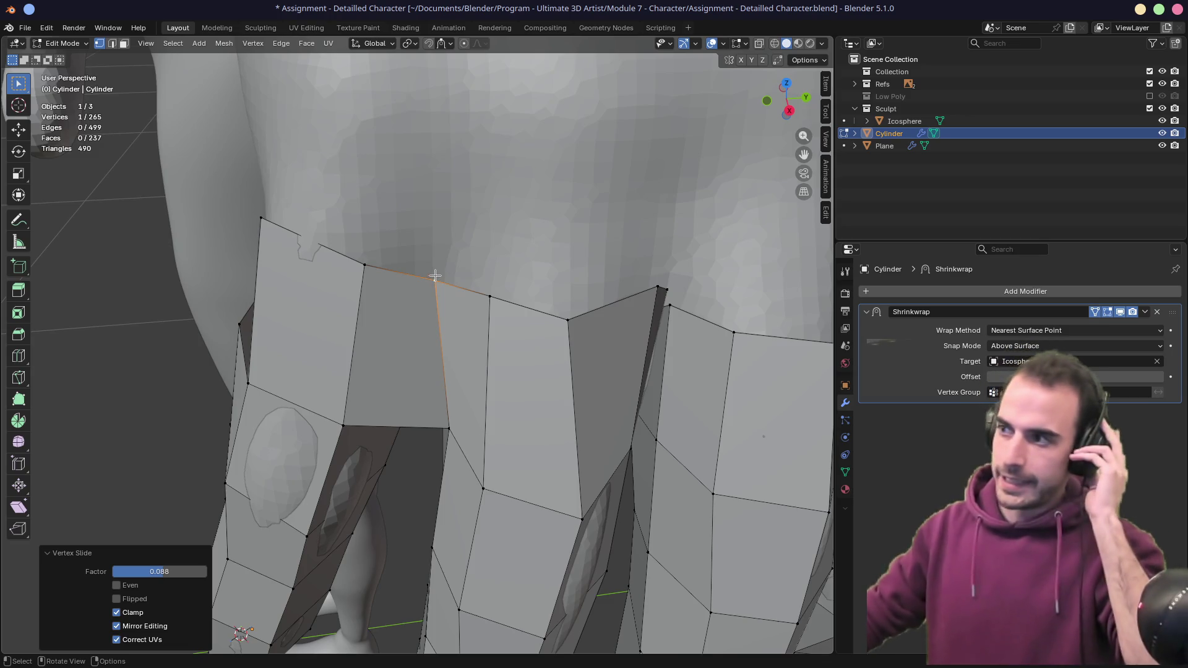
pyautogui.moveTo(397, 267); pyautogui.dragTo(464, 239, button='middle')
pyautogui.click(490, 208)
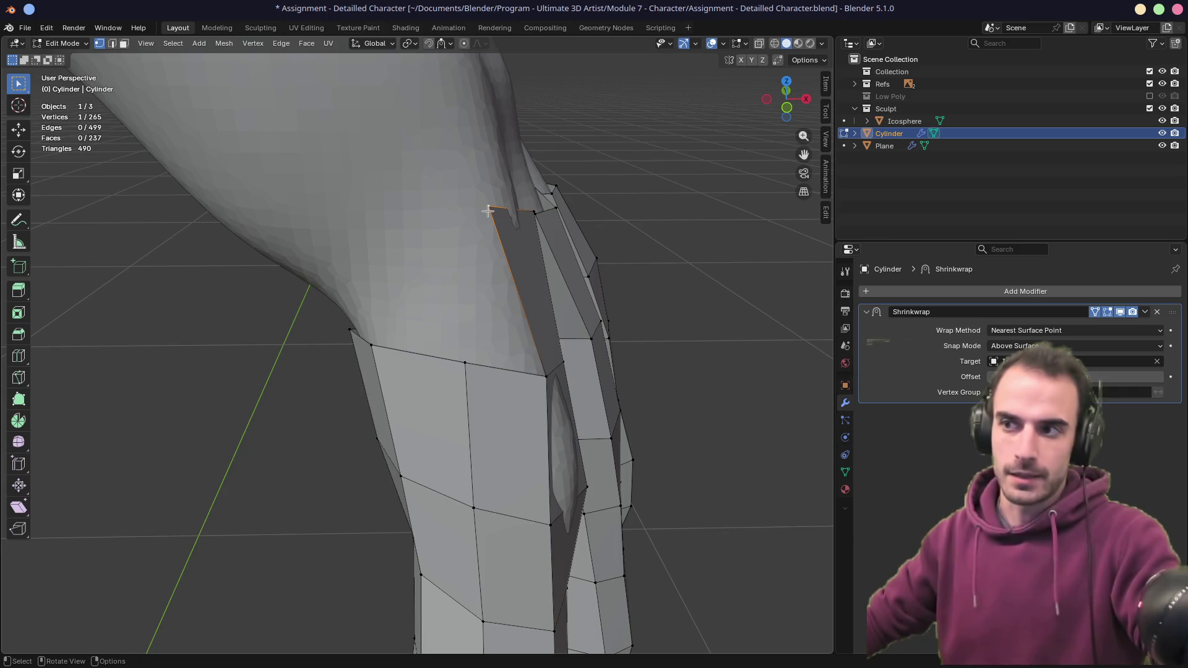
# - Extrude a new vertex from the finger's top loop and fill a face beside it
pyautogui.click(459, 374)
pyautogui.press('e')
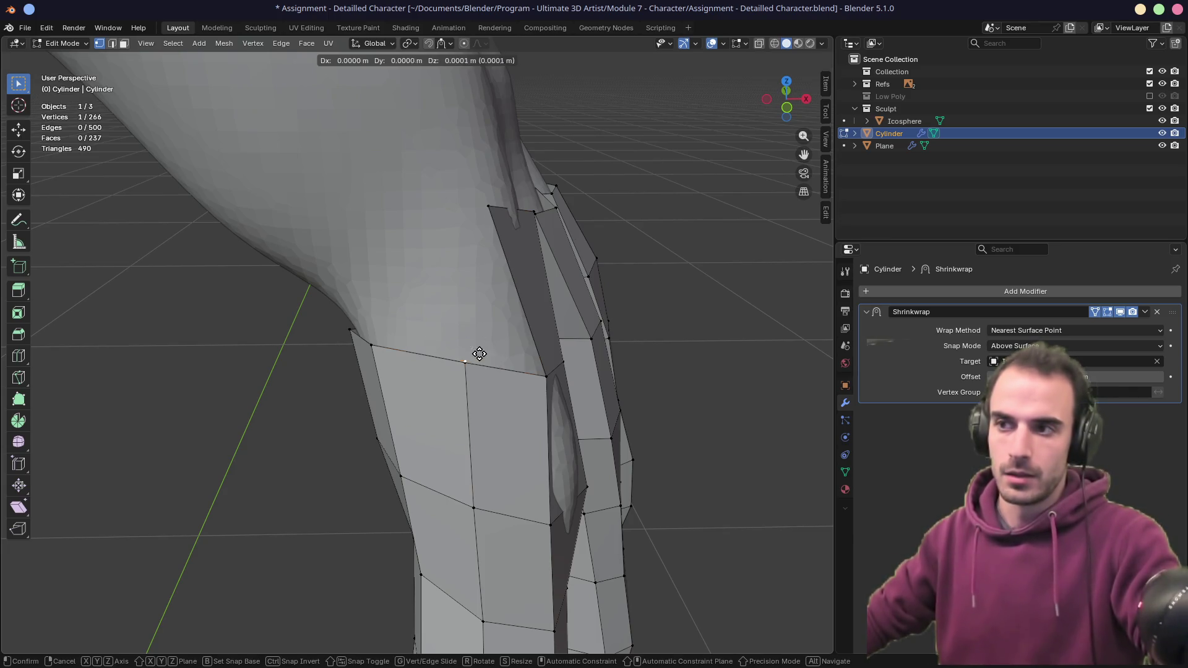
pyautogui.click(438, 221)
pyautogui.press('2')
pyautogui.moveTo(438, 221)
pyautogui.mouseDown(button='middle')
pyautogui.moveTo(447, 373)
pyautogui.moveTo(470, 372)
pyautogui.moveTo(498, 322)
pyautogui.moveTo(636, 308)
pyautogui.moveTo(594, 316)
pyautogui.moveTo(520, 276)
pyautogui.moveTo(477, 295)
pyautogui.moveTo(548, 299)
pyautogui.mouseUp(button='middle')
pyautogui.press('f')
# - Extrude two selected edges toward the neighbouring finger
pyautogui.keyDown('shift'); pyautogui.click(463, 314); pyautogui.keyUp('shift')
pyautogui.moveTo(440, 331)
pyautogui.mouseDown(button='middle')
pyautogui.moveTo(491, 252)
pyautogui.moveTo(488, 269)
pyautogui.mouseUp(button='middle')
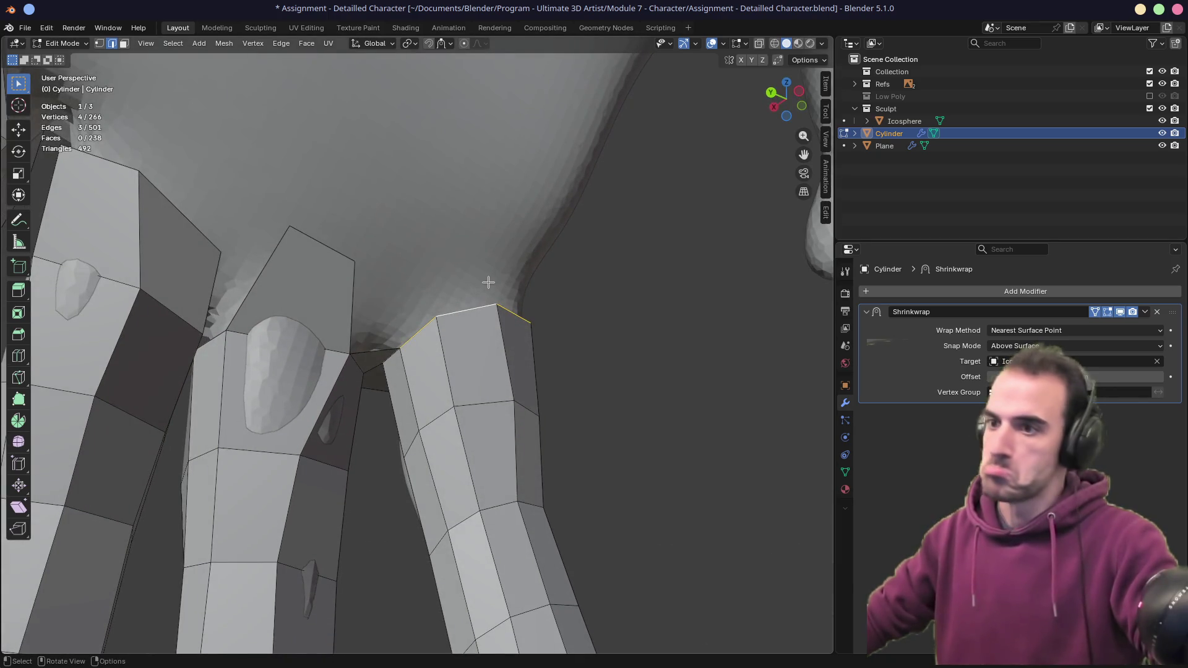
pyautogui.press('e')
pyautogui.click(481, 204)
pyautogui.moveTo(481, 204)
pyautogui.mouseDown(button='middle')
pyautogui.moveTo(492, 199)
pyautogui.moveTo(338, 265)
pyautogui.moveTo(317, 222)
pyautogui.mouseUp(button='middle')
# - Join two vertices with an edge and fill a quad beside it
pyautogui.click(317, 218)
pyautogui.keyDown('shift'); pyautogui.click(448, 188); pyautogui.keyUp('shift')
pyautogui.press('f')
pyautogui.press('2')
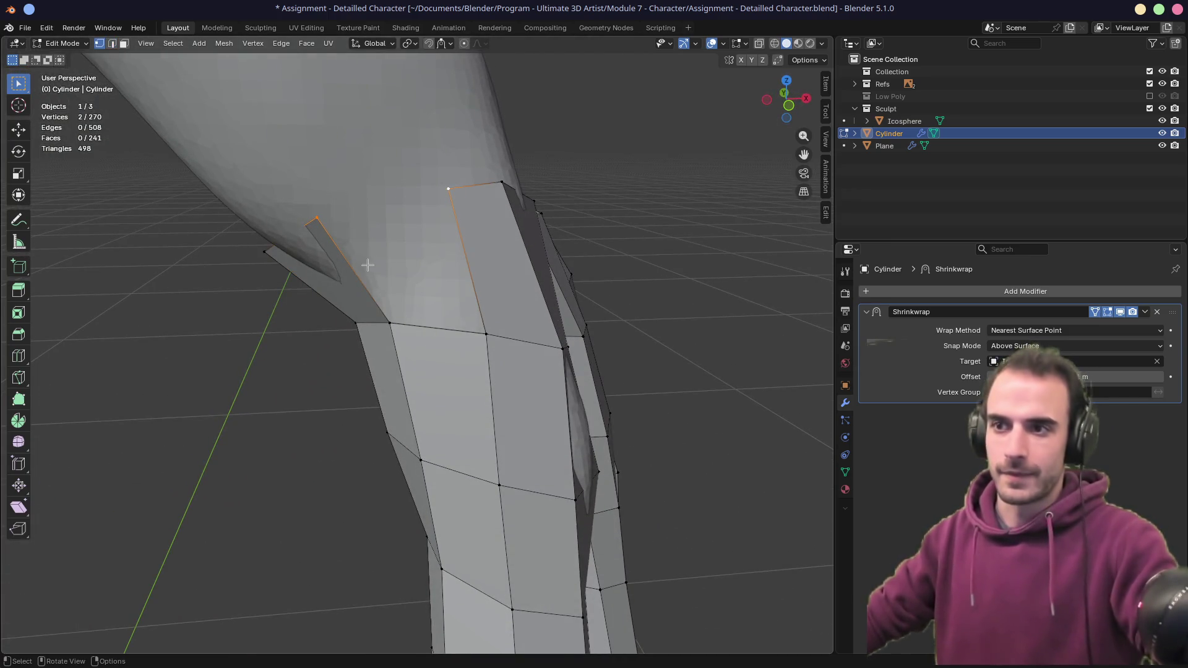
pyautogui.press('f')
# - Move a vertex near the gap lower-left, checking from under the fingers
pyautogui.moveTo(470, 268)
pyautogui.mouseDown(button='middle')
pyautogui.moveTo(363, 260)
pyautogui.moveTo(459, 246)
pyautogui.moveTo(451, 231)
pyautogui.moveTo(441, 257)
pyautogui.mouseUp(button='middle')
pyautogui.click(436, 275)
pyautogui.press('1')
pyautogui.click(427, 273)
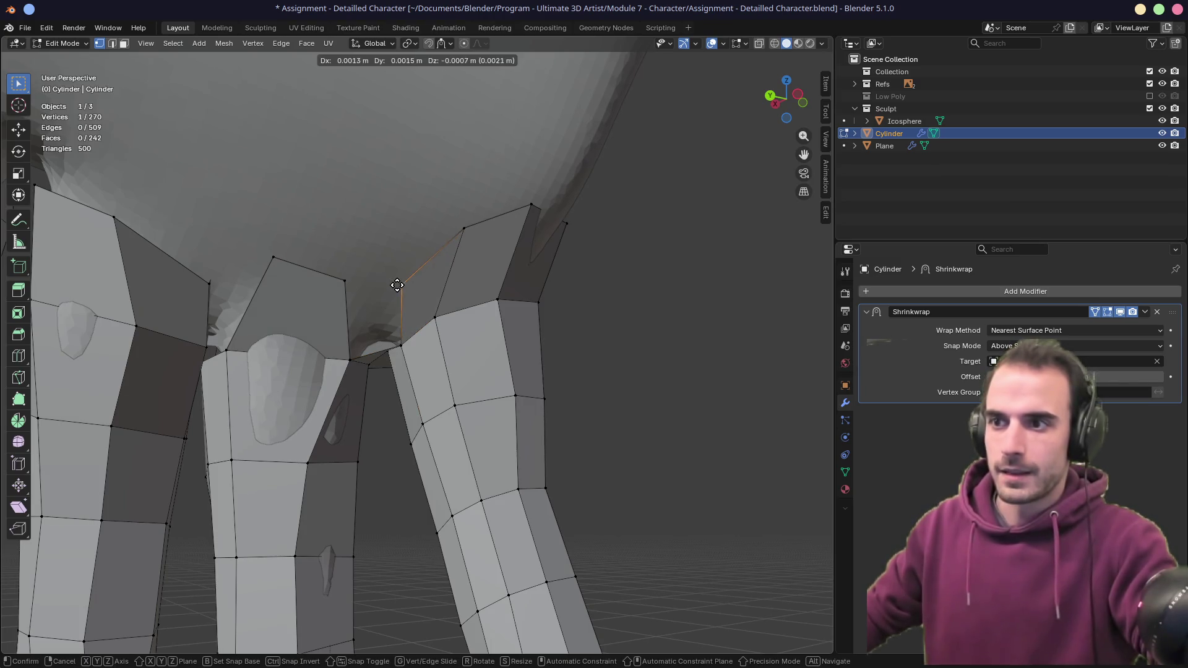
pyautogui.click(395, 283)
pyautogui.moveTo(384, 270); pyautogui.dragTo(388, 319, button='middle')
# - Fill a face between the two edges on either side of the knuckle gap
pyautogui.click(389, 314)
pyautogui.press('2')
pyautogui.click(390, 319)
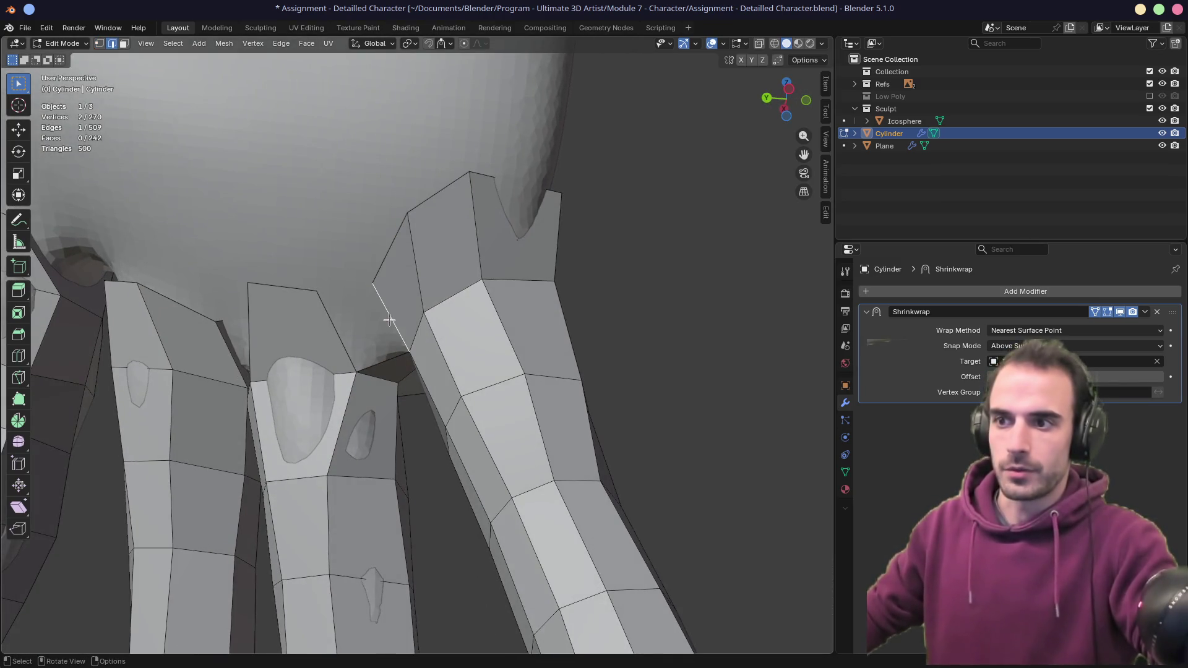
pyautogui.keyDown('shift'); pyautogui.click(334, 321); pyautogui.keyUp('shift')
pyautogui.press('f')
pyautogui.moveTo(359, 294)
pyautogui.mouseDown(button='middle')
pyautogui.moveTo(451, 256)
pyautogui.moveTo(544, 255)
pyautogui.mouseUp(button='middle')
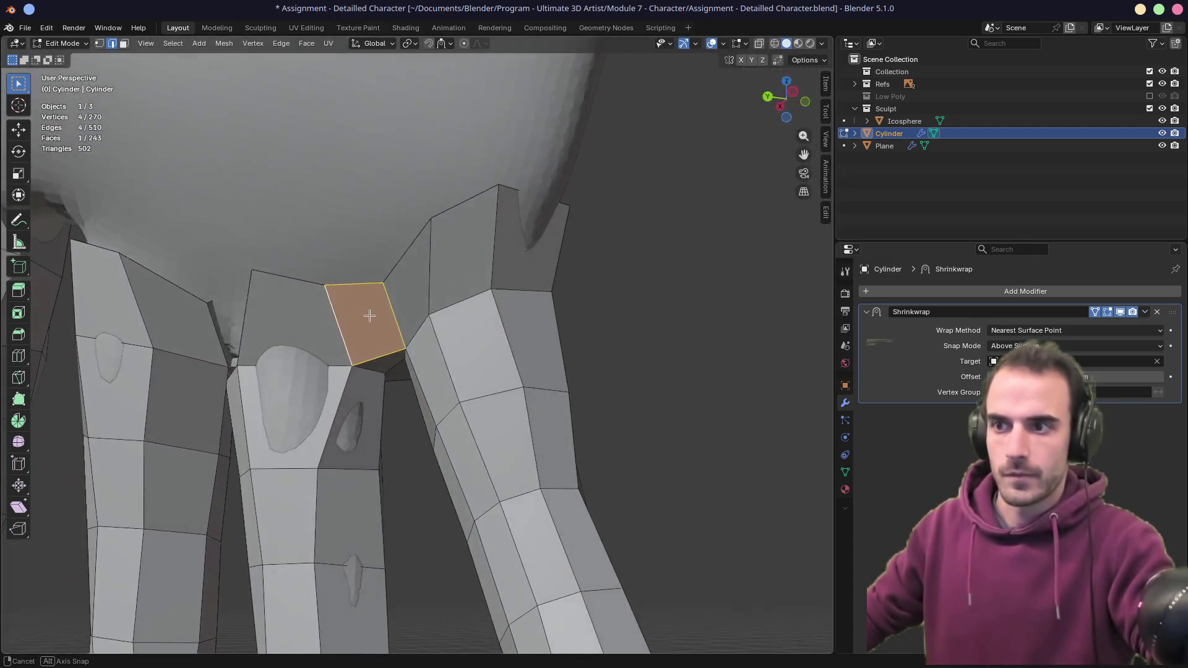
# - Flatten the new knuckle faces with Make Planar Faces from quick favourites
pyautogui.press('q')
pyautogui.click(516, 269)
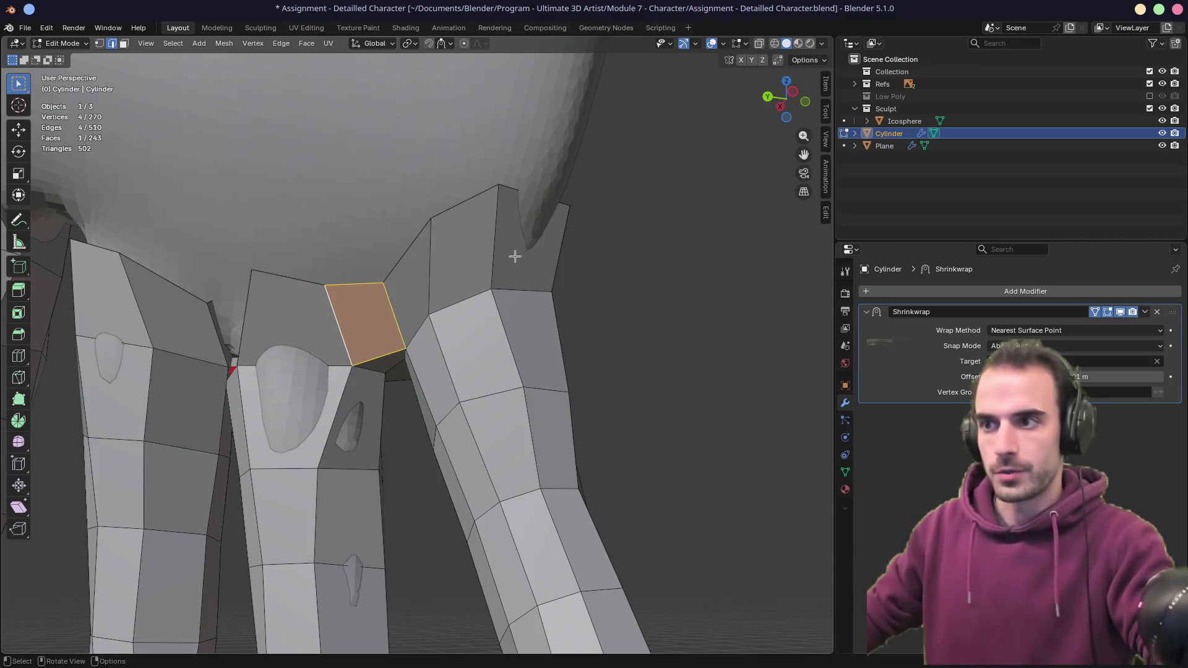
pyautogui.moveTo(516, 268)
pyautogui.mouseDown(button='middle')
pyautogui.moveTo(530, 291)
pyautogui.moveTo(292, 328)
pyautogui.moveTo(341, 291)
pyautogui.moveTo(247, 284)
pyautogui.moveTo(348, 271)
pyautogui.moveTo(374, 283)
pyautogui.moveTo(347, 315)
pyautogui.mouseUp(button='middle')
pyautogui.press('1')
pyautogui.click(338, 295)
# - Vertex-slide the selected knuckle vertex and a lower vertex along their edges
pyautogui.hotkey('shift', 'v')
pyautogui.click(336, 301)
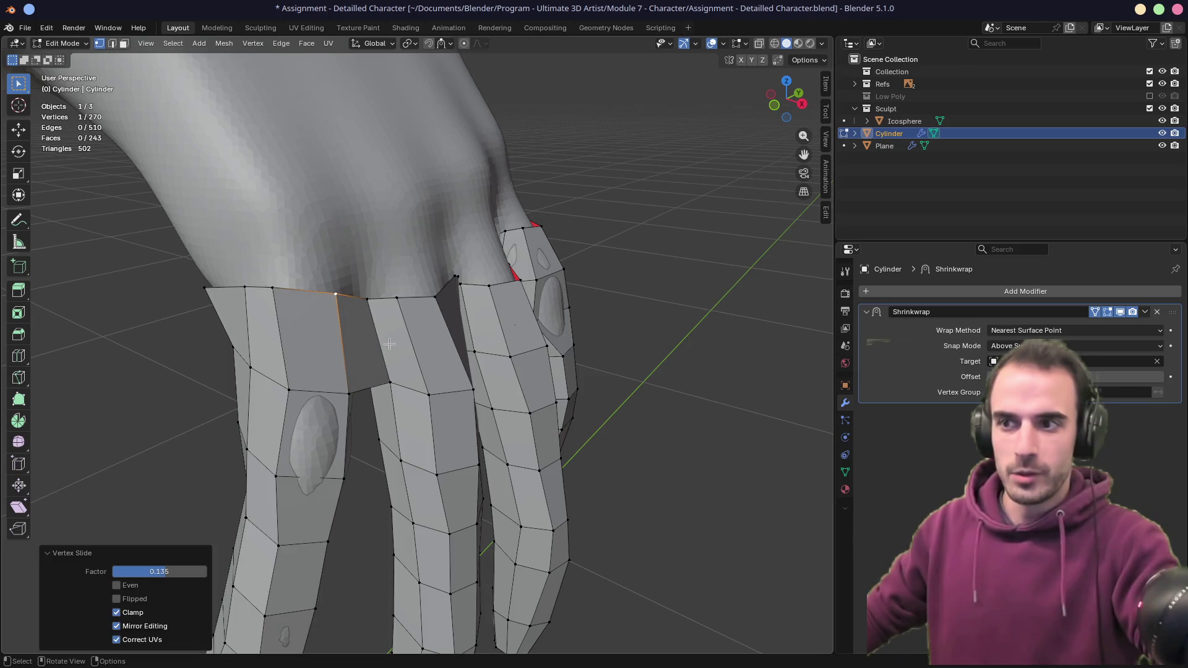
pyautogui.hotkey('shift', 'v')
pyautogui.press('Escape')
pyautogui.click(390, 382)
pyautogui.hotkey('shift', 'v')
pyautogui.click(382, 384)
pyautogui.moveTo(347, 346); pyautogui.dragTo(248, 282, button='middle')
# - Slide the upper-left vertices and the next vertices on that loop along their edges
pyautogui.click(245, 281)
pyautogui.hotkey('shift', 'v')
pyautogui.click(239, 365)
pyautogui.hotkey('shift', 'v')
pyautogui.click(239, 365)
pyautogui.click(247, 376)
pyautogui.hotkey('shift', 'v')
pyautogui.click(257, 382)
pyautogui.hotkey('shift', 'v')
pyautogui.click(238, 457)
pyautogui.moveTo(244, 457); pyautogui.dragTo(294, 320, button='middle')
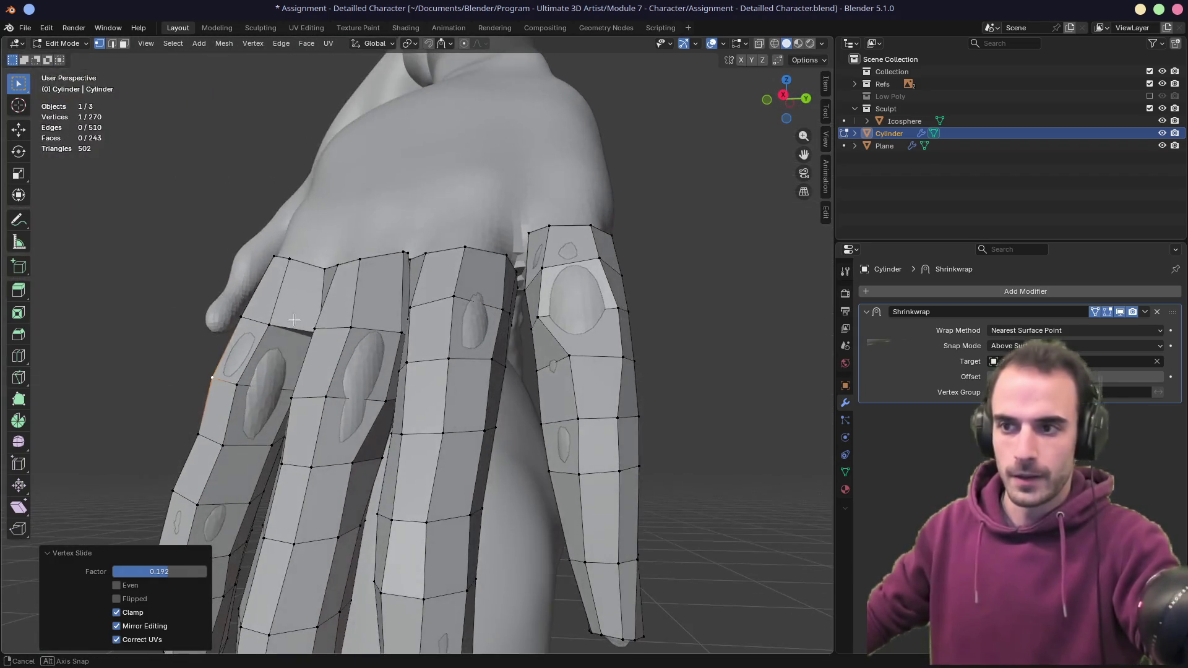
# - Slide vertices on the next finger loop, including one lower on the finger
pyautogui.click(351, 326)
pyautogui.hotkey('shift', 'v')
pyautogui.click(346, 371)
pyautogui.hotkey('shift', 'v')
pyautogui.click(345, 372)
pyautogui.click(313, 465)
pyautogui.hotkey('shift', 'v')
pyautogui.click(315, 464)
pyautogui.click(236, 384)
# - Slide the remaining vertices down toward the bottom of that finger
pyautogui.hotkey('shift', 'v')
pyautogui.click(244, 385)
pyautogui.click(223, 445)
pyautogui.hotkey('shift', 'v')
pyautogui.click(209, 492)
pyautogui.click(199, 504)
pyautogui.hotkey('shift', 'v')
pyautogui.click(209, 507)
pyautogui.moveTo(213, 568); pyautogui.dragTo(380, 392, button='middle')
# - From a front view, slide knuckle vertices progressively left along their edges
pyautogui.hotkey('shift', 'v')
pyautogui.click(384, 390)
pyautogui.moveTo(451, 300)
pyautogui.mouseDown(button='middle')
pyautogui.moveTo(401, 438)
pyautogui.moveTo(396, 378)
pyautogui.moveTo(374, 387)
pyautogui.moveTo(373, 421)
pyautogui.moveTo(420, 269)
pyautogui.mouseUp(button='middle')
pyautogui.scroll(-3, 402, 438)
pyautogui.scroll(3, 374, 376)
pyautogui.scroll(2, 420, 269)
pyautogui.hotkey('shift', 'v')
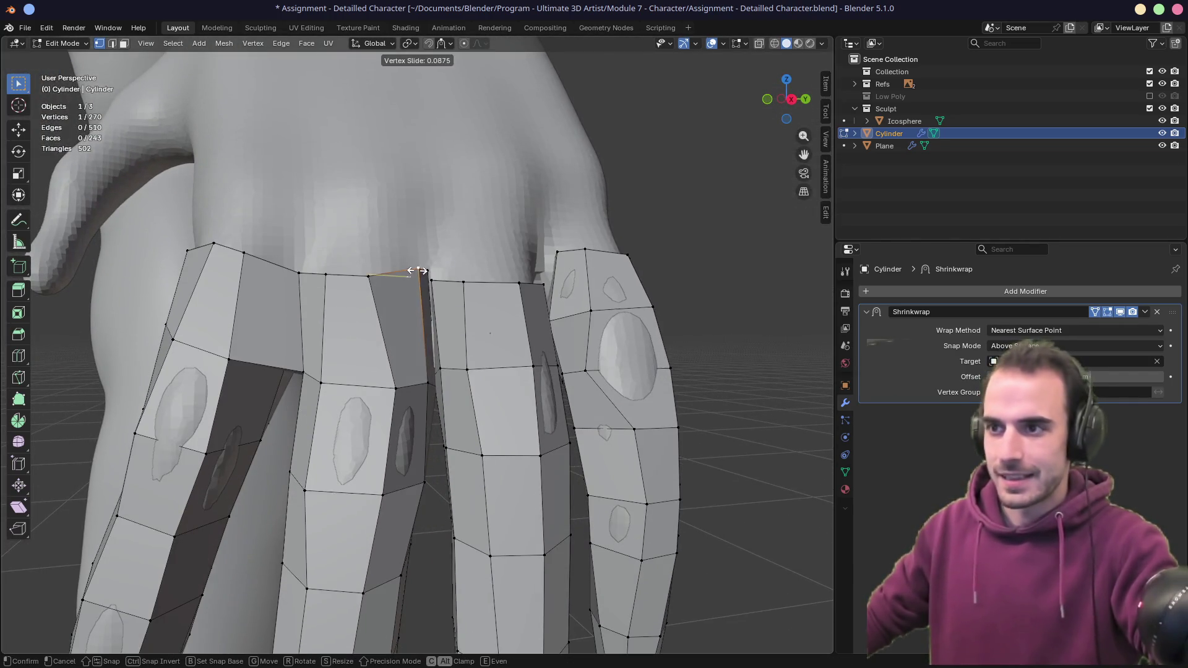
pyautogui.click(403, 273)
pyautogui.hotkey('shift', 'v')
pyautogui.click(372, 275)
pyautogui.hotkey('shift', 'v')
pyautogui.click(320, 283)
# - Slide knuckle vertices along their edges while viewing down on the fingers
pyautogui.hotkey('shift', 'v')
pyautogui.moveTo(287, 370)
pyautogui.mouseDown(button='middle')
pyautogui.moveTo(316, 305)
pyautogui.moveTo(308, 353)
pyautogui.mouseUp(button='middle')
pyautogui.hotkey('shift', 'v')
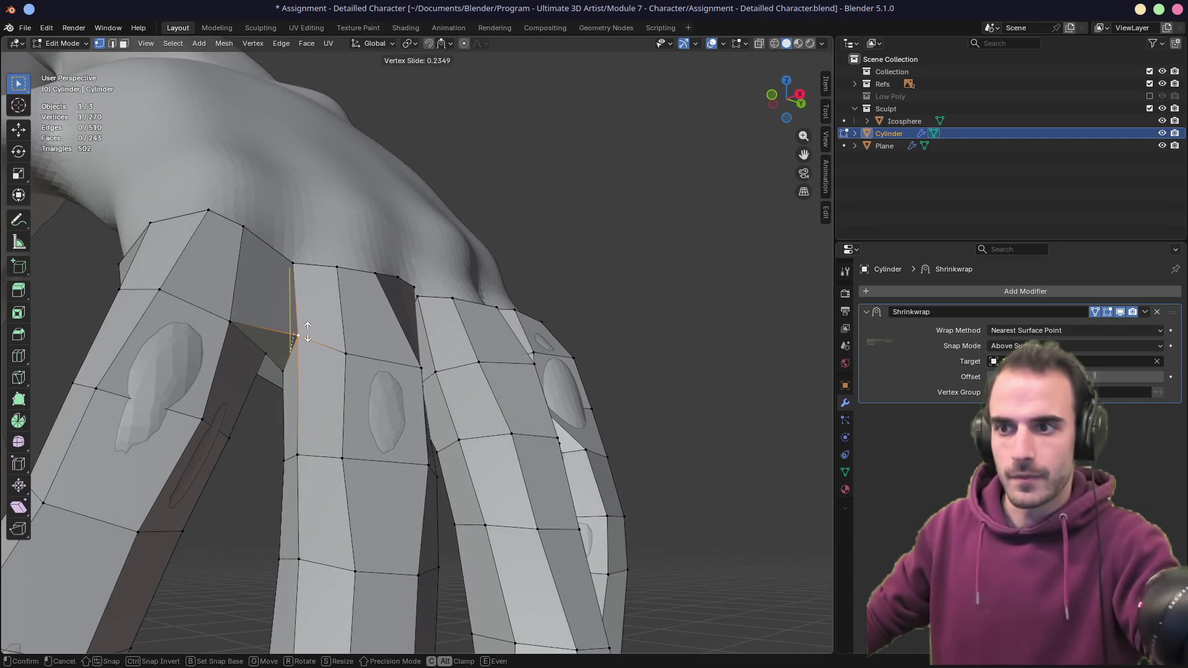
pyautogui.click(306, 332)
pyautogui.moveTo(306, 332)
pyautogui.mouseDown(button='middle')
pyautogui.moveTo(268, 314)
pyautogui.moveTo(431, 274)
pyautogui.mouseUp(button='middle')
pyautogui.hotkey('shift', 'v')
pyautogui.click(266, 315)
# - Re-slide the last knuckle vertex further along its edge to factor 0.340
pyautogui.scroll(-4, 430, 274)
pyautogui.scroll(6, 385, 329)
pyautogui.moveTo(385, 328)
pyautogui.mouseDown(button='middle')
pyautogui.moveTo(408, 377)
pyautogui.moveTo(427, 381)
pyautogui.moveTo(377, 340)
pyautogui.mouseUp(button='middle')
pyautogui.hotkey('shift', 'v')
pyautogui.click(324, 335)
pyautogui.hotkey('shift', 'v')
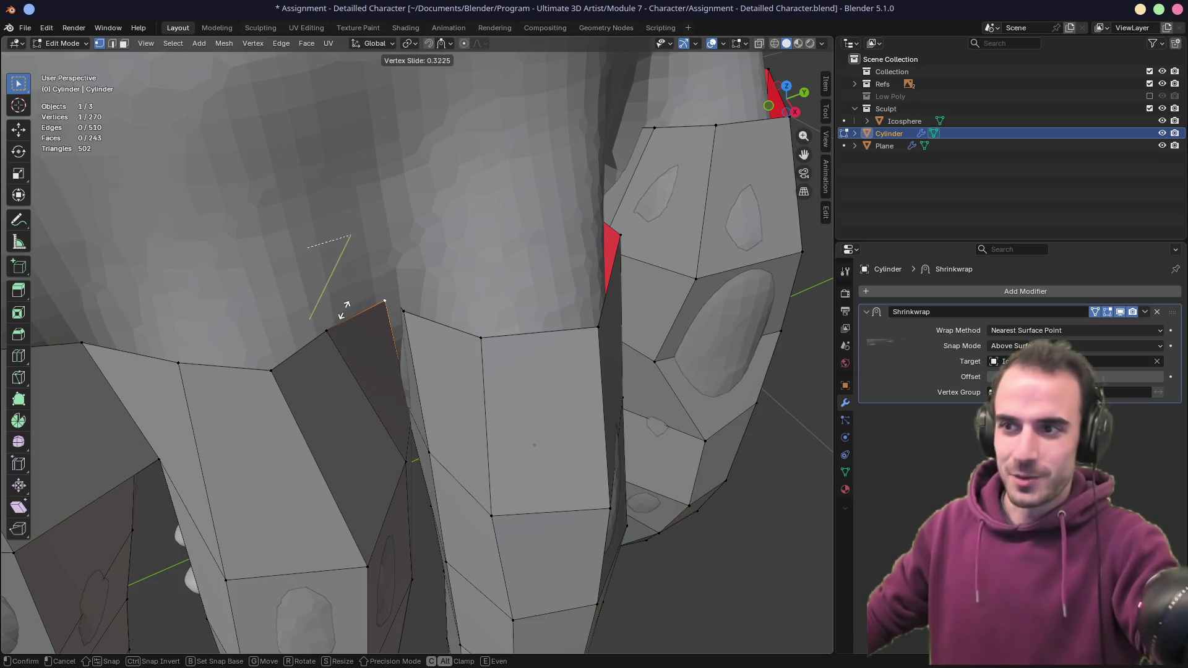
pyautogui.click(344, 305)
pyautogui.moveTo(392, 299); pyautogui.dragTo(413, 295, button='middle')
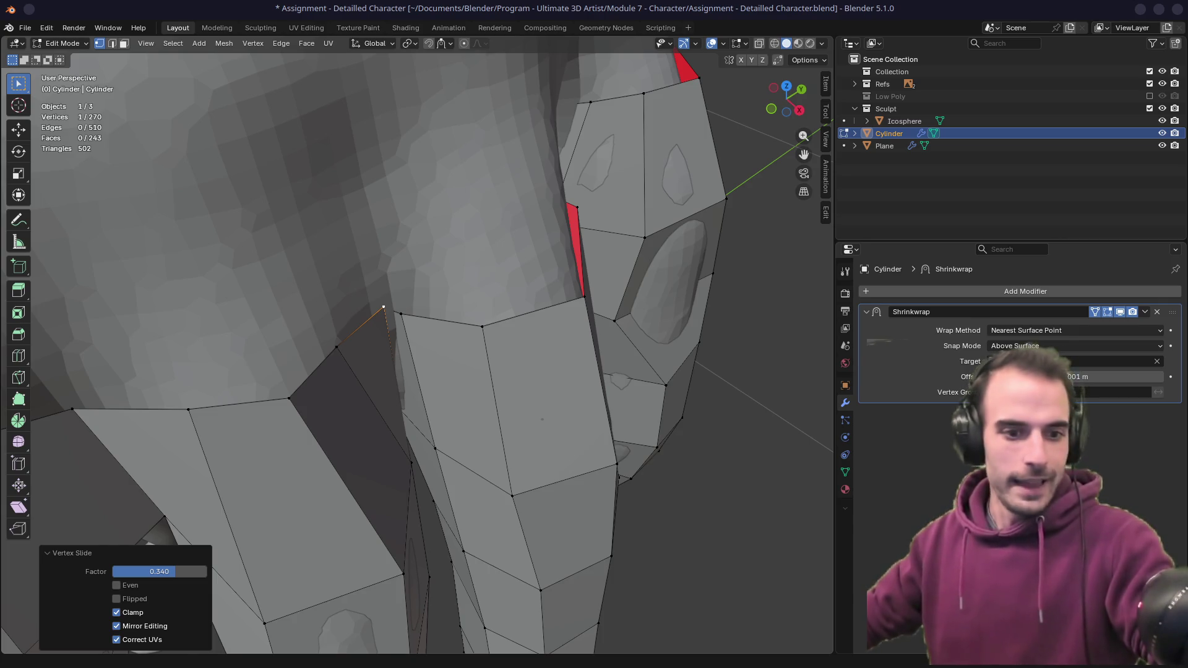
# - Turn on X-ray and delete the stray triangle face between the fingers
pyautogui.moveTo(267, 425)
pyautogui.mouseDown(button='middle')
pyautogui.moveTo(511, 353)
pyautogui.moveTo(451, 371)
pyautogui.moveTo(461, 379)
pyautogui.moveTo(488, 337)
pyautogui.moveTo(435, 353)
pyautogui.moveTo(446, 361)
pyautogui.moveTo(411, 397)
pyautogui.moveTo(443, 366)
pyautogui.moveTo(379, 379)
pyautogui.moveTo(371, 419)
pyautogui.moveTo(376, 374)
pyautogui.moveTo(329, 379)
pyautogui.mouseUp(button='middle')
pyautogui.hotkey('alt', 'z')
pyautogui.press('3')
pyautogui.click(417, 386)
pyautogui.press('x')
pyautogui.click(371, 416)
# - Slide a vertex at the gap along its edge
pyautogui.moveTo(397, 432)
pyautogui.mouseDown(button='middle')
pyautogui.moveTo(440, 373)
pyautogui.moveTo(428, 358)
pyautogui.mouseUp(button='middle')
pyautogui.moveTo(403, 362)
pyautogui.mouseDown(button='middle')
pyautogui.moveTo(441, 362)
pyautogui.moveTo(414, 371)
pyautogui.moveTo(457, 347)
pyautogui.moveTo(451, 318)
pyautogui.moveTo(439, 332)
pyautogui.moveTo(458, 334)
pyautogui.mouseUp(button='middle')
pyautogui.hotkey('shift', 'v')
pyautogui.click(437, 326)
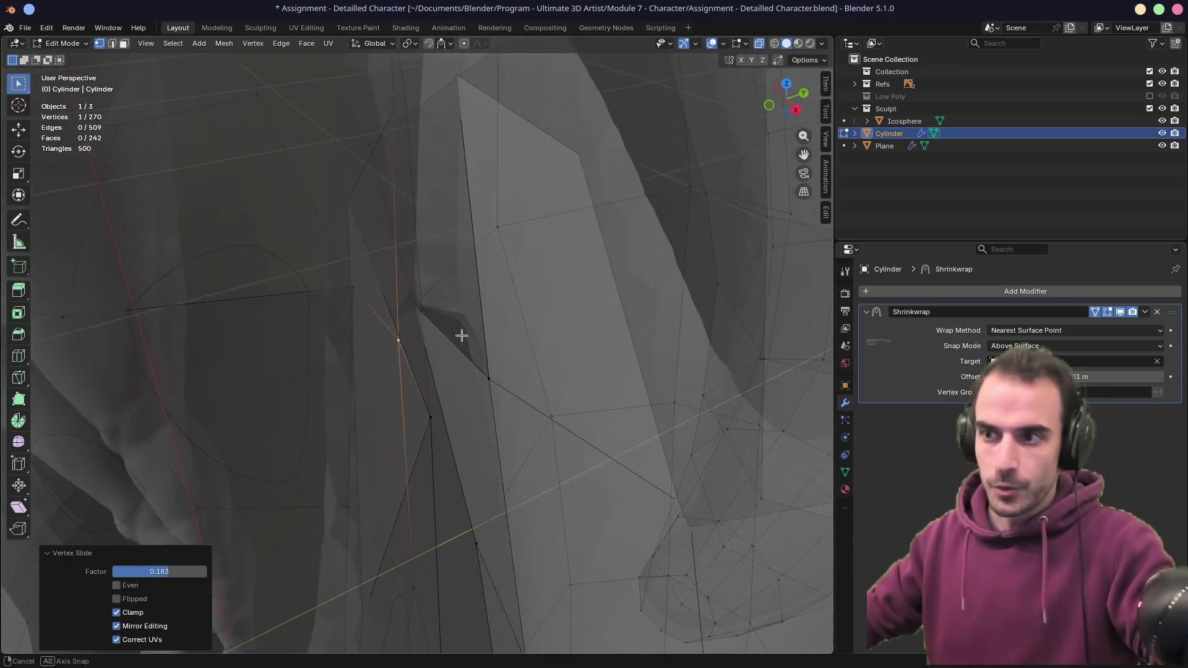
# - Fill a new face between the two edges bordering the gap
pyautogui.press('2')
pyautogui.click(453, 345)
pyautogui.keyDown('shift'); pyautogui.click(420, 380); pyautogui.keyUp('shift')
pyautogui.moveTo(419, 380)
pyautogui.mouseDown(button='middle')
pyautogui.moveTo(435, 340)
pyautogui.moveTo(404, 350)
pyautogui.moveTo(392, 371)
pyautogui.moveTo(435, 374)
pyautogui.moveTo(414, 446)
pyautogui.moveTo(437, 386)
pyautogui.mouseUp(button='middle')
pyautogui.press('f')
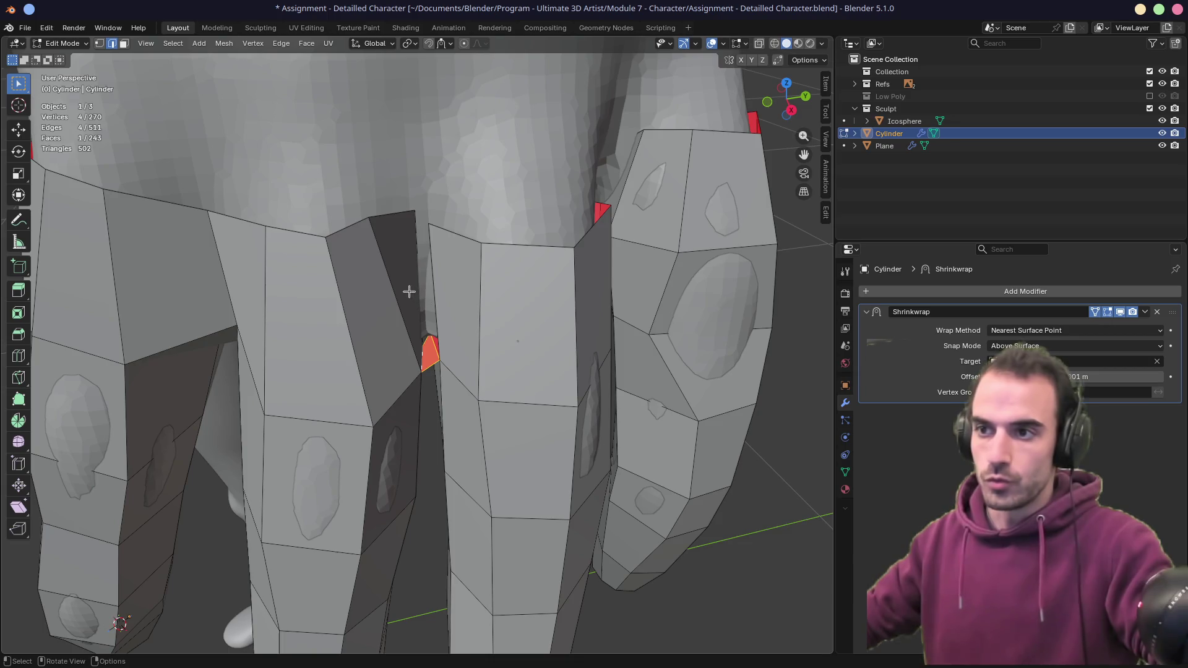
# - Delete the dark face and fill the resulting hole with a clean face
pyautogui.click(416, 297)
pyautogui.press('x')
pyautogui.click(416, 299)
pyautogui.moveTo(417, 299)
pyautogui.mouseDown(button='middle')
pyautogui.moveTo(408, 328)
pyautogui.moveTo(436, 321)
pyautogui.moveTo(445, 301)
pyautogui.moveTo(415, 358)
pyautogui.mouseUp(button='middle')
pyautogui.press('2')
pyautogui.keyDown('alt'); pyautogui.click(426, 347); pyautogui.keyUp('alt')
pyautogui.press('f')
# - Slide a corner vertex along its edge twice to even out the quad
pyautogui.press('1')
pyautogui.click(420, 371)
pyautogui.hotkey('shift', 'v')
pyautogui.click(393, 489)
pyautogui.hotkey('shift', 'v')
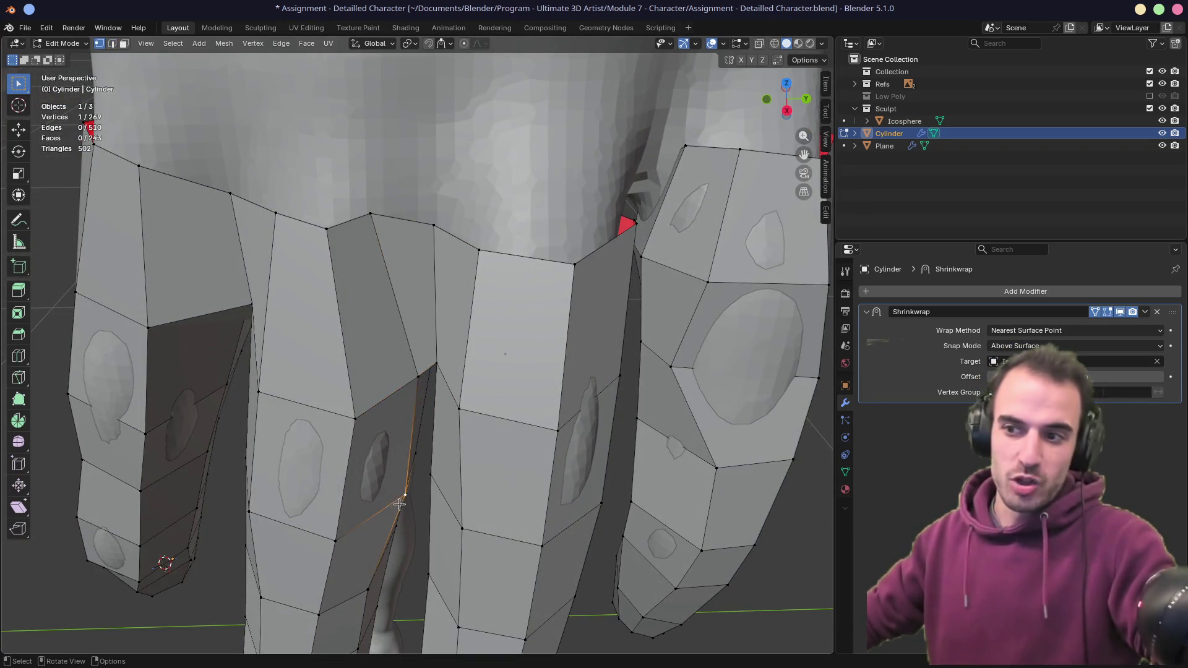
pyautogui.moveTo(399, 503); pyautogui.dragTo(371, 458, button='middle')
pyautogui.click(326, 399)
pyautogui.moveTo(327, 399); pyautogui.dragTo(413, 290, button='middle')
# - Slide a top knuckle vertex along its edge by factor 0.049
pyautogui.click(381, 214)
pyautogui.hotkey('shift', 'v')
pyautogui.click(386, 218)
pyautogui.moveTo(386, 217); pyautogui.dragTo(339, 250, button='middle')
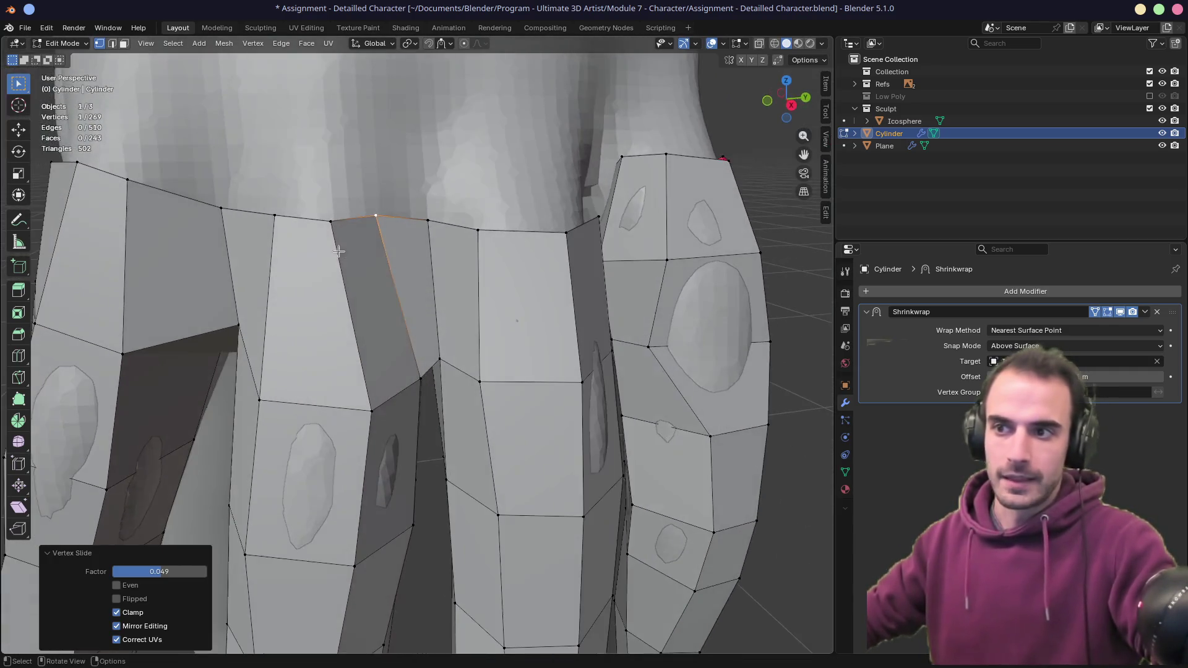
pyautogui.moveTo(379, 308)
pyautogui.mouseDown(button='middle')
pyautogui.moveTo(388, 267)
pyautogui.moveTo(392, 339)
pyautogui.moveTo(389, 306)
pyautogui.mouseUp(button='middle')
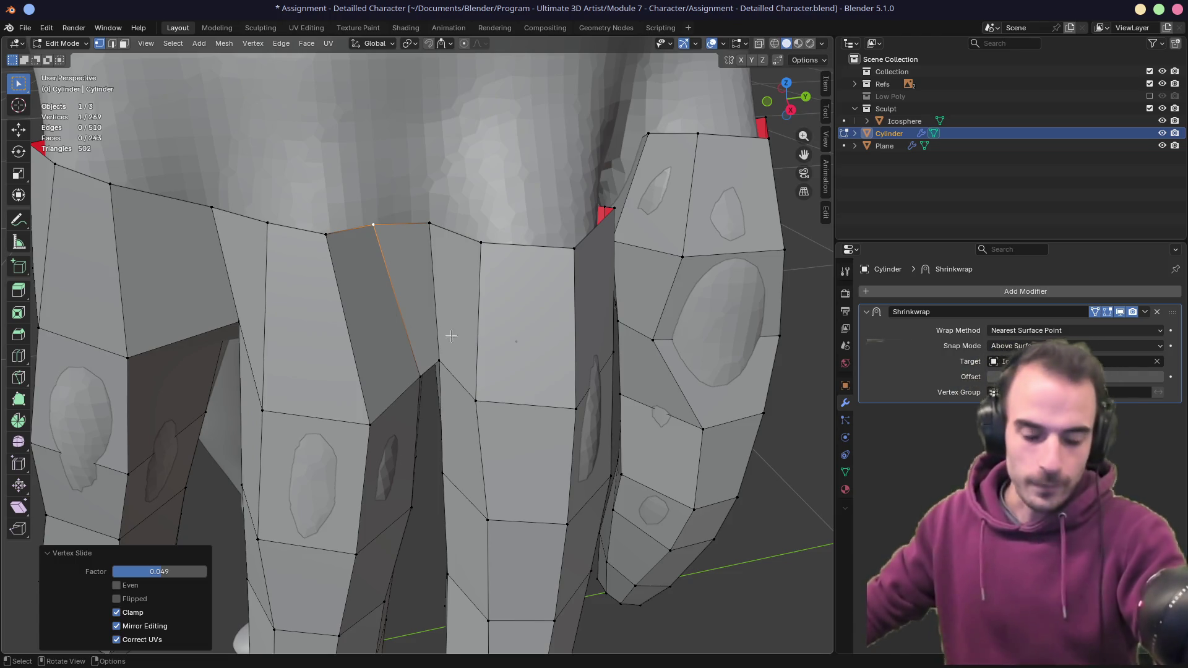
pyautogui.moveTo(397, 274); pyautogui.dragTo(509, 302, button='middle')
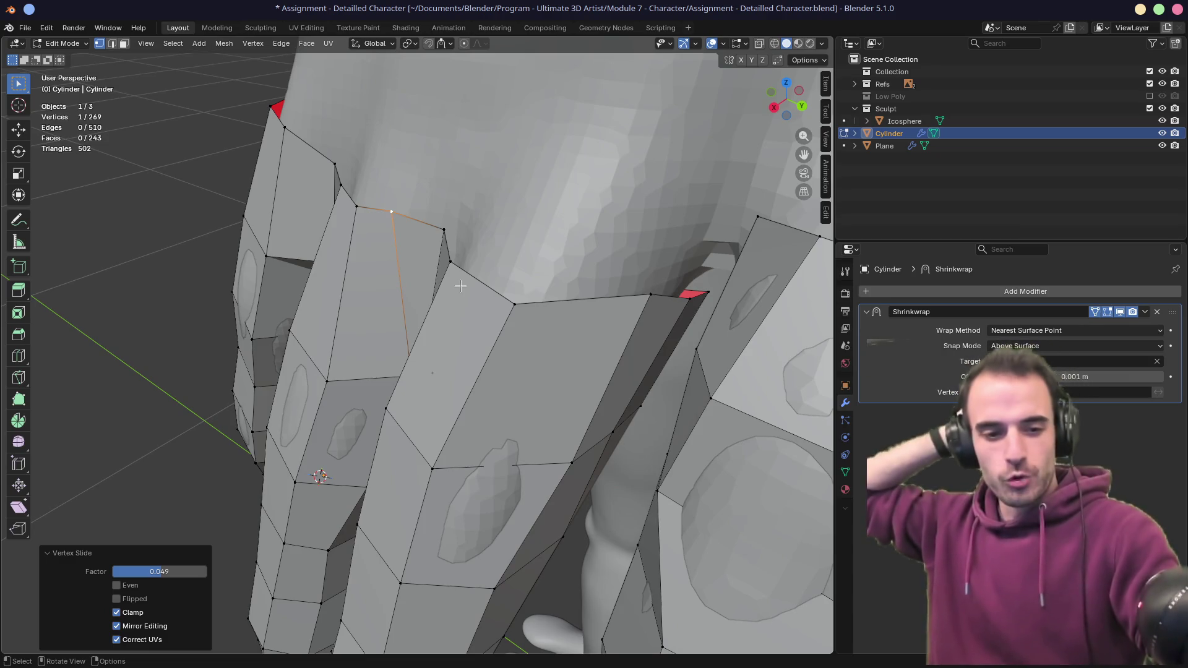
# - Reposition the selected knuckle vertex down and left in three moves
pyautogui.moveTo(460, 285)
pyautogui.mouseDown(button='middle')
pyautogui.moveTo(296, 360)
pyautogui.moveTo(519, 299)
pyautogui.moveTo(400, 294)
pyautogui.mouseUp(button='middle')
pyautogui.press('g')
pyautogui.press('g')
pyautogui.click(365, 313)
pyautogui.press('g')
pyautogui.press('g')
pyautogui.click(361, 324)
pyautogui.press('g')
pyautogui.press('g')
pyautogui.click(381, 443)
# - Move another knuckle vertex down toward the gap
pyautogui.moveTo(393, 348)
pyautogui.mouseDown(button='middle')
pyautogui.moveTo(434, 297)
pyautogui.moveTo(470, 283)
pyautogui.mouseUp(button='middle')
pyautogui.click(456, 194)
pyautogui.press('g')
pyautogui.press('g')
pyautogui.click(461, 260)
pyautogui.press('g')
pyautogui.press('g')
pyautogui.click(435, 287)
# - Fill a quad across the knuckle gap from the selected edges
pyautogui.press('2')
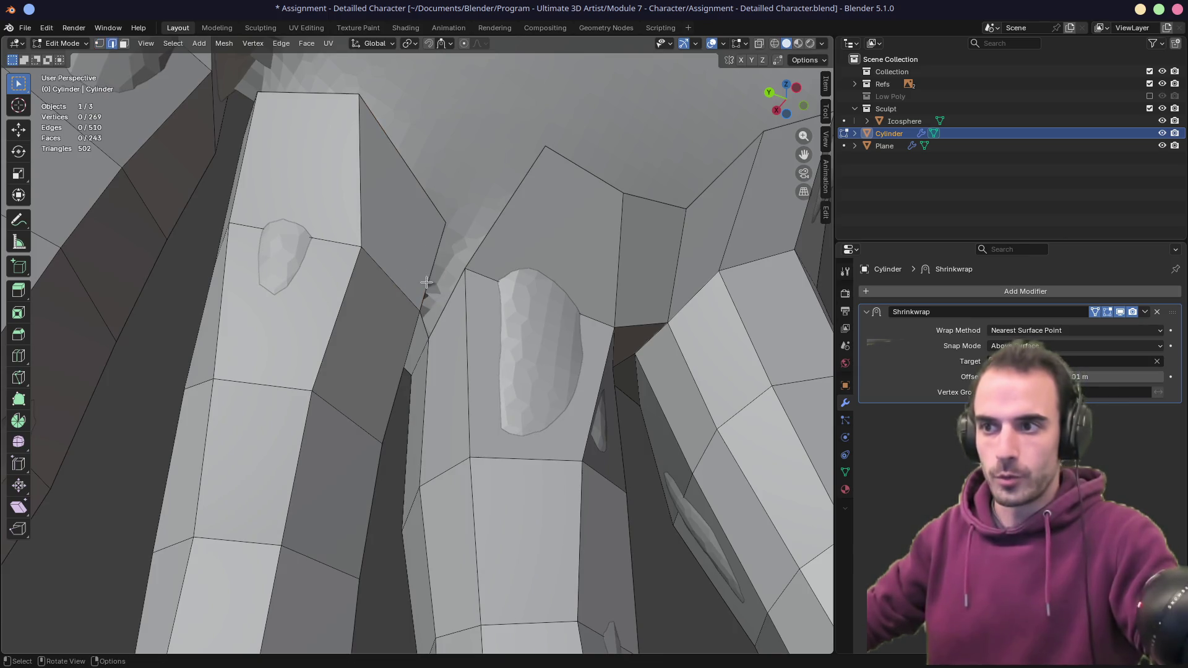
pyautogui.keyDown('shift'); pyautogui.click(447, 309); pyautogui.keyUp('shift')
pyautogui.press('f')
pyautogui.moveTo(446, 309); pyautogui.dragTo(392, 280, button='middle')
# - Raise a vertex of the new face and slide its neighbour along its edge
pyautogui.press('1')
pyautogui.click(382, 269)
pyautogui.press('g')
pyautogui.press('Escape')
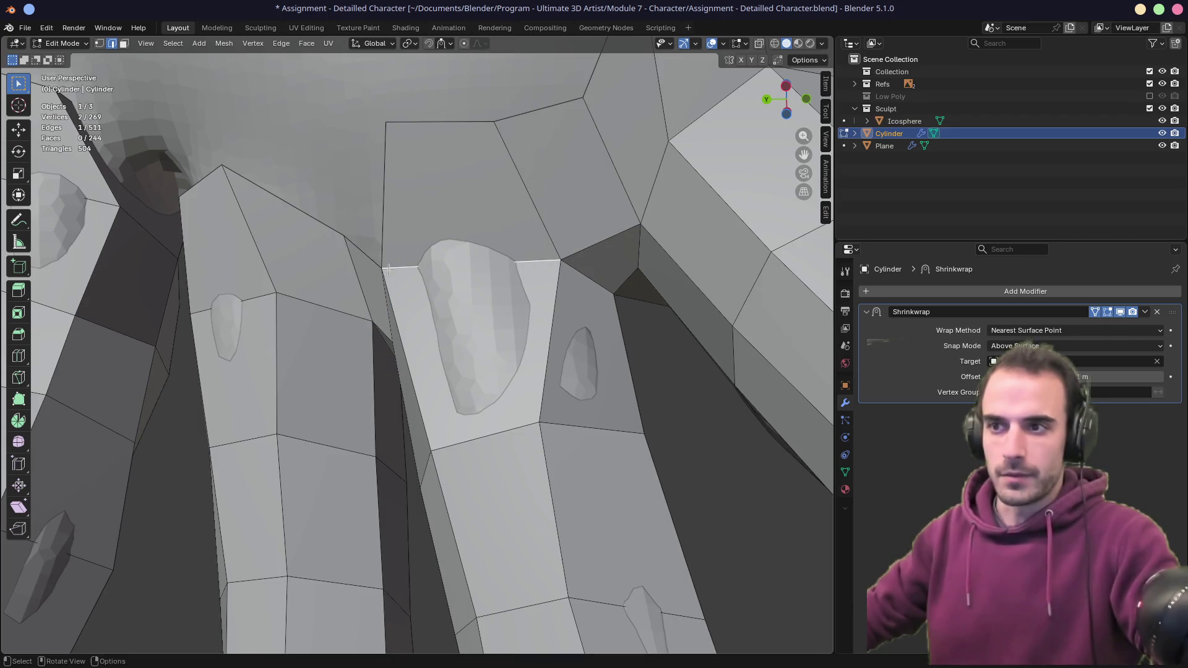
pyautogui.press('g')
pyautogui.click(381, 255)
pyautogui.click(306, 232)
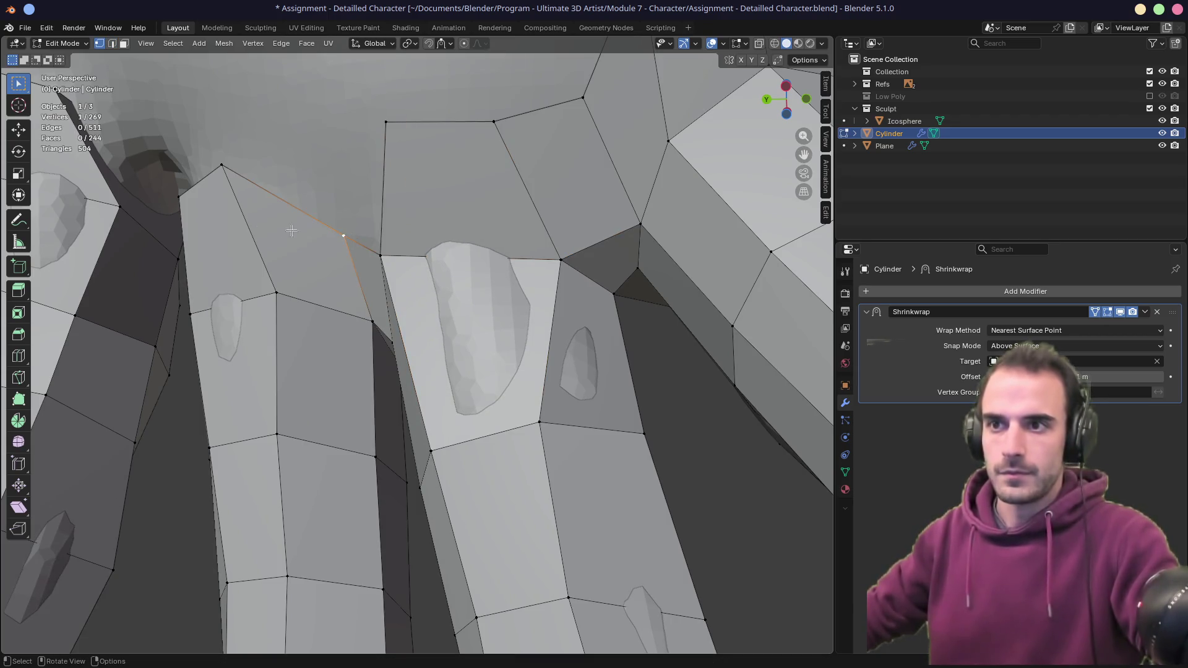
pyautogui.hotkey('shift', 'v')
pyautogui.click(232, 179)
# - Extrude the right-hand edge between the fingers to a new position
pyautogui.moveTo(232, 180)
pyautogui.mouseDown(button='middle')
pyautogui.moveTo(443, 273)
pyautogui.moveTo(485, 339)
pyautogui.moveTo(456, 348)
pyautogui.moveTo(445, 323)
pyautogui.mouseUp(button='middle')
pyautogui.press('3')
pyautogui.click(453, 359)
pyautogui.press('2')
pyautogui.click(488, 370)
pyautogui.press('e')
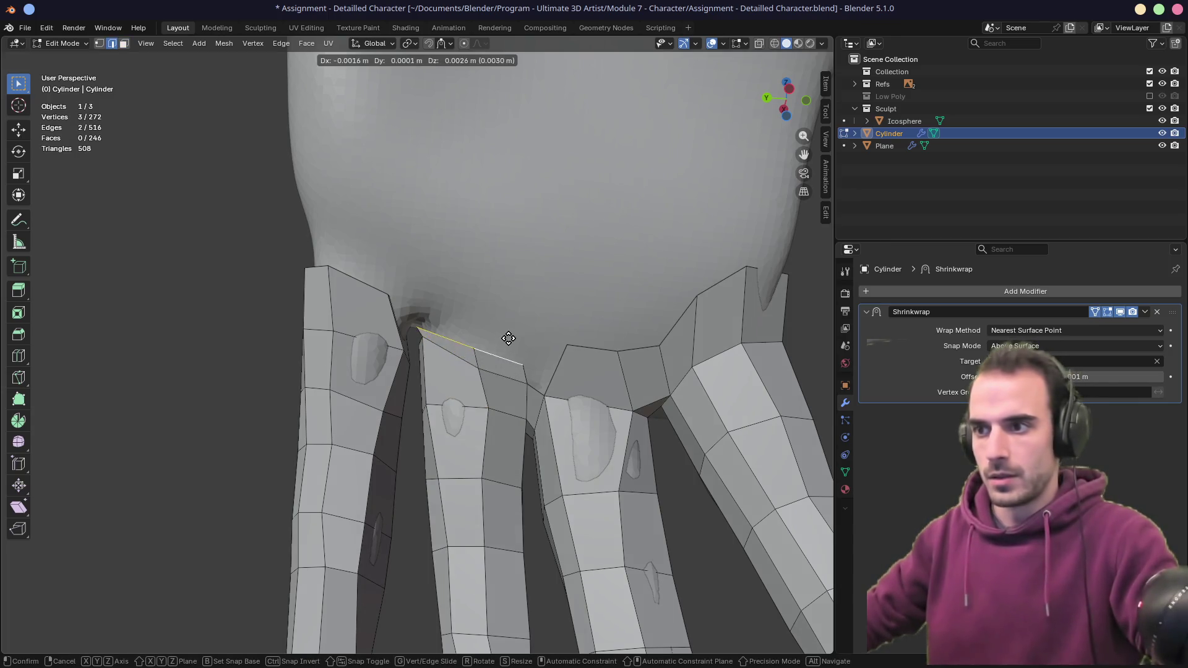
pyautogui.press('Escape')
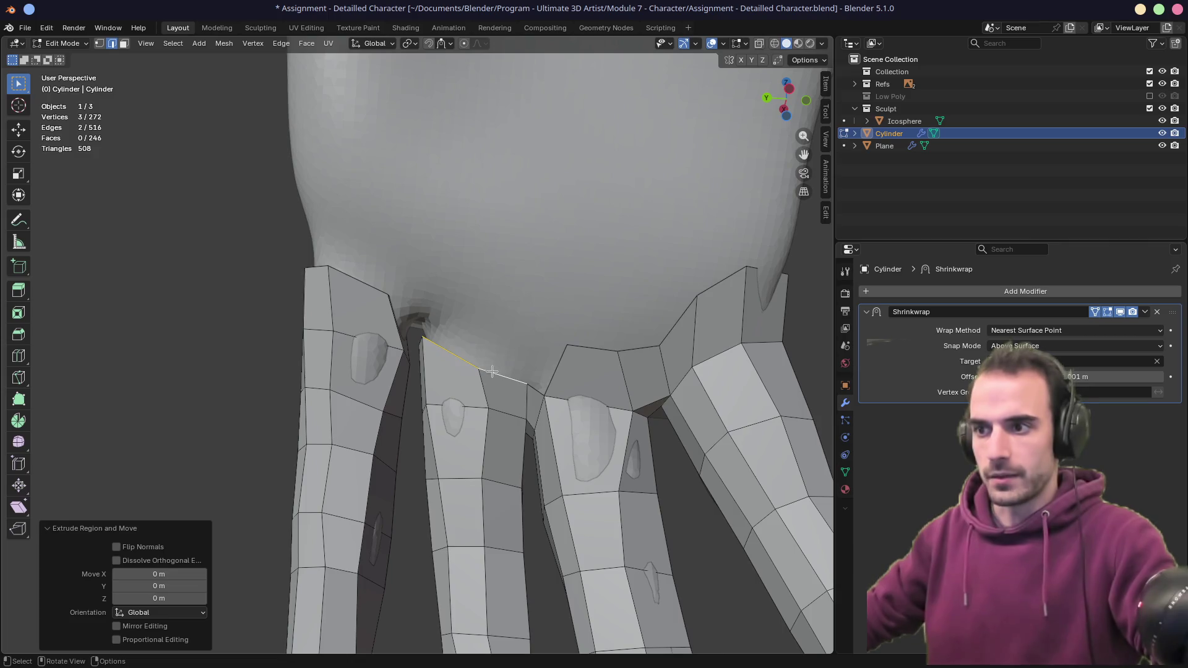
pyautogui.click(499, 375)
pyautogui.press('e')
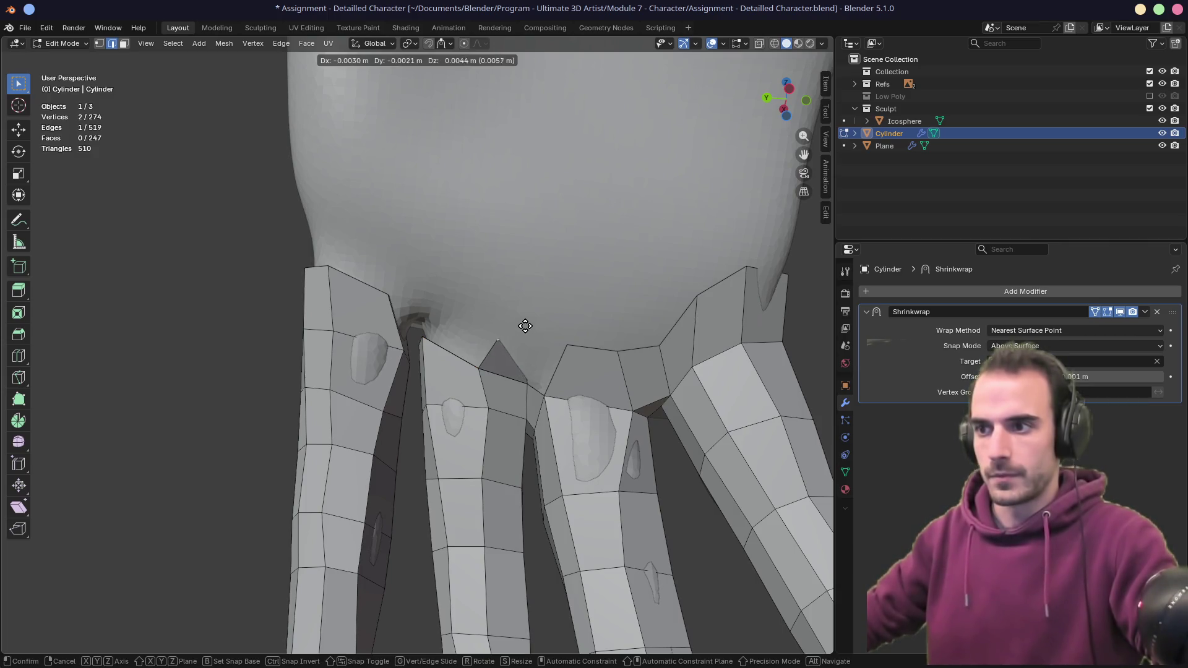
pyautogui.click(518, 331)
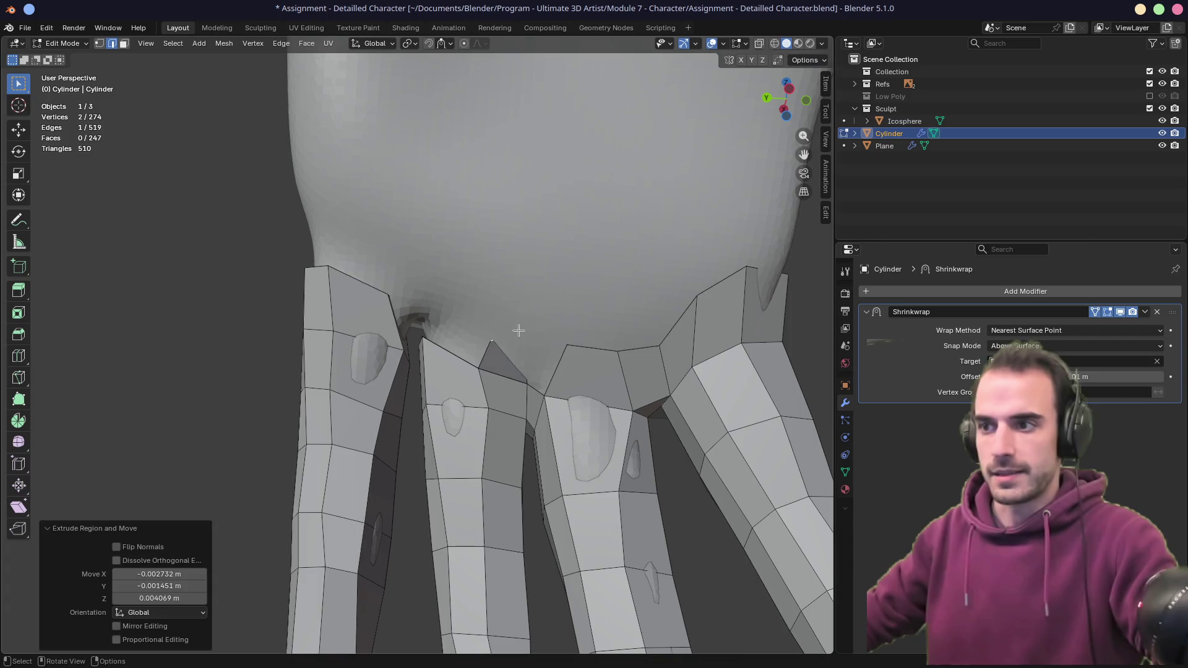
# - Inspect the extrusion in X-ray and undo the unwanted triangle
pyautogui.hotkey('alt', 'z')
pyautogui.moveTo(522, 352)
pyautogui.mouseDown(button='middle')
pyautogui.moveTo(472, 310)
pyautogui.moveTo(413, 366)
pyautogui.moveTo(373, 375)
pyautogui.mouseUp(button='middle')
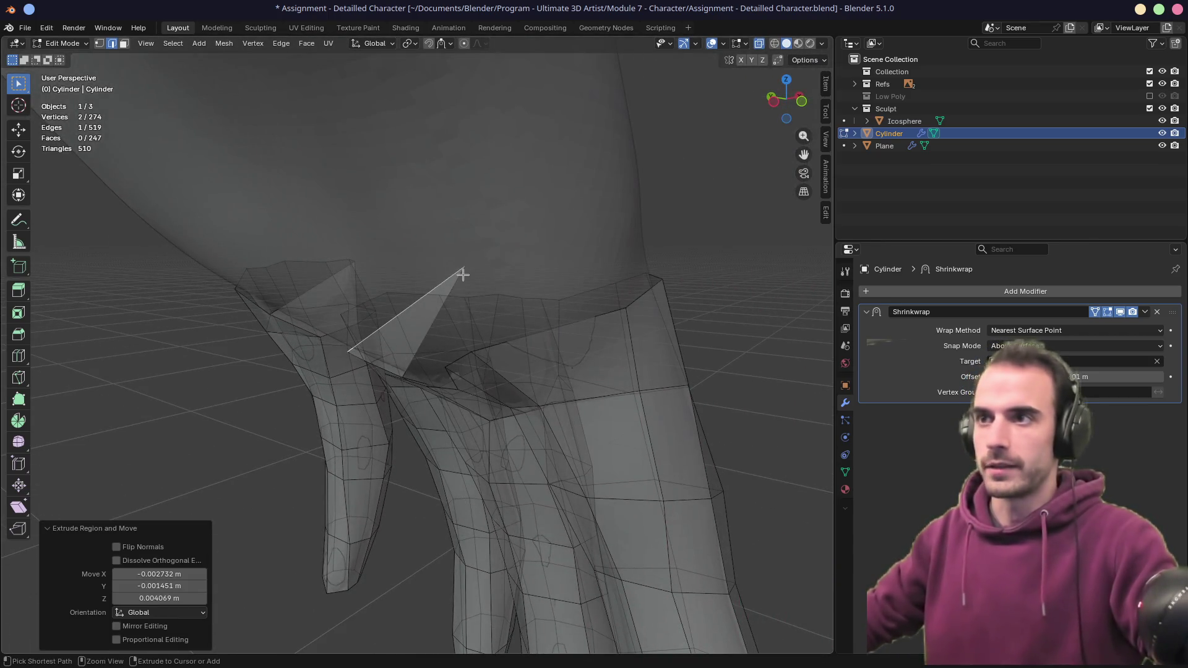
pyautogui.hotkey('ctrl', 'z')
pyautogui.moveTo(430, 186)
pyautogui.mouseDown(button='middle')
pyautogui.moveTo(392, 210)
pyautogui.moveTo(427, 48)
pyautogui.mouseUp(button='middle')
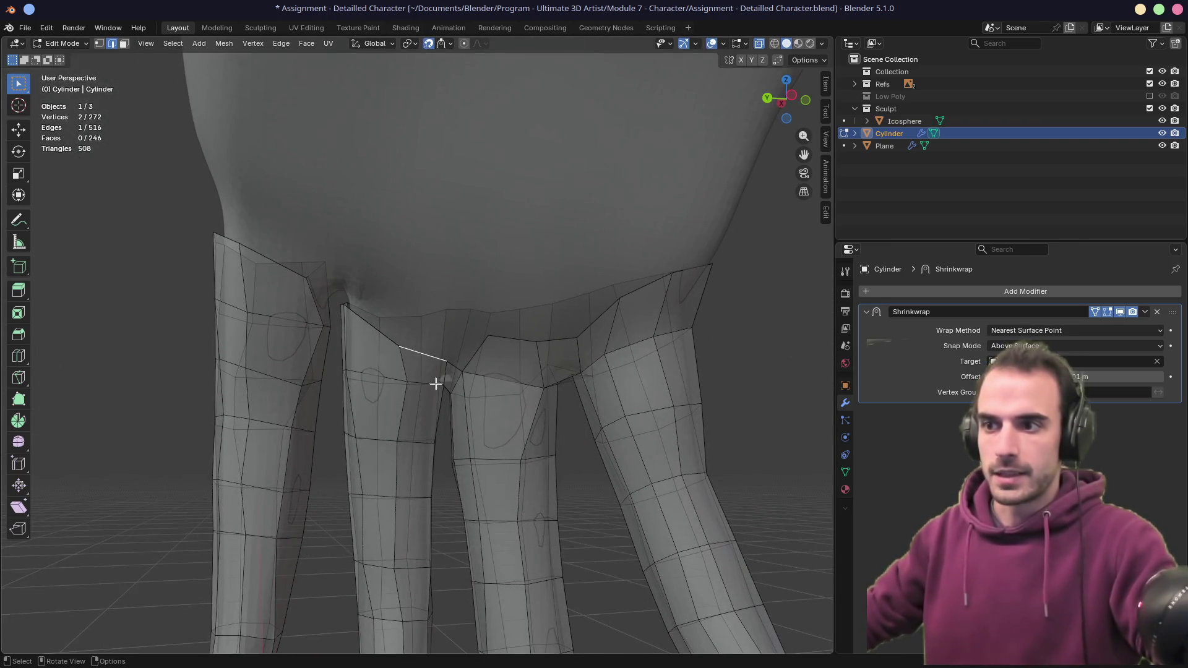
pyautogui.hotkey('alt', 'z')
pyautogui.moveTo(424, 345); pyautogui.dragTo(438, 339, button='middle')
# - Extrude an edge up toward the hand and move it into position
pyautogui.press('e')
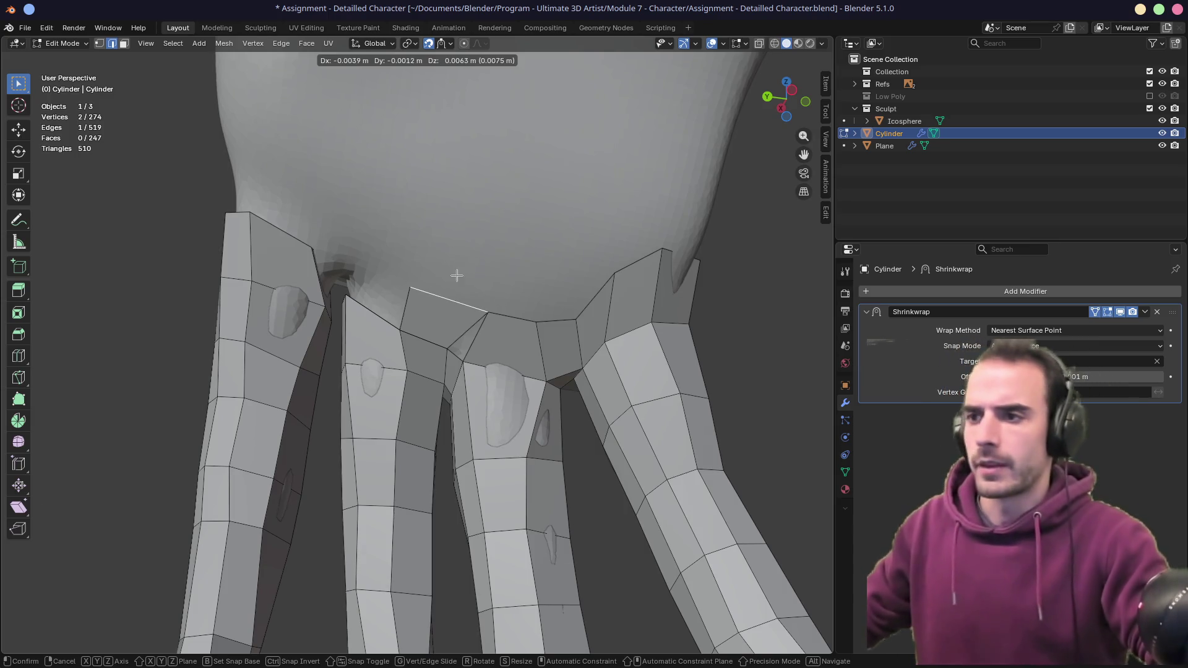
pyautogui.click(456, 276)
pyautogui.scroll(4, 445, 290)
pyautogui.press('g')
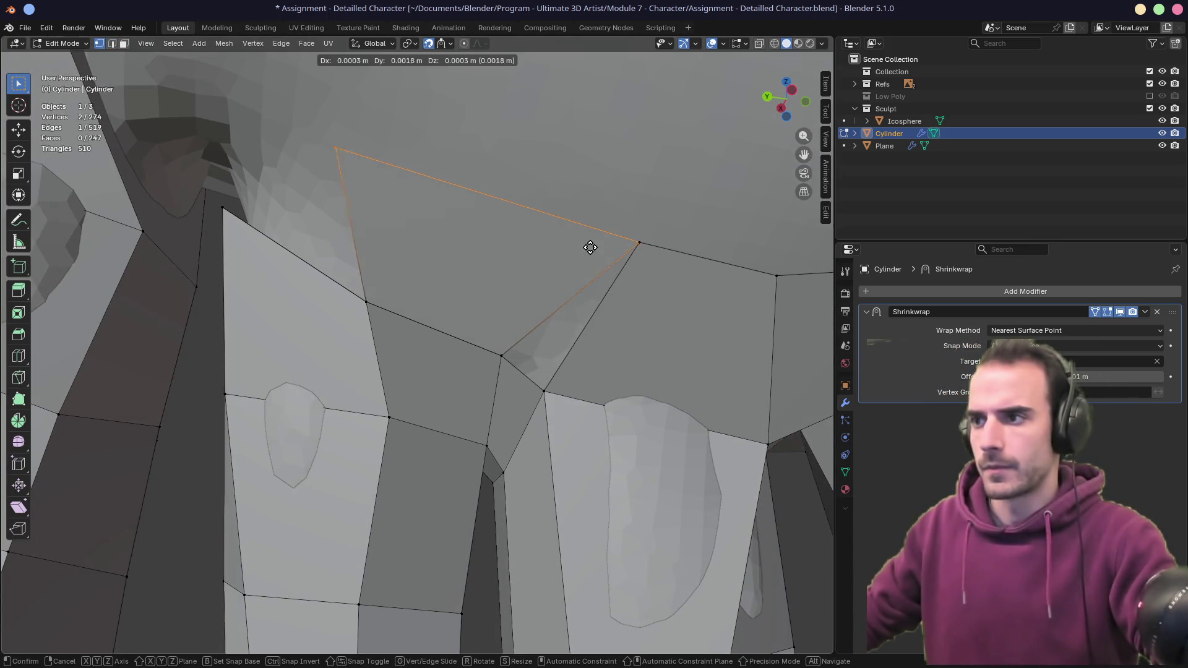
pyautogui.click(659, 247)
pyautogui.moveTo(658, 247); pyautogui.dragTo(508, 293, button='middle')
# - Delete the stray triangle face at the knuckle join
pyautogui.click(456, 317)
pyautogui.hotkey('shift', 'v')
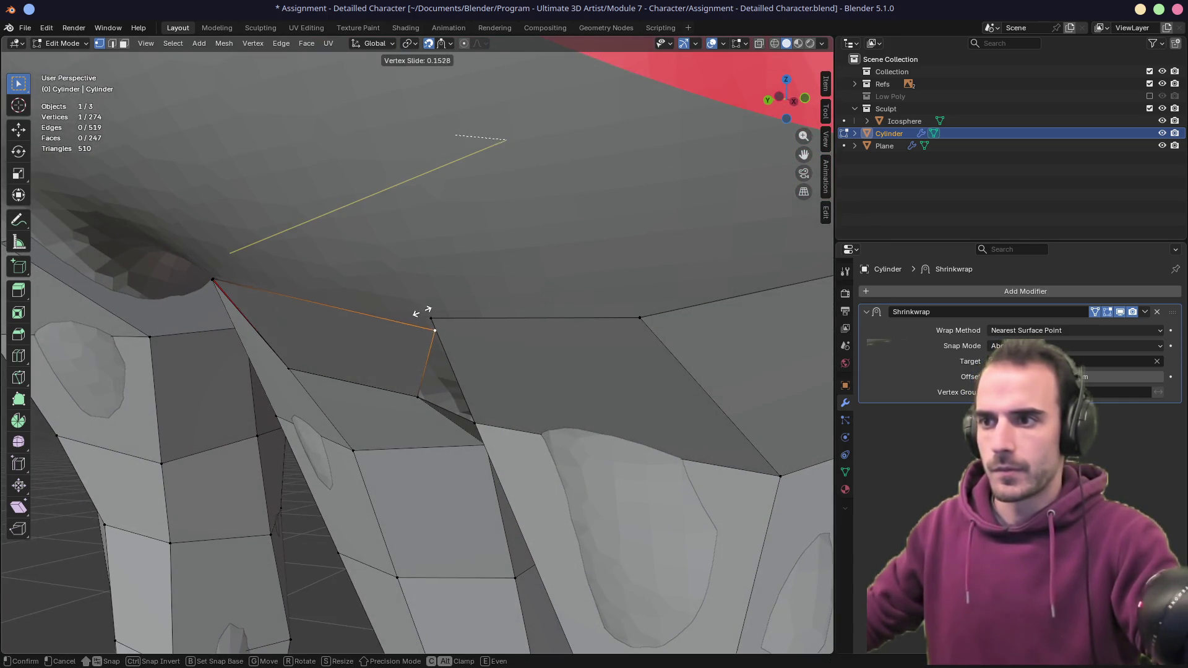
pyautogui.rightClick(347, 300)
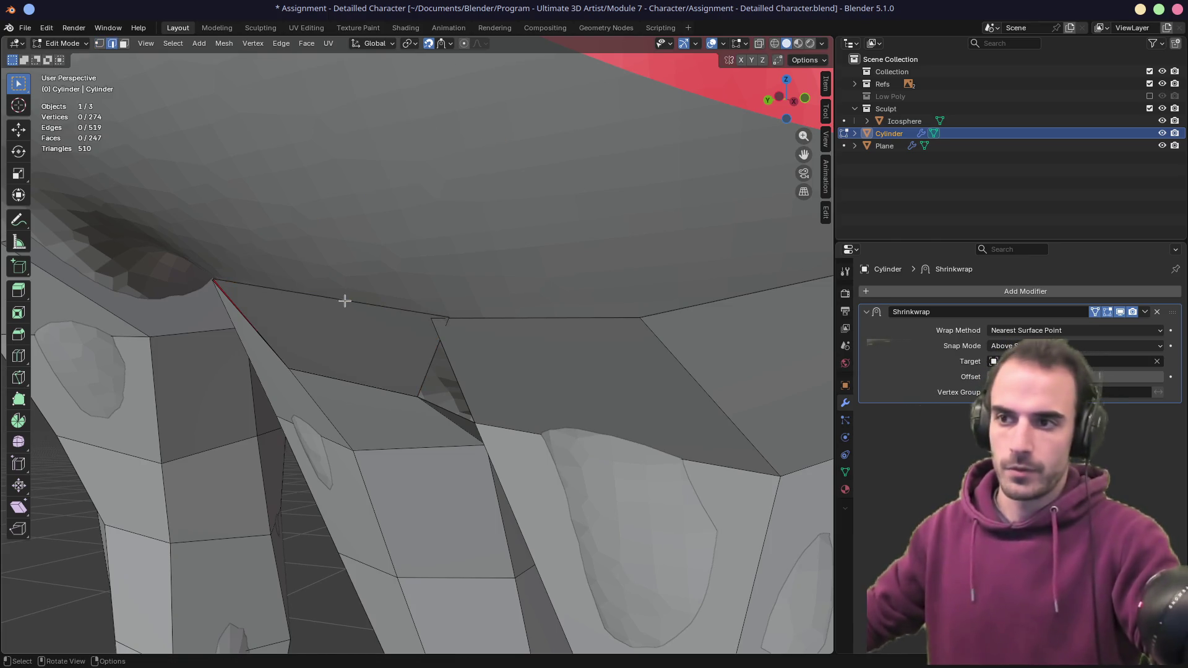
pyautogui.press('3')
pyautogui.click(337, 328)
pyautogui.press('x')
pyautogui.click(337, 329)
pyautogui.moveTo(344, 336)
pyautogui.mouseDown(button='middle')
pyautogui.moveTo(422, 340)
pyautogui.moveTo(451, 329)
pyautogui.moveTo(388, 324)
pyautogui.moveTo(453, 346)
pyautogui.mouseUp(button='middle')
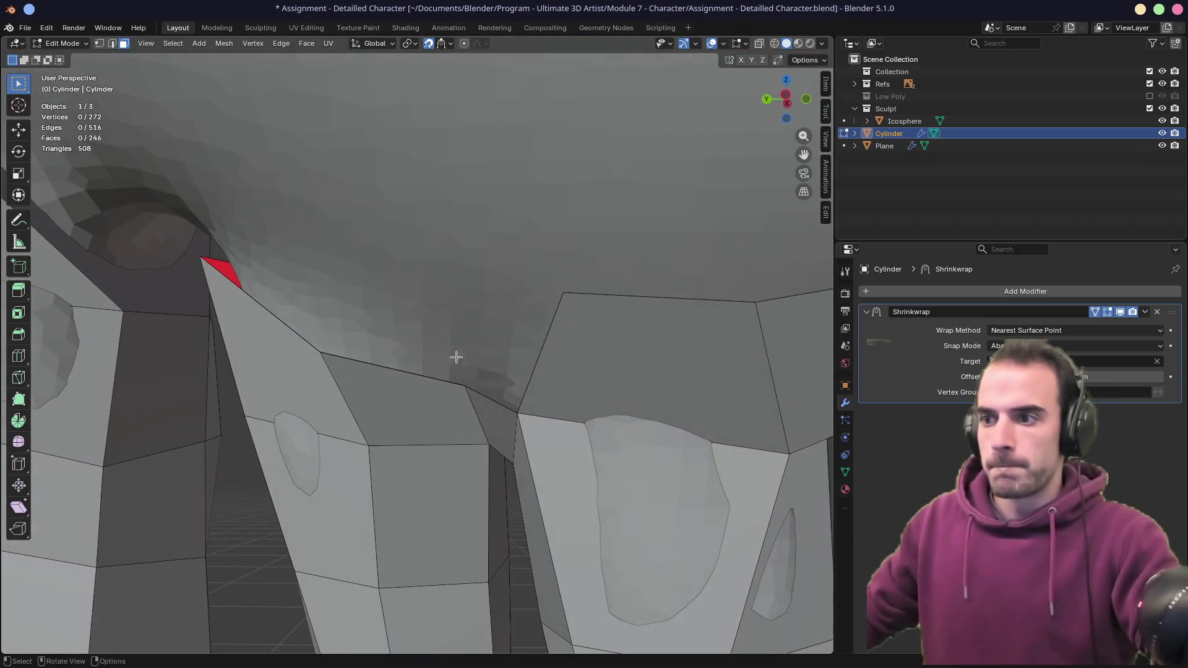
# - Slide a knuckle vertex along its edge and check the corner vertex vertically
pyautogui.press('g')
pyautogui.press('g')
pyautogui.click(455, 390)
pyautogui.moveTo(457, 391); pyautogui.dragTo(473, 387, button='middle')
pyautogui.press('g')
pyautogui.press('Escape')
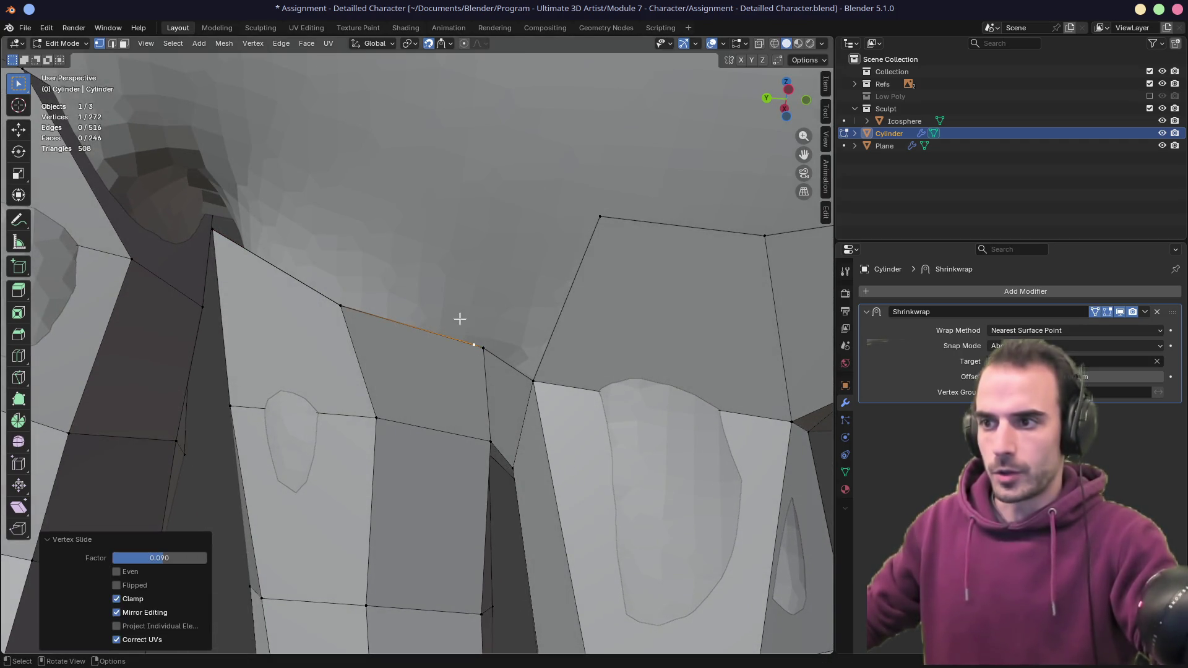
pyautogui.click(481, 348)
pyautogui.press('g')
pyautogui.press('z')
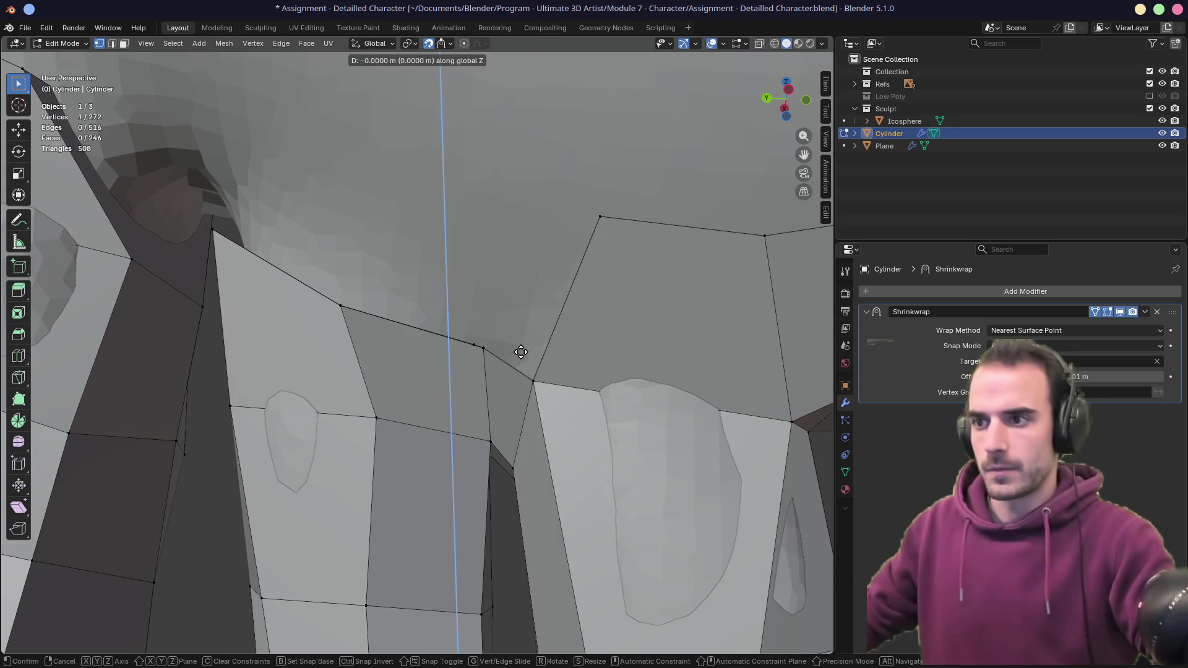
pyautogui.press('Escape')
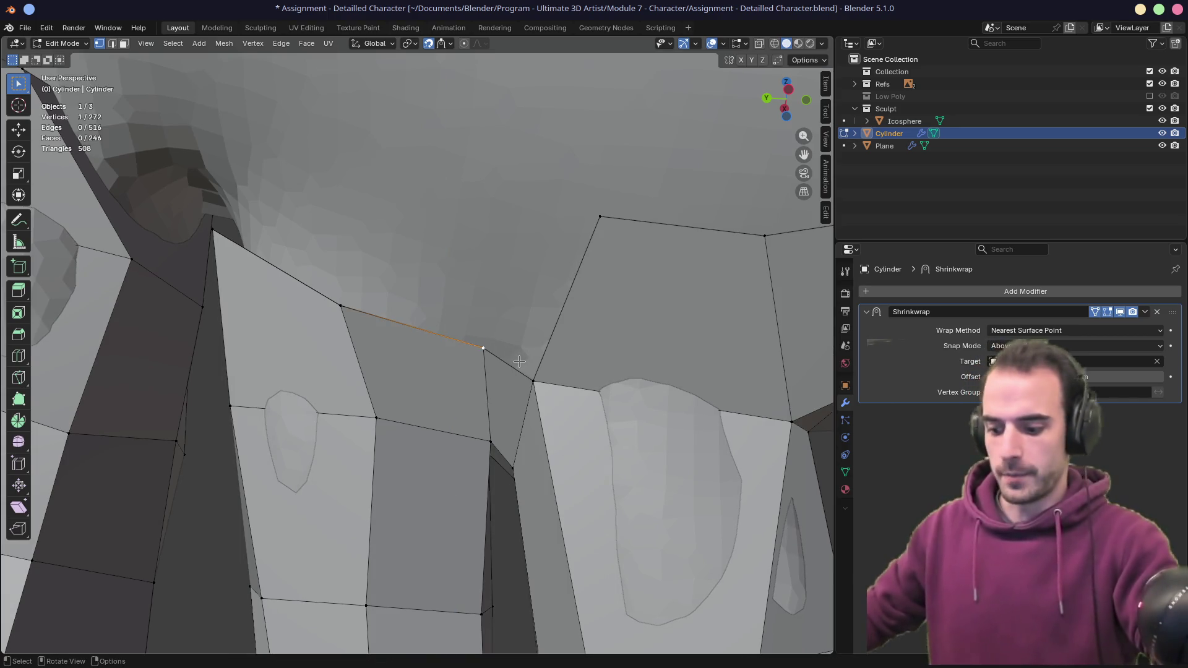
# - Merge the three overlapping vertices across the whole mesh by distance
pyautogui.press('a')
pyautogui.press('m')
pyautogui.click(473, 432)
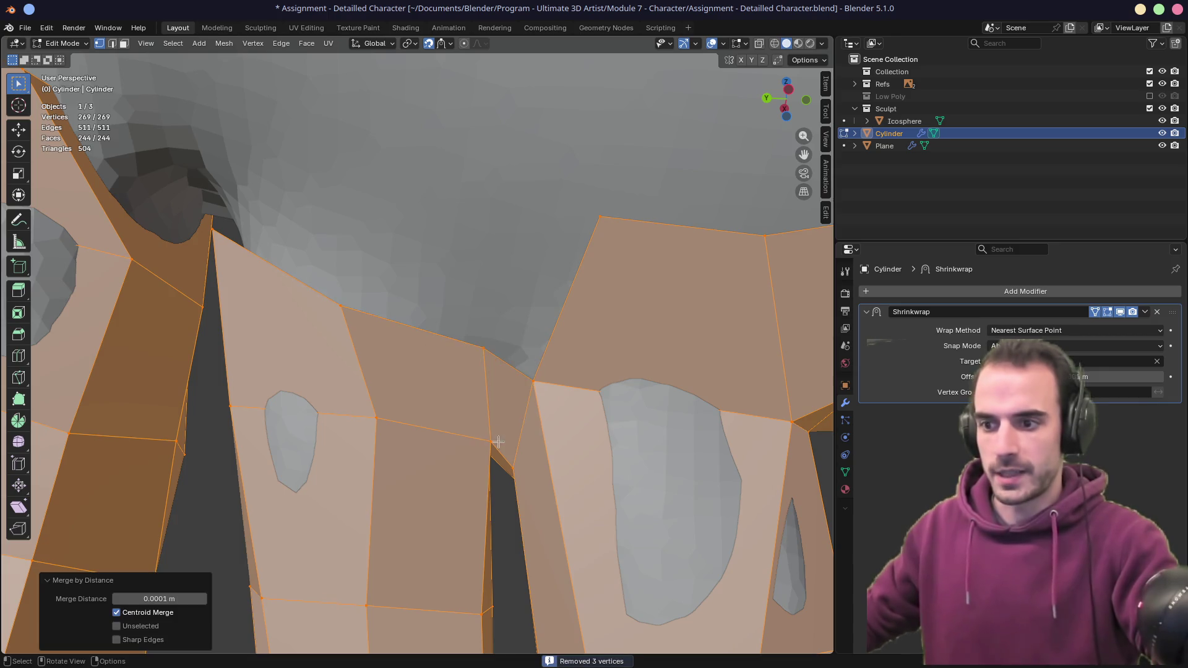
# - Undo a trial edge extrusion and bring up the snapping options
pyautogui.hotkey('alt', 'a')
pyautogui.press('2')
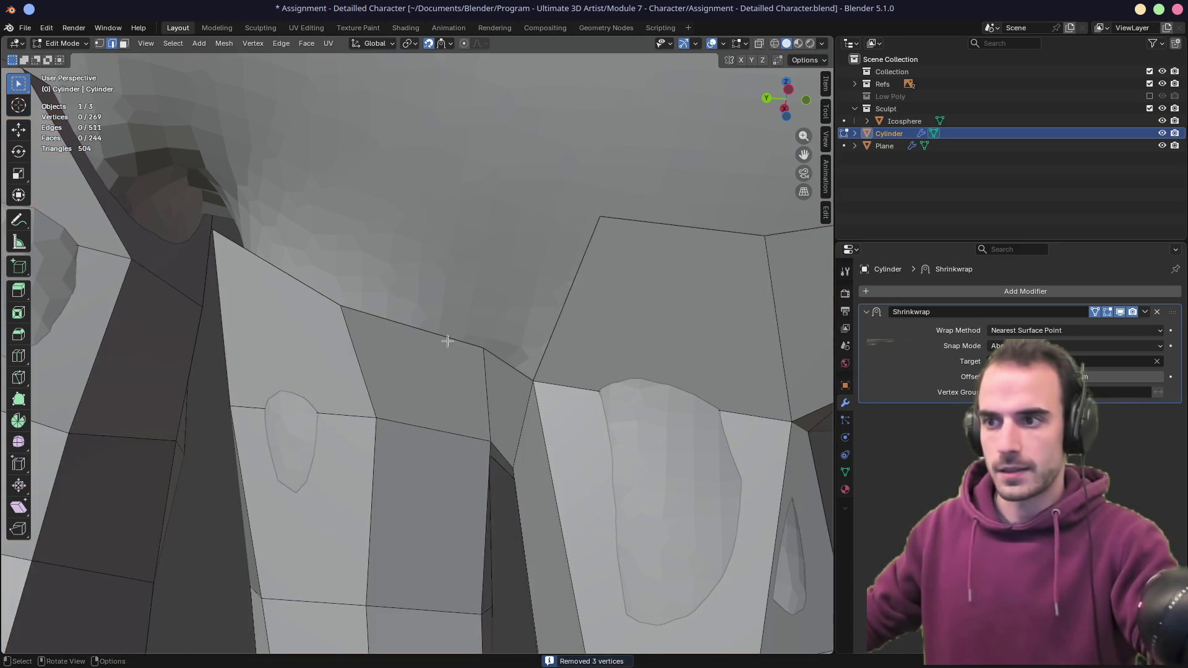
pyautogui.press('e')
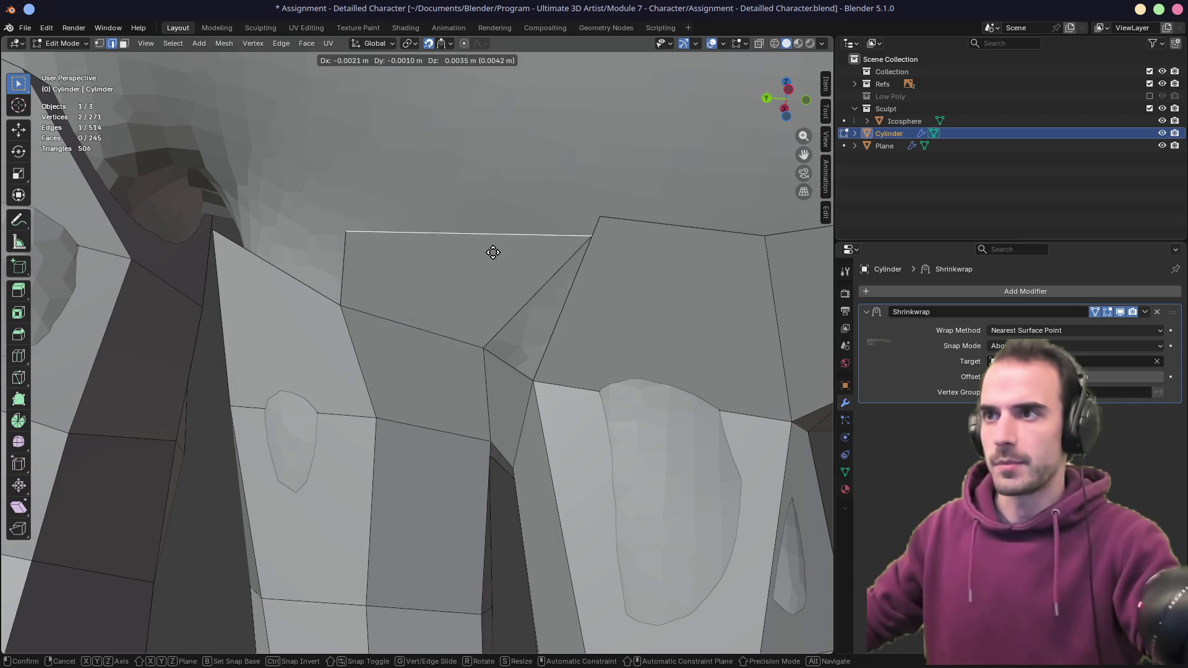
pyautogui.rightClick(493, 252)
pyautogui.hotkey('ctrl', 'z')
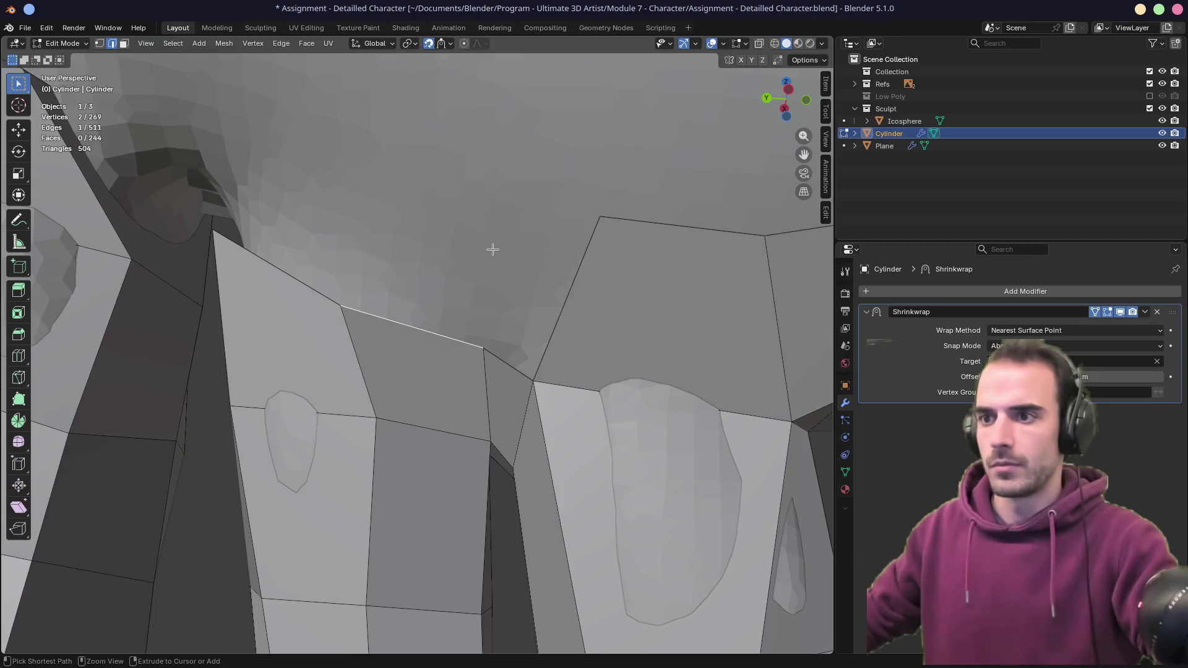
pyautogui.click(440, 44)
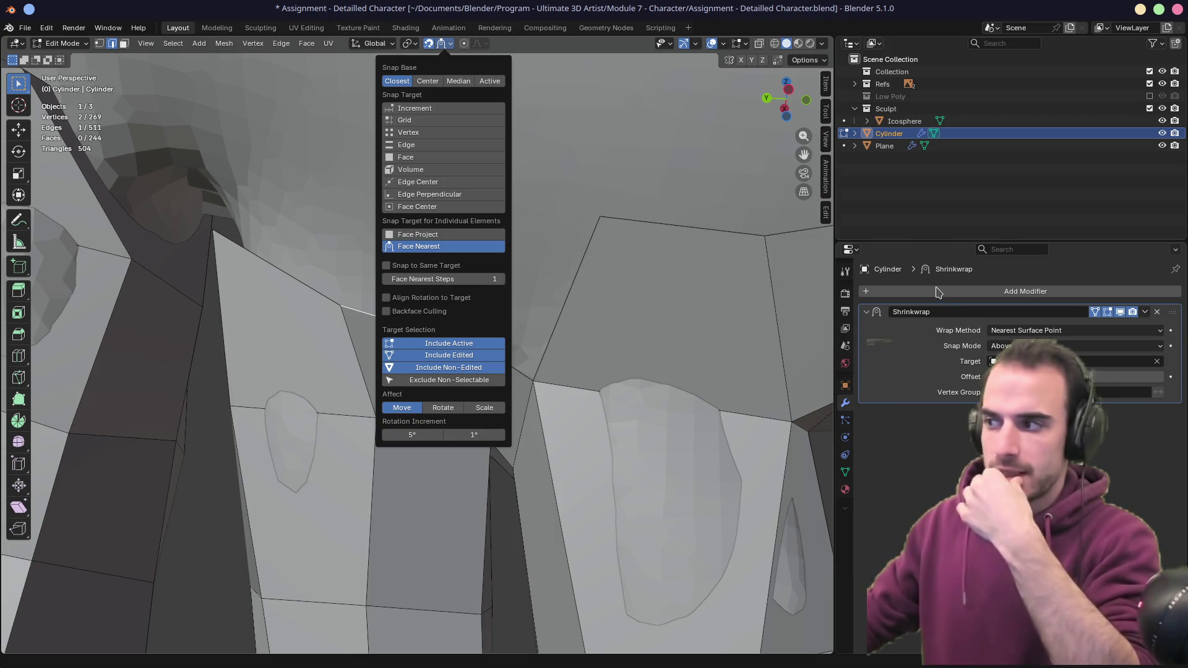
# - Set the Shrinkwrap wrap method to Project and inspect the fingers
pyautogui.click(1039, 332)
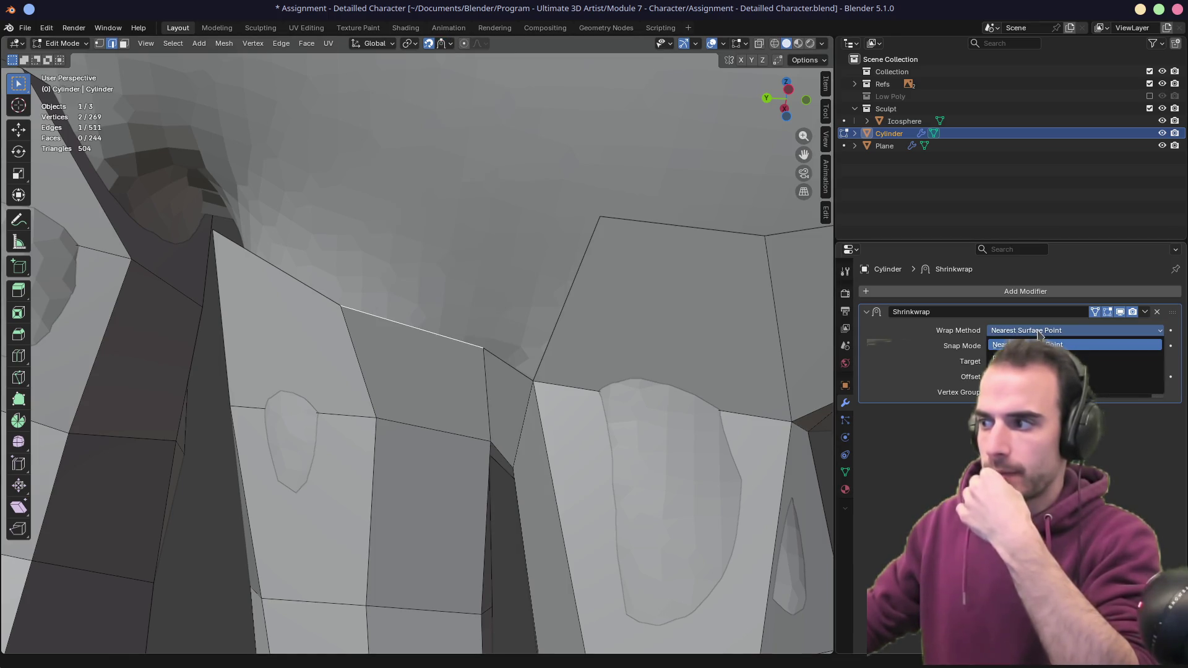
pyautogui.click(1051, 359)
pyautogui.moveTo(567, 315)
pyautogui.mouseDown(button='middle')
pyautogui.moveTo(532, 322)
pyautogui.moveTo(550, 347)
pyautogui.moveTo(544, 366)
pyautogui.moveTo(544, 340)
pyautogui.moveTo(637, 345)
pyautogui.moveTo(742, 380)
pyautogui.moveTo(687, 396)
pyautogui.mouseUp(button='middle')
pyautogui.scroll(-2, 544, 366)
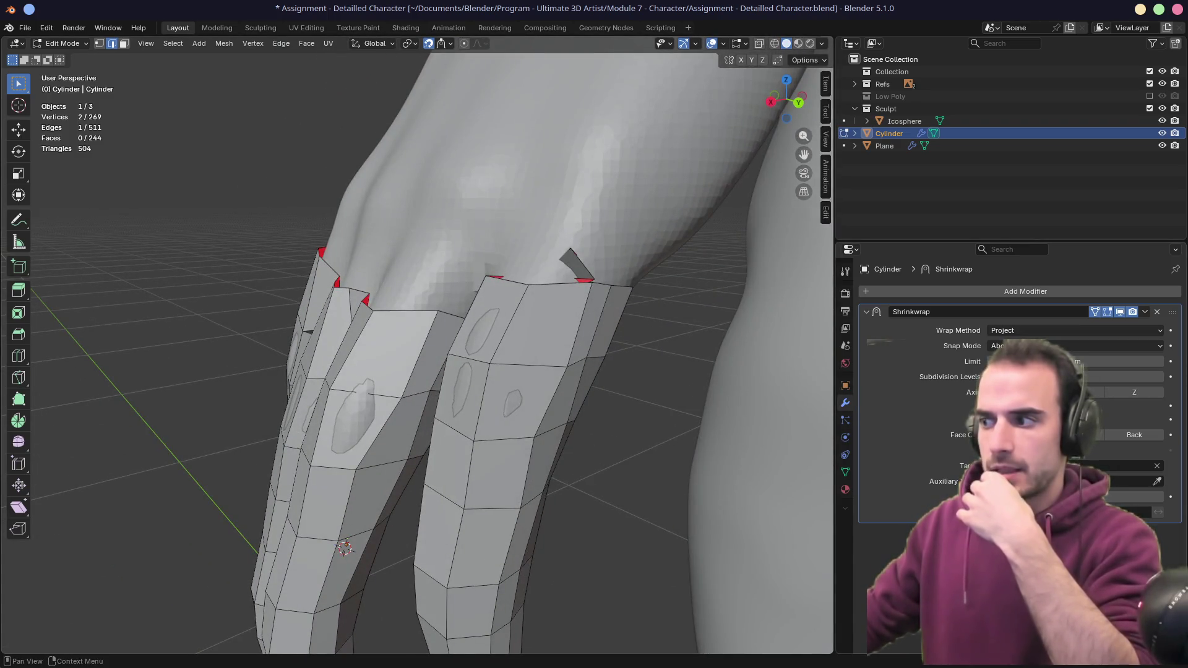
pyautogui.moveTo(619, 347)
pyautogui.mouseDown(button='middle')
pyautogui.moveTo(540, 348)
pyautogui.moveTo(451, 321)
pyautogui.mouseUp(button='middle')
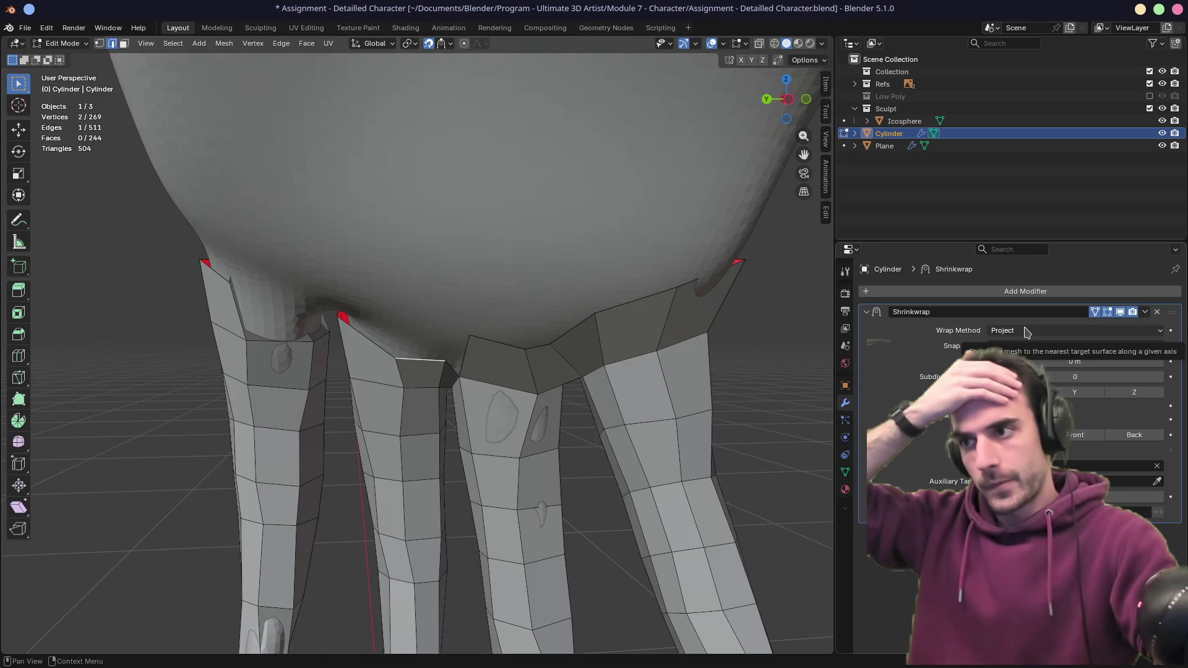
pyautogui.scroll(5, 433, 346)
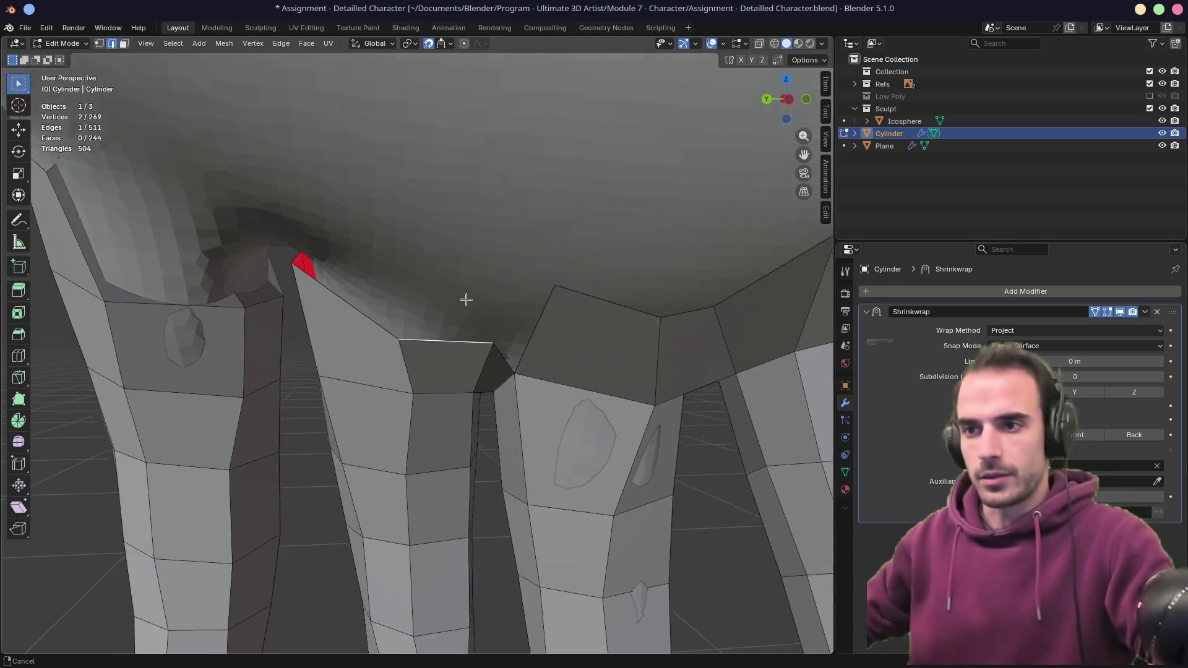
# - Test an edge extrusion with projection, then undo it
pyautogui.press('e')
pyautogui.rightClick(494, 228)
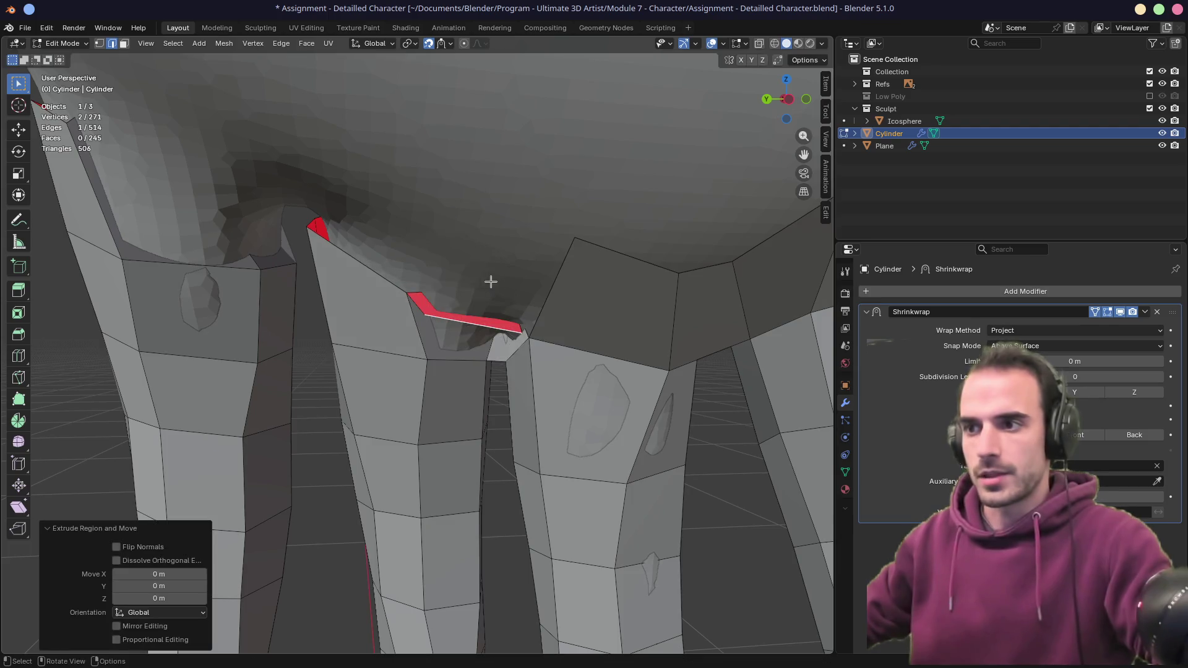
pyautogui.click(1042, 347)
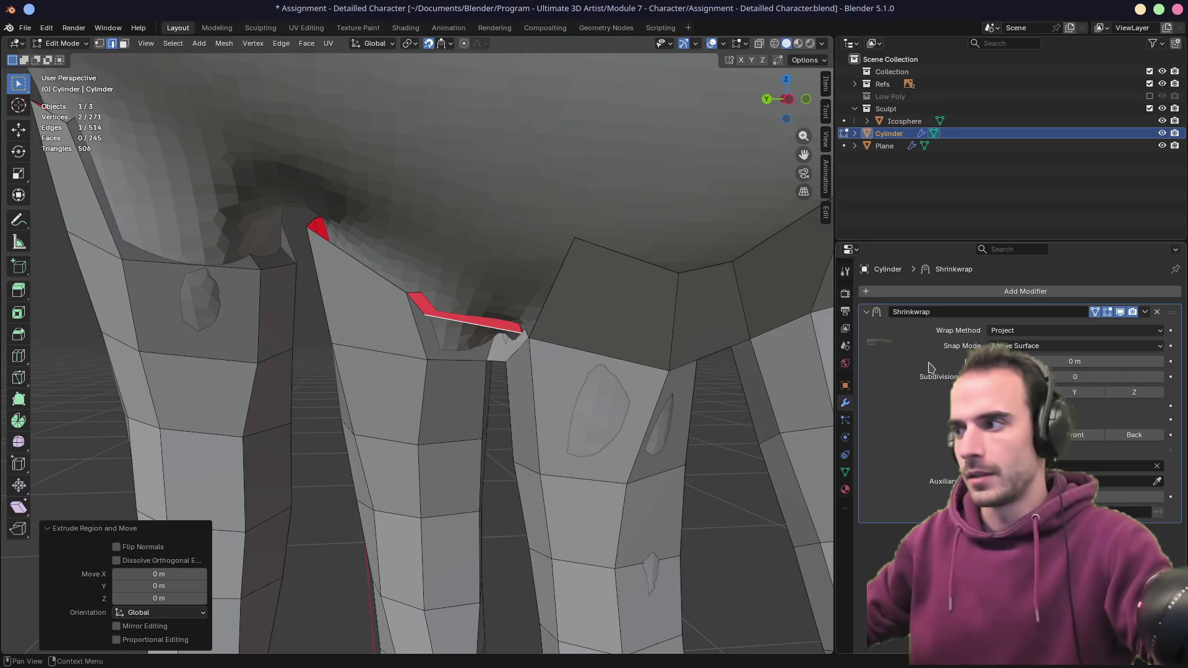
pyautogui.hotkey('ctrl', 'z')
# - Return the Shrinkwrap wrap method to Nearest Surface Point and view the whole hand
pyautogui.click(1030, 334)
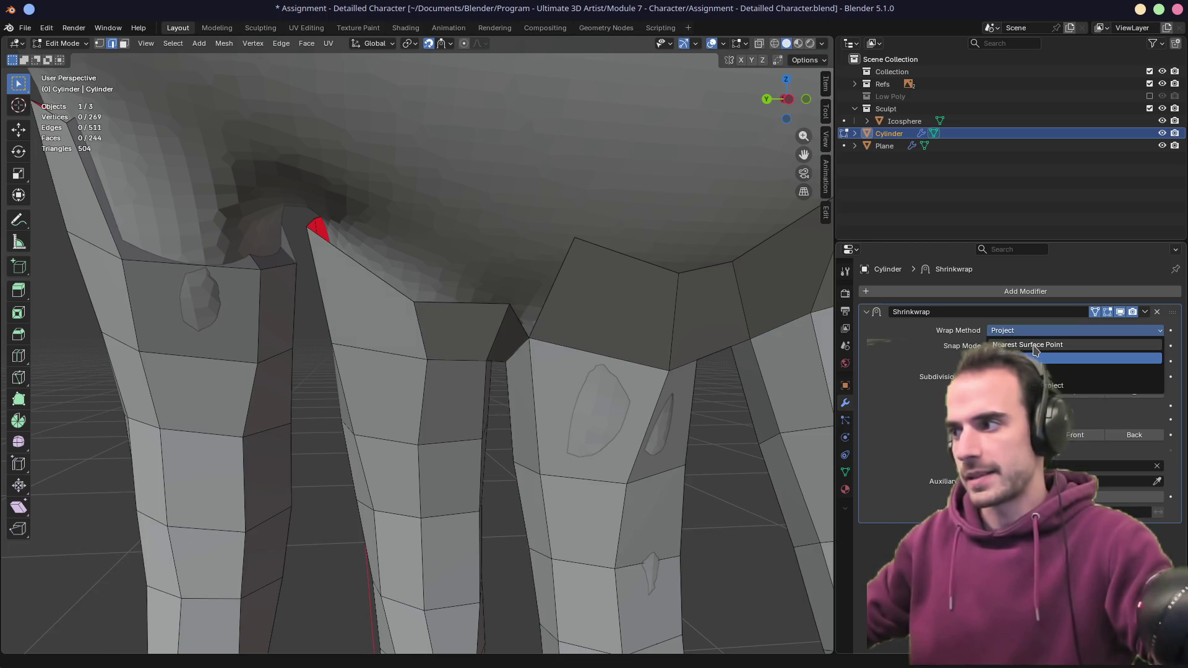
pyautogui.click(1035, 344)
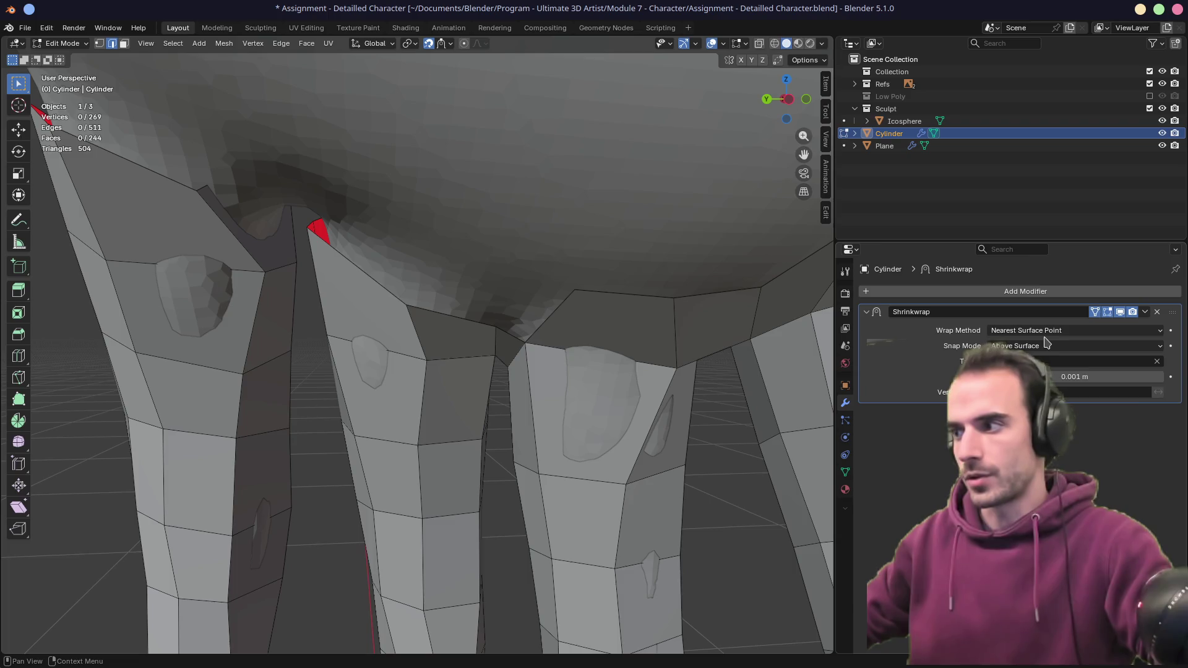
pyautogui.click(1046, 332)
pyautogui.click(1046, 345)
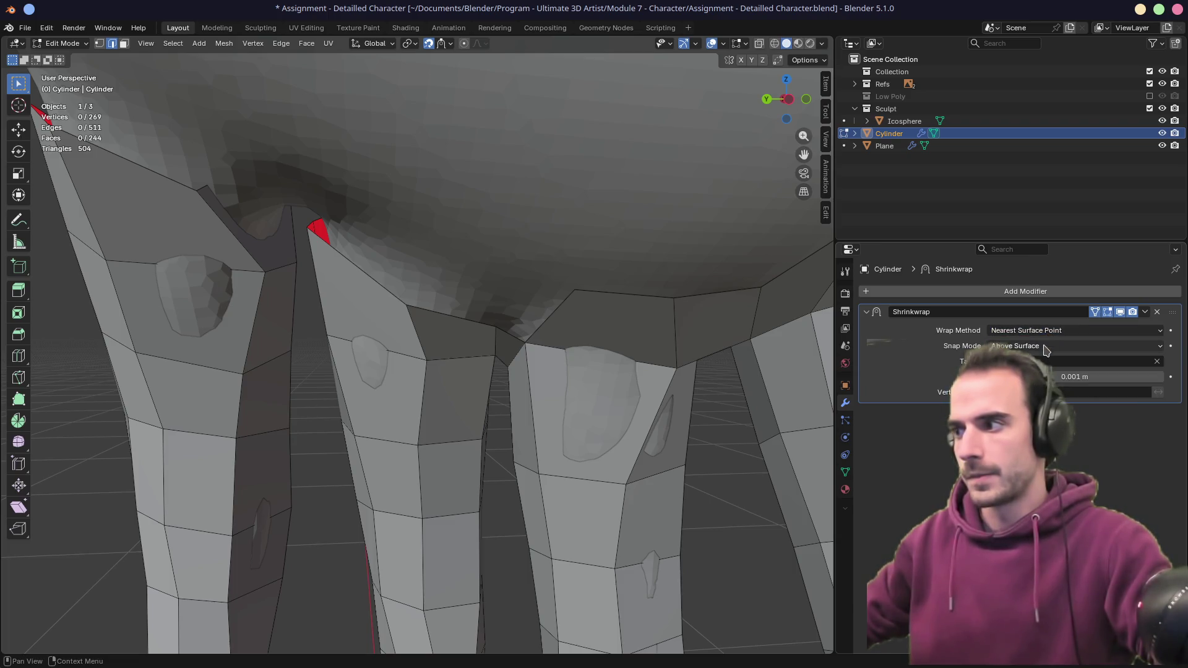
pyautogui.moveTo(612, 366)
pyautogui.mouseDown(button='middle')
pyautogui.moveTo(467, 329)
pyautogui.moveTo(506, 322)
pyautogui.mouseUp(button='middle')
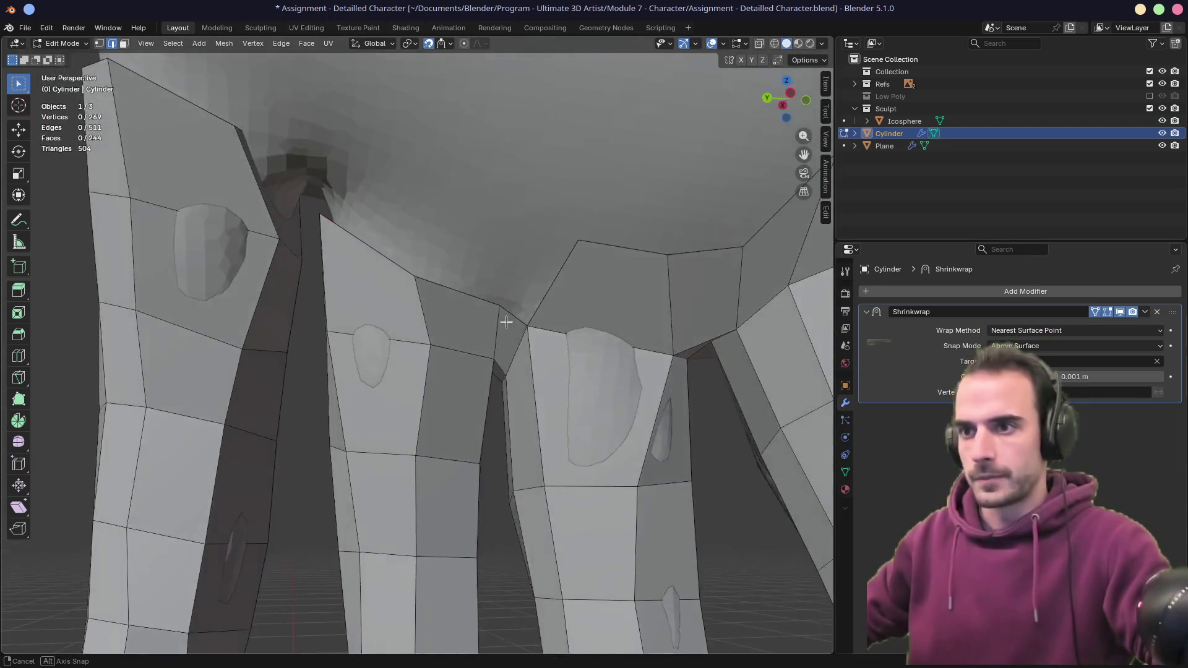
pyautogui.moveTo(385, 309)
pyautogui.mouseDown(button='middle')
pyautogui.moveTo(676, 379)
pyautogui.moveTo(602, 361)
pyautogui.moveTo(498, 363)
pyautogui.moveTo(562, 347)
pyautogui.moveTo(448, 370)
pyautogui.moveTo(472, 368)
pyautogui.mouseUp(button='middle')
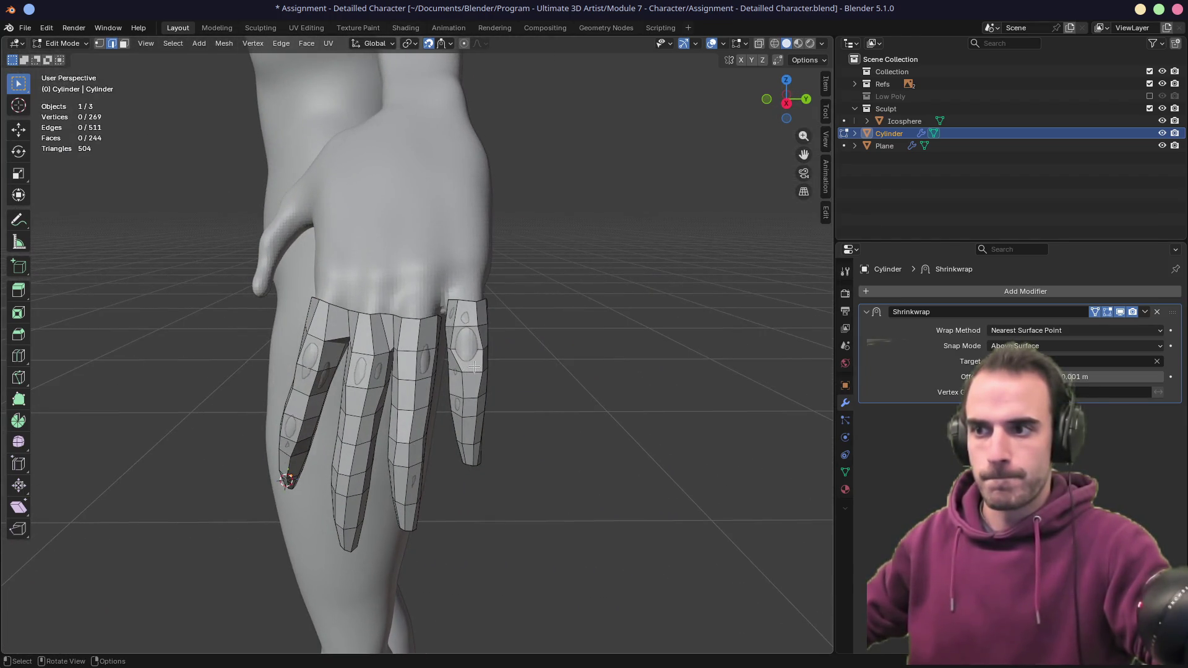
# - Turn on X-ray in face mode and delete a face from the finger cage
pyautogui.scroll(5, 471, 361)
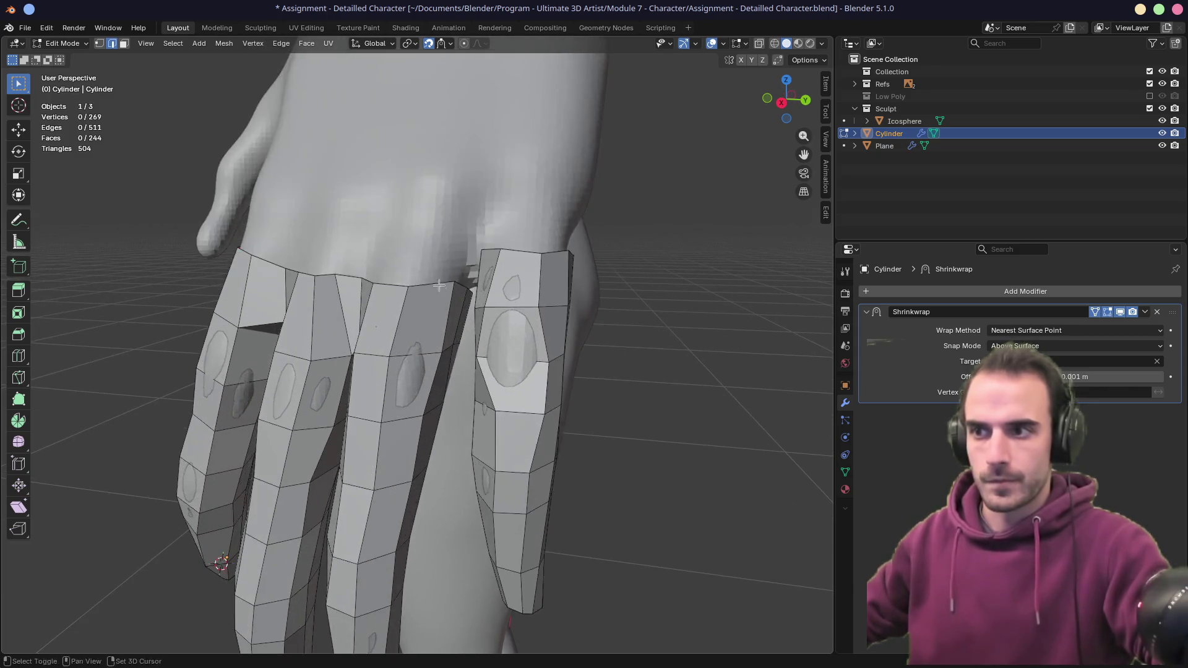
pyautogui.scroll(3, 509, 373)
pyautogui.moveTo(509, 374)
pyautogui.mouseDown(button='middle')
pyautogui.moveTo(638, 376)
pyautogui.moveTo(560, 389)
pyautogui.moveTo(543, 363)
pyautogui.moveTo(677, 363)
pyautogui.moveTo(499, 340)
pyautogui.moveTo(442, 299)
pyautogui.mouseUp(button='middle')
pyautogui.press('3')
pyautogui.hotkey('alt', 'z')
pyautogui.scroll(-3, 550, 378)
pyautogui.click(562, 391)
pyautogui.press('x')
# - Select the finger's top edge ring and extrude it upward toward the palm
pyautogui.press('2')
pyautogui.click(608, 361)
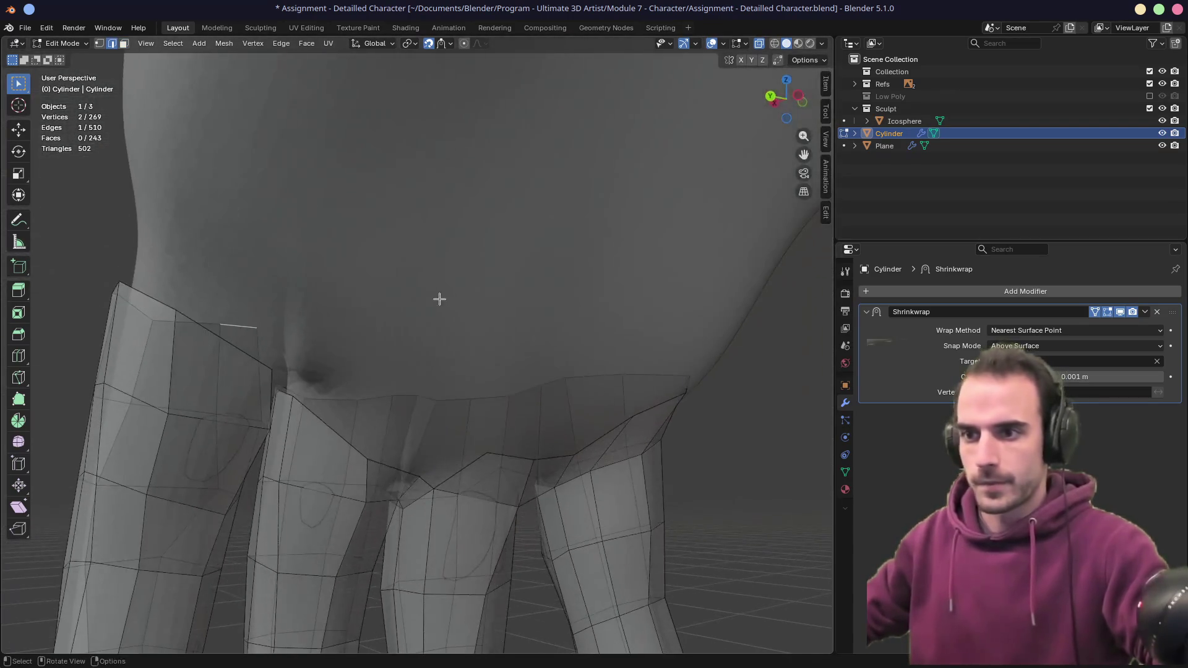
pyautogui.keyDown('shift'); pyautogui.click(238, 361); pyautogui.keyUp('shift')
pyautogui.moveTo(238, 361)
pyautogui.mouseDown(button='middle')
pyautogui.moveTo(337, 352)
pyautogui.moveTo(495, 437)
pyautogui.moveTo(644, 494)
pyautogui.moveTo(679, 427)
pyautogui.mouseUp(button='middle')
pyautogui.keyDown('ctrl'); pyautogui.click(598, 396); pyautogui.keyUp('ctrl')
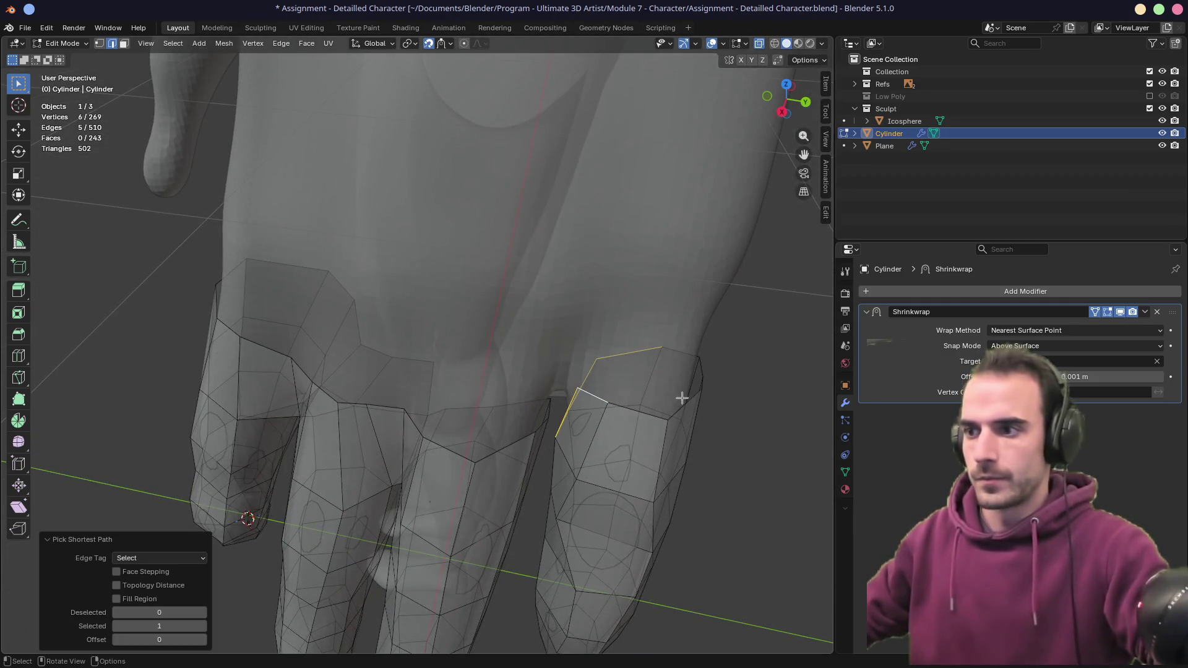
pyautogui.click(591, 396)
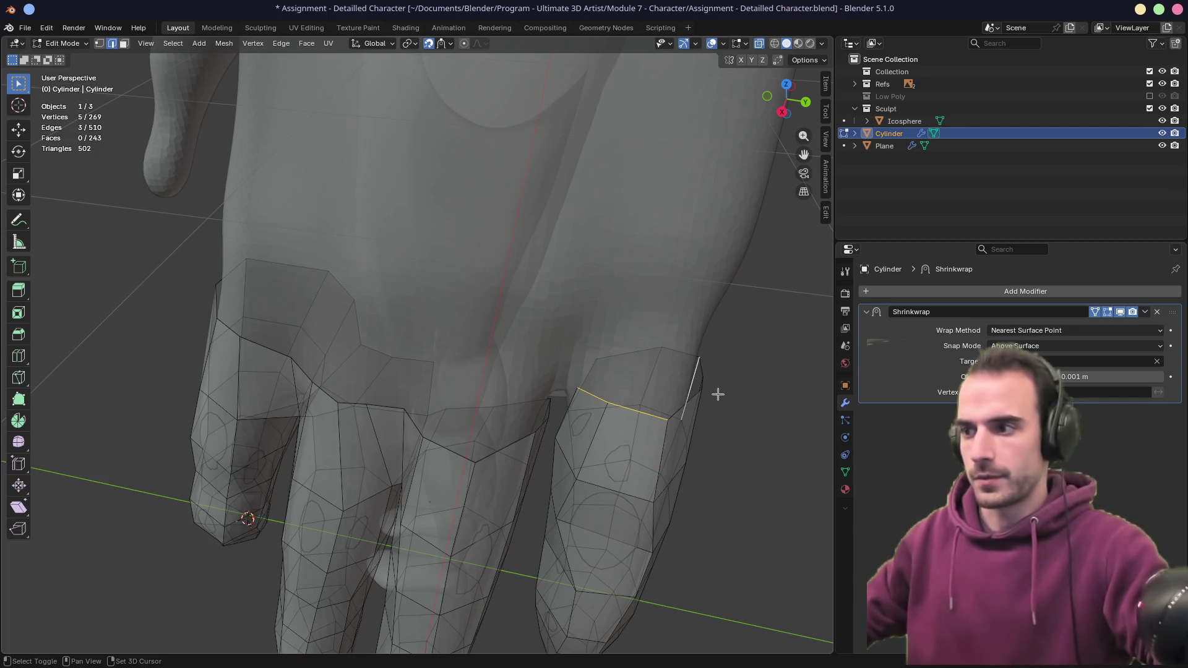
pyautogui.keyDown('ctrl'); pyautogui.click(684, 397); pyautogui.keyUp('ctrl')
pyautogui.moveTo(719, 387)
pyautogui.mouseDown(button='middle')
pyautogui.moveTo(702, 481)
pyautogui.moveTo(706, 433)
pyautogui.moveTo(745, 416)
pyautogui.moveTo(731, 387)
pyautogui.mouseUp(button='middle')
pyautogui.press('e')
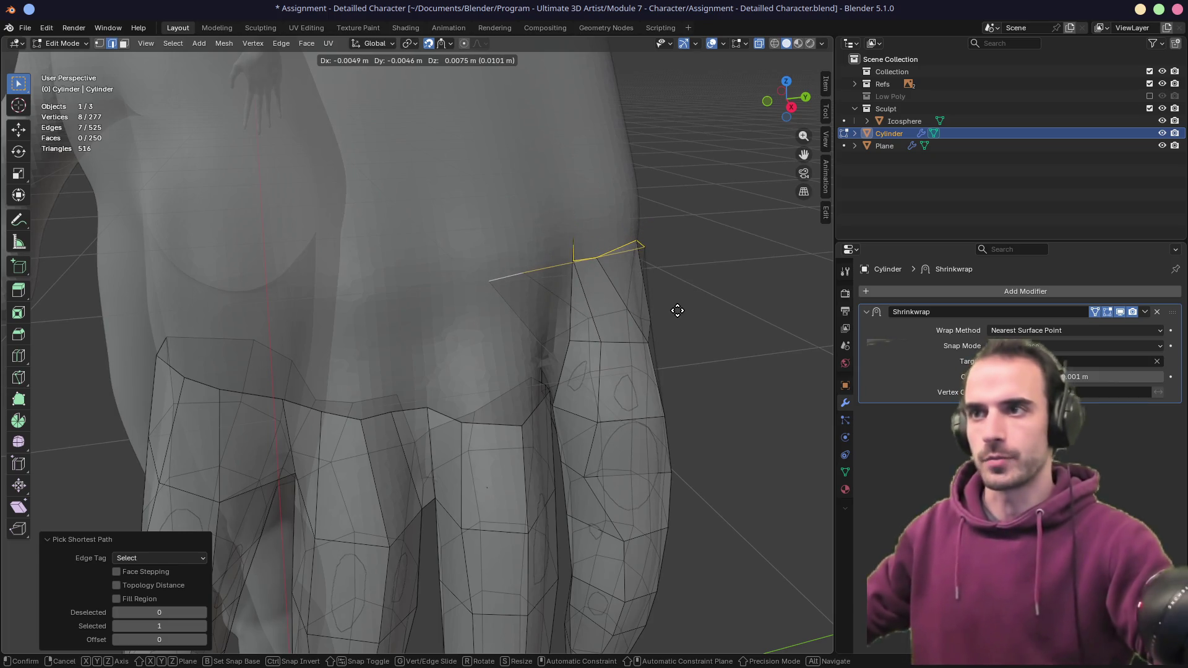
pyautogui.click(675, 310)
pyautogui.moveTo(718, 291); pyautogui.dragTo(643, 305, button='middle')
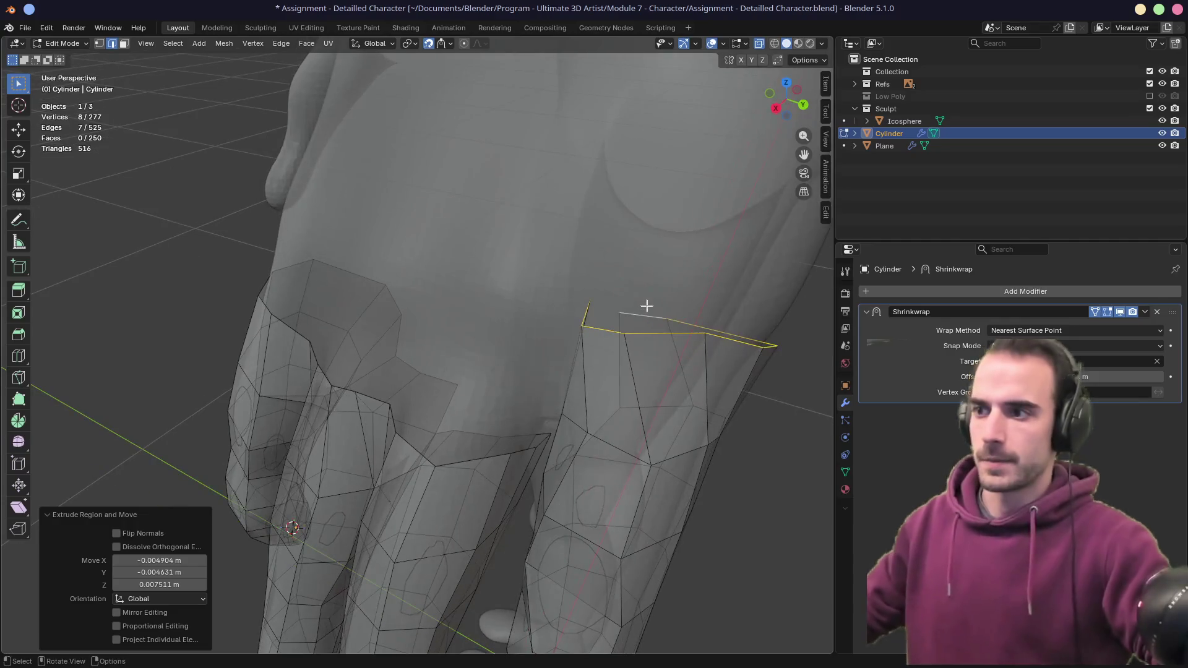
# - Select one vertex of the new extruded ring and reposition it
pyautogui.click(552, 332)
pyautogui.press('g')
pyautogui.click(559, 339)
pyautogui.moveTo(565, 337)
pyautogui.mouseDown(button='middle')
pyautogui.moveTo(669, 305)
pyautogui.moveTo(453, 284)
pyautogui.moveTo(432, 241)
pyautogui.moveTo(467, 265)
pyautogui.mouseUp(button='middle')
# - Vertex-slide the knuckle vertex along its edge to factor 0.151
pyautogui.press('g')
pyautogui.press('g')
pyautogui.click(446, 275)
pyautogui.press('g')
pyautogui.press('g')
pyautogui.click(412, 288)
pyautogui.press('g')
pyautogui.press('g')
pyautogui.click(405, 292)
pyautogui.press('g')
pyautogui.press('g')
pyautogui.click(419, 300)
pyautogui.moveTo(418, 300)
pyautogui.mouseDown(button='middle')
pyautogui.moveTo(470, 312)
pyautogui.moveTo(519, 345)
pyautogui.moveTo(420, 363)
pyautogui.moveTo(445, 349)
pyautogui.moveTo(553, 352)
pyautogui.moveTo(495, 369)
pyautogui.mouseUp(button='middle')
pyautogui.scroll(2, 421, 363)
pyautogui.scroll(1, 495, 369)
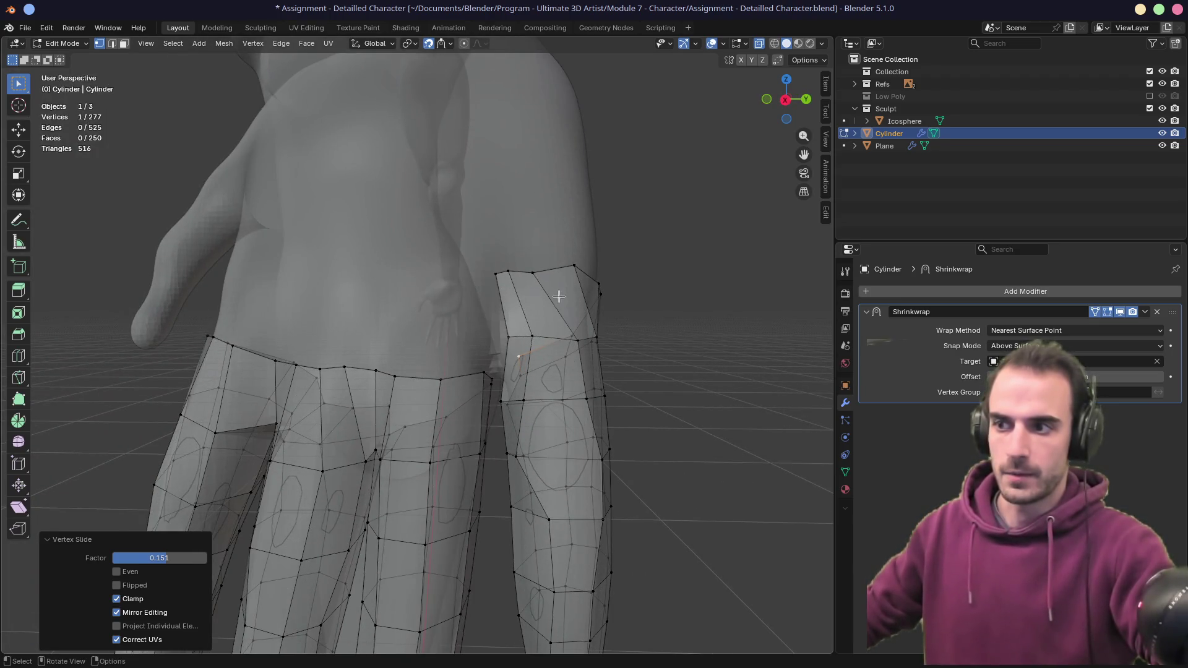
# - Edge-slide the loop running across the finger bases into a cleaner position
pyautogui.keyDown('alt'); pyautogui.click(568, 348); pyautogui.keyUp('alt')
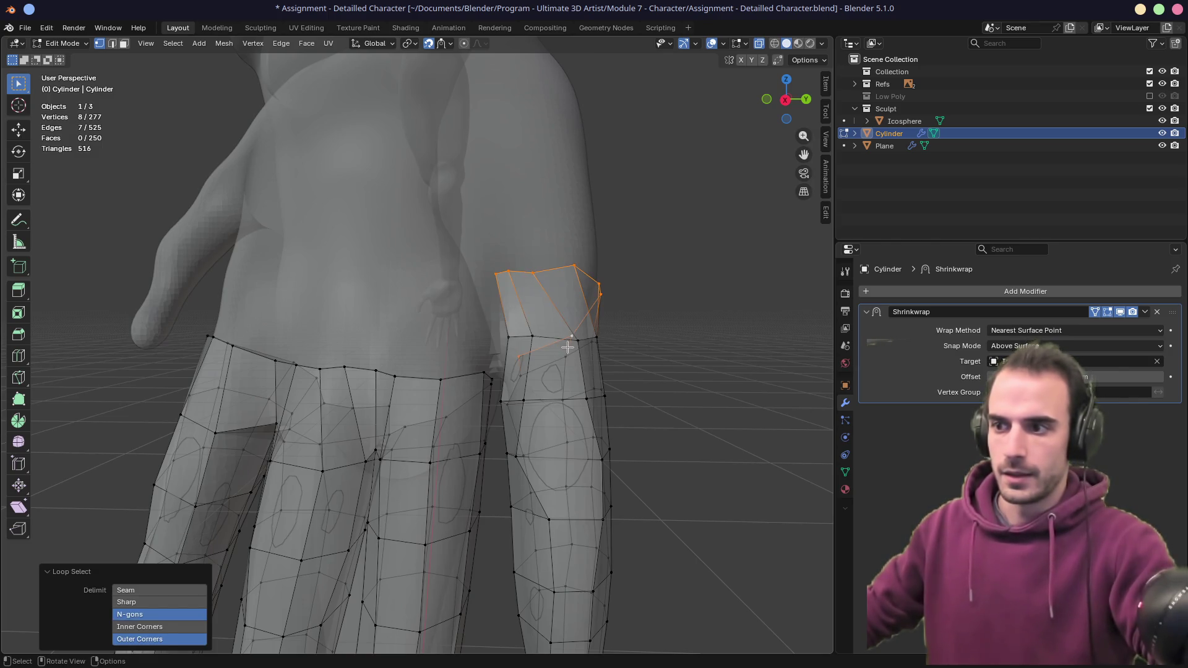
pyautogui.click(484, 372)
pyautogui.moveTo(484, 372)
pyautogui.mouseDown(button='middle')
pyautogui.moveTo(535, 345)
pyautogui.moveTo(477, 353)
pyautogui.mouseUp(button='middle')
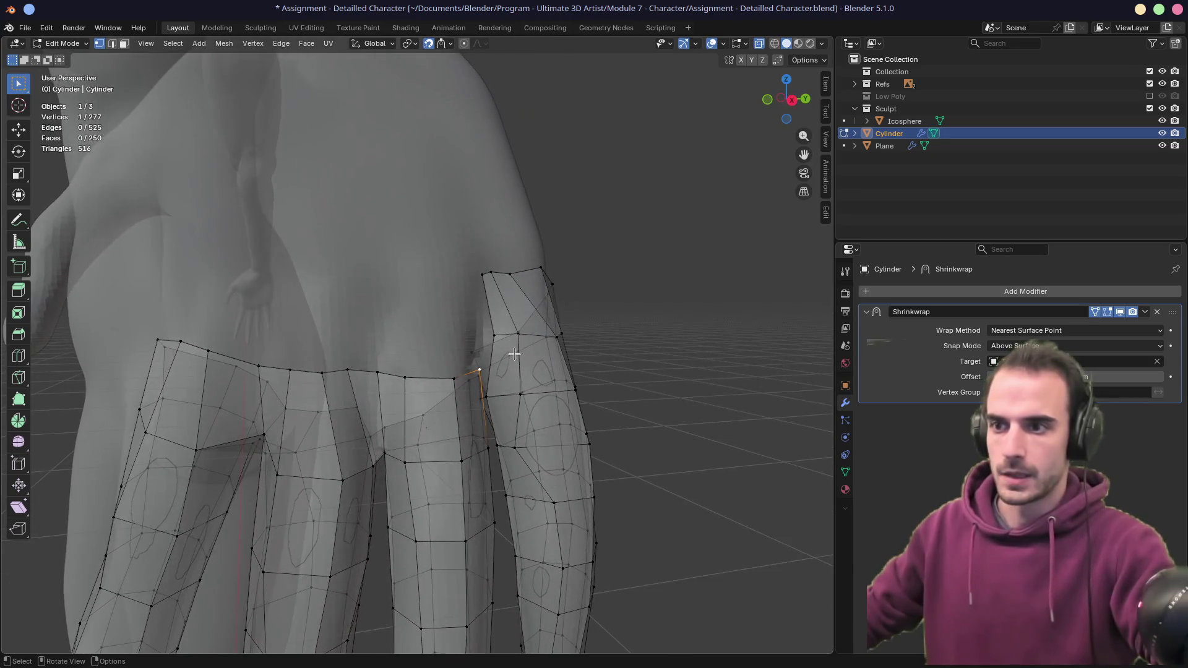
pyautogui.keyDown('alt'); pyautogui.click(424, 380); pyautogui.keyUp('alt')
pyautogui.press('g')
pyautogui.press('g')
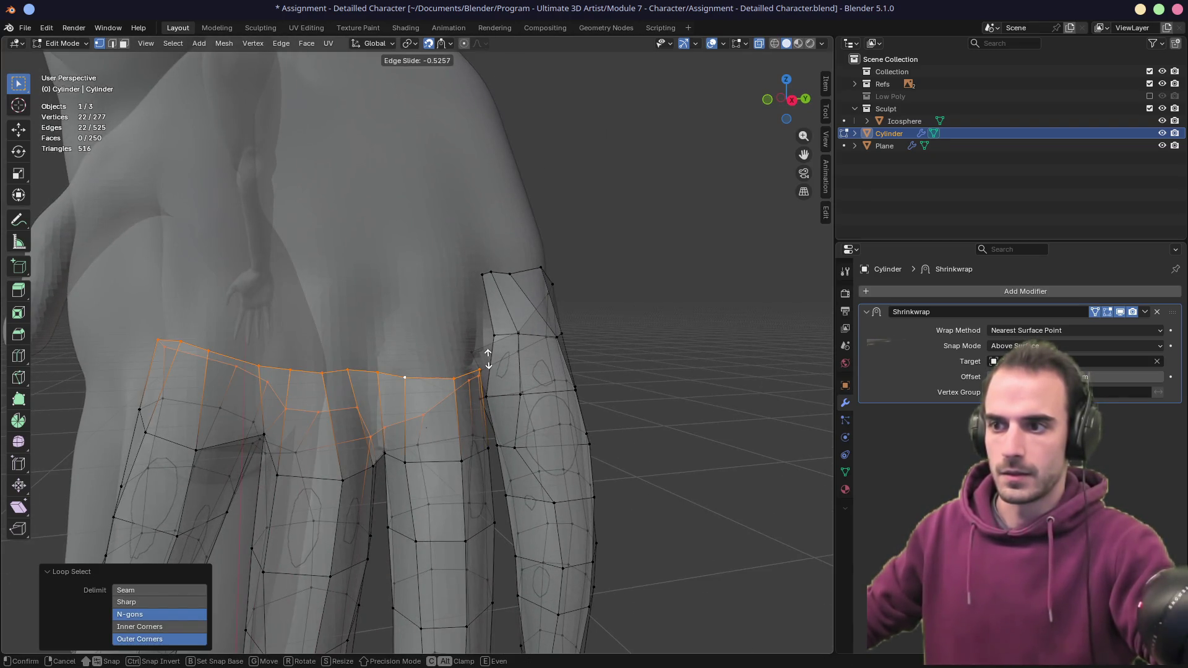
pyautogui.click(489, 368)
pyautogui.moveTo(485, 379)
pyautogui.mouseDown(button='middle')
pyautogui.moveTo(482, 389)
pyautogui.moveTo(429, 368)
pyautogui.moveTo(438, 402)
pyautogui.moveTo(523, 414)
pyautogui.moveTo(521, 358)
pyautogui.moveTo(423, 403)
pyautogui.mouseUp(button='middle')
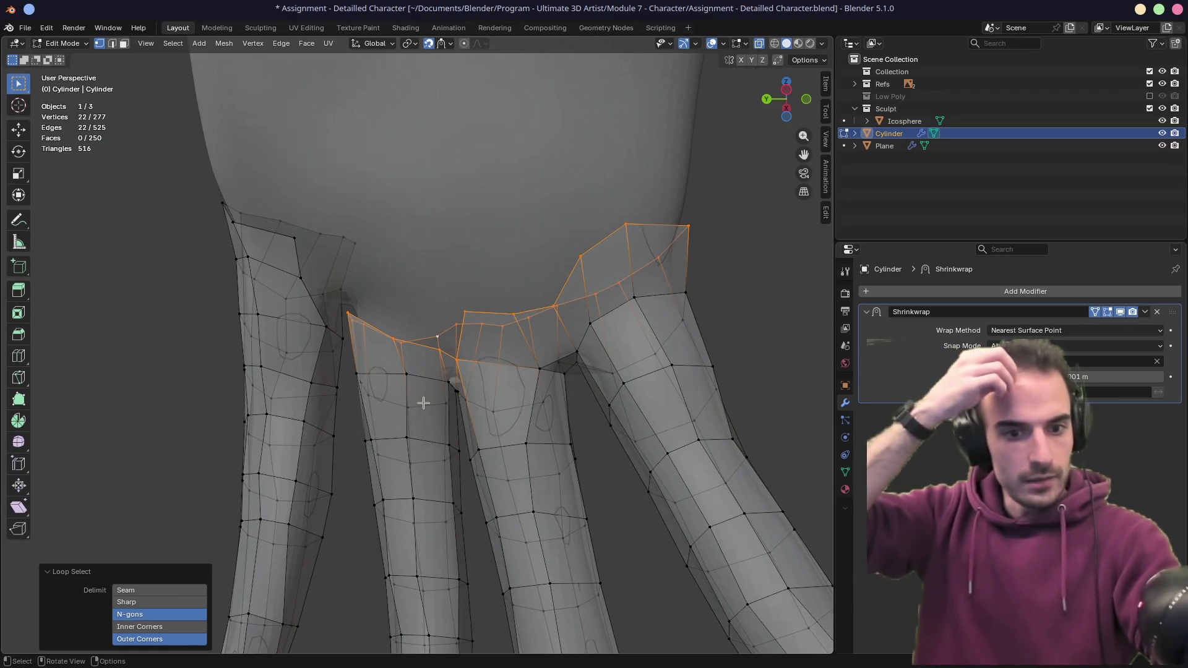
# - Turn off X-ray and slide the vertex between two fingers along its edges, checking snapping
pyautogui.hotkey('alt', 'z')
pyautogui.moveTo(424, 403); pyautogui.dragTo(413, 341, button='middle')
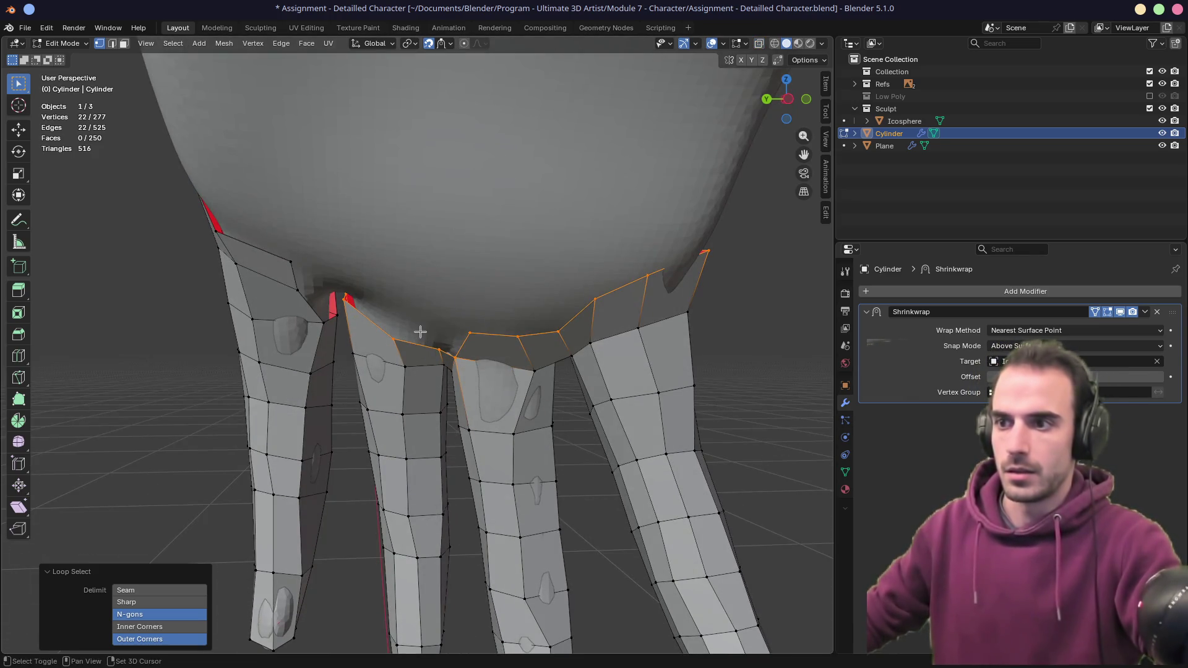
pyautogui.click(416, 337)
pyautogui.moveTo(416, 338)
pyautogui.mouseDown(button='middle')
pyautogui.moveTo(433, 315)
pyautogui.moveTo(416, 355)
pyautogui.mouseUp(button='middle')
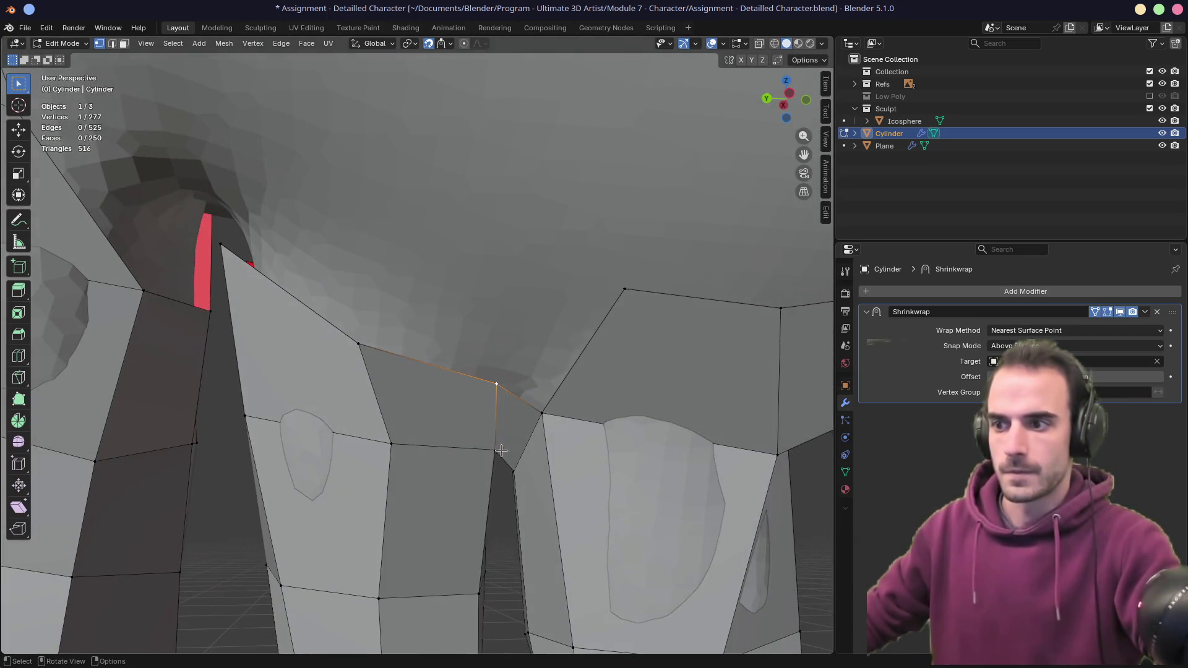
pyautogui.hotkey('shift', 'v')
pyautogui.click(472, 452)
pyautogui.hotkey('shift', 'v')
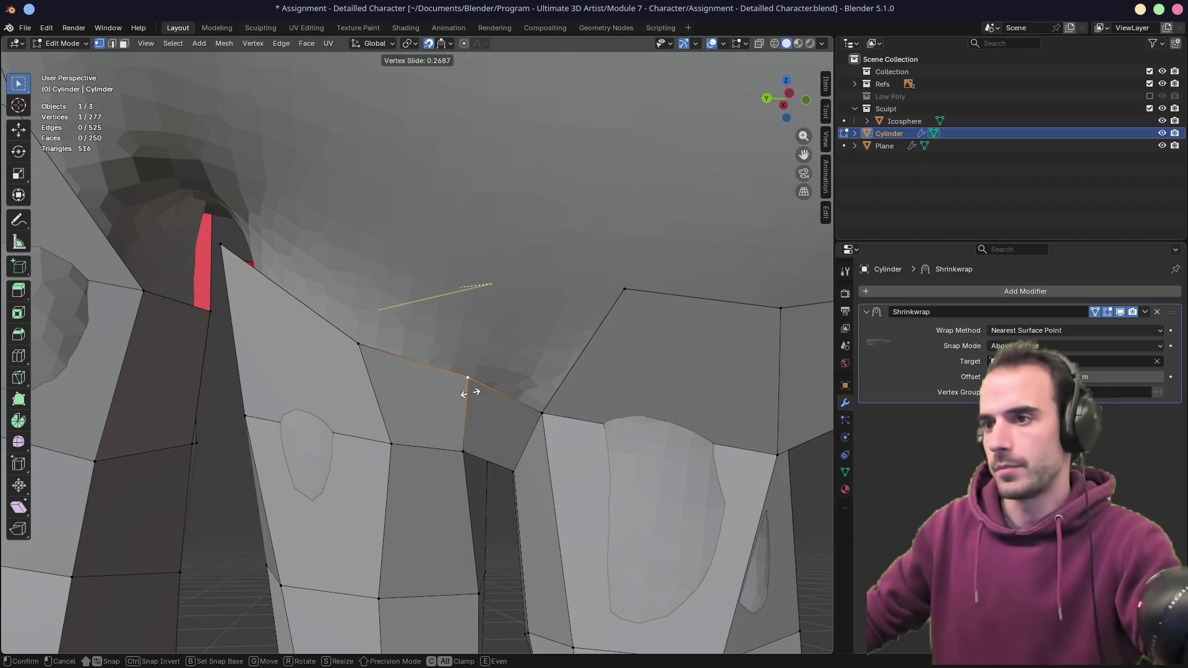
pyautogui.click(468, 390)
pyautogui.click(449, 44)
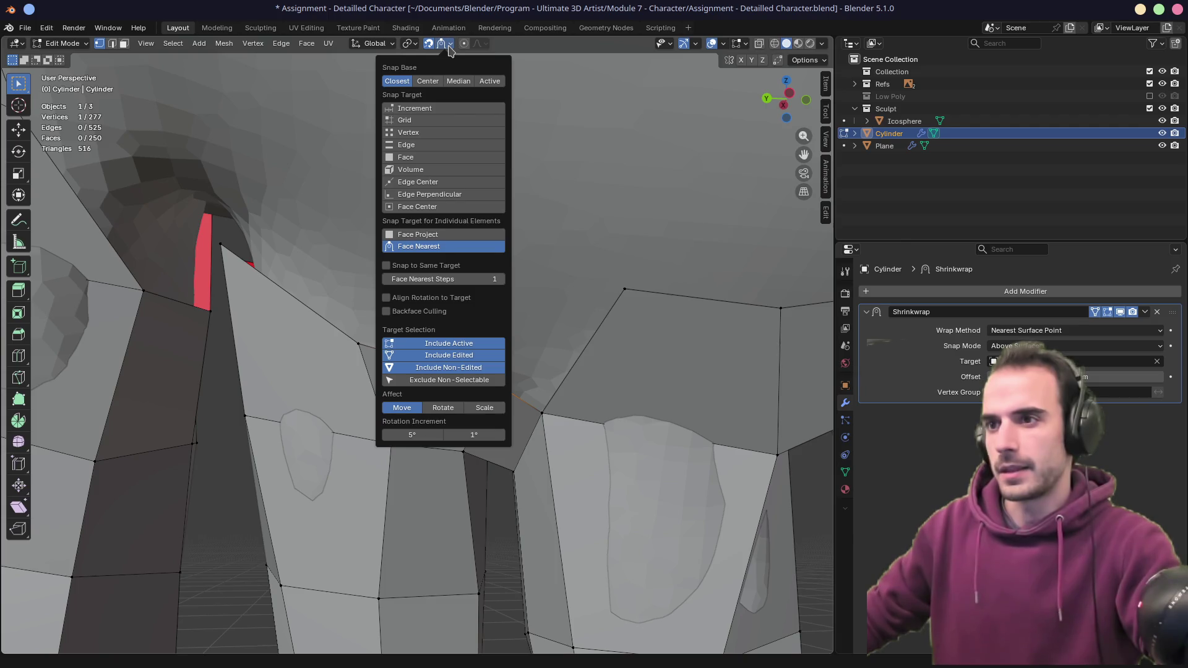
pyautogui.click(449, 48)
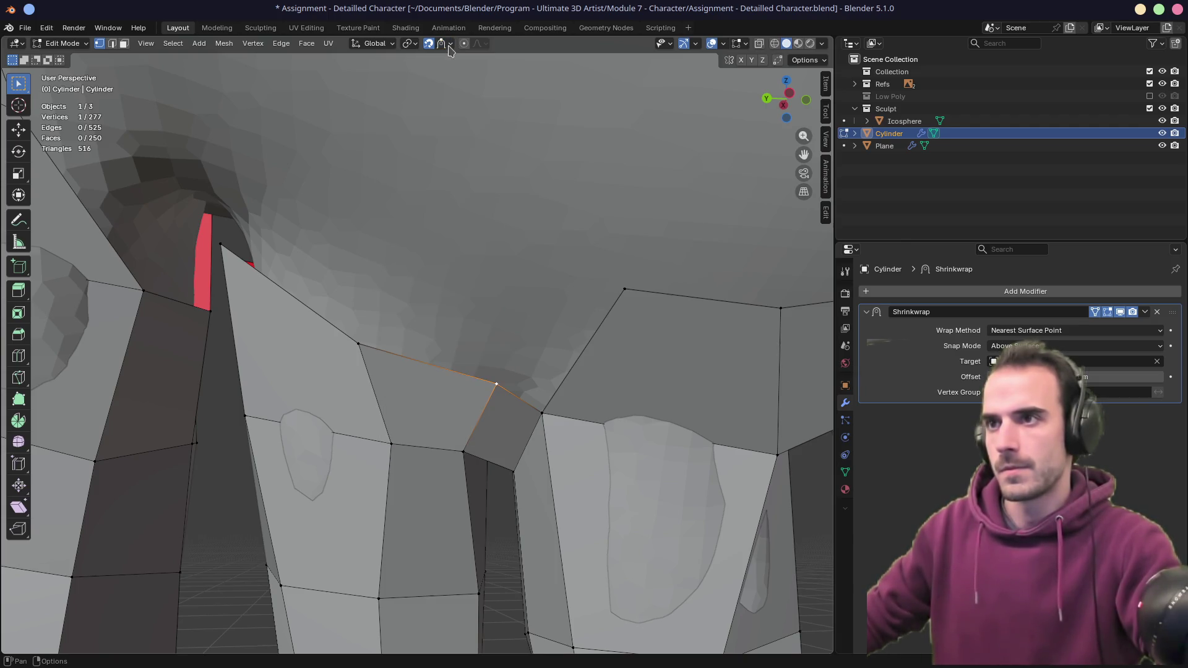
pyautogui.press('g')
pyautogui.press('g')
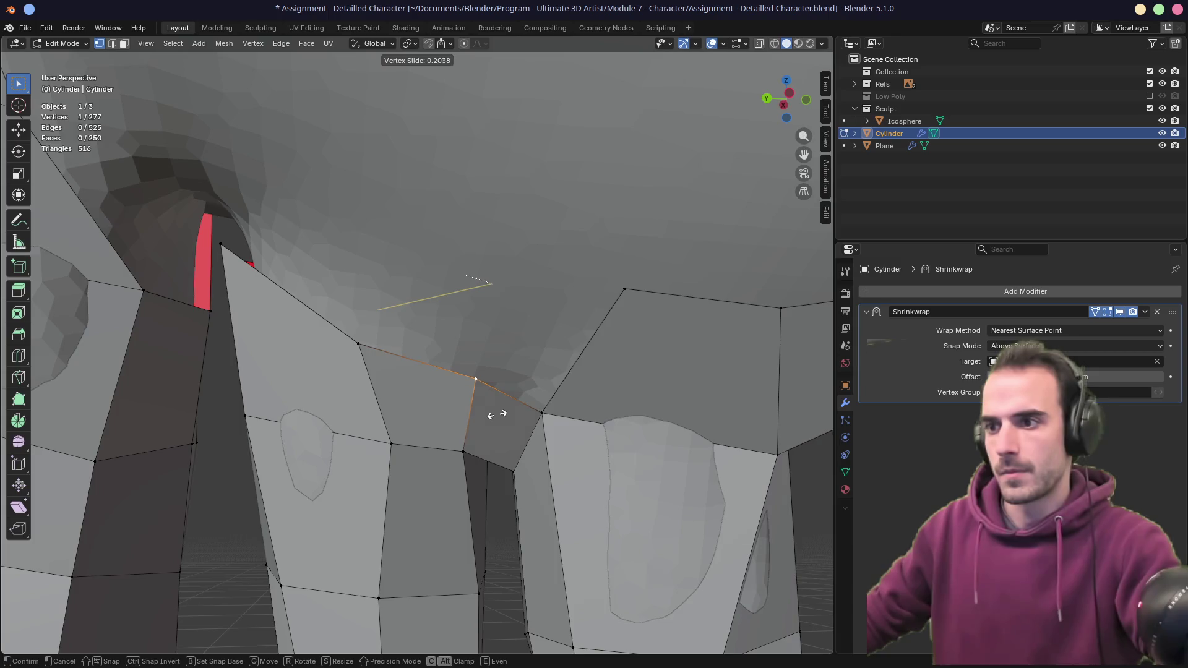
pyautogui.click(481, 407)
pyautogui.moveTo(481, 408)
pyautogui.mouseDown(button='middle')
pyautogui.moveTo(463, 422)
pyautogui.moveTo(503, 406)
pyautogui.mouseUp(button='middle')
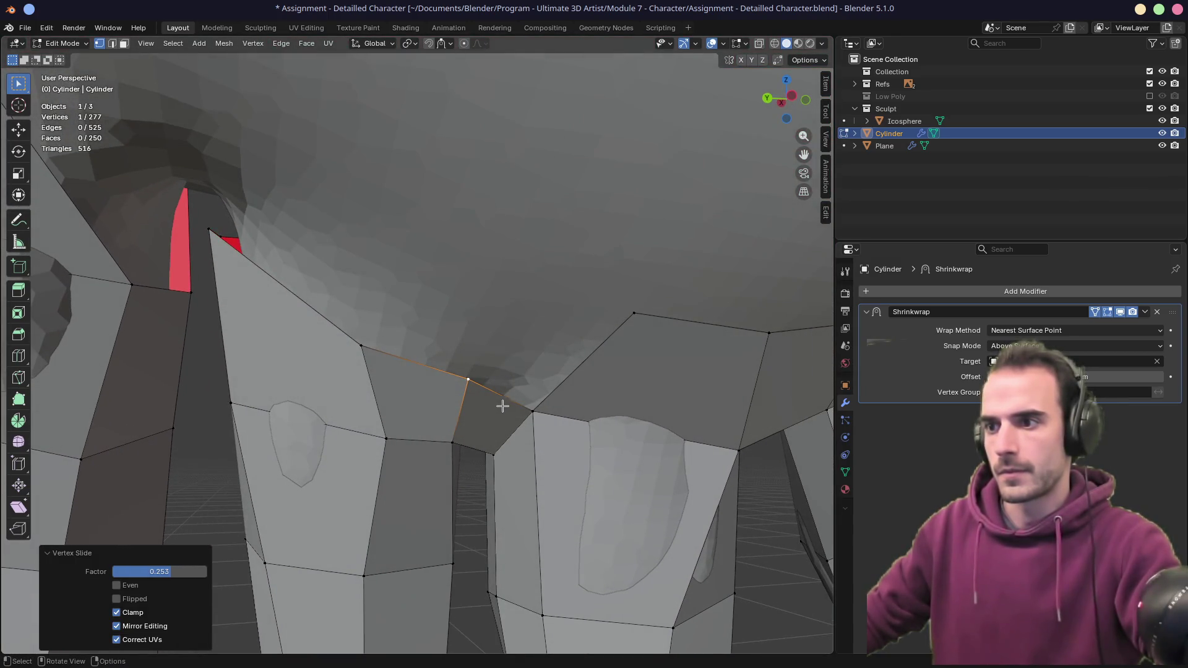
# - Slide the gap vertex further to factor 0.140, then save 'Assignment - Detailled Character.blend'
pyautogui.click(448, 44)
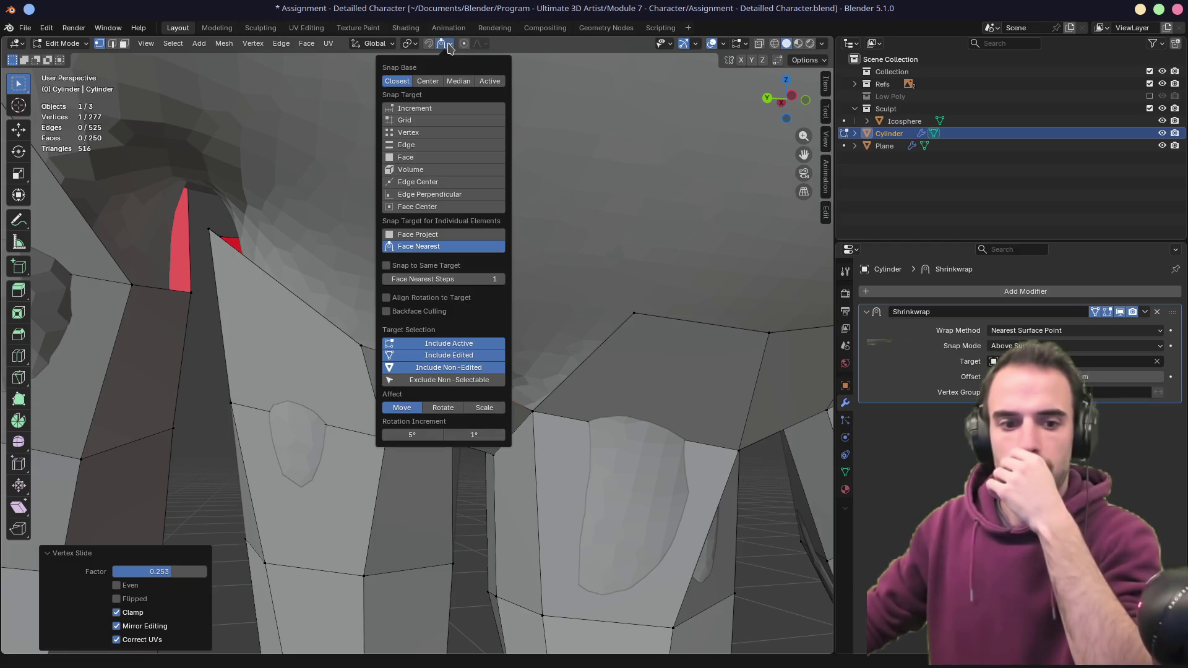
pyautogui.moveTo(467, 262)
pyautogui.mouseDown(button='middle')
pyautogui.moveTo(485, 291)
pyautogui.moveTo(362, 345)
pyautogui.mouseUp(button='middle')
pyautogui.hotkey('shift', 'v')
pyautogui.click(438, 344)
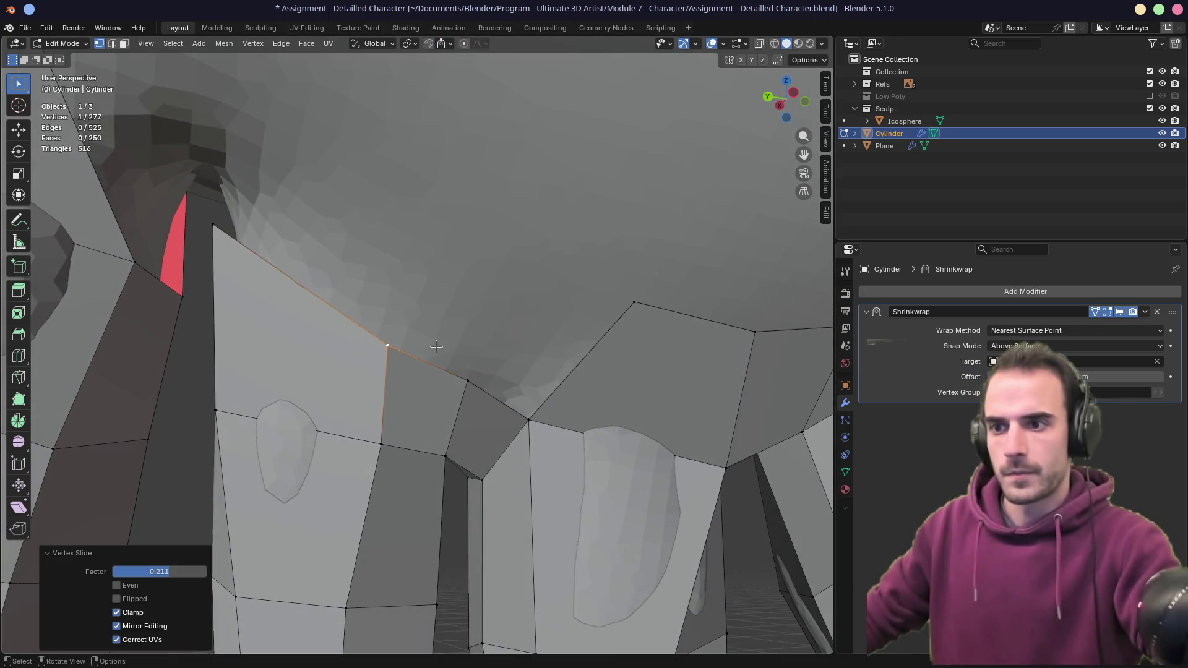
pyautogui.moveTo(438, 345); pyautogui.dragTo(404, 387, button='middle')
pyautogui.hotkey('shift', 'v')
pyautogui.click(475, 380)
pyautogui.moveTo(475, 380)
pyautogui.mouseDown(button='middle')
pyautogui.moveTo(526, 430)
pyautogui.moveTo(529, 396)
pyautogui.moveTo(535, 418)
pyautogui.mouseUp(button='middle')
pyautogui.click(536, 418)
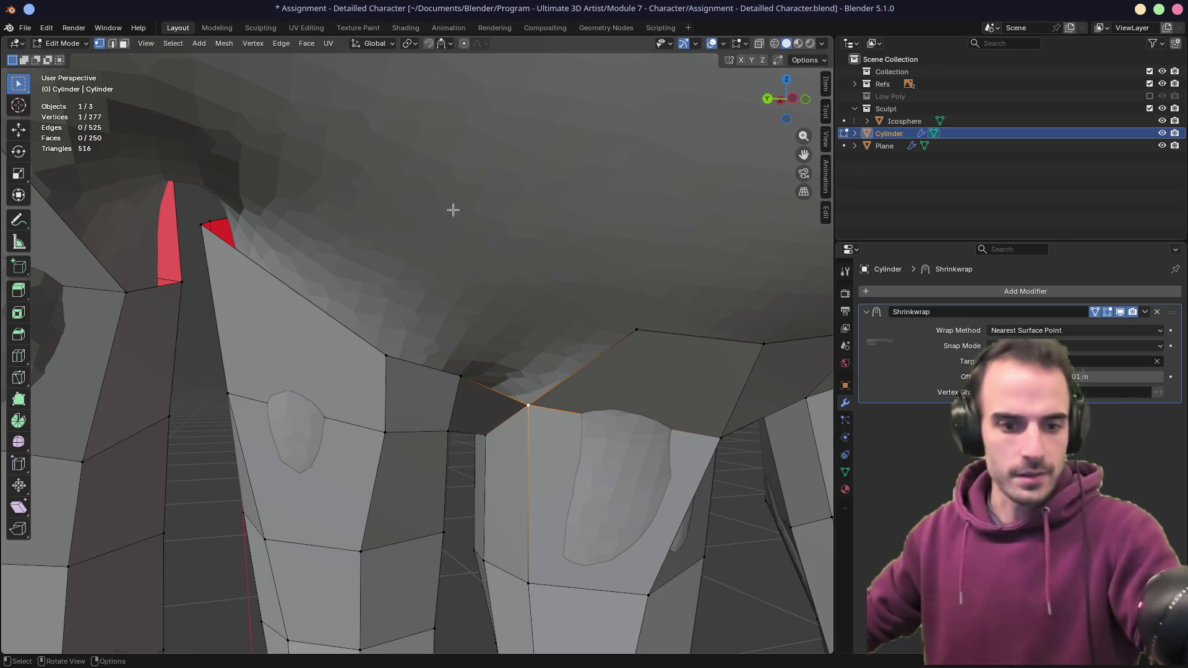
pyautogui.moveTo(475, 275)
pyautogui.mouseDown(button='middle')
pyautogui.moveTo(513, 302)
pyautogui.moveTo(481, 278)
pyautogui.mouseUp(button='middle')
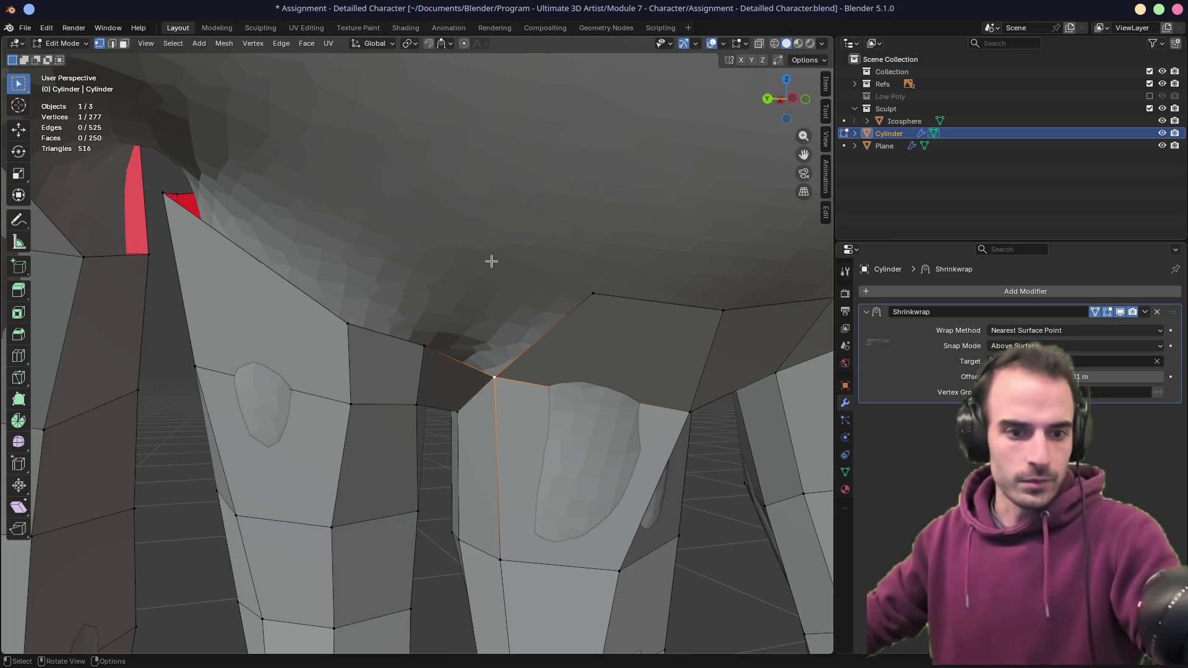
pyautogui.hotkey('ctrl', 's')
pyautogui.moveTo(456, 212); pyautogui.dragTo(427, 205, button='middle')
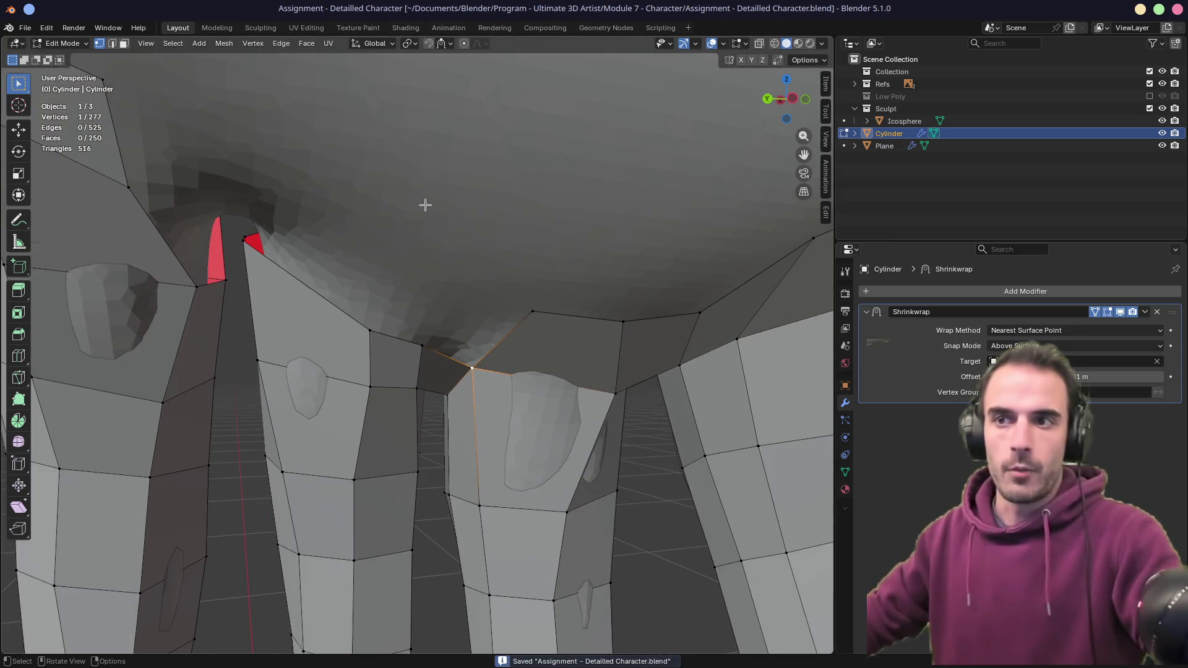
# - Browse the File menu, then open Edit > Preferences on the Get Extensions page
pyautogui.click(24, 28)
pyautogui.moveTo(46, 69)
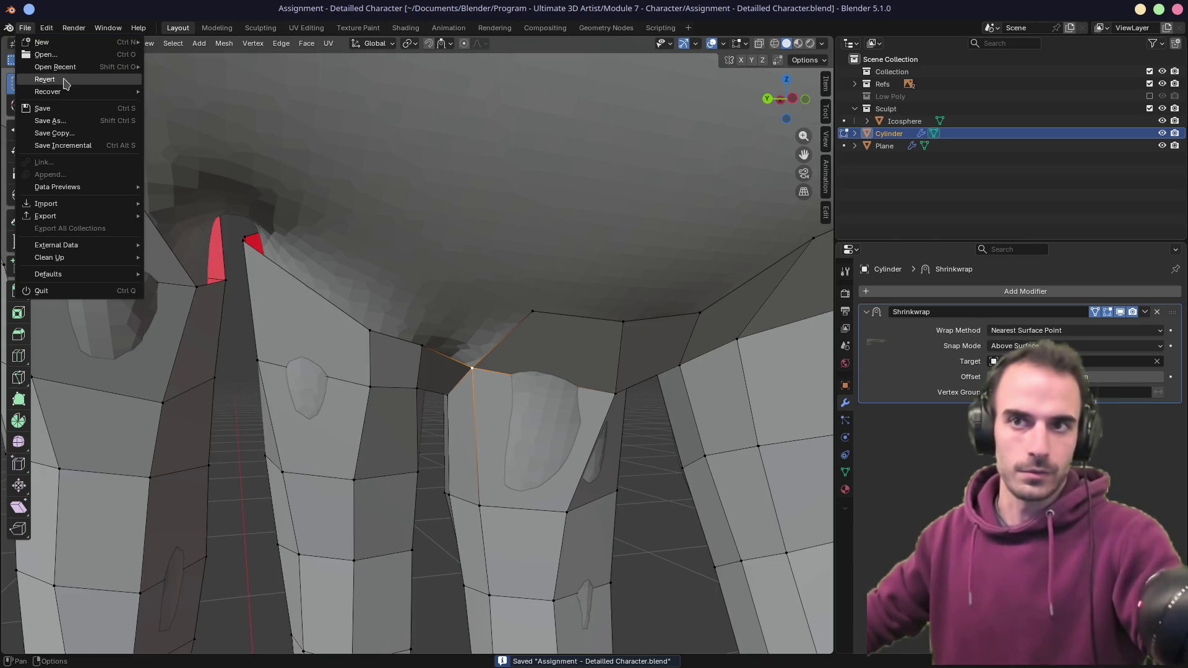
pyautogui.moveTo(61, 94)
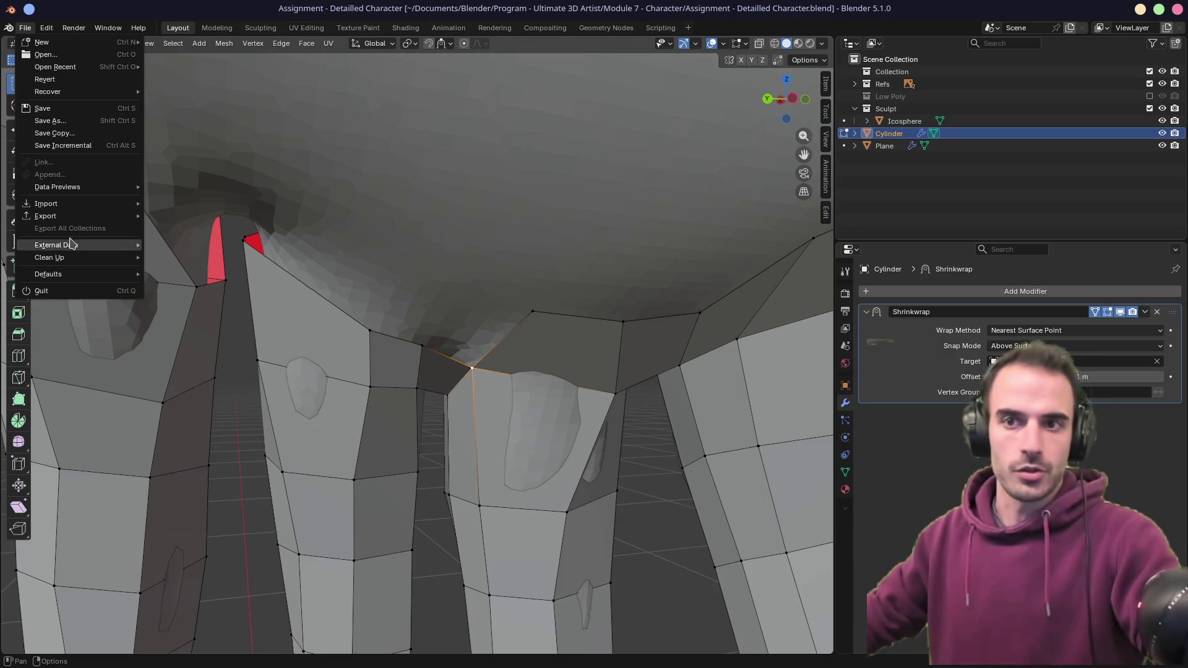
pyautogui.moveTo(79, 217)
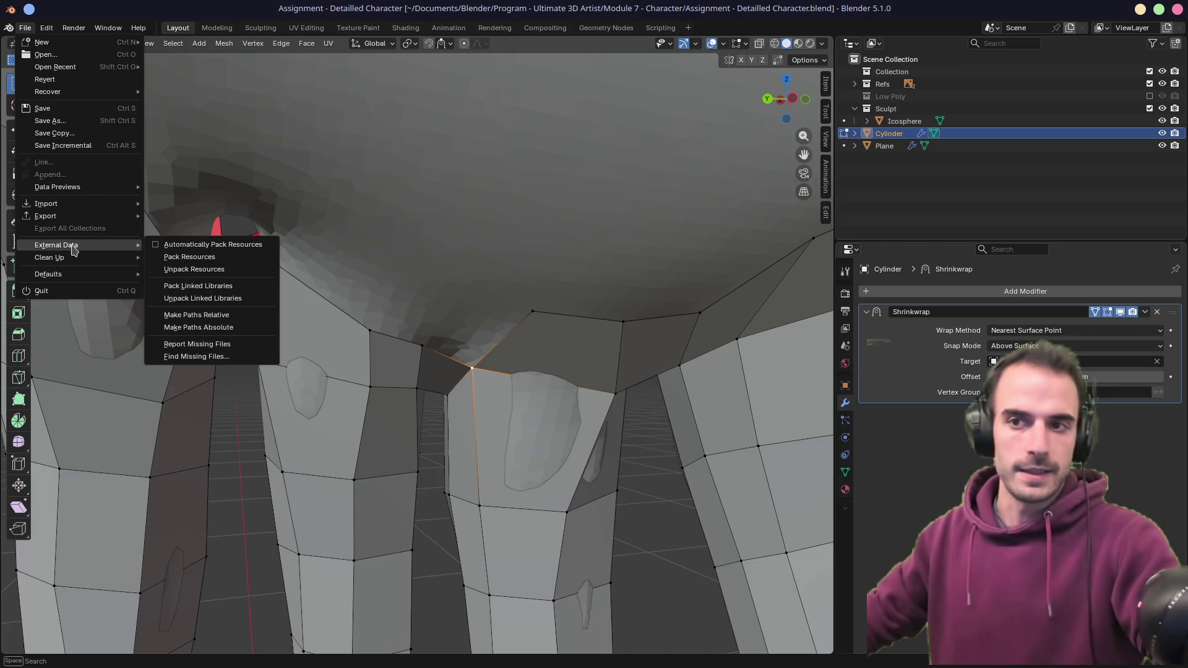
pyautogui.moveTo(73, 259)
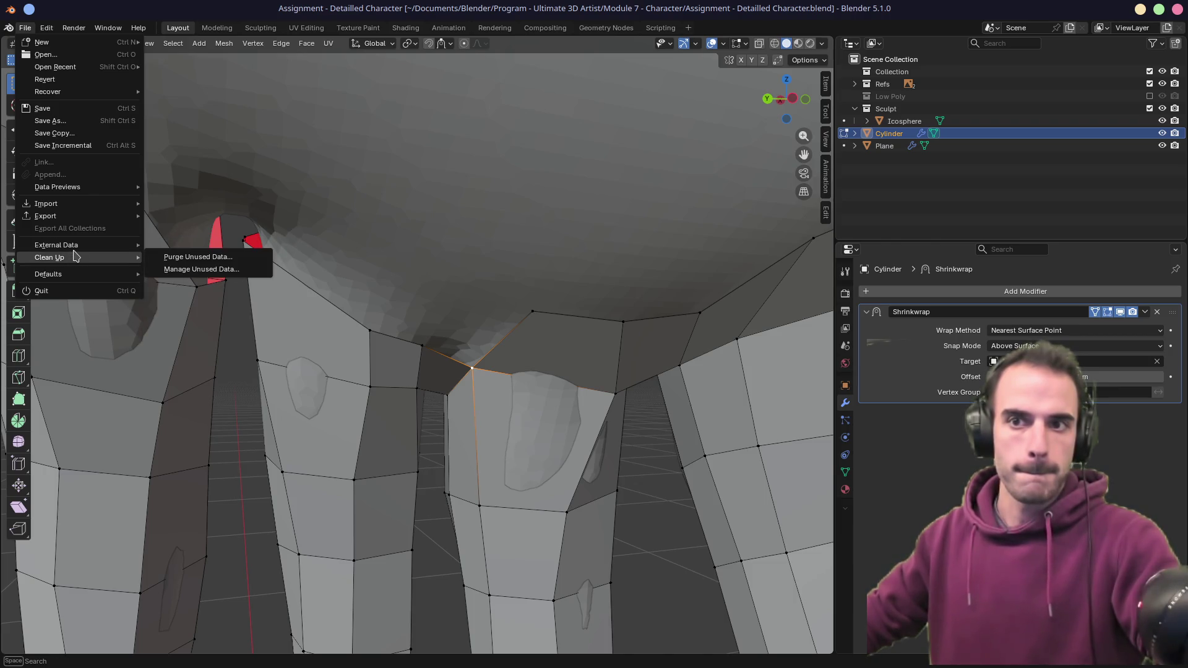
pyautogui.click(46, 28)
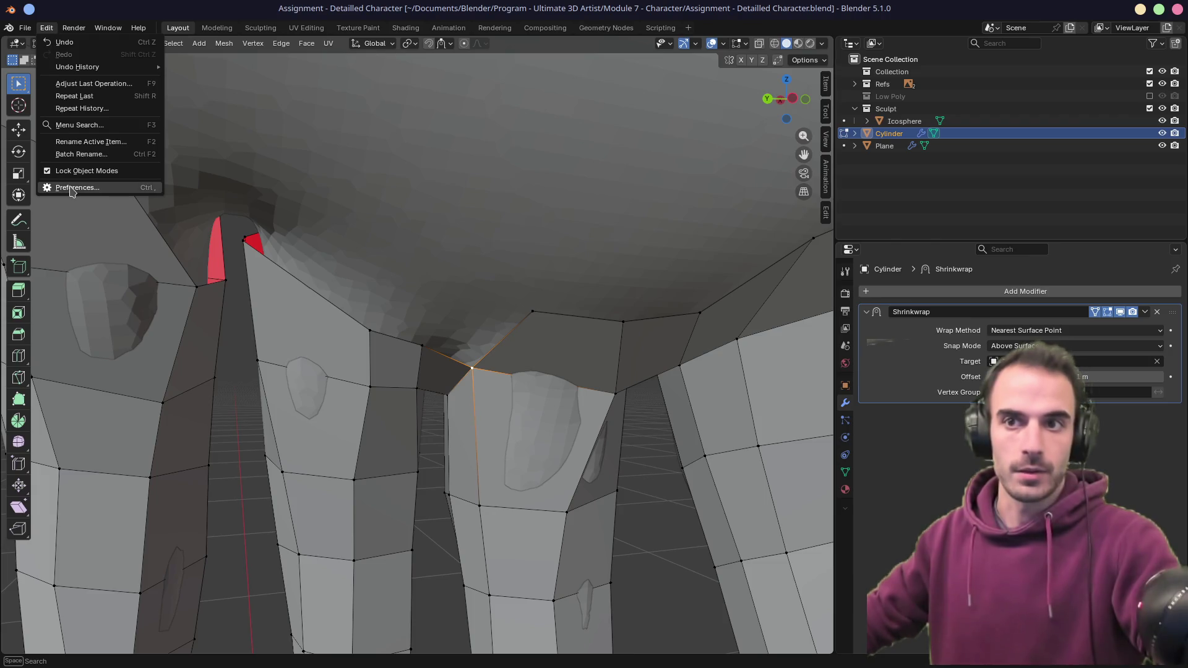
pyautogui.click(72, 188)
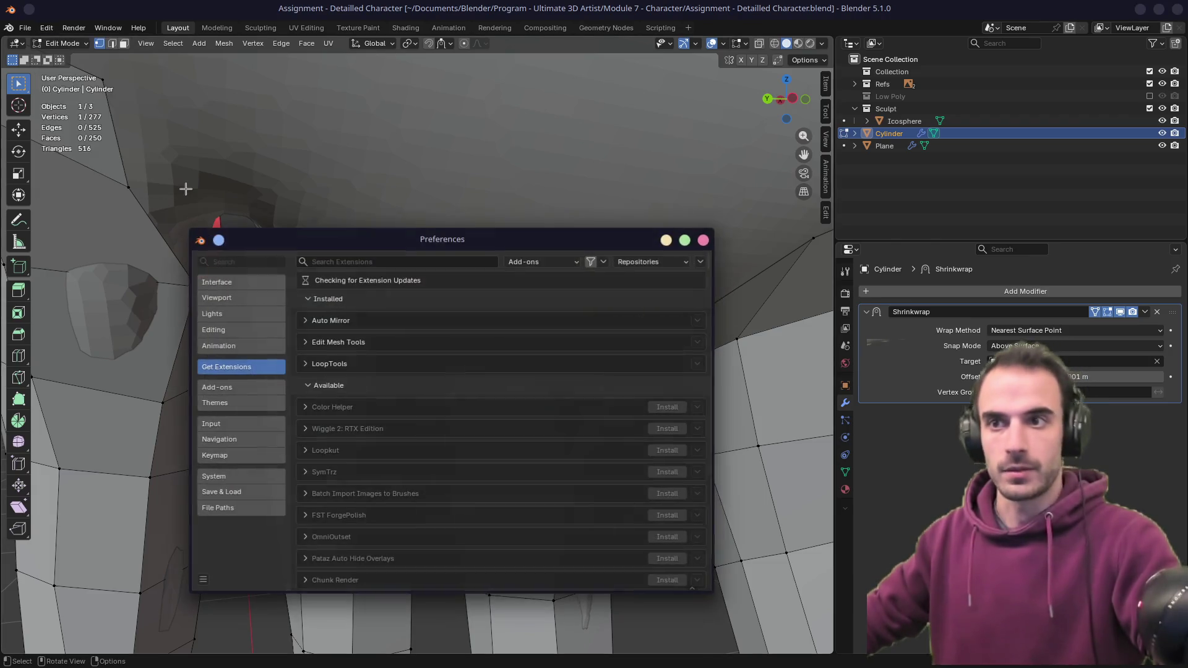
# - Search the extensions for 'reto' and expand the PolyQuilt Retopology Tool details
pyautogui.click(390, 264)
pyautogui.write('reto')
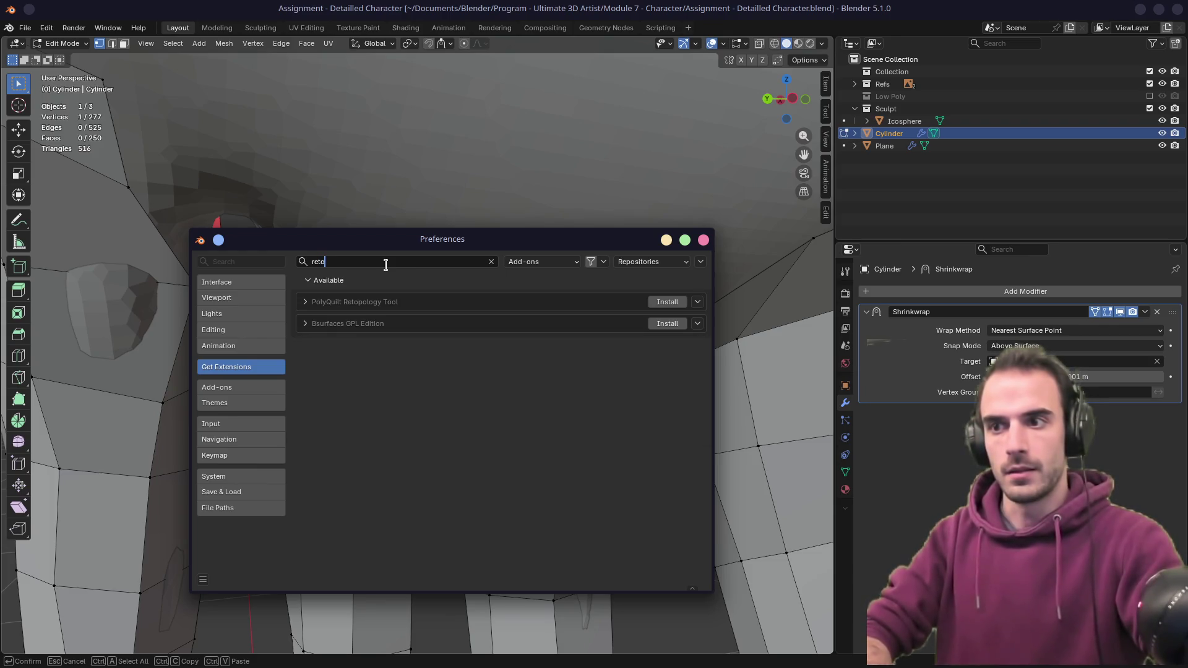
pyautogui.click(306, 303)
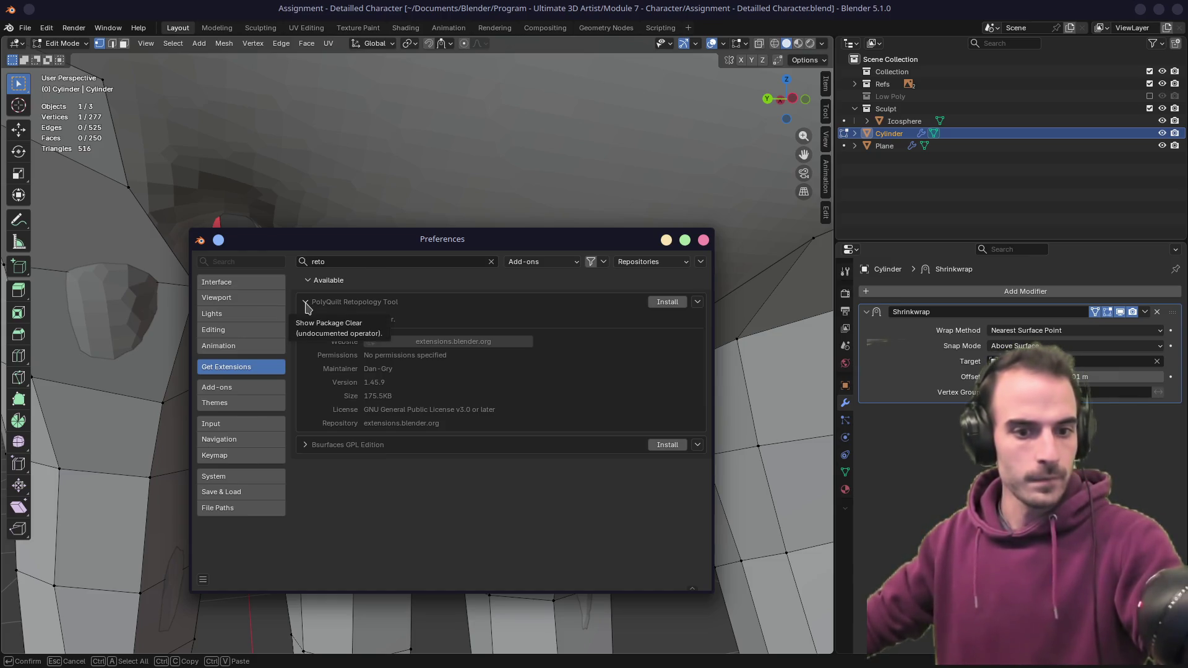
# - Search installed add-ons for 'reto', view Bsurfaces GPL Edition details, and close Preferences
pyautogui.click(249, 388)
pyautogui.click(358, 261)
pyautogui.write('ret')
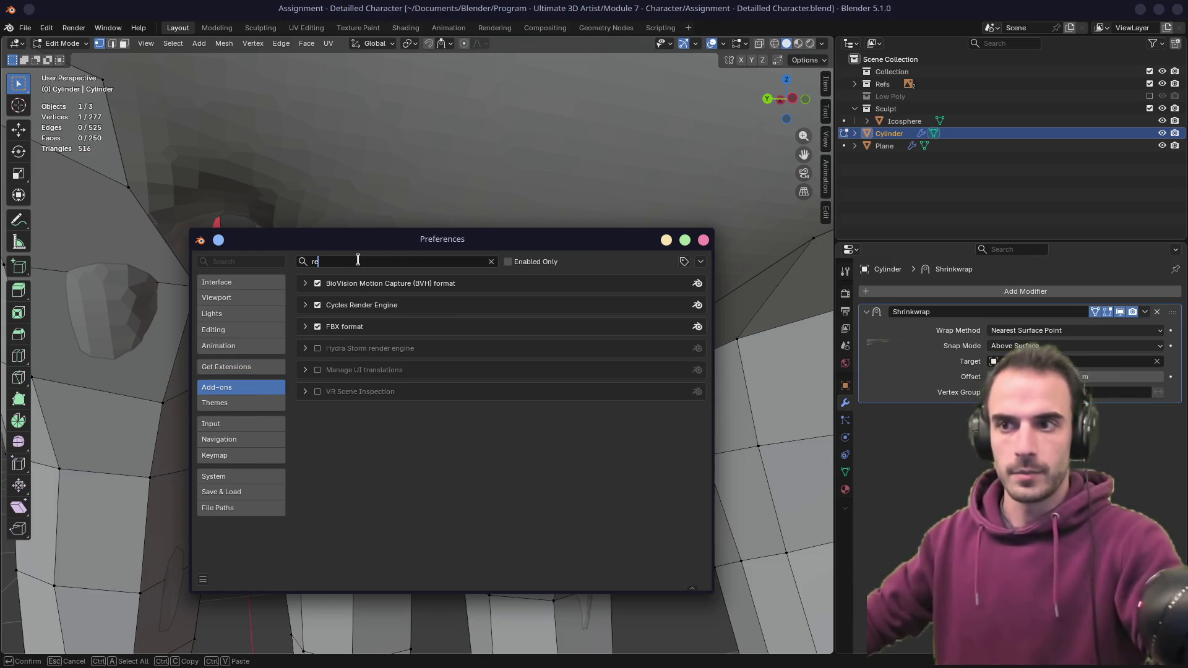
pyautogui.press('BackSpace')
pyautogui.press('BackSpace')
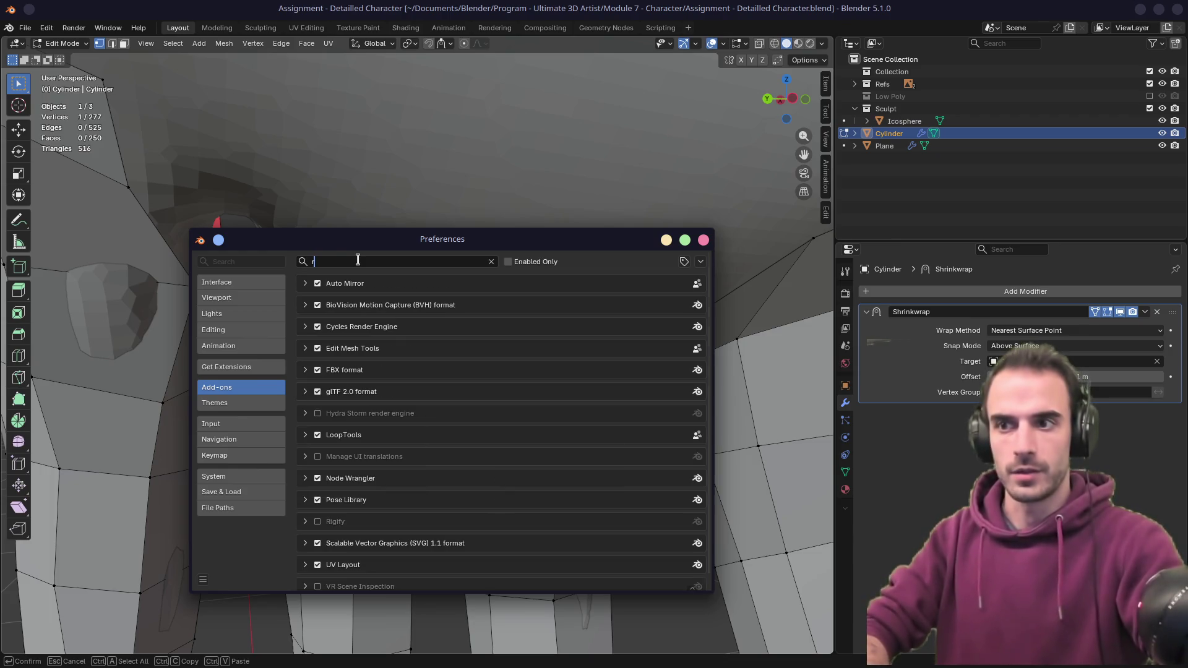
pyautogui.write('et')
pyautogui.press('BackSpace')
pyautogui.press('BackSpace')
pyautogui.press('BackSpace')
pyautogui.write('r')
pyautogui.press('BackSpace')
pyautogui.write('eto')
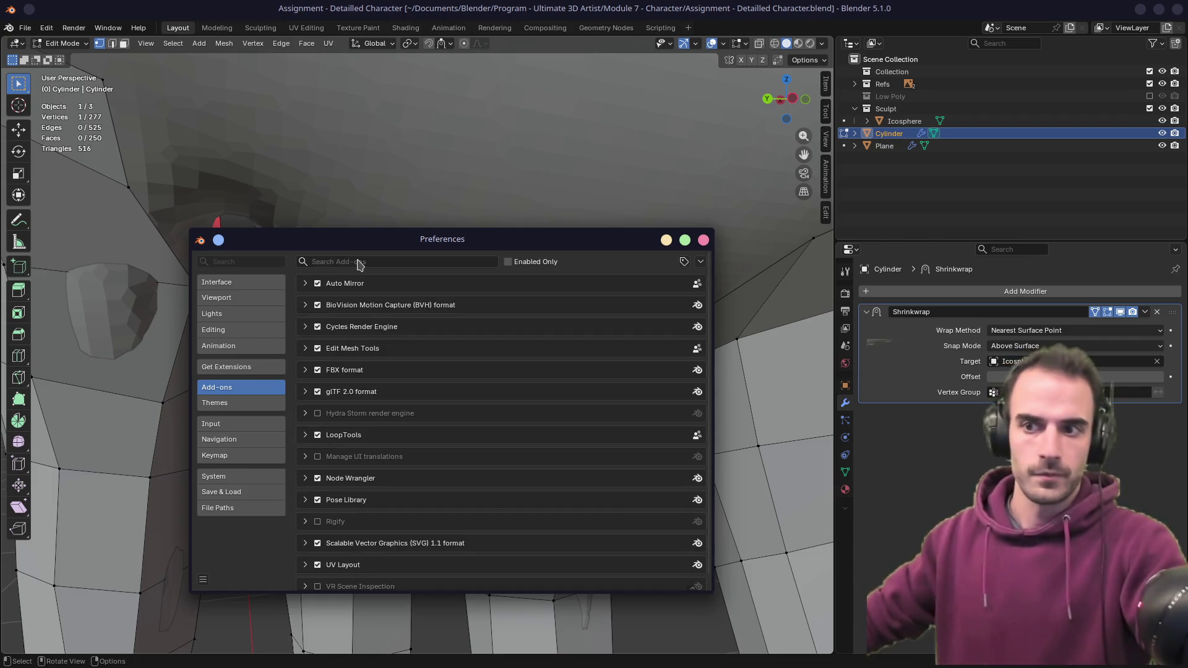
pyautogui.press('Return')
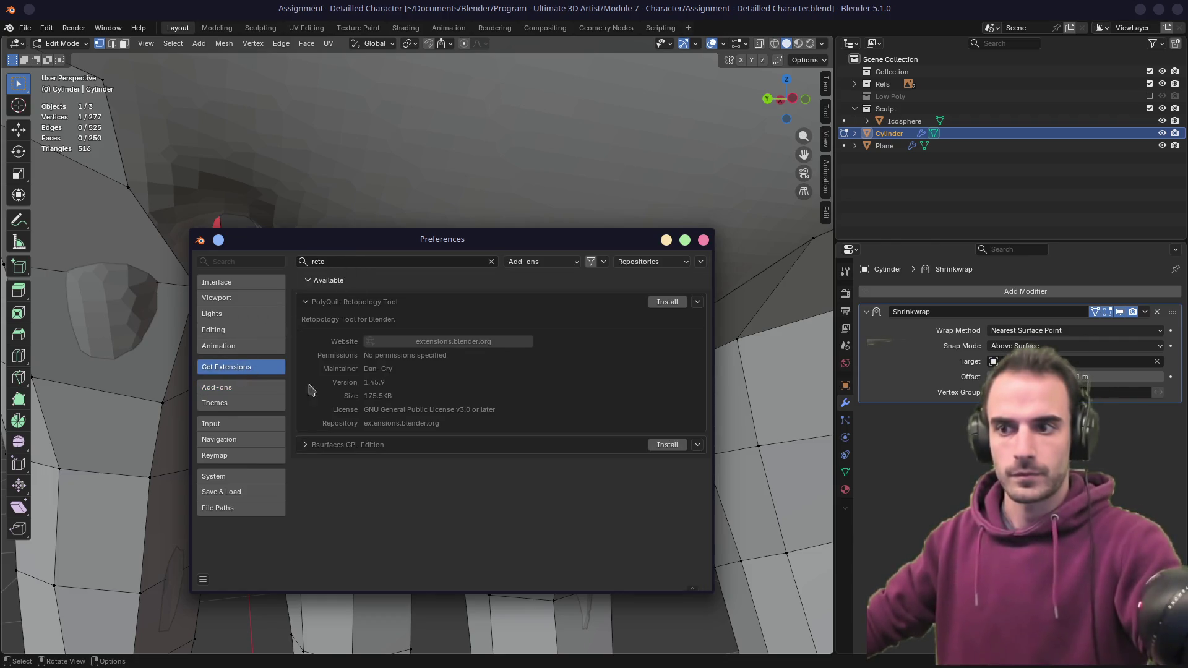
pyautogui.click(306, 446)
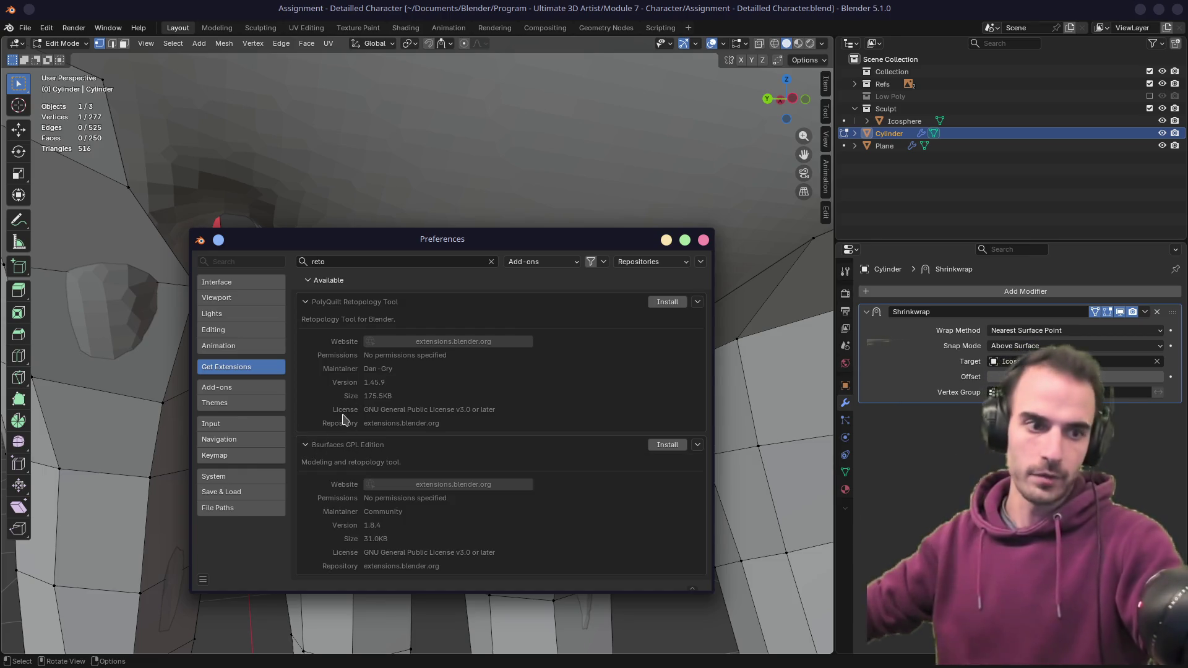
pyautogui.click(704, 240)
pyautogui.scroll(-3, 578, 368)
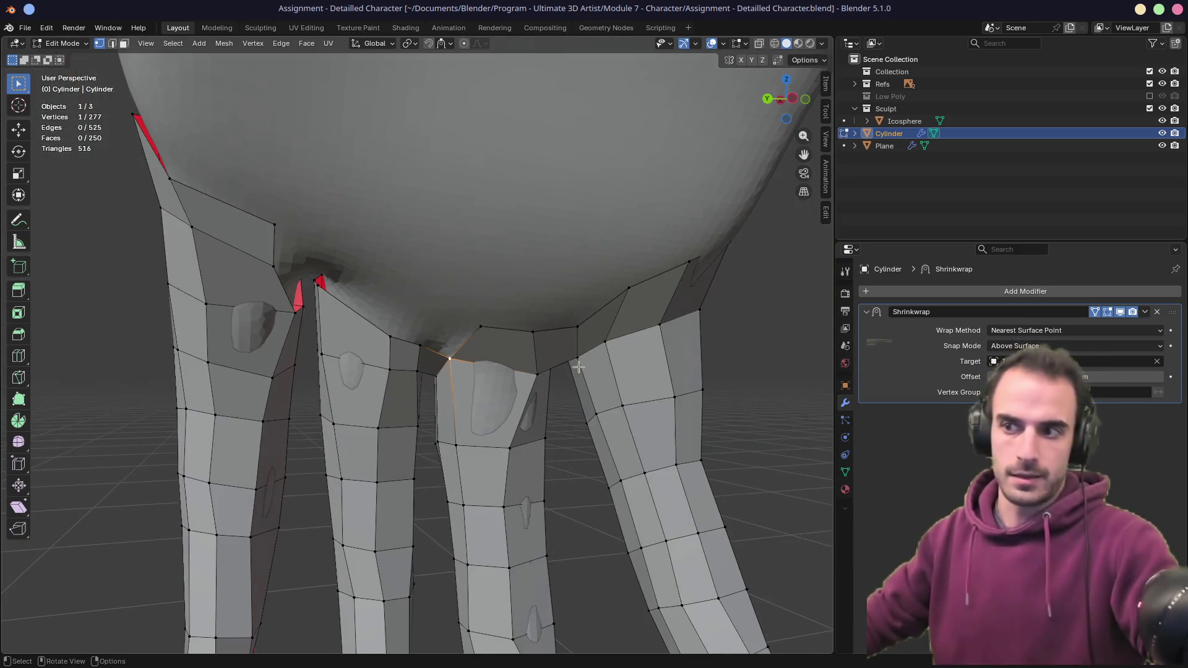
# - Zoom and orbit onto the gap between the fingers, then bring up the Edit menu
pyautogui.scroll(2, 474, 364)
pyautogui.scroll(2, 433, 347)
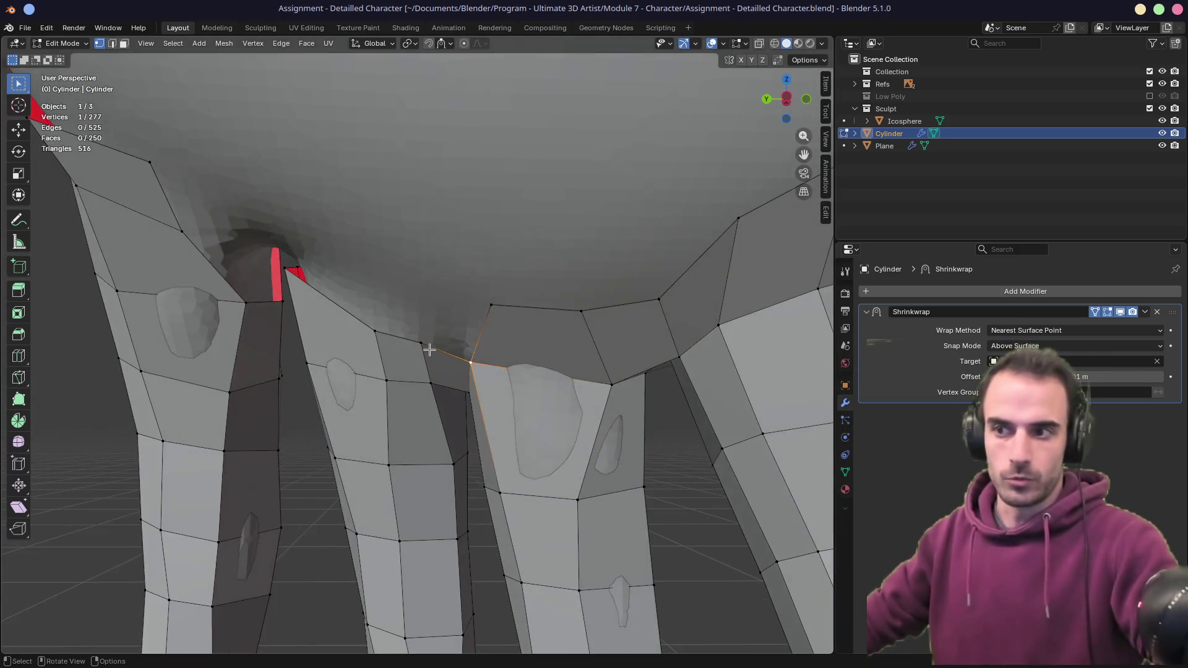
pyautogui.moveTo(427, 334); pyautogui.dragTo(434, 324, button='middle')
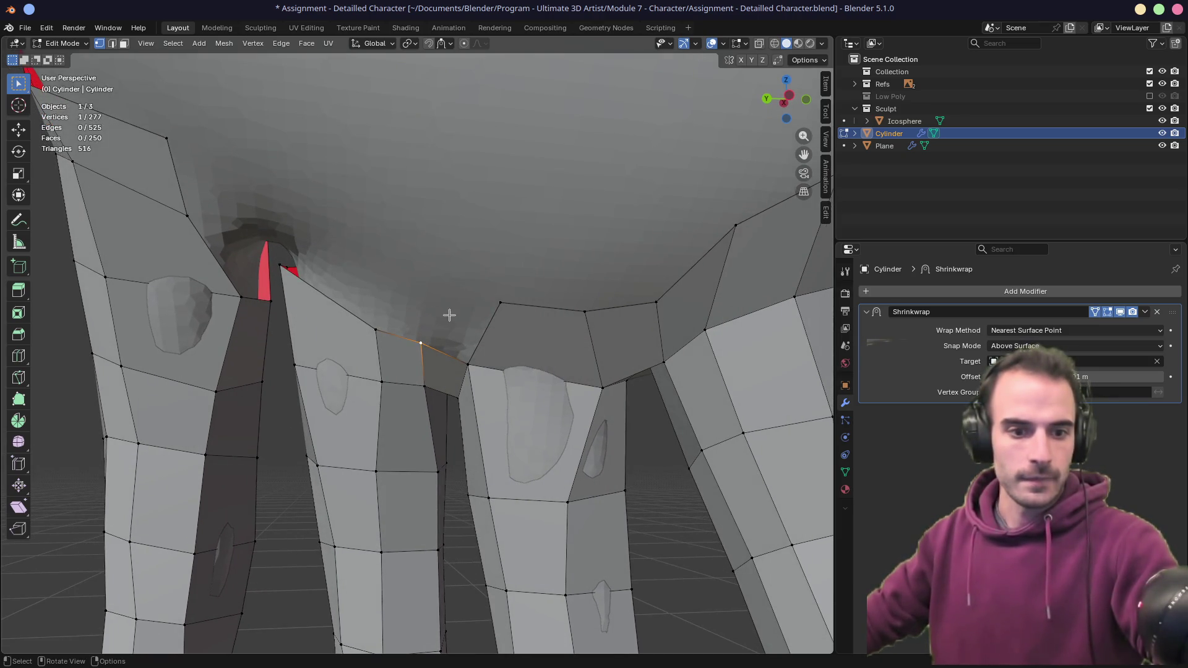
pyautogui.click(47, 28)
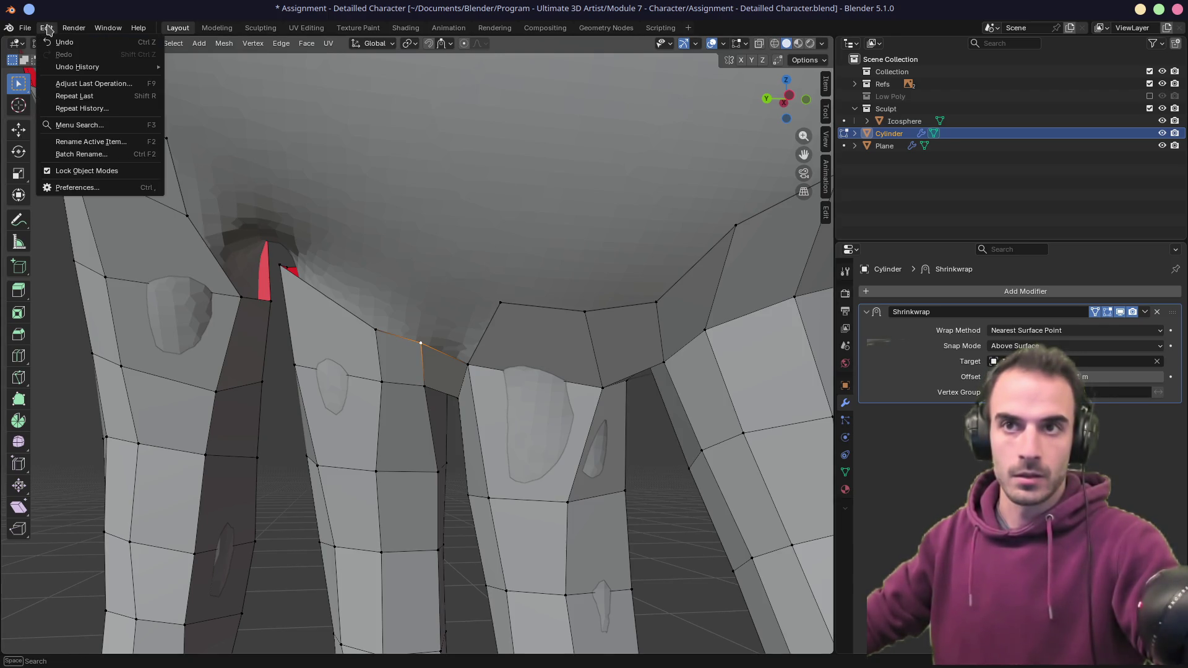
# - Search extensions for 'f2', expand the F2 add-on details and open its extensions.blender.org page
pyautogui.click(89, 187)
pyautogui.click(345, 283)
pyautogui.press('BackSpace')
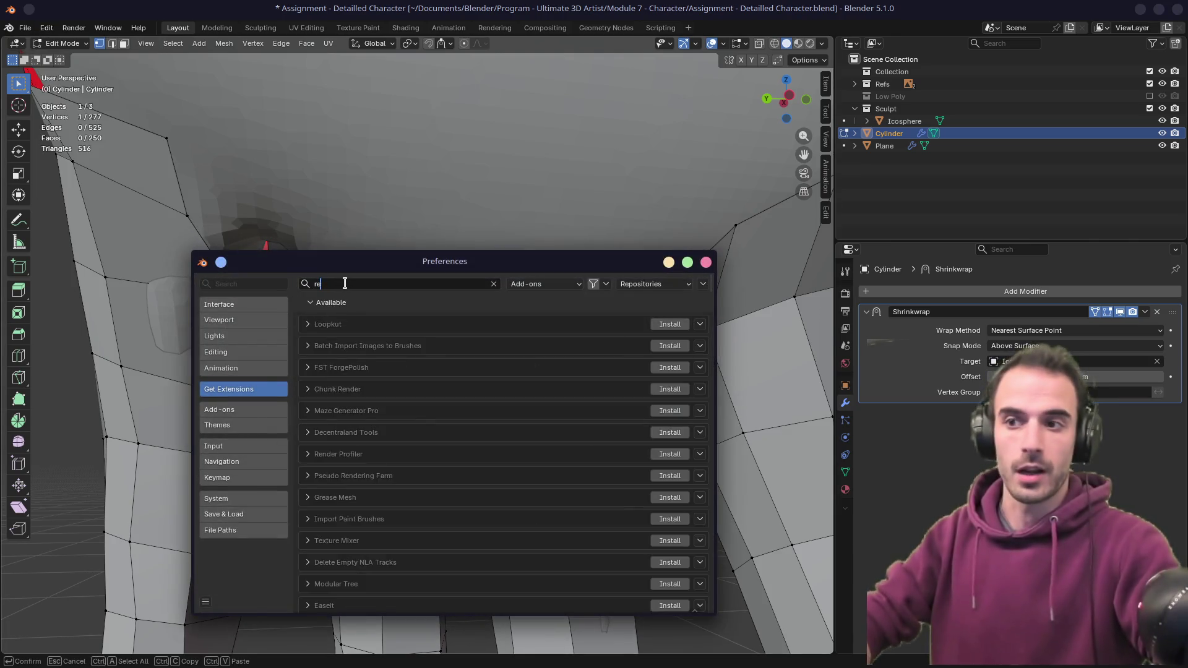
pyautogui.write('f2')
pyautogui.press('Return')
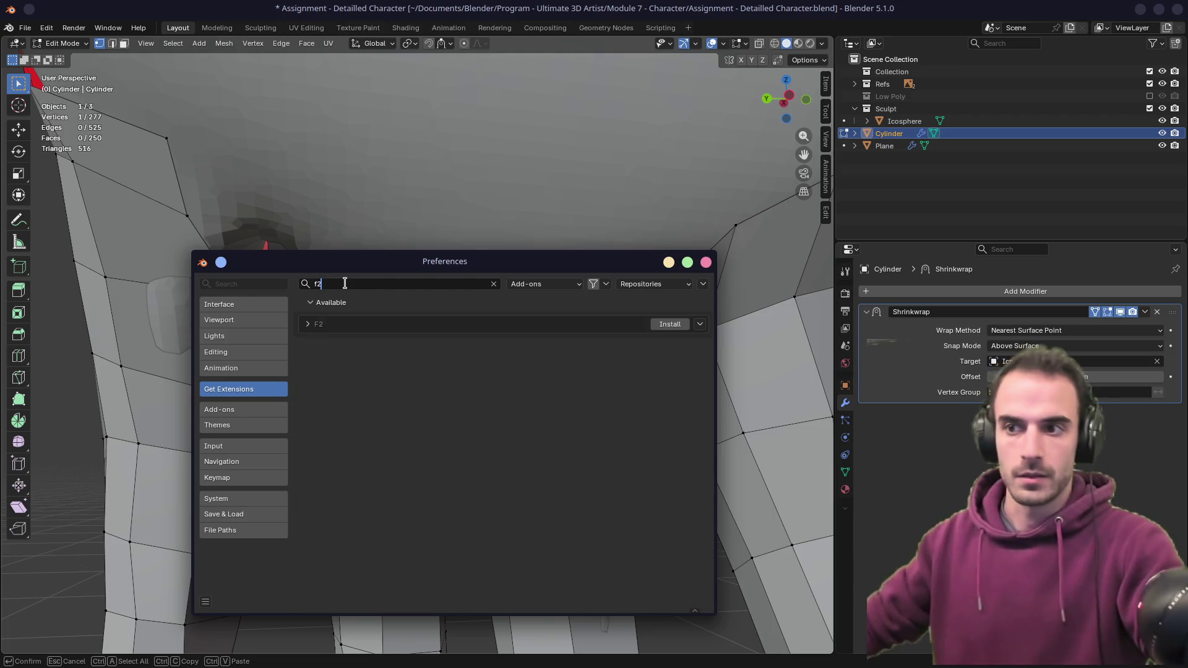
pyautogui.click(307, 326)
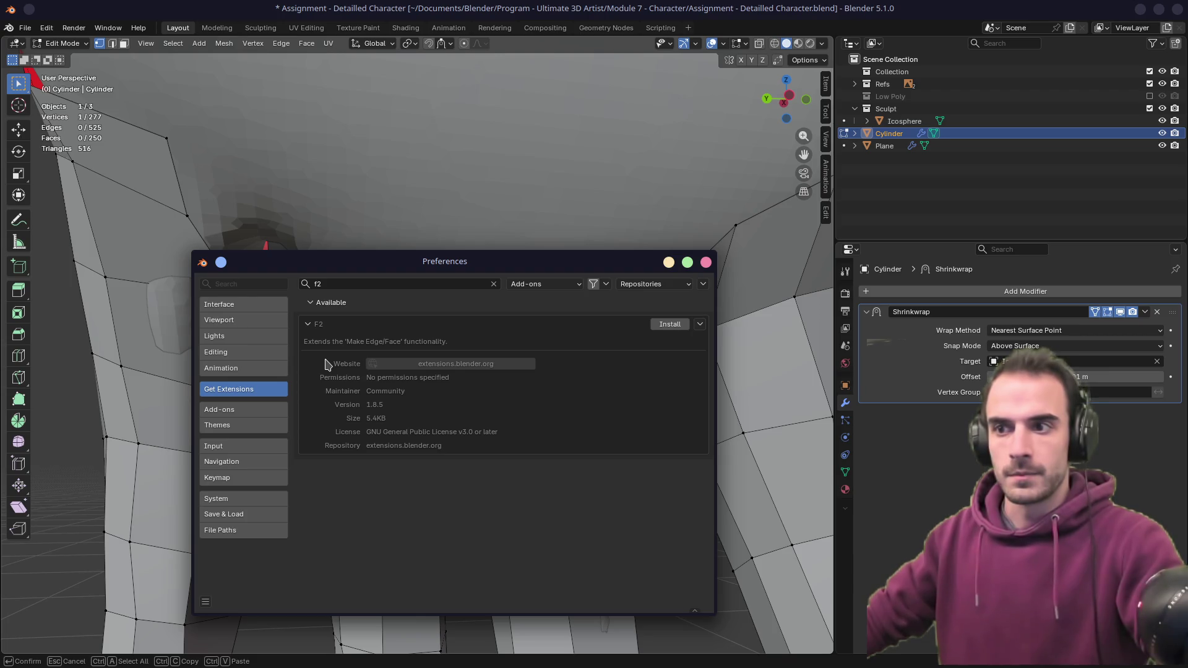
pyautogui.click(445, 366)
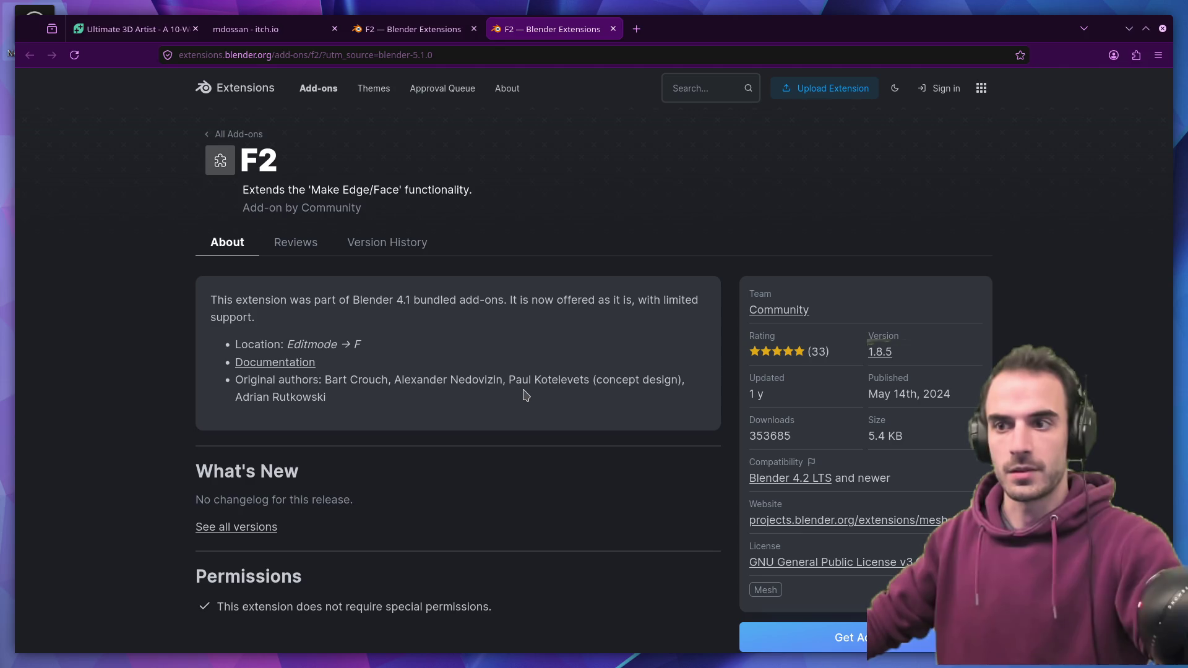
# - Open F2's Documentation and read its Blender 4.1 manual page, then return to Blender
pyautogui.scroll(-3, 525, 395)
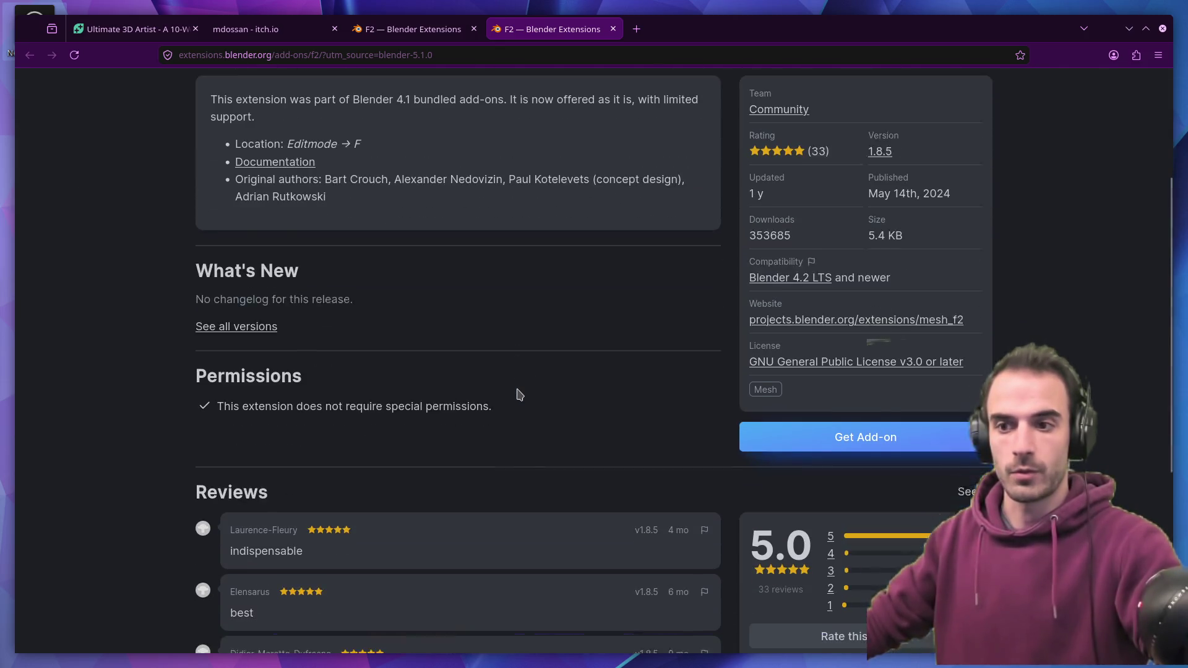
pyautogui.click(275, 152)
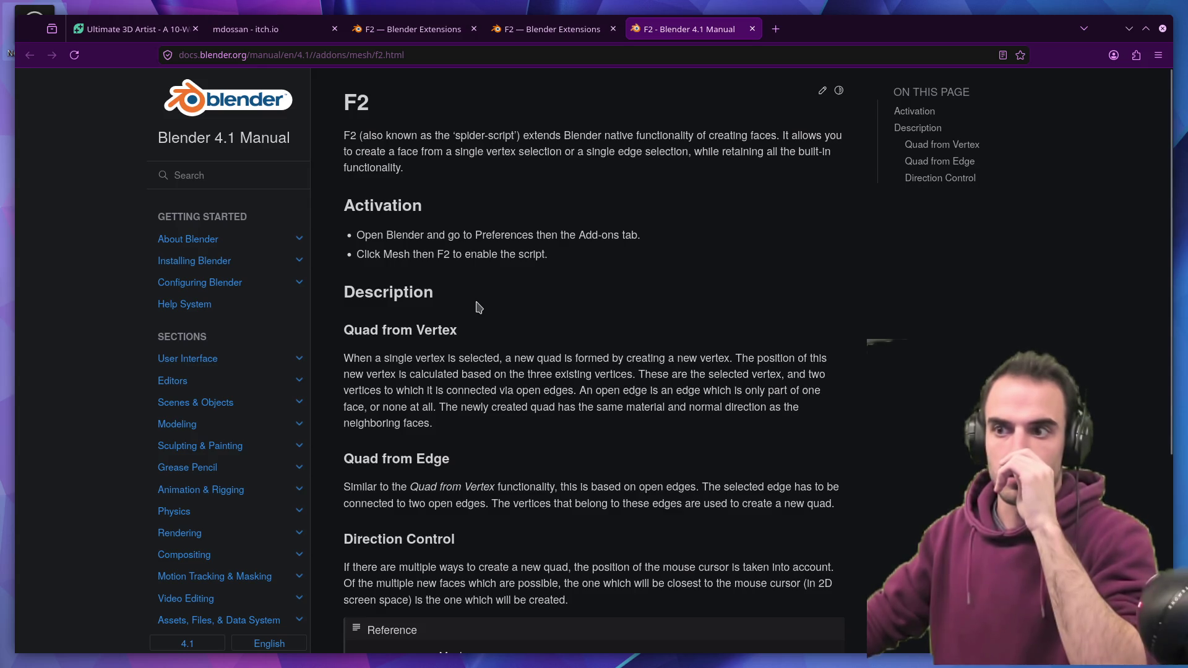
pyautogui.scroll(-5, 478, 308)
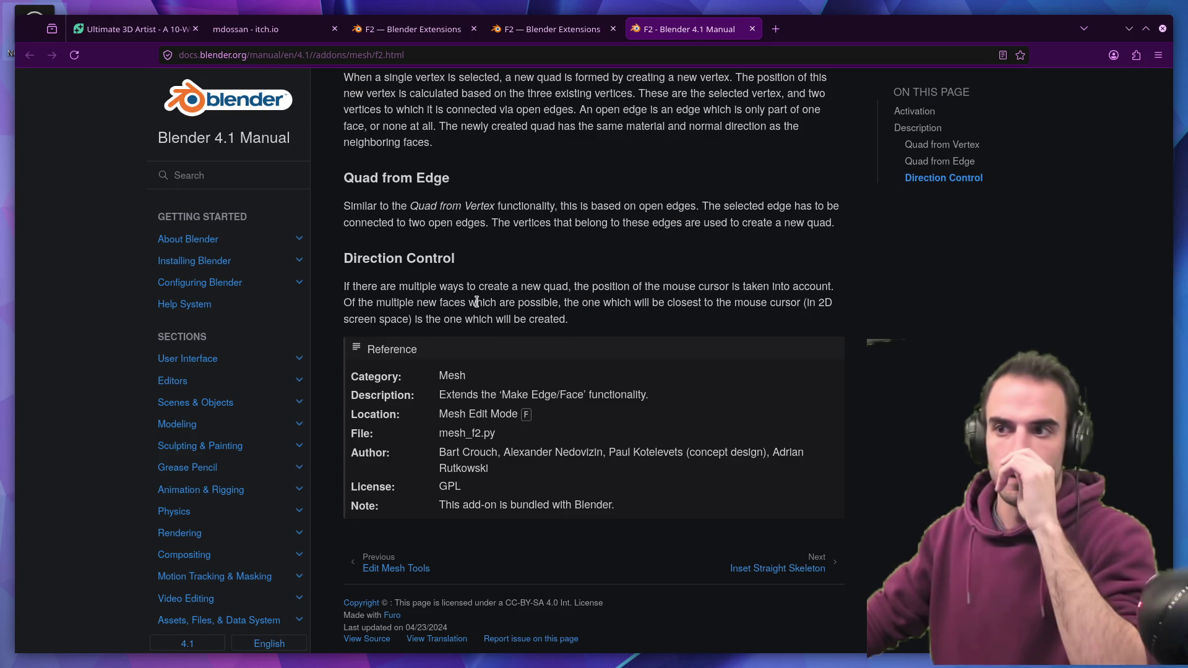
pyautogui.scroll(4, 477, 302)
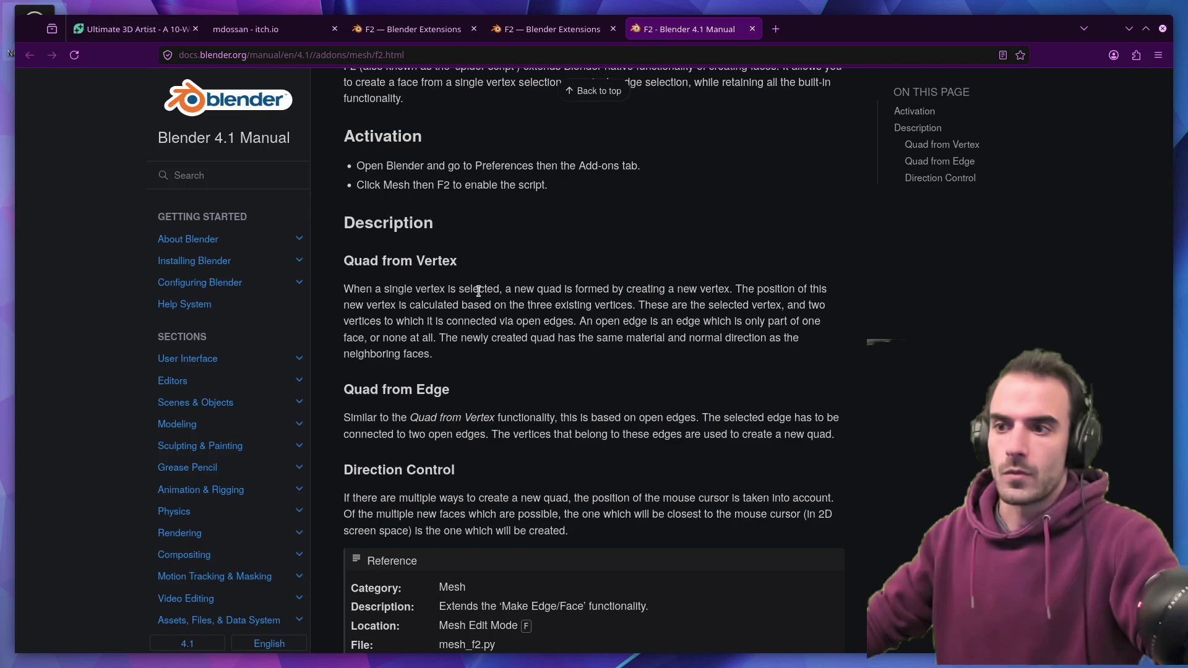
pyautogui.scroll(-2, 479, 294)
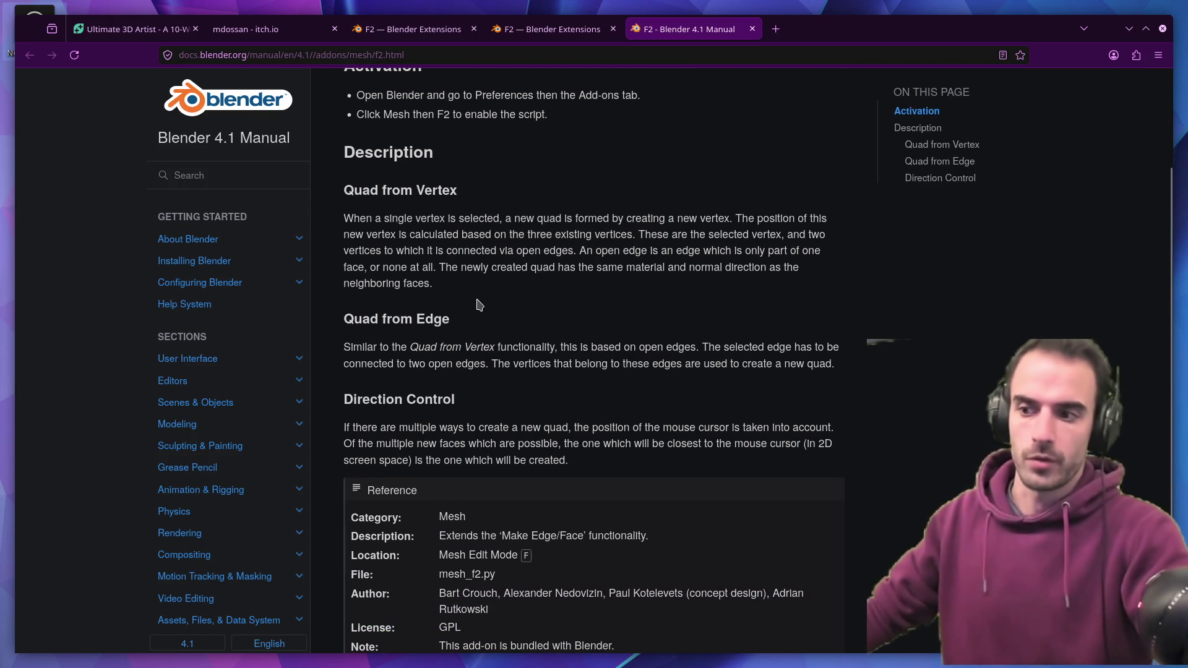
pyautogui.scroll(-3, 484, 297)
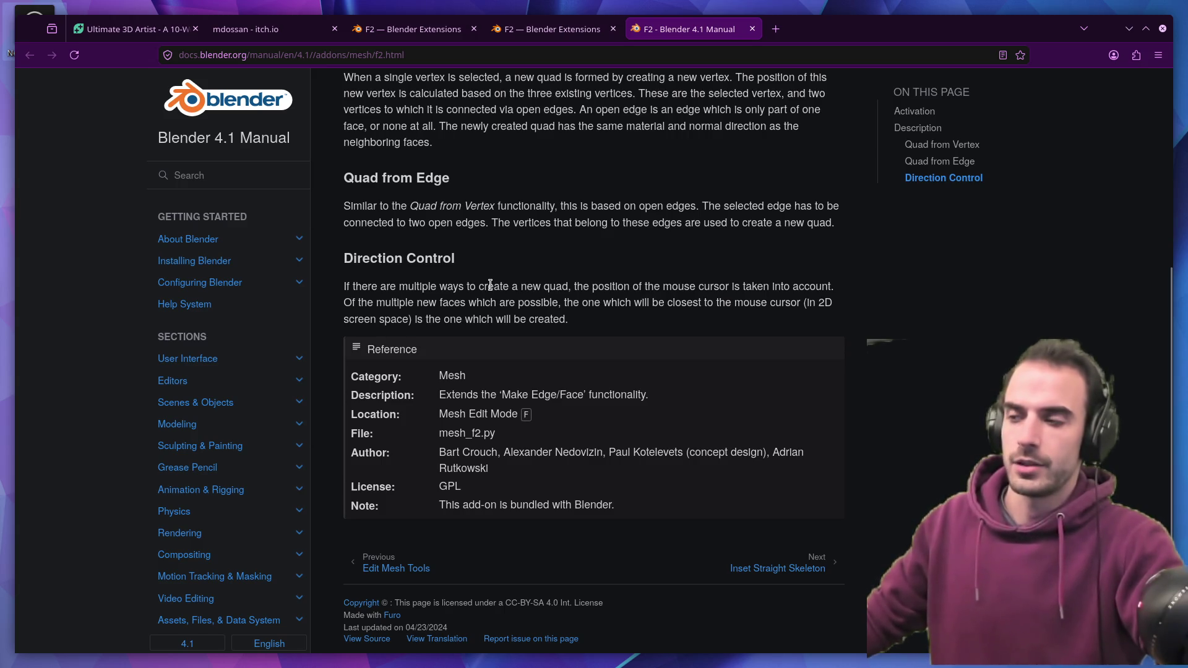
pyautogui.hotkey('ctrl', 'alt', 'Right')
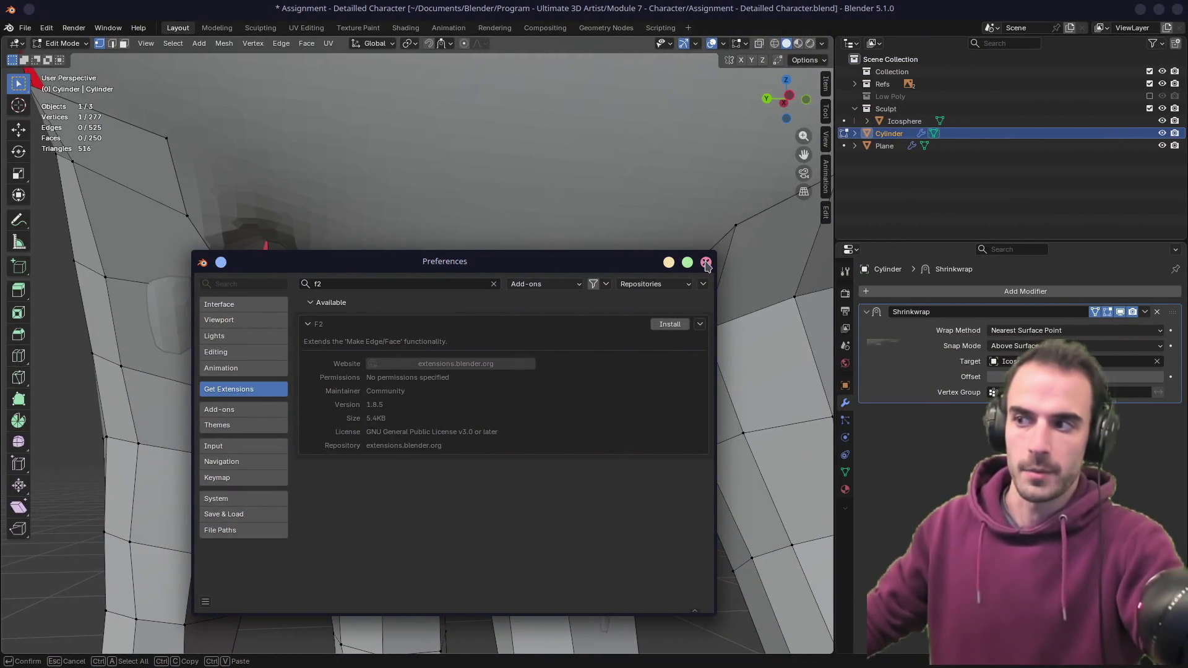
# - Extrude the single top edge of the finger loop up toward the palm
pyautogui.click(706, 262)
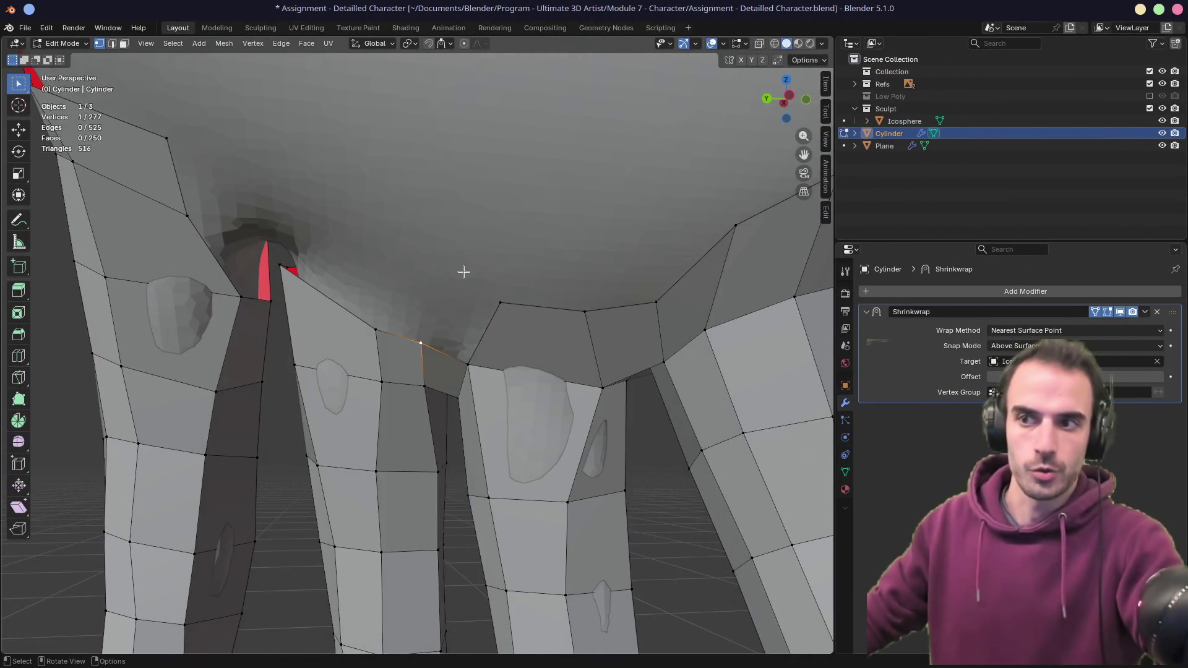
pyautogui.press('2')
pyautogui.click(421, 341)
pyautogui.moveTo(424, 340)
pyautogui.mouseDown(button='middle')
pyautogui.moveTo(466, 340)
pyautogui.moveTo(360, 308)
pyautogui.moveTo(384, 318)
pyautogui.mouseUp(button='middle')
pyautogui.keyDown('shift'); pyautogui.click(387, 318); pyautogui.keyUp('shift')
pyautogui.press('e')
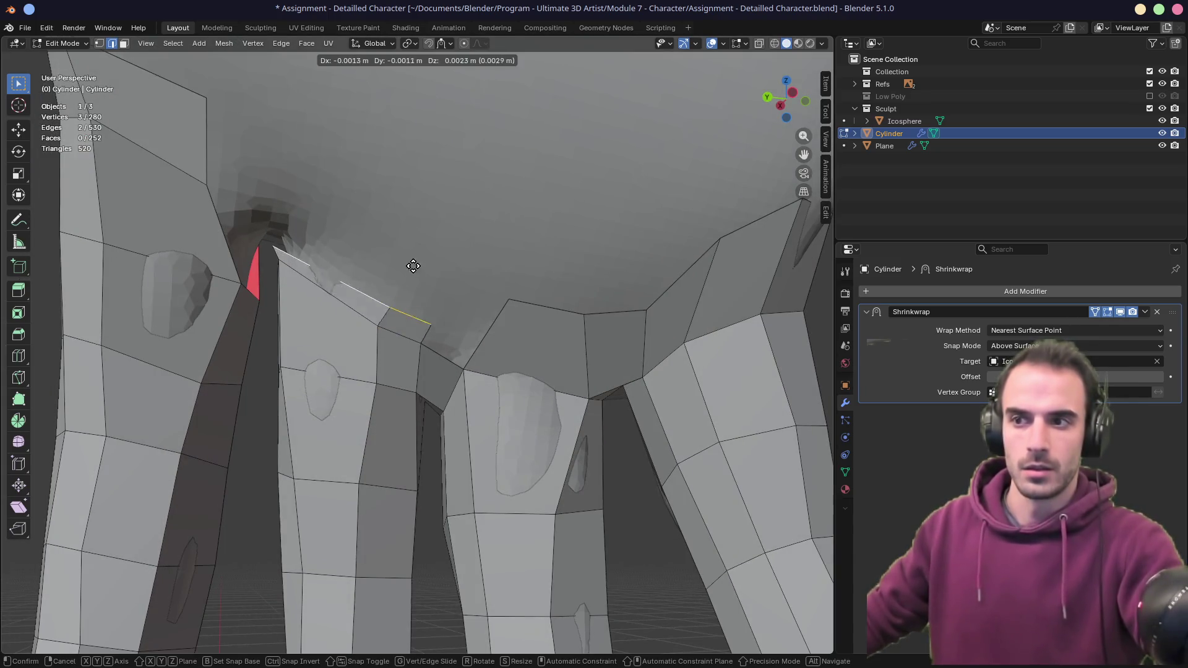
pyautogui.rightClick(434, 300)
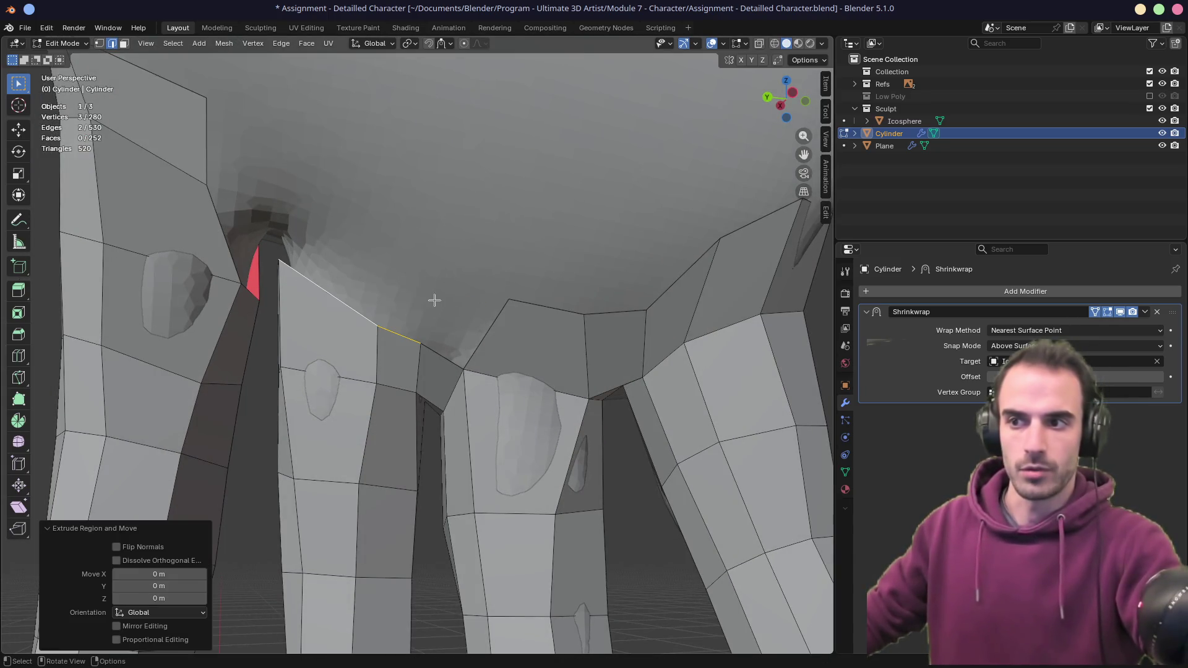
pyautogui.click(416, 334)
pyautogui.press('e')
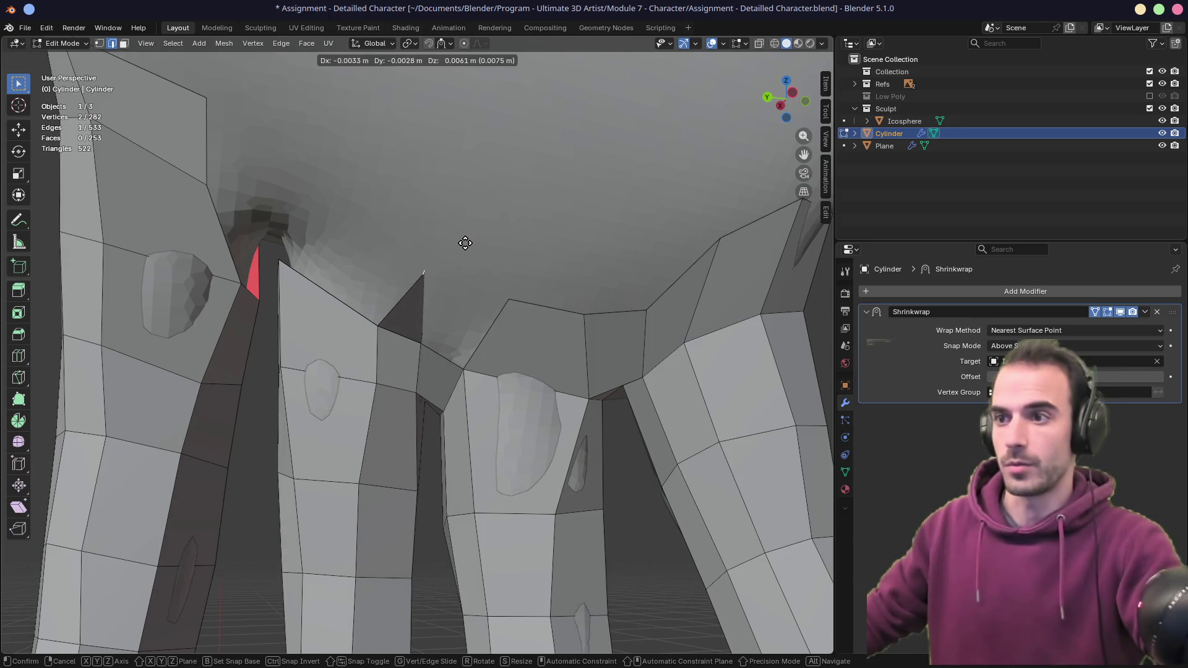
pyautogui.click(439, 272)
# - Fill a new face between the extruded edge and a neighbouring vertex
pyautogui.moveTo(445, 292)
pyautogui.mouseDown(button='middle')
pyautogui.moveTo(401, 303)
pyautogui.moveTo(413, 282)
pyautogui.mouseUp(button='middle')
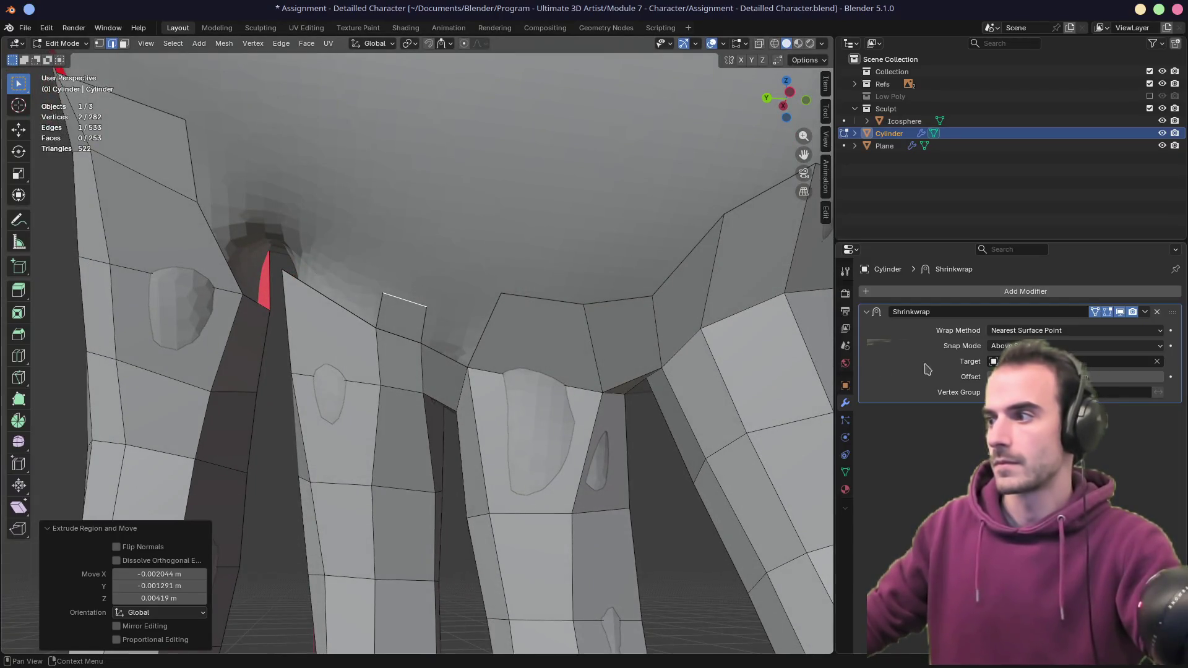
pyautogui.click(1058, 331)
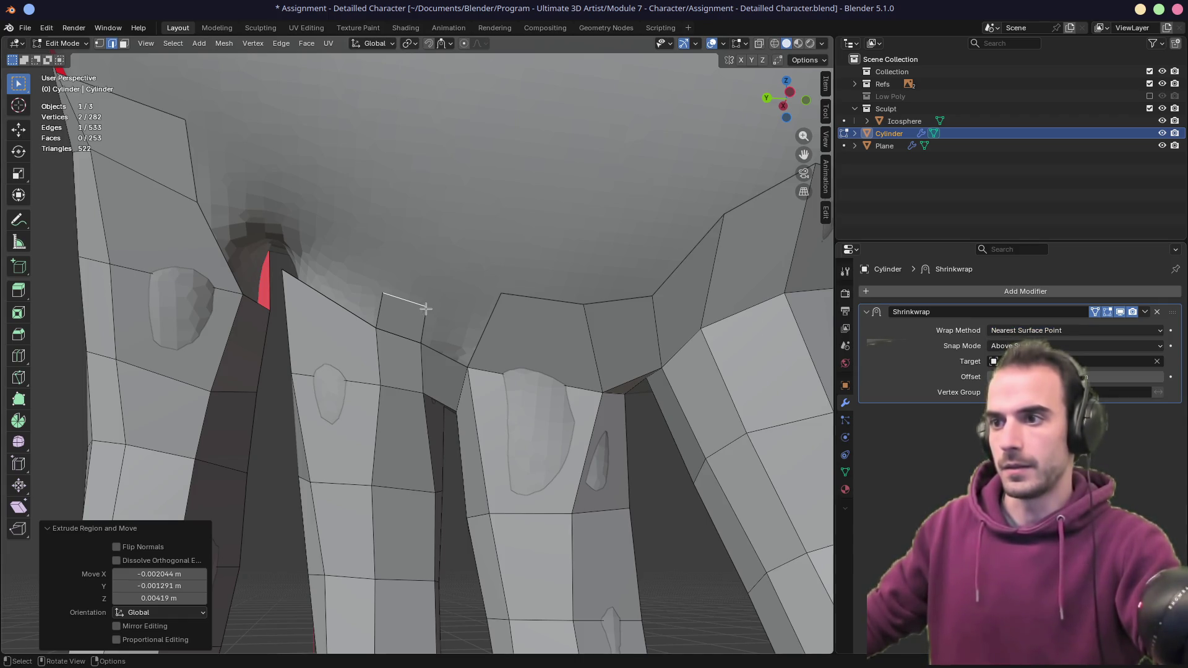
pyautogui.press('1')
pyautogui.keyDown('shift'); pyautogui.click(531, 299); pyautogui.keyUp('shift')
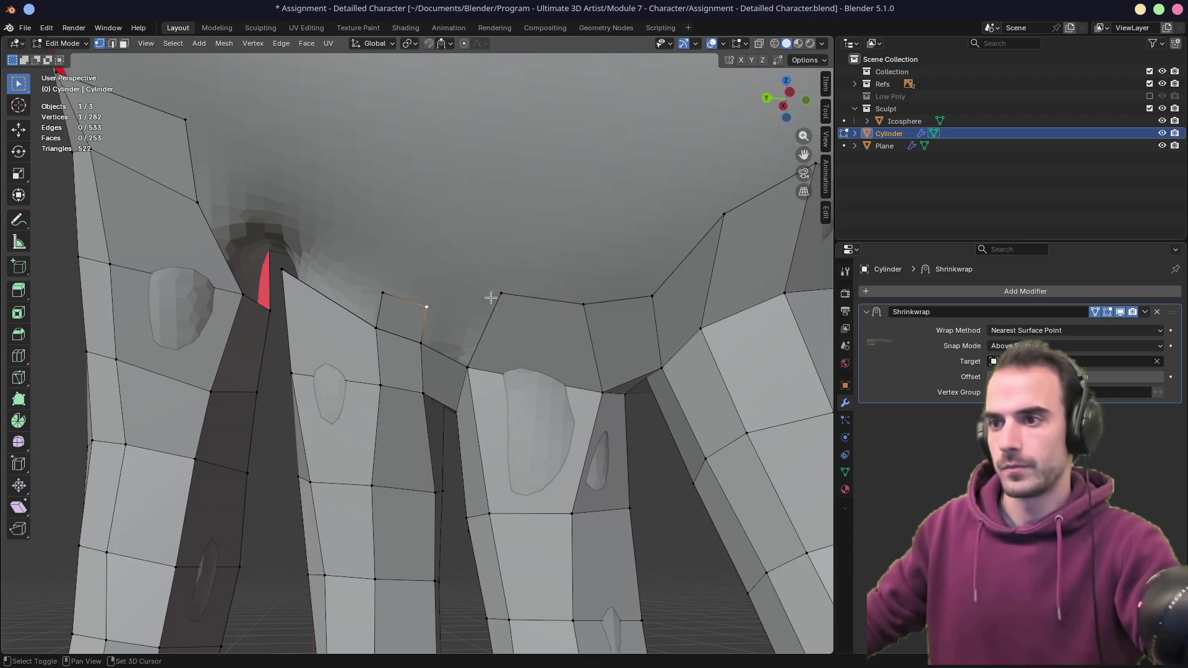
pyautogui.press('f')
# - Reposition the edge beside the new face and nudge a corner vertex
pyautogui.hotkey('alt', 'a')
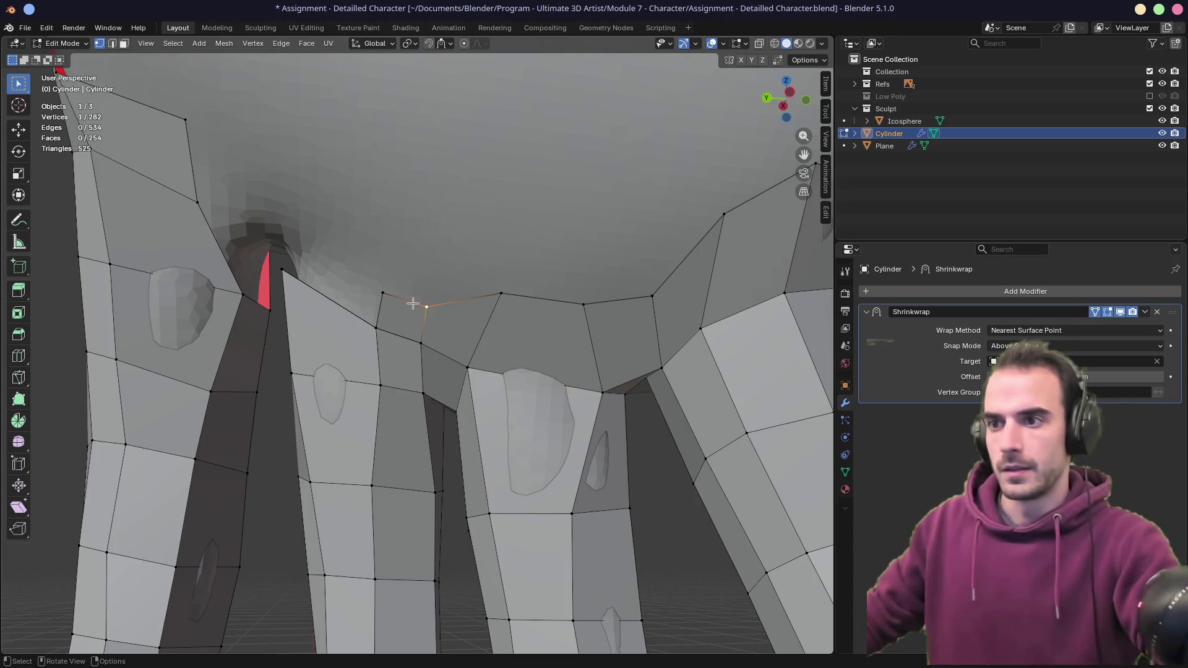
pyautogui.press('2')
pyautogui.click(413, 301)
pyautogui.moveTo(413, 301)
pyautogui.mouseDown(button='middle')
pyautogui.moveTo(419, 265)
pyautogui.moveTo(415, 289)
pyautogui.mouseUp(button='middle')
pyautogui.press('1')
pyautogui.press('g')
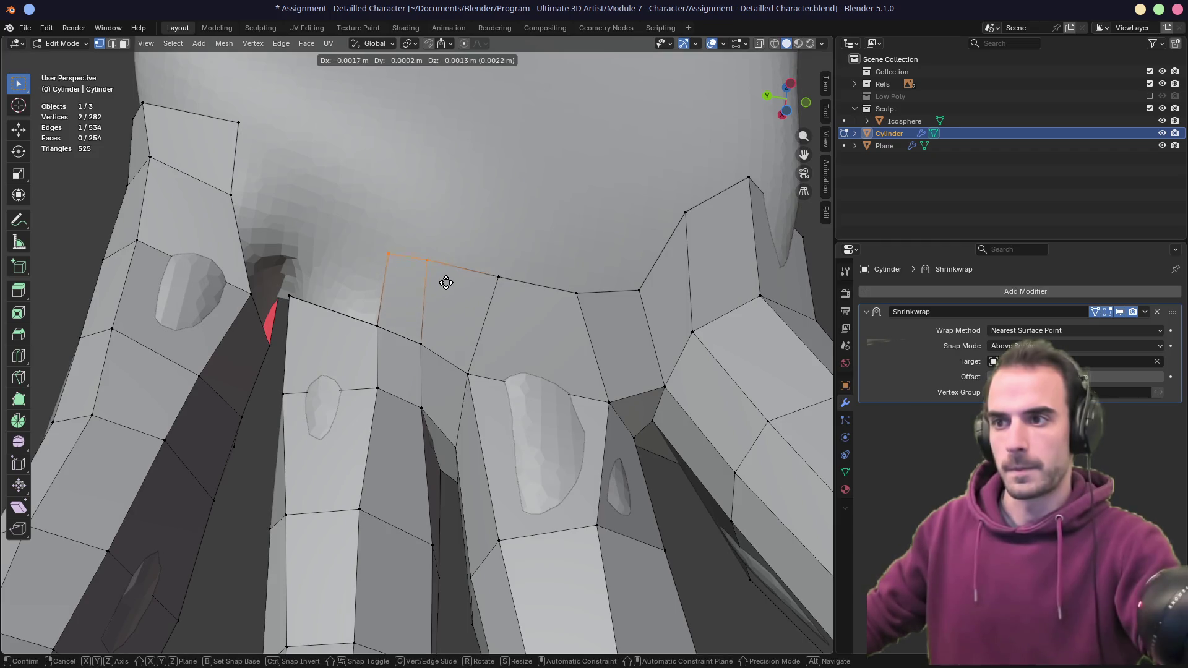
pyautogui.click(438, 242)
pyautogui.click(443, 259)
pyautogui.press('g')
pyautogui.click(451, 284)
# - Slide the vertex near the knuckle gap along its edge
pyautogui.moveTo(450, 283)
pyautogui.mouseDown(button='middle')
pyautogui.moveTo(455, 335)
pyautogui.moveTo(381, 306)
pyautogui.mouseUp(button='middle')
pyautogui.click(380, 306)
pyautogui.press('g')
pyautogui.press('g')
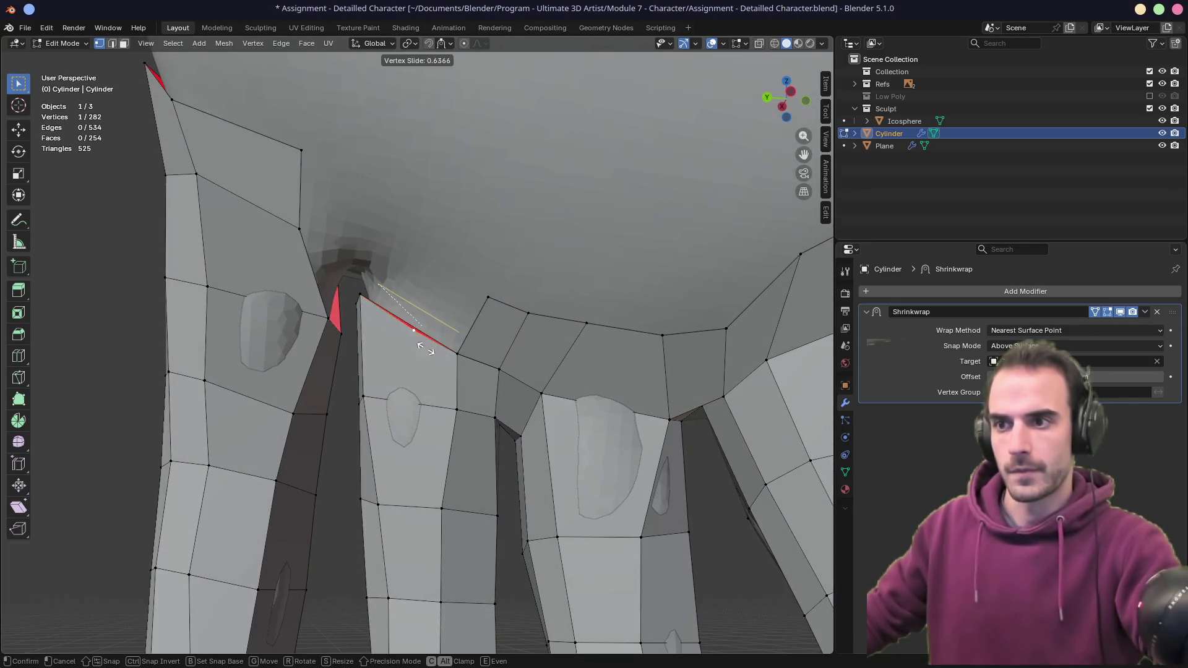
pyautogui.press('Escape')
pyautogui.moveTo(392, 305); pyautogui.dragTo(383, 297, button='middle')
pyautogui.press('g')
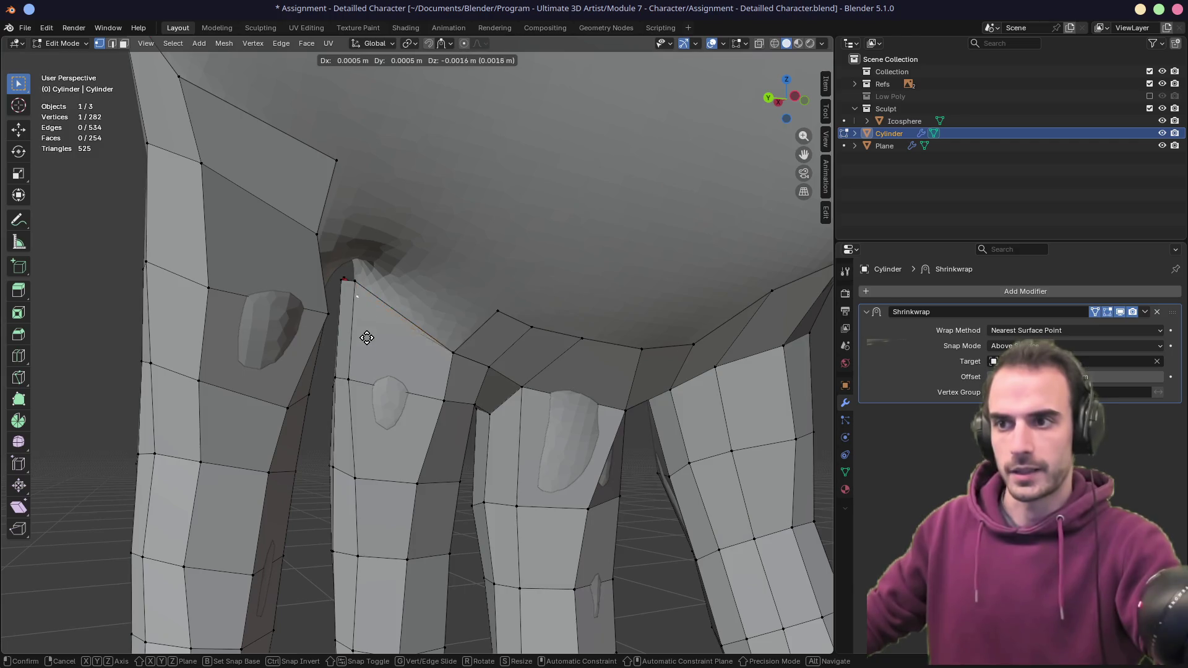
pyautogui.click(391, 264)
# - Merge the whole mesh by distance, removing 3 vertices, then slide a knuckle vertex 0.376
pyautogui.press('a')
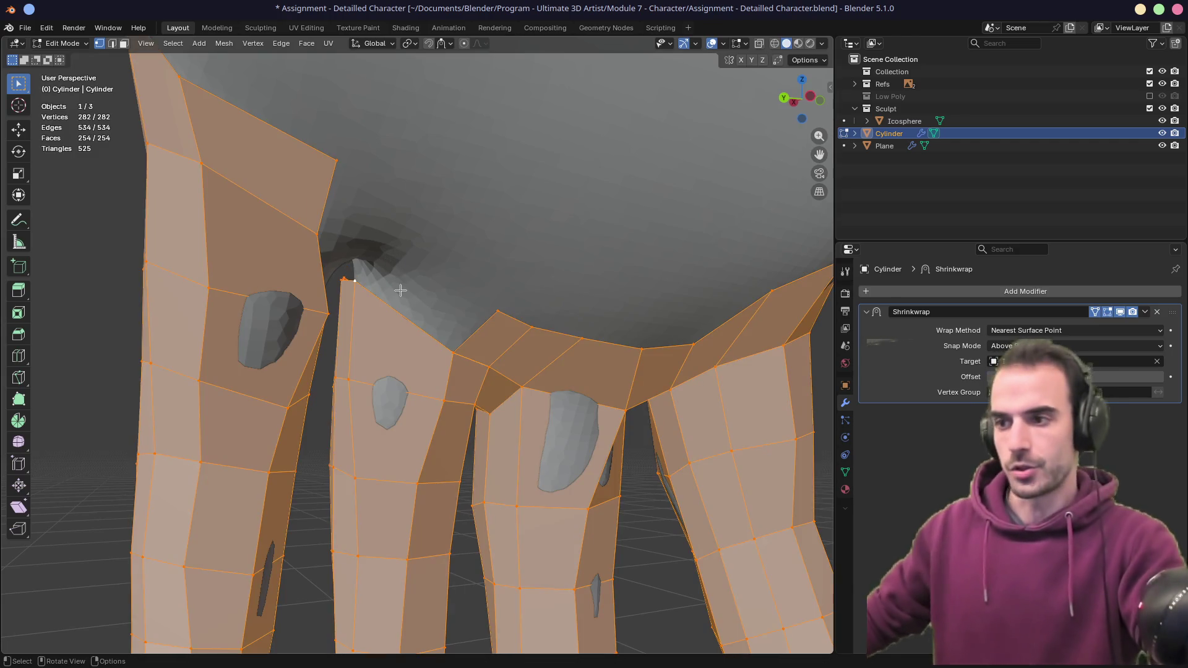
pyautogui.press('m')
pyautogui.click(349, 291)
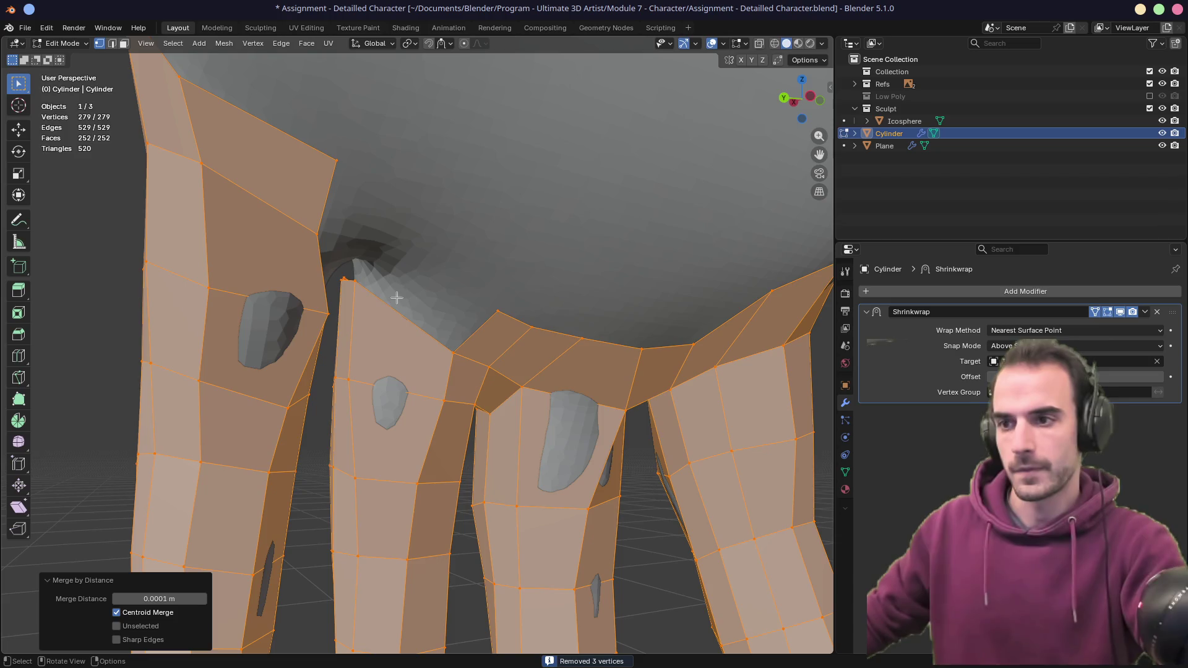
pyautogui.click(344, 279)
pyautogui.moveTo(357, 284)
pyautogui.mouseDown(button='middle')
pyautogui.moveTo(371, 303)
pyautogui.moveTo(365, 272)
pyautogui.moveTo(355, 291)
pyautogui.mouseUp(button='middle')
# - Slide and move three vertices at the finger base into place around the gap
pyautogui.press('g')
pyautogui.press('g')
pyautogui.click(406, 334)
pyautogui.click(354, 284)
pyautogui.press('g')
pyautogui.click(358, 309)
pyautogui.click(363, 379)
pyautogui.press('g')
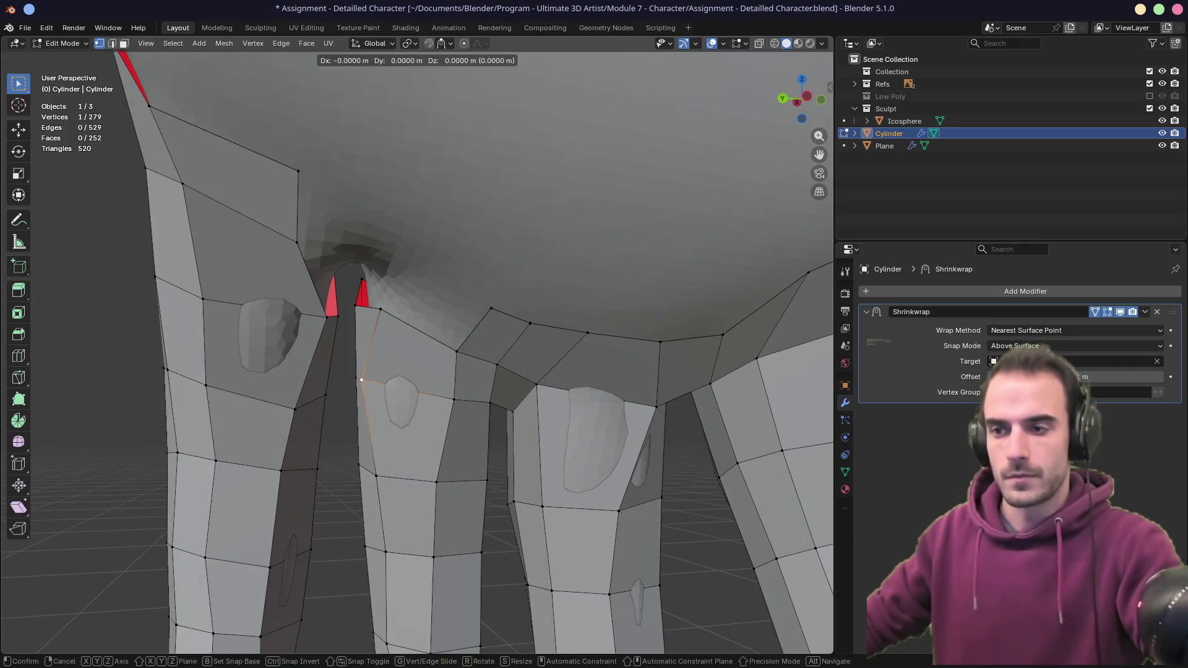
pyautogui.press('g')
pyautogui.click(384, 386)
# - Fill a face between two opposite edges across the knuckle gap
pyautogui.hotkey('alt', 'a')
pyautogui.press('3')
pyautogui.click(335, 317)
pyautogui.press('2')
pyautogui.click(338, 312)
pyautogui.moveTo(345, 297)
pyautogui.mouseDown(button='middle')
pyautogui.moveTo(395, 332)
pyautogui.moveTo(388, 339)
pyautogui.mouseUp(button='middle')
pyautogui.press('f')
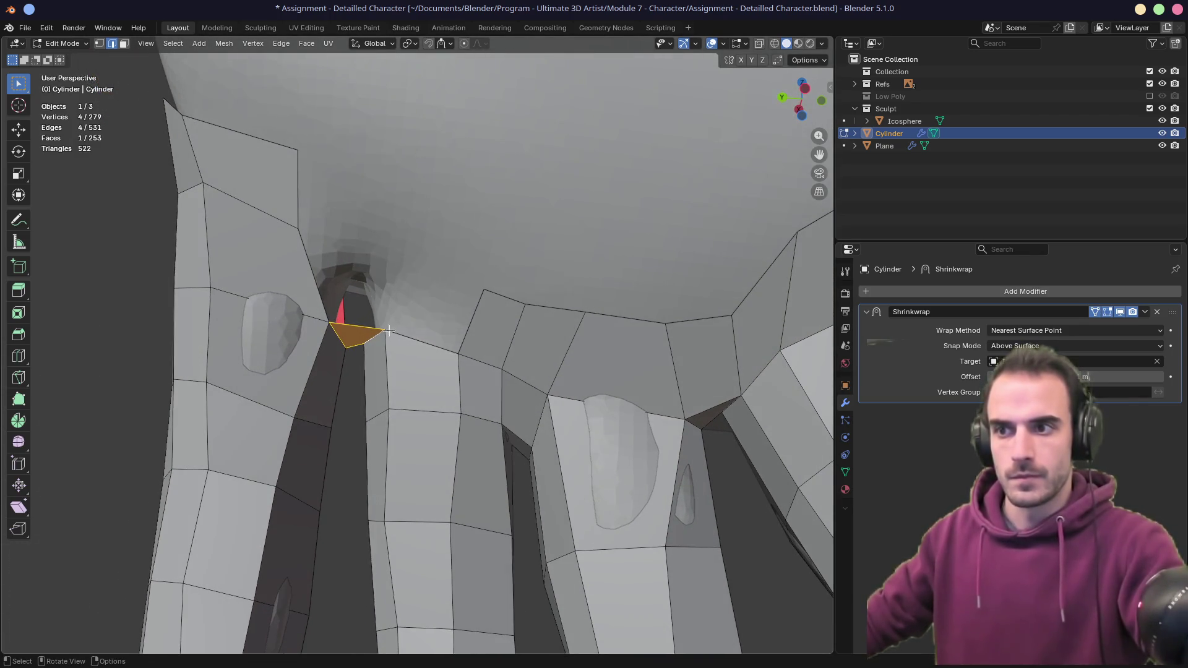
# - Extrude a new vertex at the gap's corner and fill the remaining holes with faces
pyautogui.click(387, 331)
pyautogui.press('1')
pyautogui.press('e')
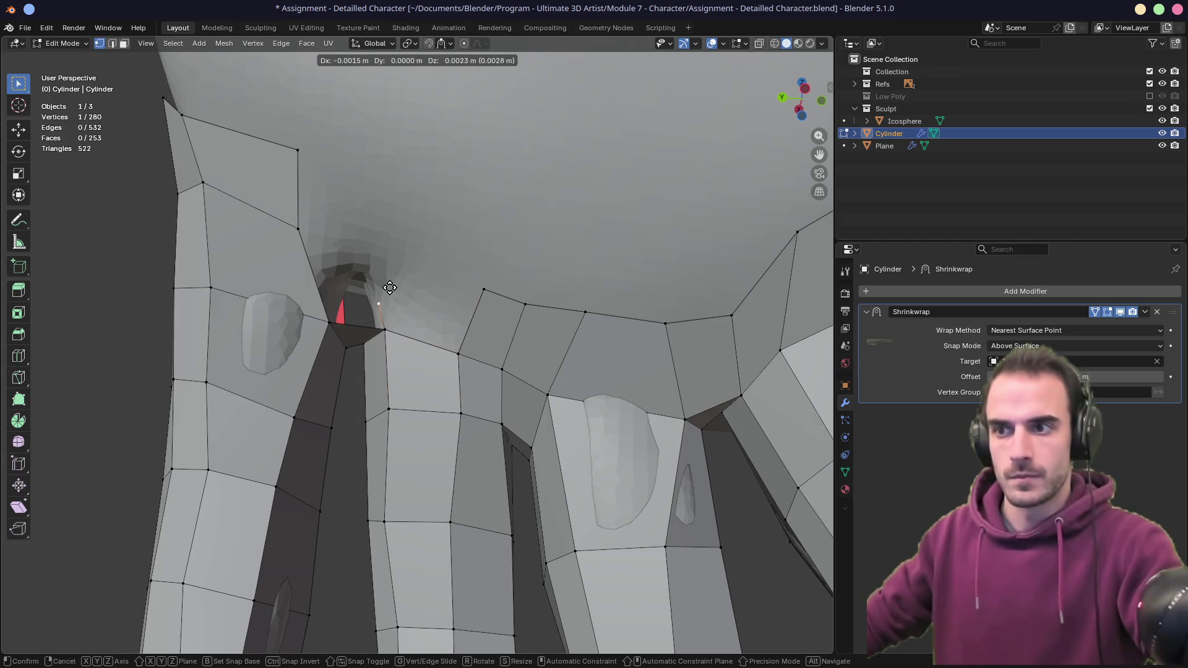
pyautogui.click(401, 257)
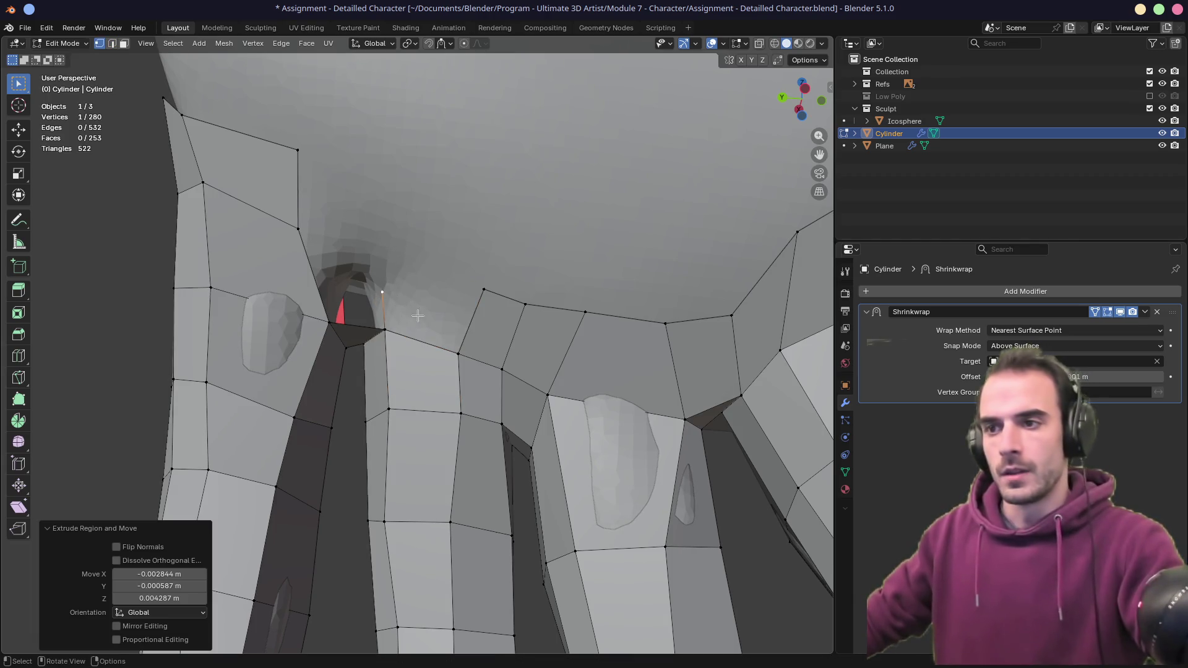
pyautogui.press('2')
pyautogui.press('f')
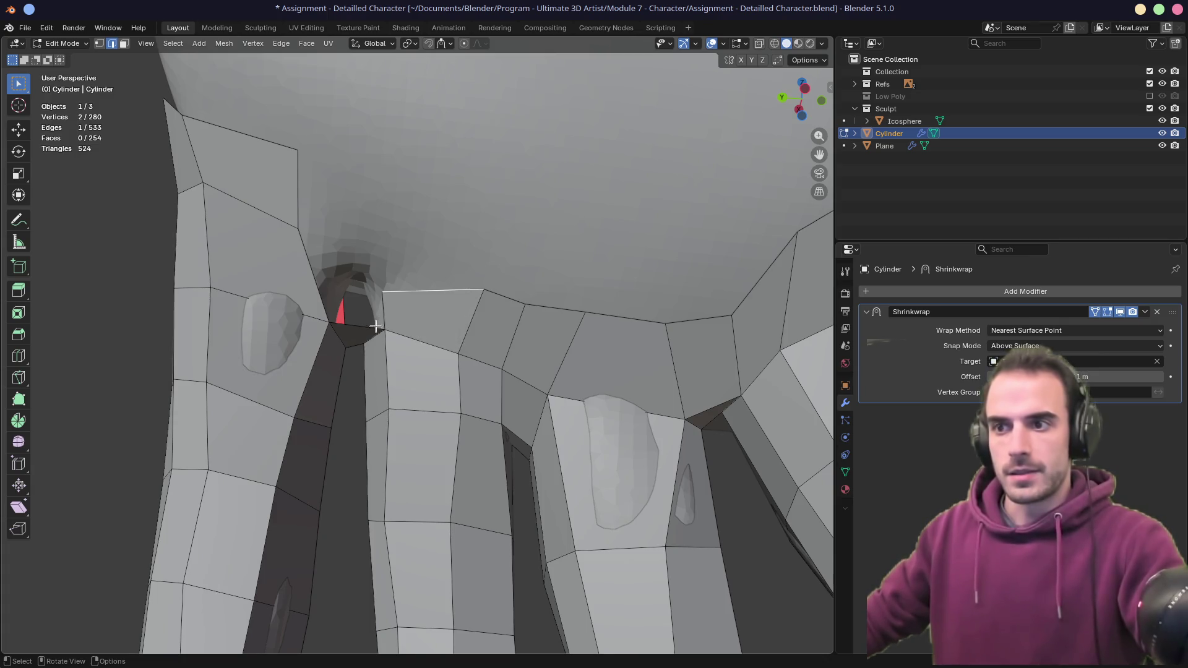
pyautogui.moveTo(387, 314)
pyautogui.mouseDown(button='middle')
pyautogui.moveTo(371, 353)
pyautogui.moveTo(367, 321)
pyautogui.moveTo(410, 301)
pyautogui.mouseUp(button='middle')
pyautogui.press('f')
# - Merge the whole mesh by distance, leaving 280 vertices, 534 edges and 255 faces
pyautogui.press('a')
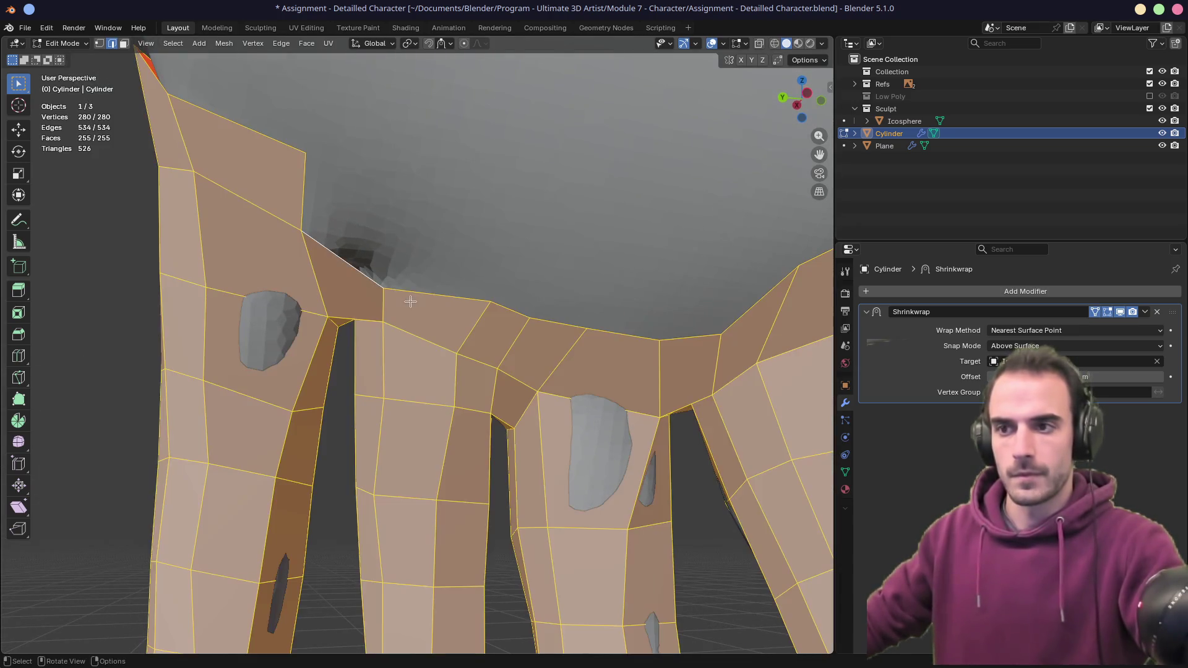
pyautogui.press('m')
pyautogui.click(409, 303)
pyautogui.moveTo(410, 305)
pyautogui.mouseDown(button='middle')
pyautogui.moveTo(409, 337)
pyautogui.moveTo(66, 377)
pyautogui.moveTo(448, 284)
pyautogui.mouseUp(button='middle')
pyautogui.click(412, 333)
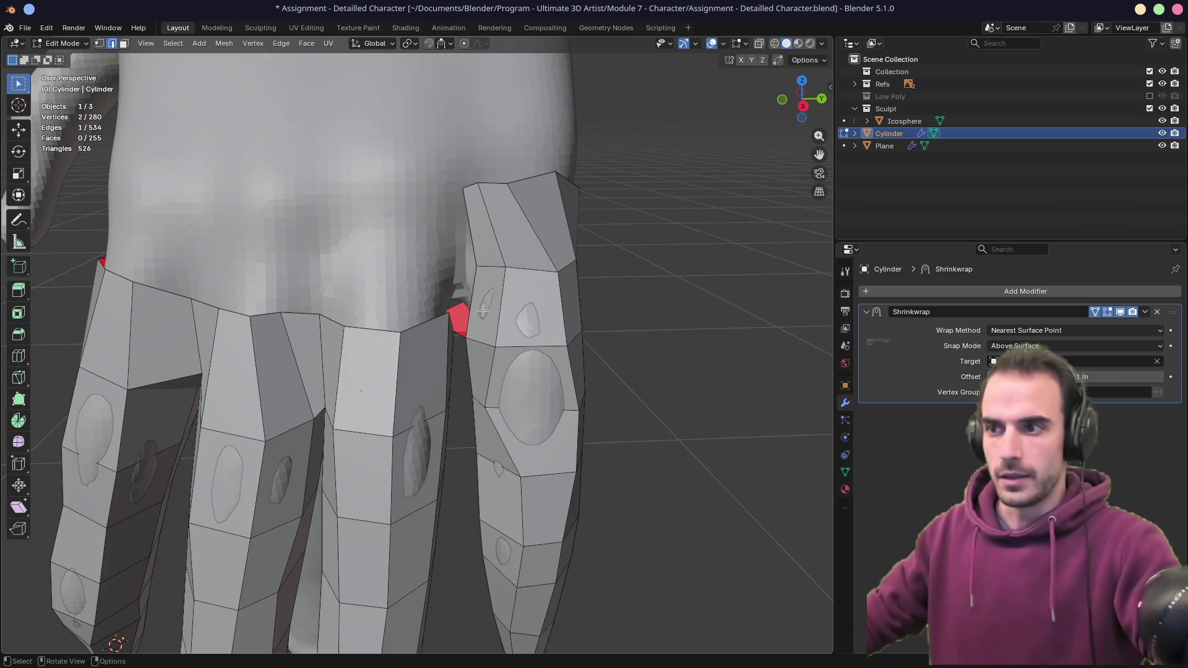
# - Select the edge loop across the knuckles, dropping two extra vertices from it
pyautogui.scroll(-6, 471, 316)
pyautogui.moveTo(477, 327)
pyautogui.mouseDown(button='middle')
pyautogui.moveTo(427, 339)
pyautogui.moveTo(305, 337)
pyautogui.moveTo(501, 328)
pyautogui.moveTo(364, 340)
pyautogui.moveTo(445, 329)
pyautogui.moveTo(297, 308)
pyautogui.moveTo(192, 258)
pyautogui.moveTo(189, 239)
pyautogui.moveTo(268, 297)
pyautogui.moveTo(416, 336)
pyautogui.moveTo(489, 329)
pyautogui.moveTo(433, 328)
pyautogui.moveTo(196, 256)
pyautogui.moveTo(386, 290)
pyautogui.moveTo(408, 316)
pyautogui.moveTo(463, 334)
pyautogui.moveTo(362, 288)
pyautogui.mouseUp(button='middle')
pyautogui.keyDown('alt'); pyautogui.click(364, 341); pyautogui.keyUp('alt')
pyautogui.keyDown('alt'); pyautogui.click(369, 335); pyautogui.keyUp('alt')
pyautogui.scroll(3, 385, 333)
pyautogui.keyDown('shift'); pyautogui.click(457, 301); pyautogui.keyUp('shift')
pyautogui.keyDown('shift'); pyautogui.click(443, 335); pyautogui.keyUp('shift')
# - Try extruding the knuckle loop, then undo the extrusion
pyautogui.press('e')
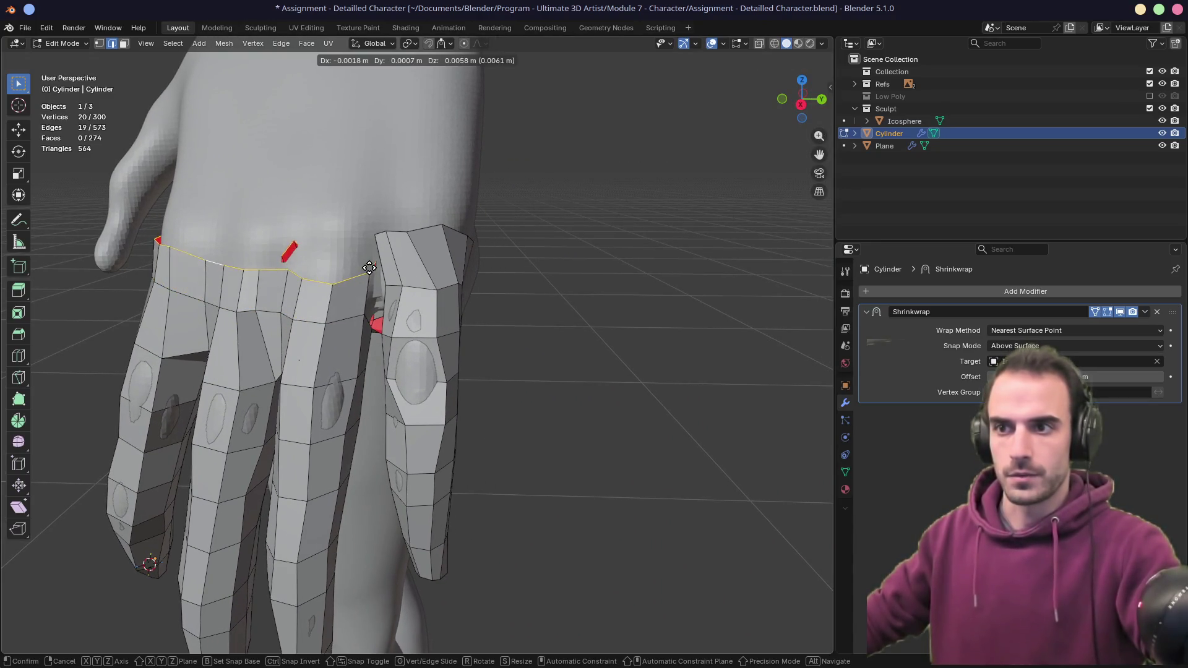
pyautogui.click(373, 266)
pyautogui.moveTo(464, 268); pyautogui.dragTo(216, 236, button='middle')
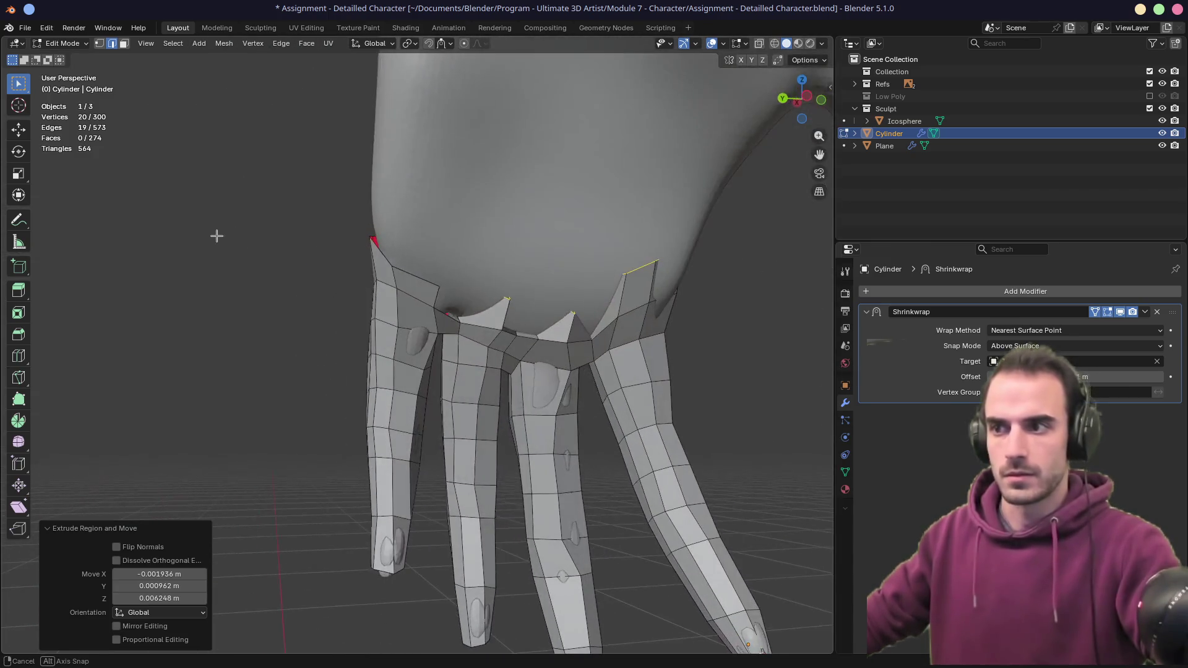
pyautogui.moveTo(532, 312); pyautogui.dragTo(458, 350, button='middle')
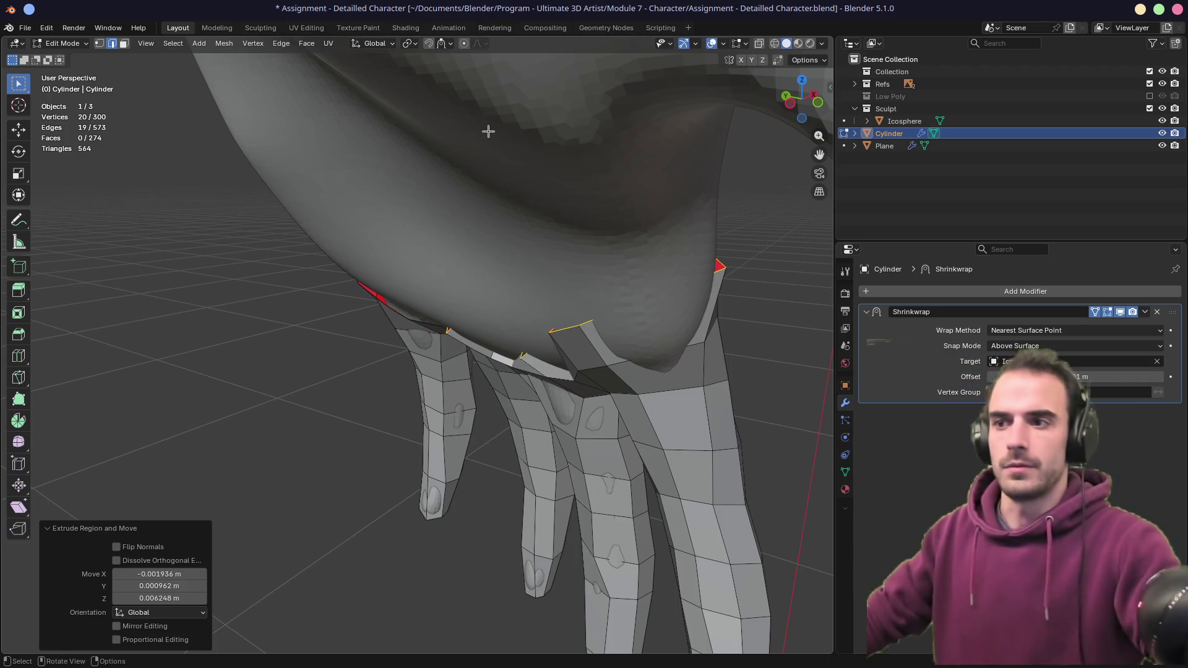
pyautogui.hotkey('ctrl', 'z')
pyautogui.moveTo(272, 186)
pyautogui.mouseDown(button='middle')
pyautogui.moveTo(518, 191)
pyautogui.moveTo(446, 52)
pyautogui.mouseUp(button='middle')
# - Turn on surface snapping and extrude the knuckle loop up toward the palm
pyautogui.click(443, 45)
pyautogui.click(428, 43)
pyautogui.moveTo(346, 235); pyautogui.dragTo(319, 261, button='middle')
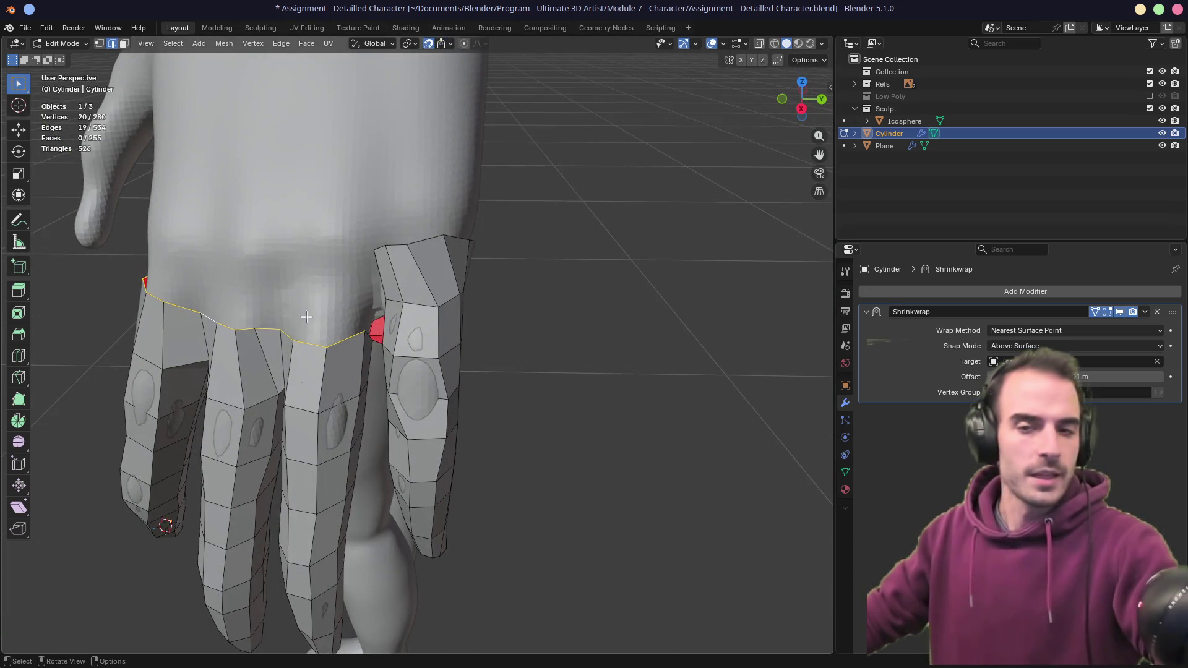
pyautogui.press('e')
pyautogui.click(323, 264)
pyautogui.moveTo(323, 264)
pyautogui.mouseDown(button='middle')
pyautogui.moveTo(362, 250)
pyautogui.moveTo(239, 220)
pyautogui.moveTo(468, 275)
pyautogui.mouseUp(button='middle')
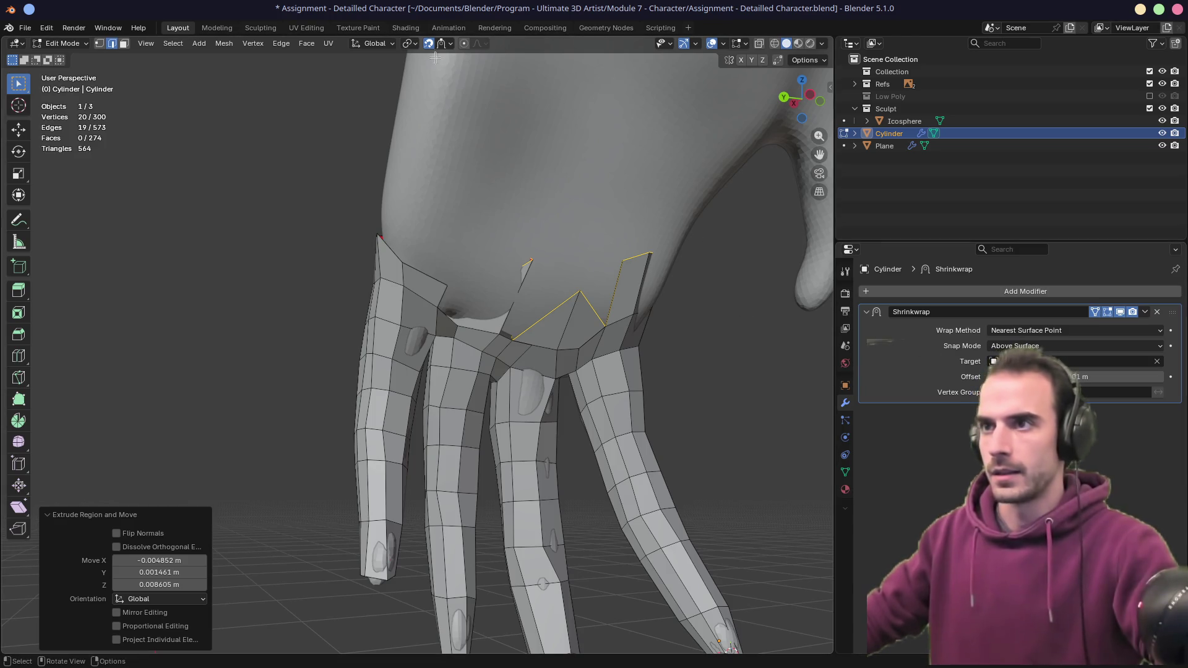
pyautogui.click(450, 45)
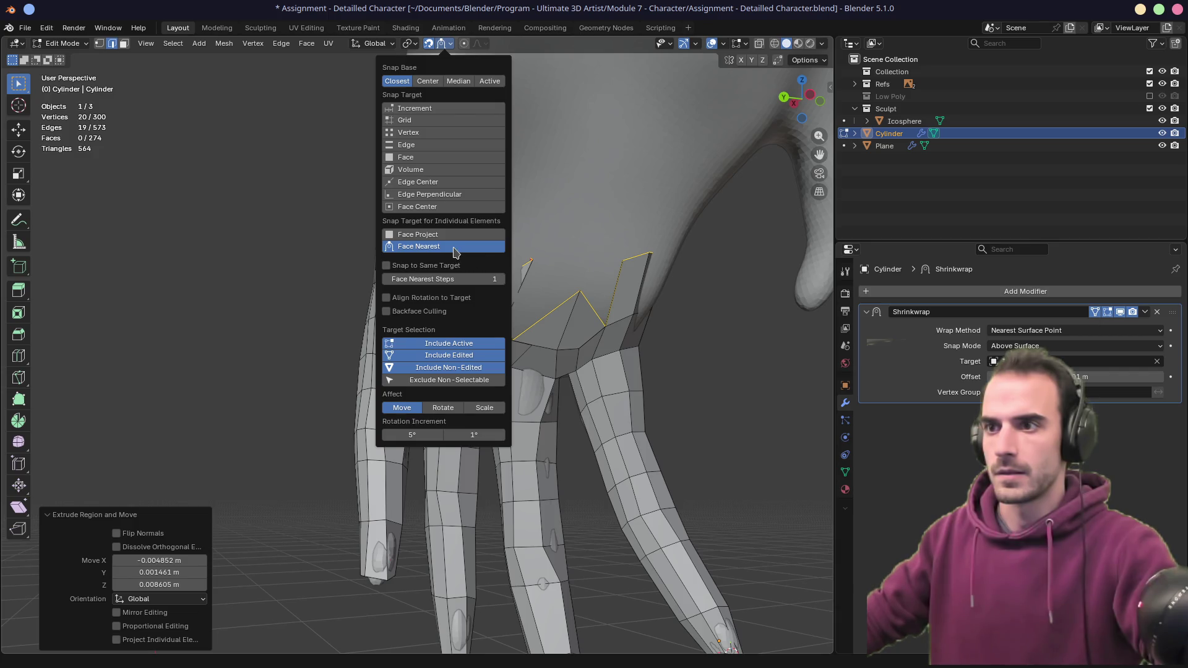
# - Set the Shrinkwrap modifier's target to the sculpted hand using the eyedropper
pyautogui.moveTo(433, 265)
pyautogui.mouseDown(button='middle')
pyautogui.moveTo(507, 290)
pyautogui.moveTo(607, 297)
pyautogui.mouseUp(button='middle')
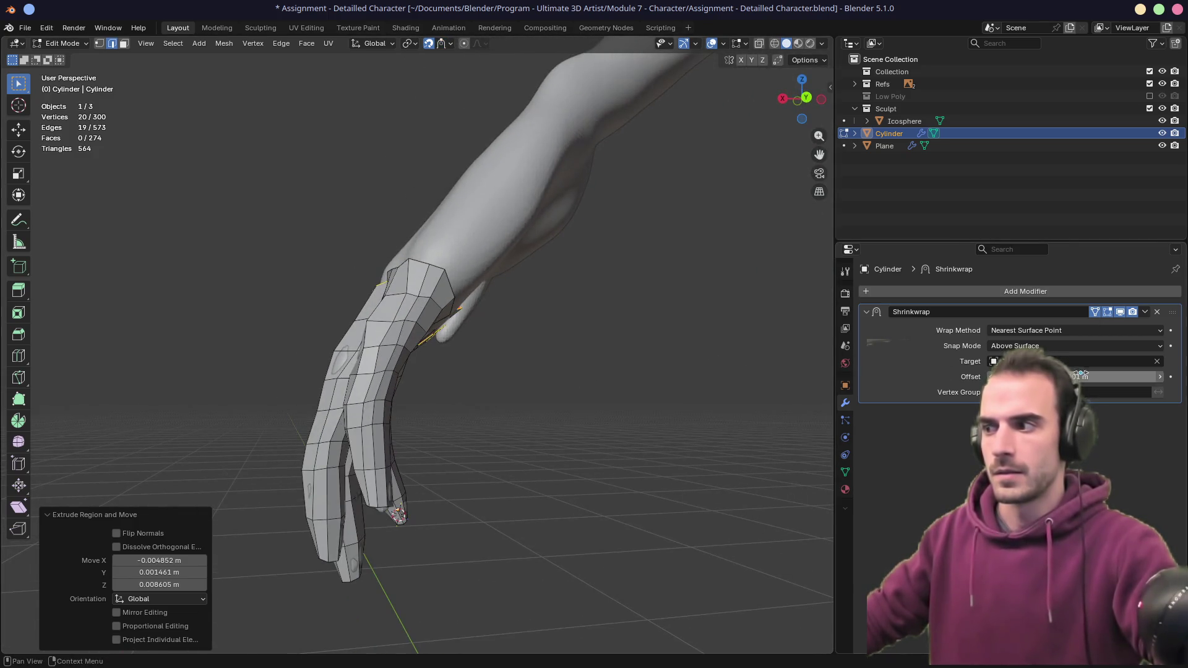
pyautogui.click(1134, 364)
pyautogui.click(1163, 366)
pyautogui.click(1159, 363)
pyautogui.click(535, 168)
pyautogui.moveTo(687, 358)
pyautogui.mouseDown(button='middle')
pyautogui.moveTo(616, 379)
pyautogui.moveTo(804, 419)
pyautogui.moveTo(815, 411)
pyautogui.mouseUp(button='middle')
# - Turn on X-ray and move a vertex at the top of the new loop
pyautogui.hotkey('alt', 'z')
pyautogui.moveTo(595, 354)
pyautogui.mouseDown(button='middle')
pyautogui.moveTo(416, 315)
pyautogui.moveTo(489, 263)
pyautogui.mouseUp(button='middle')
pyautogui.press('1')
pyautogui.click(494, 241)
pyautogui.press('g')
pyautogui.click(500, 244)
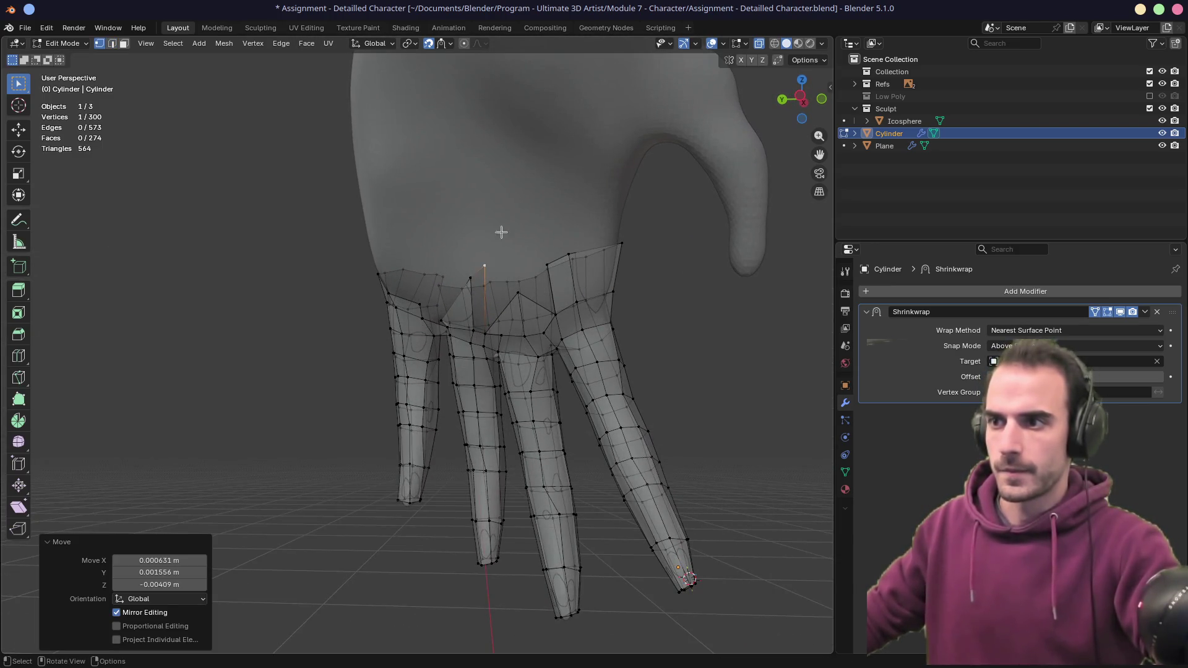
# - Switch snapping to Face Project and reposition the vertex on the hand surface
pyautogui.click(446, 43)
pyautogui.click(436, 234)
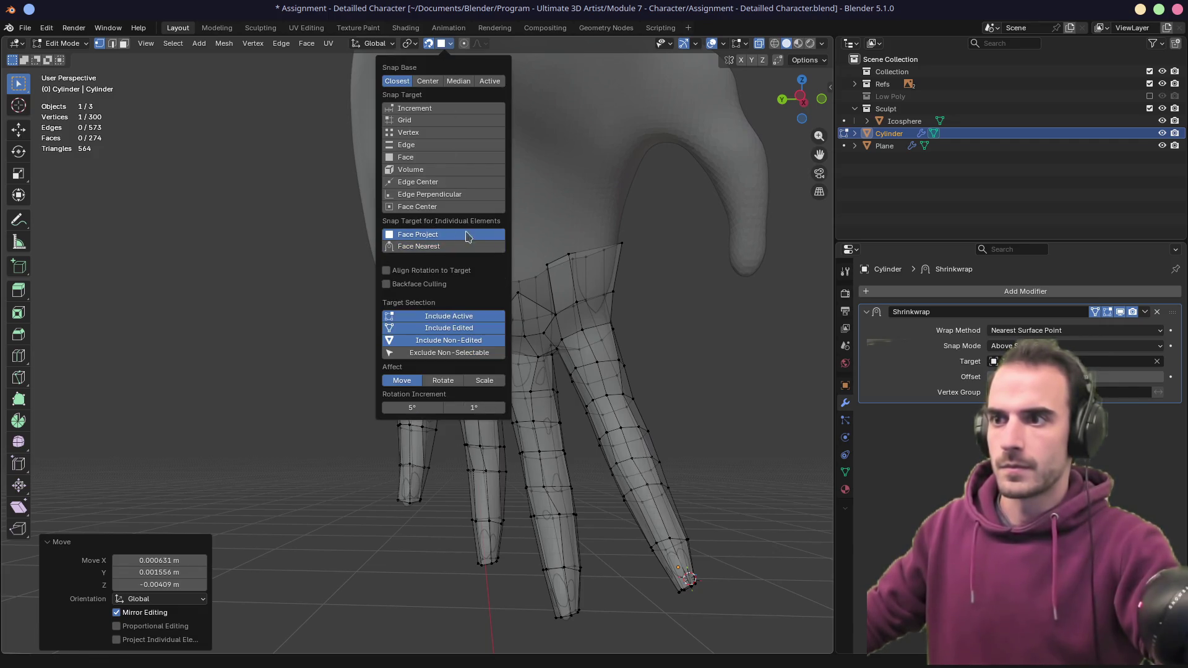
pyautogui.press('g')
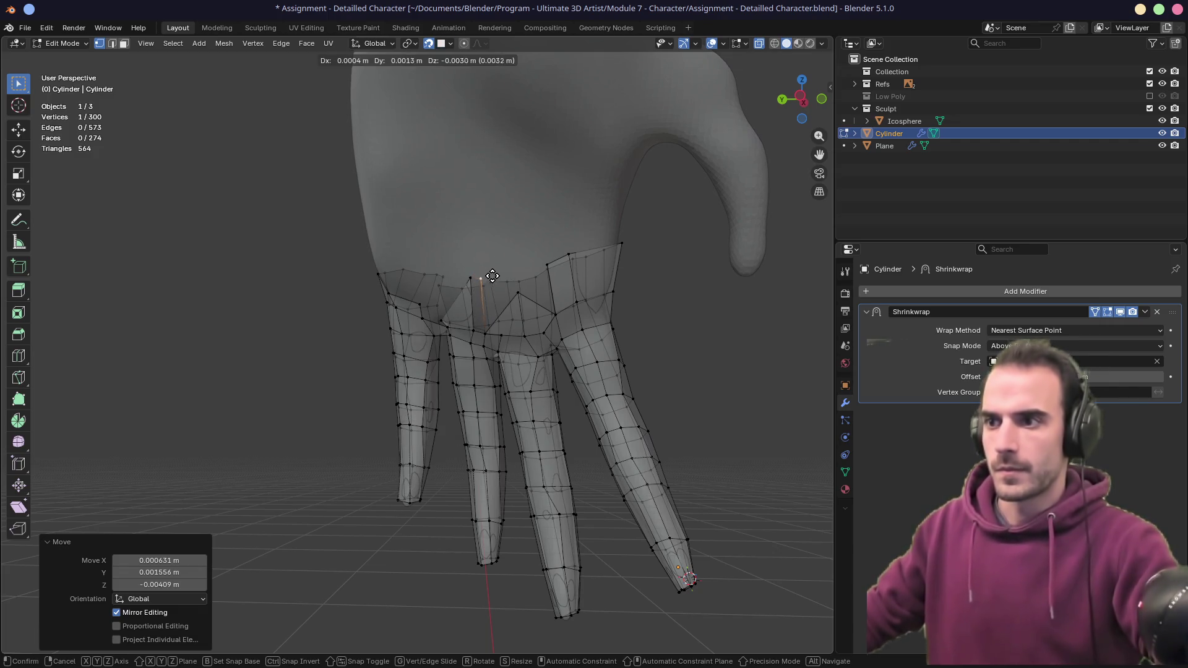
pyautogui.click(493, 276)
pyautogui.moveTo(492, 276)
pyautogui.mouseDown(button='middle')
pyautogui.moveTo(485, 323)
pyautogui.moveTo(464, 324)
pyautogui.moveTo(500, 284)
pyautogui.moveTo(595, 277)
pyautogui.moveTo(481, 263)
pyautogui.mouseUp(button='middle')
pyautogui.press('g')
pyautogui.click(497, 272)
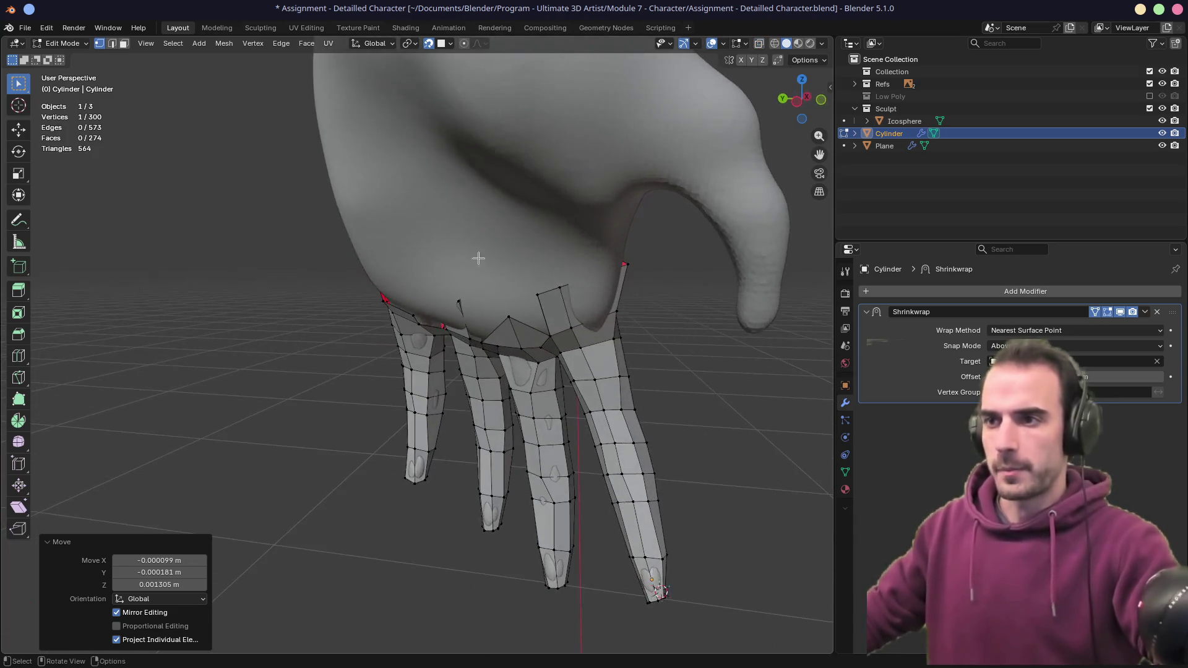
# - Test Snap Base Center and Face Nearest snapping with trial moves of the vertex
pyautogui.click(443, 44)
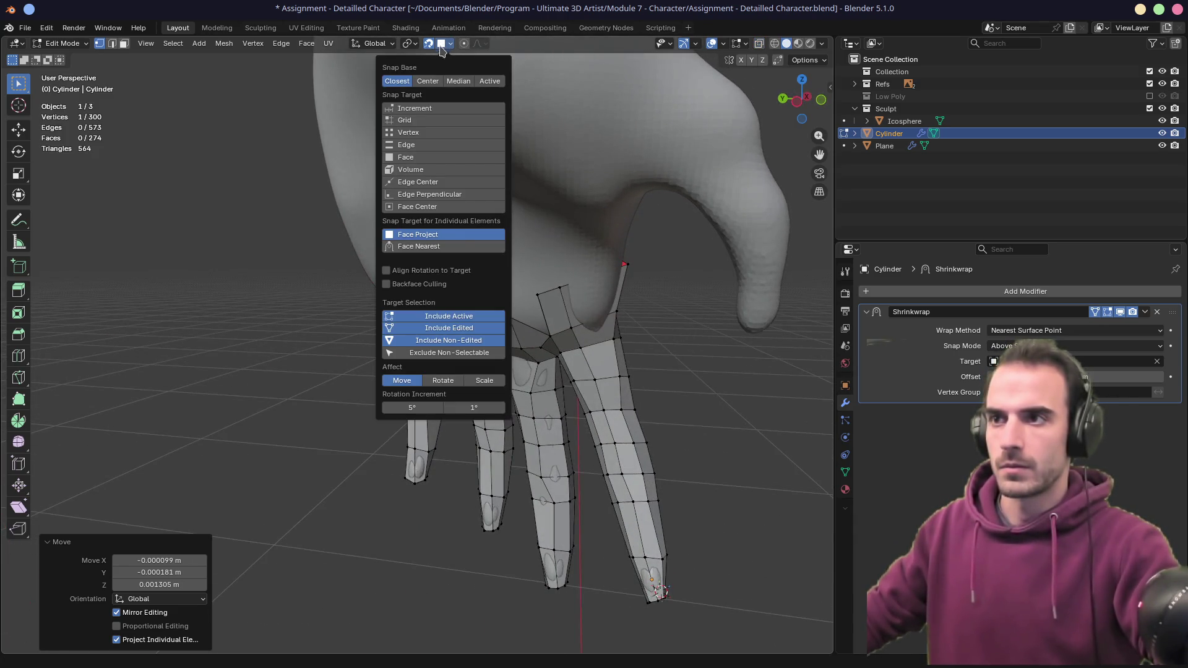
pyautogui.click(431, 83)
pyautogui.press('g')
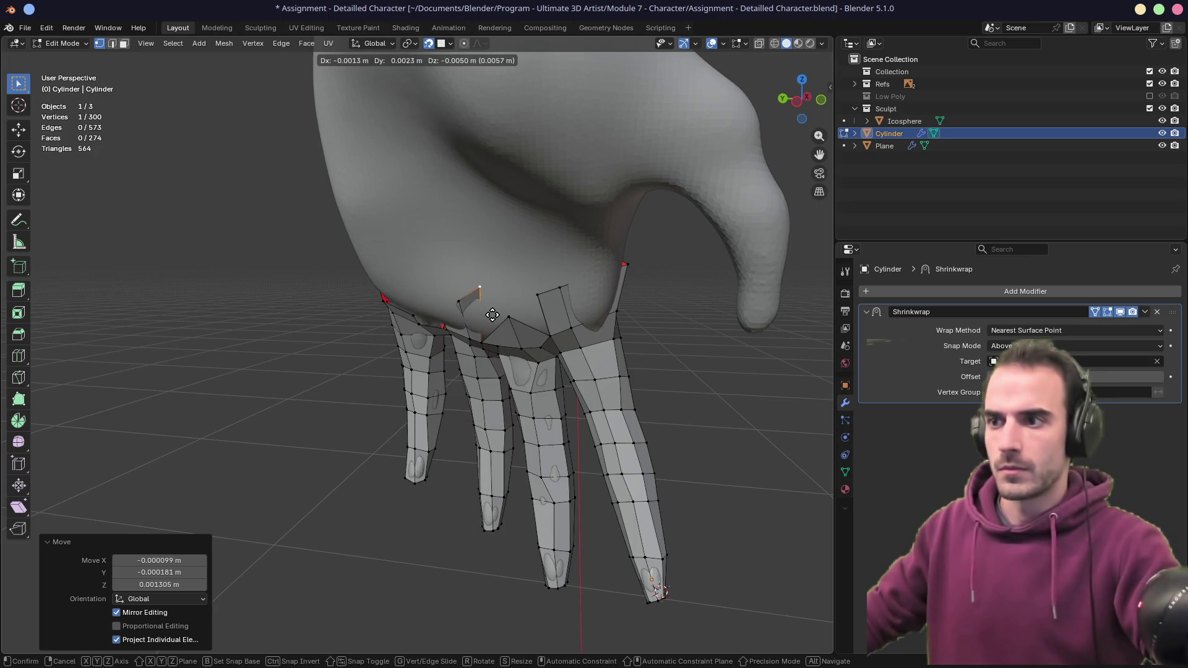
pyautogui.press('Escape')
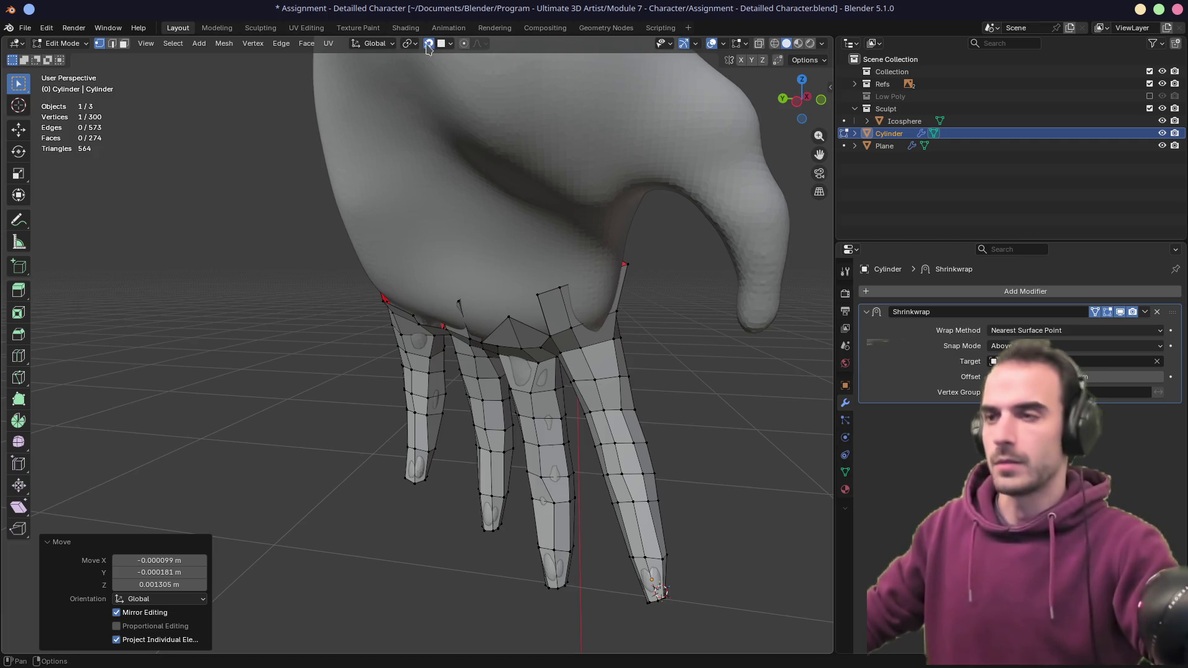
pyautogui.click(447, 43)
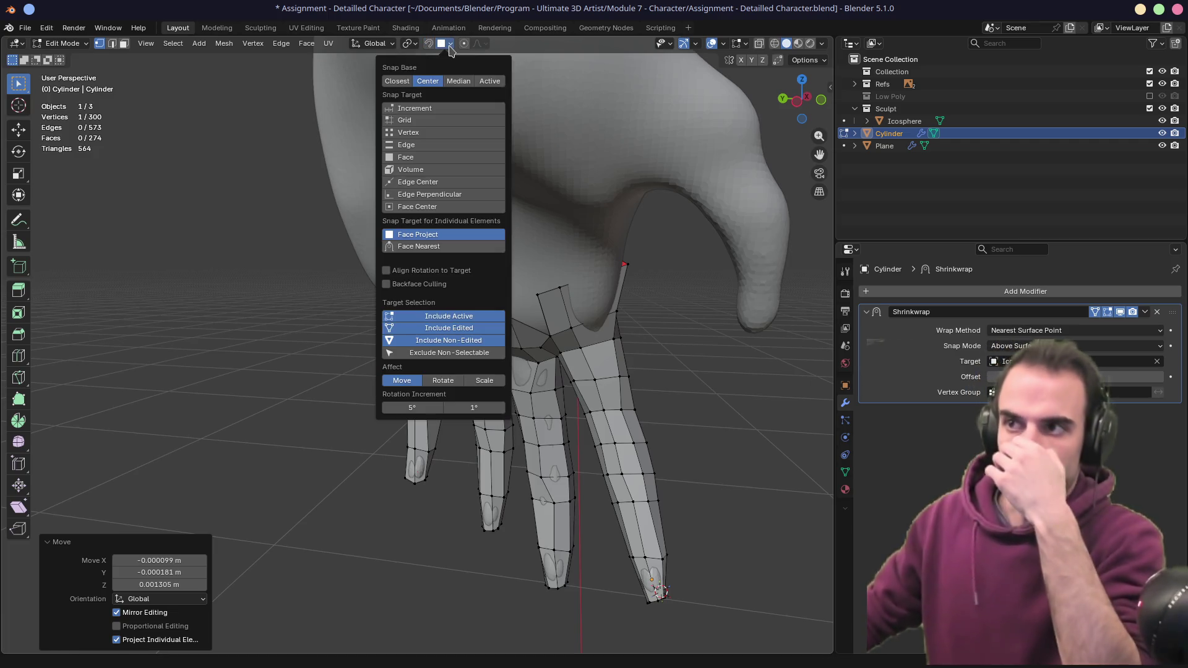
pyautogui.click(450, 245)
pyautogui.press('g')
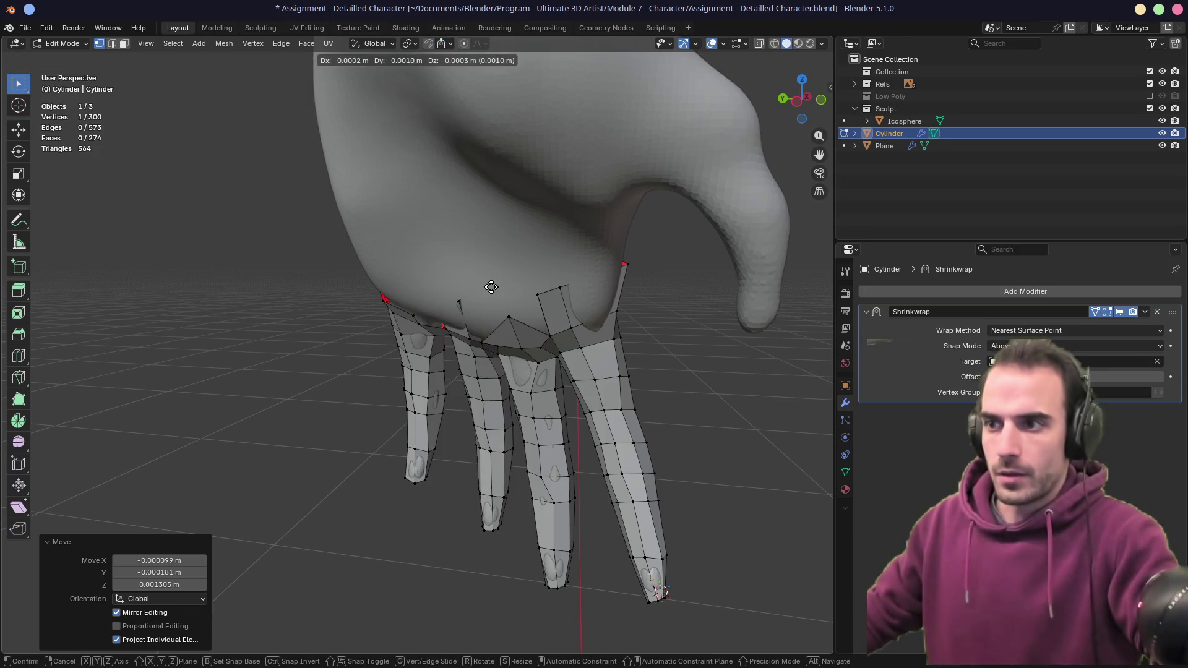
pyautogui.press('Escape')
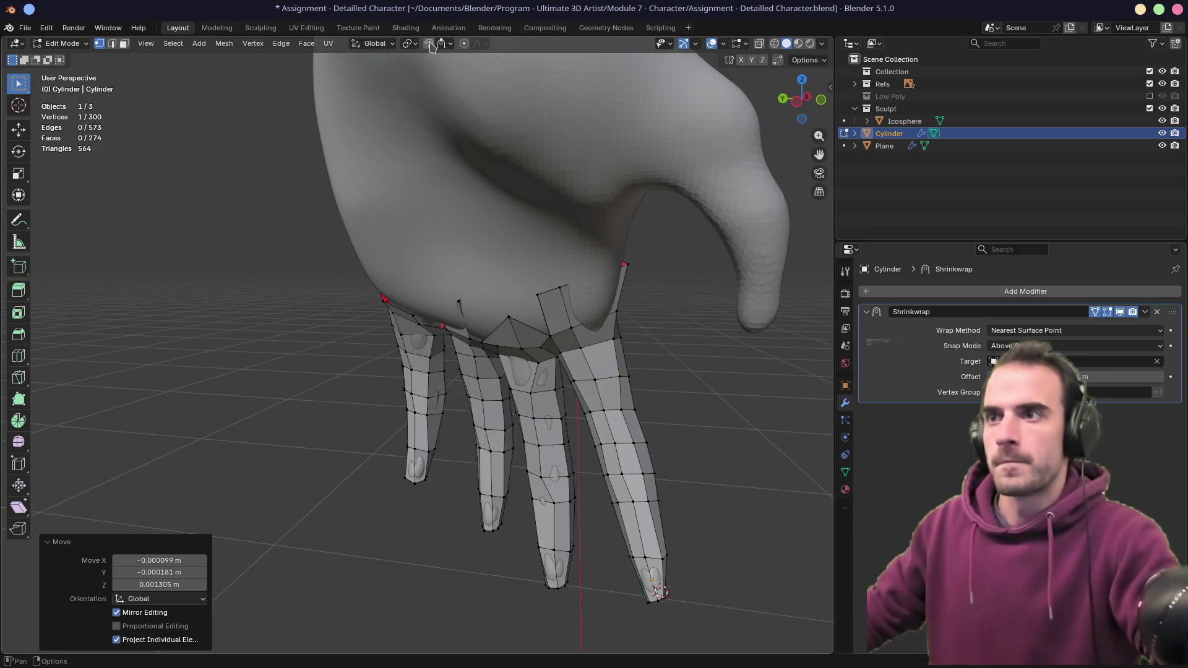
pyautogui.press('g')
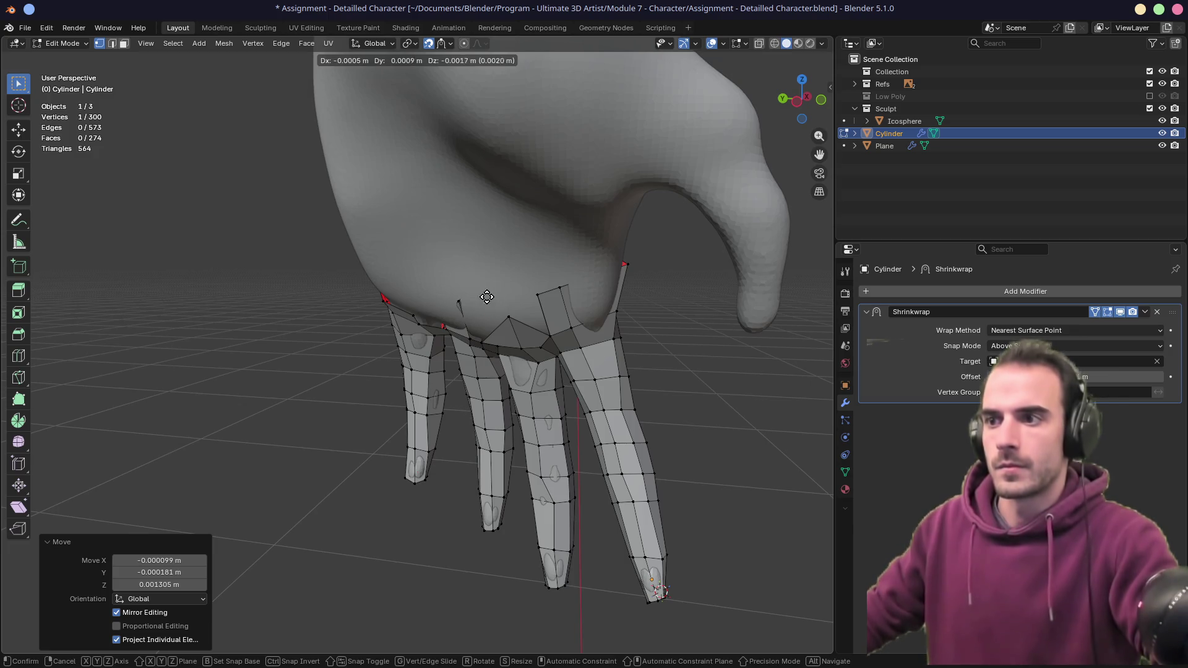
pyautogui.press('Escape')
# - Return to Face Project snapping and move the vertex by -0.001288, 0.000821, -0.007702 m
pyautogui.click(446, 43)
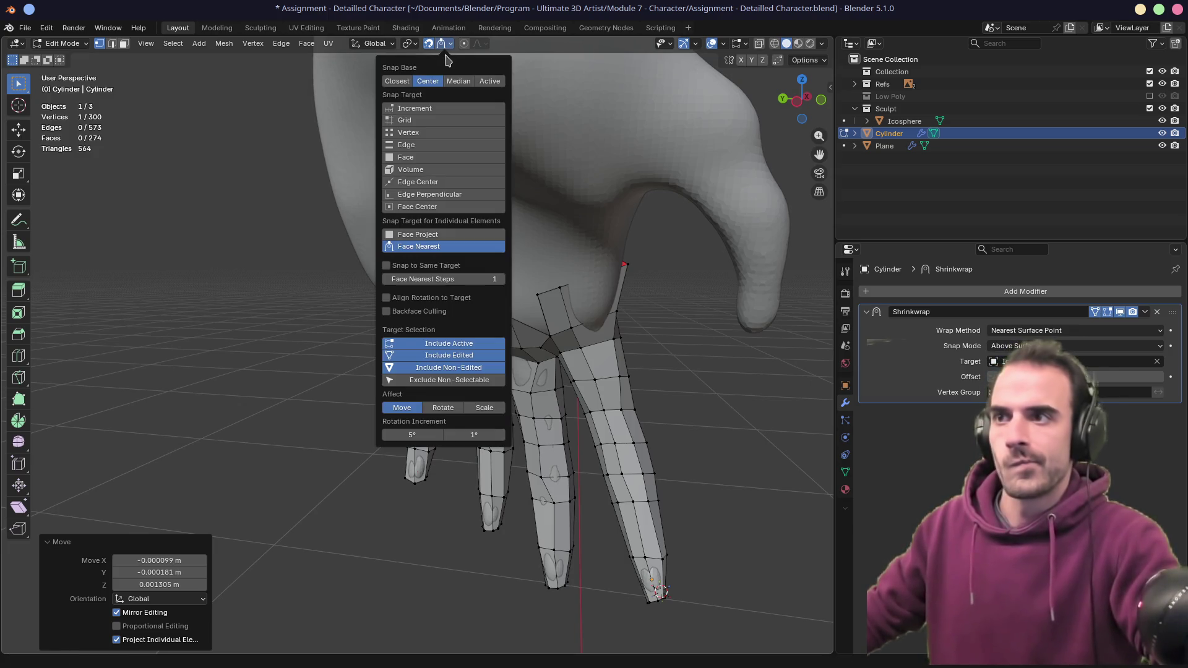
pyautogui.click(427, 234)
pyautogui.press('g')
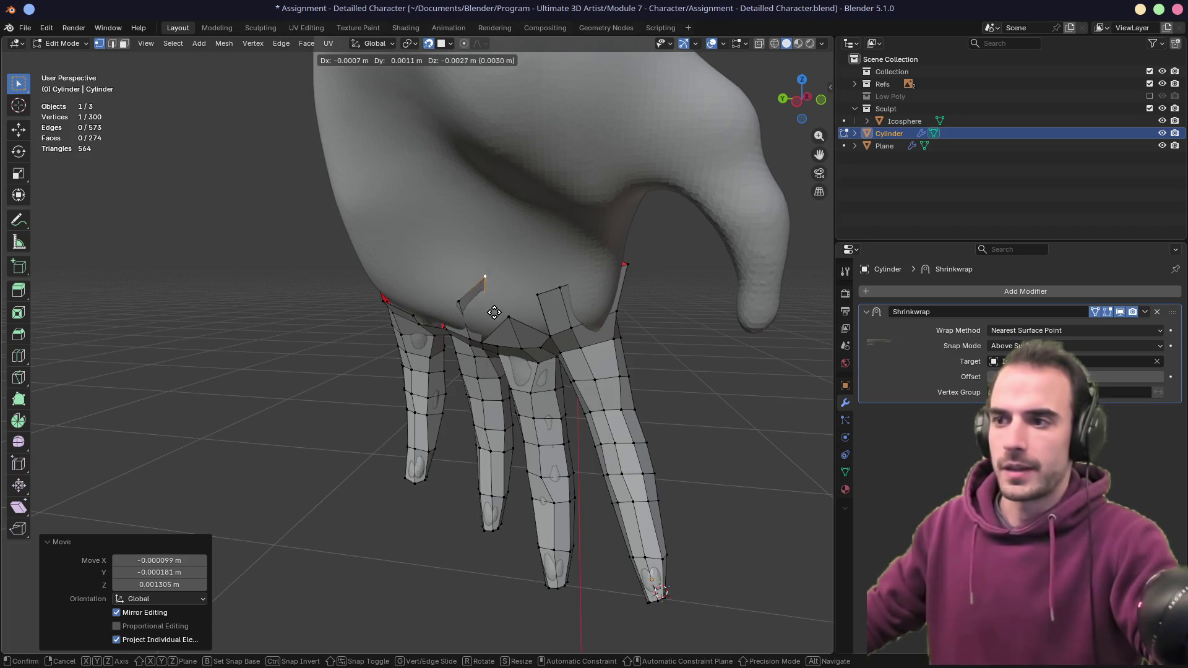
pyautogui.click(495, 332)
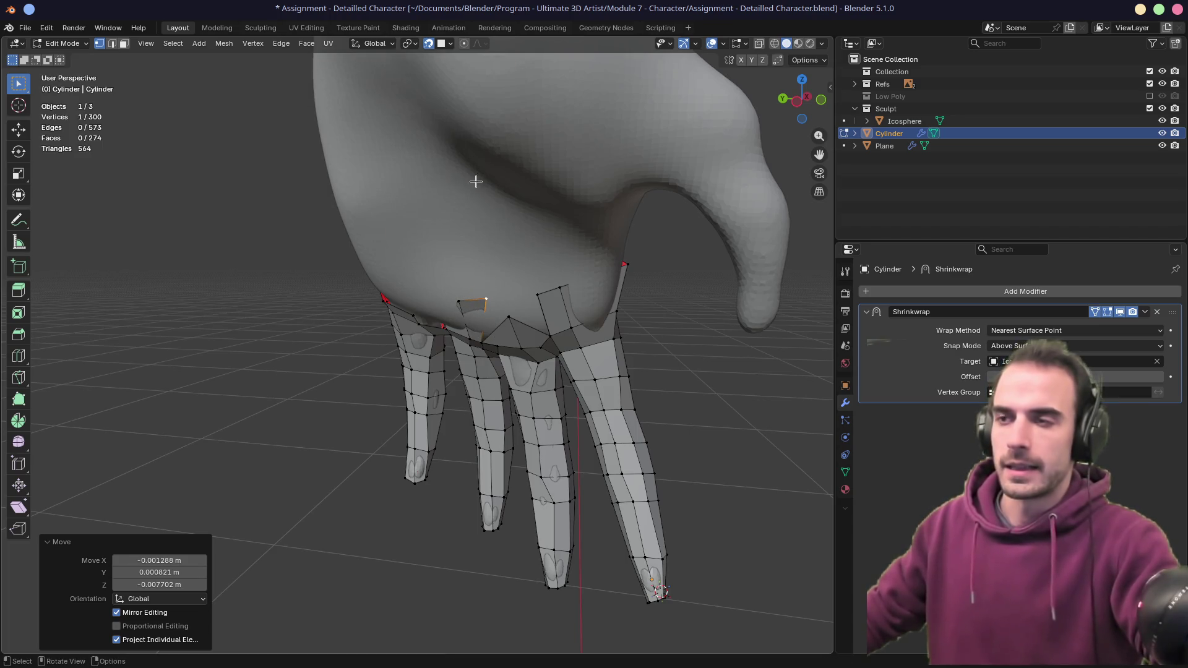
pyautogui.click(444, 44)
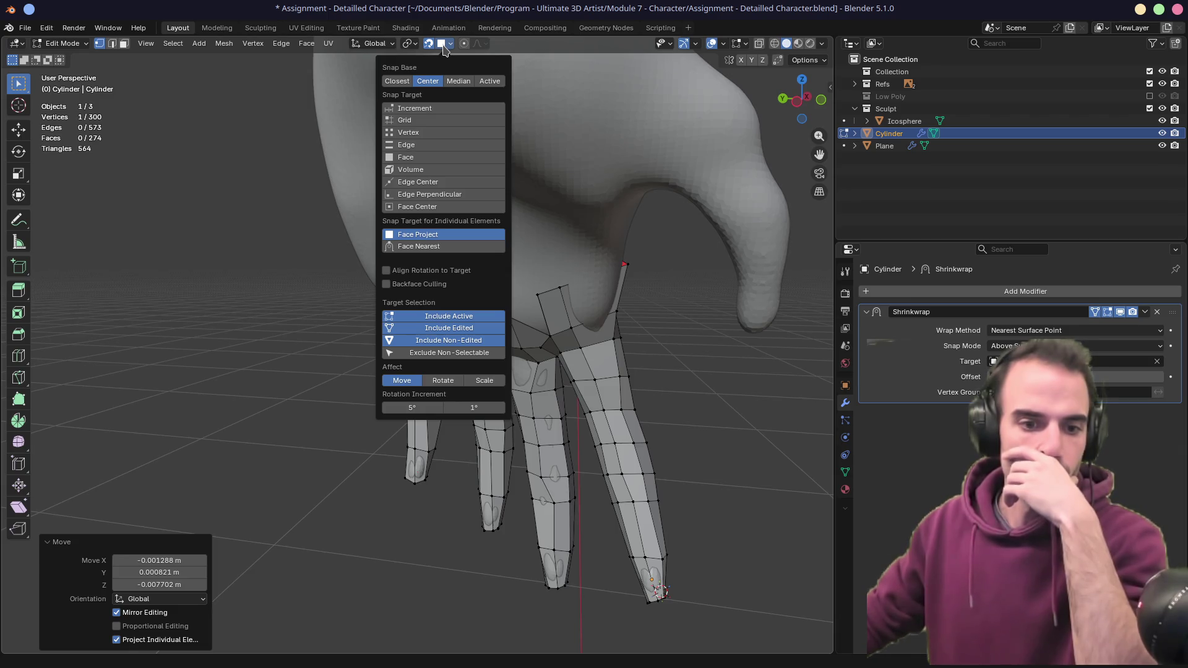
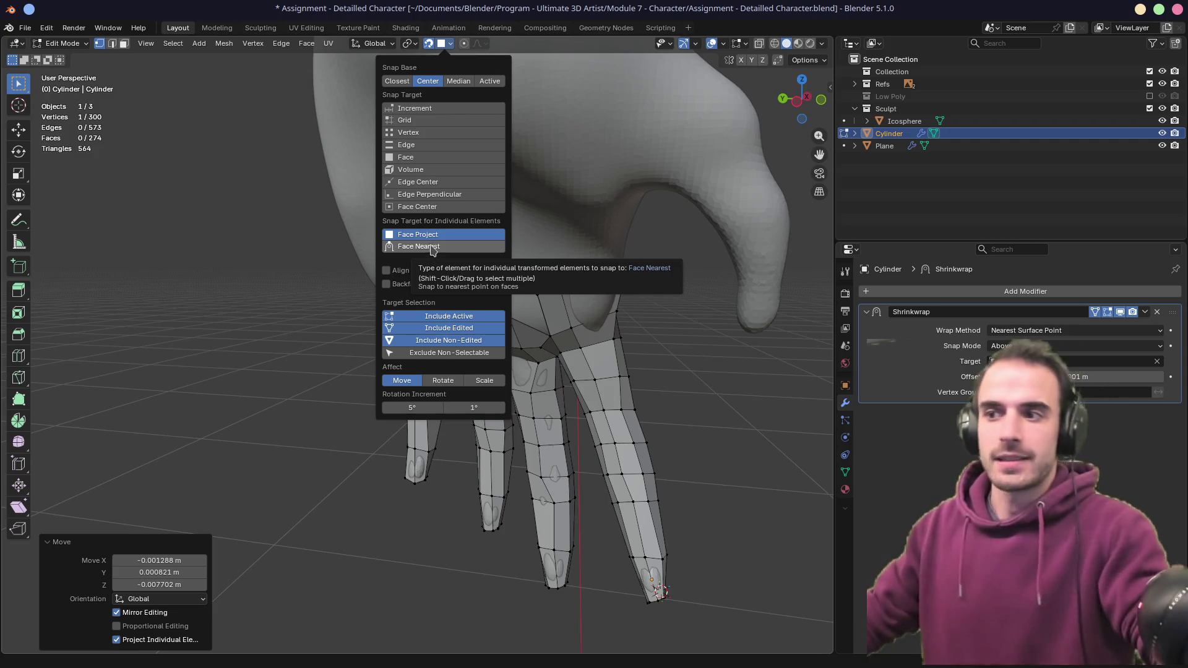
# - Undo the last vertex move, duplicate the Shrinkwrap modifier, apply the original, and return to see-through Edit Mode
pyautogui.press('Escape')
pyautogui.hotkey('ctrl', 'z')
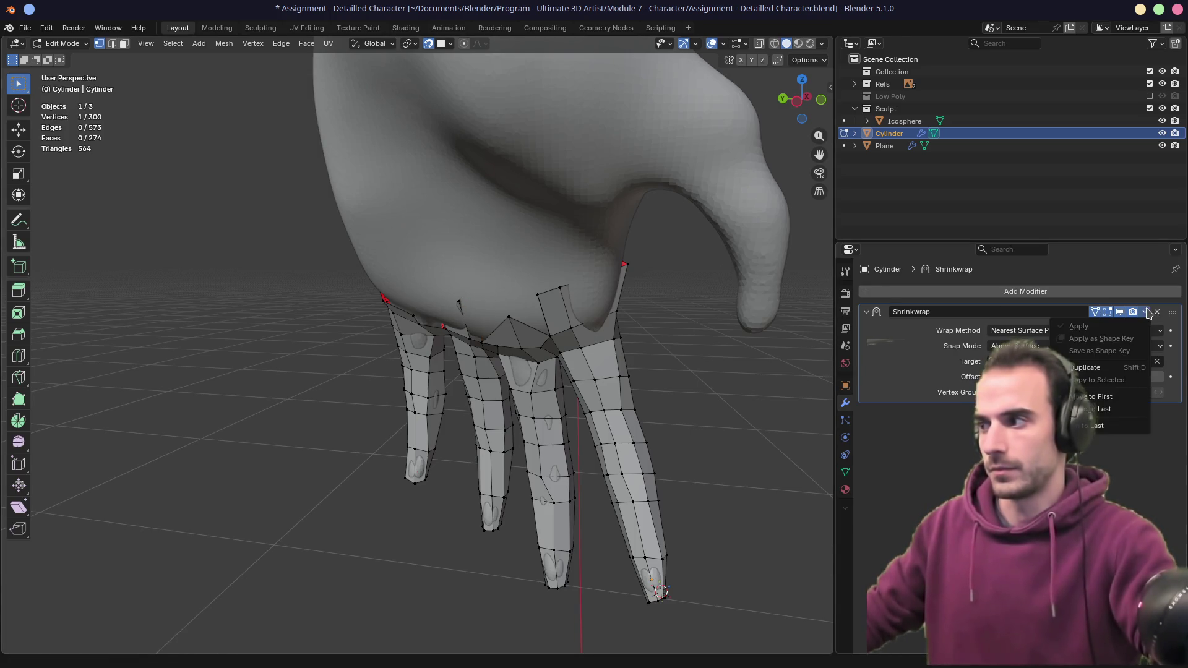
pyautogui.press('Tab')
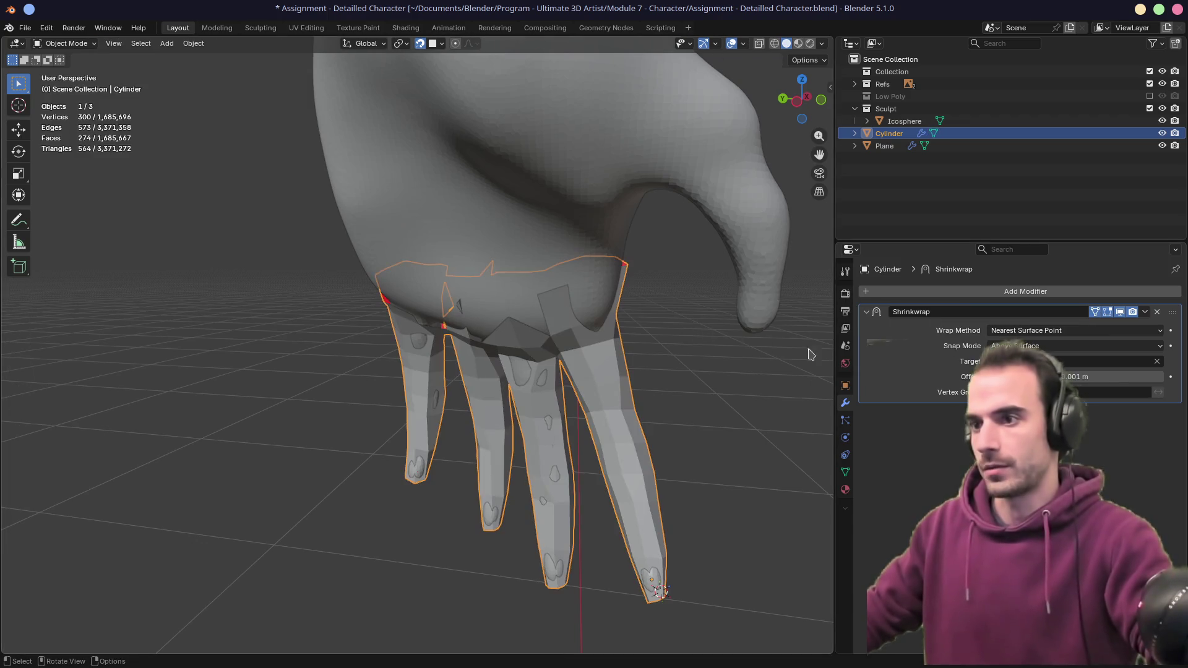
pyautogui.click(1144, 313)
pyautogui.click(1087, 367)
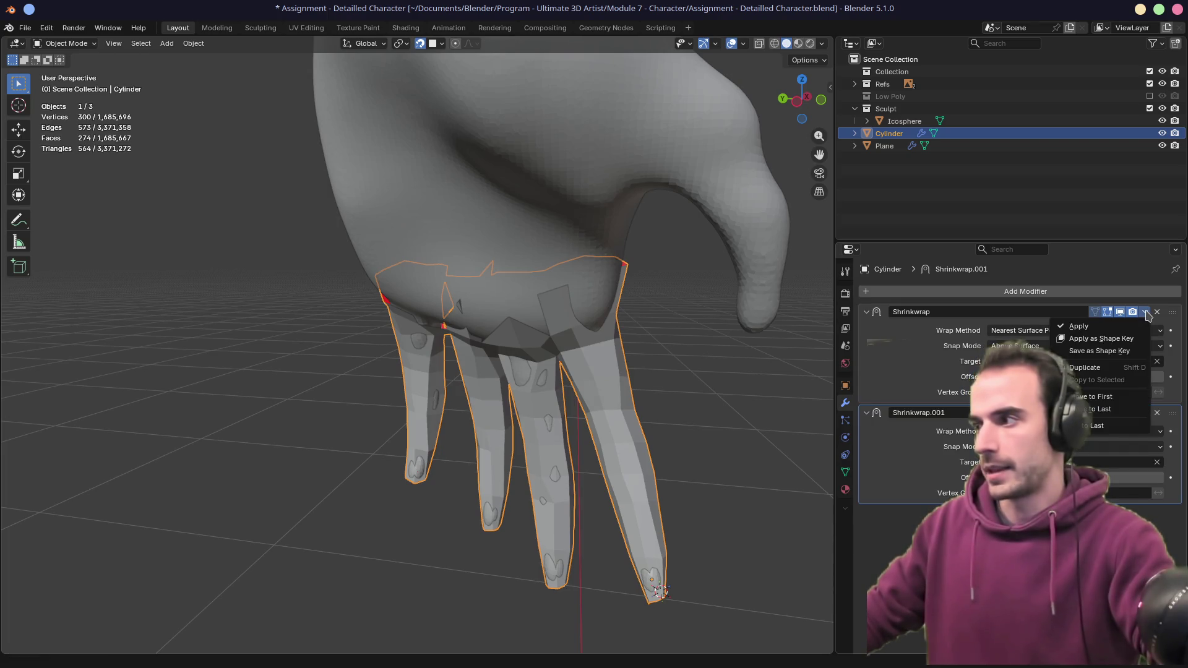
pyautogui.click(1100, 330)
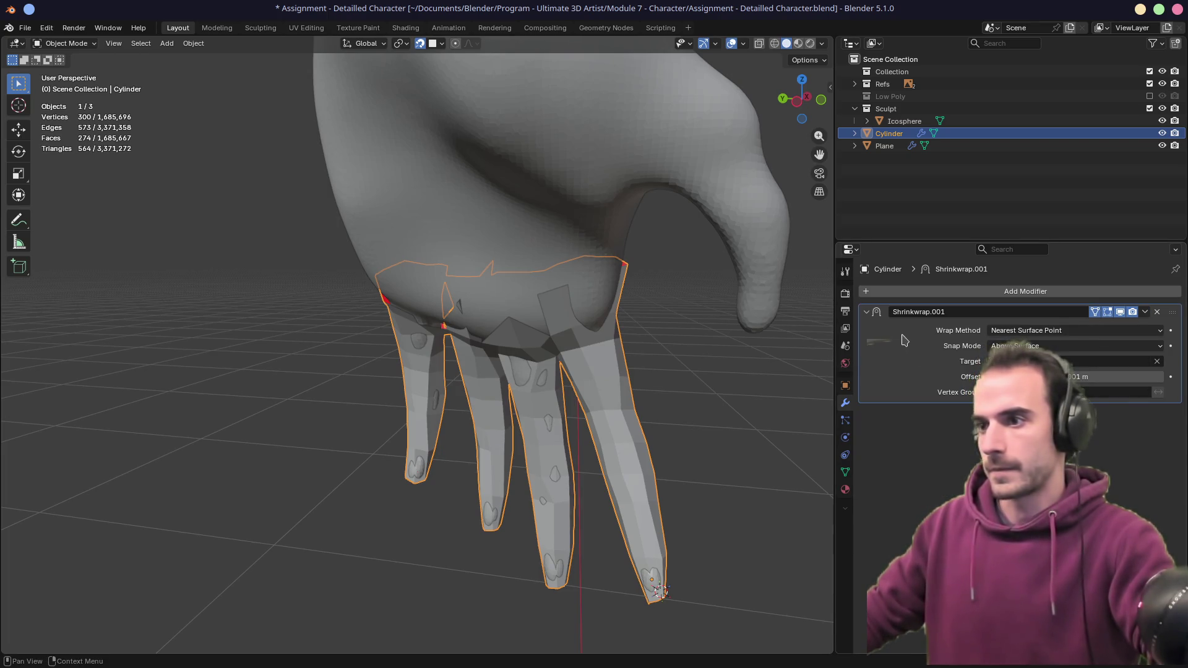
pyautogui.press('Tab')
pyautogui.hotkey('alt', 'z')
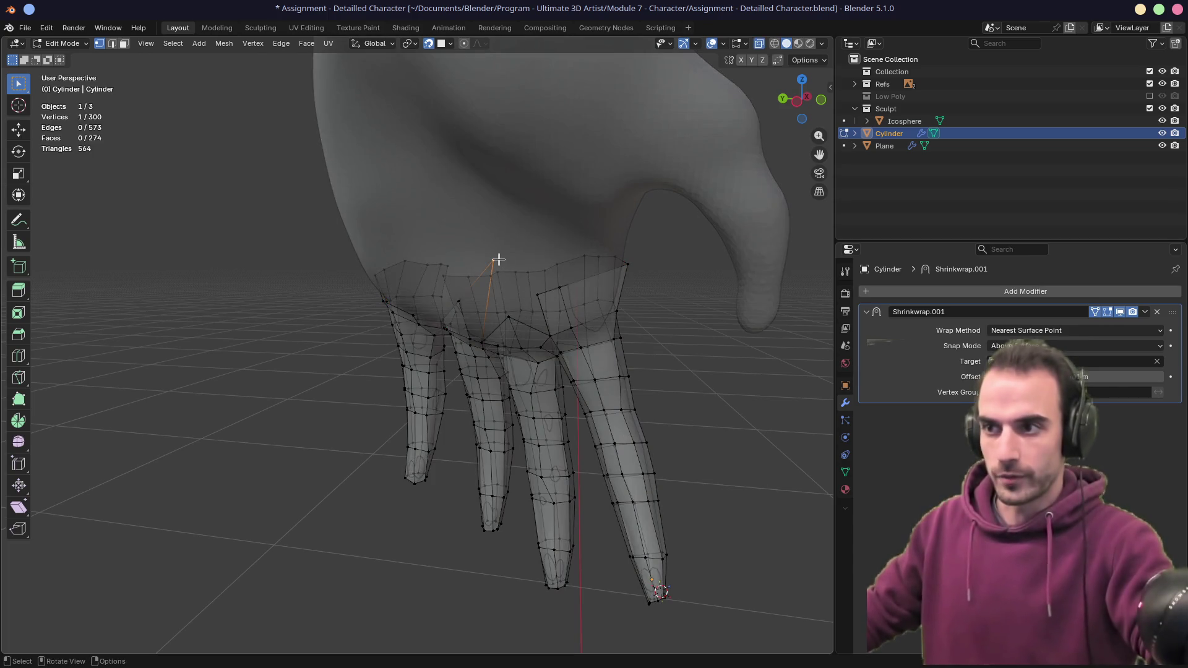
# - Set individual vertices to snap to the nearest face and move the vertex above the knuckles
pyautogui.hotkey('alt', 'z')
pyautogui.press('g')
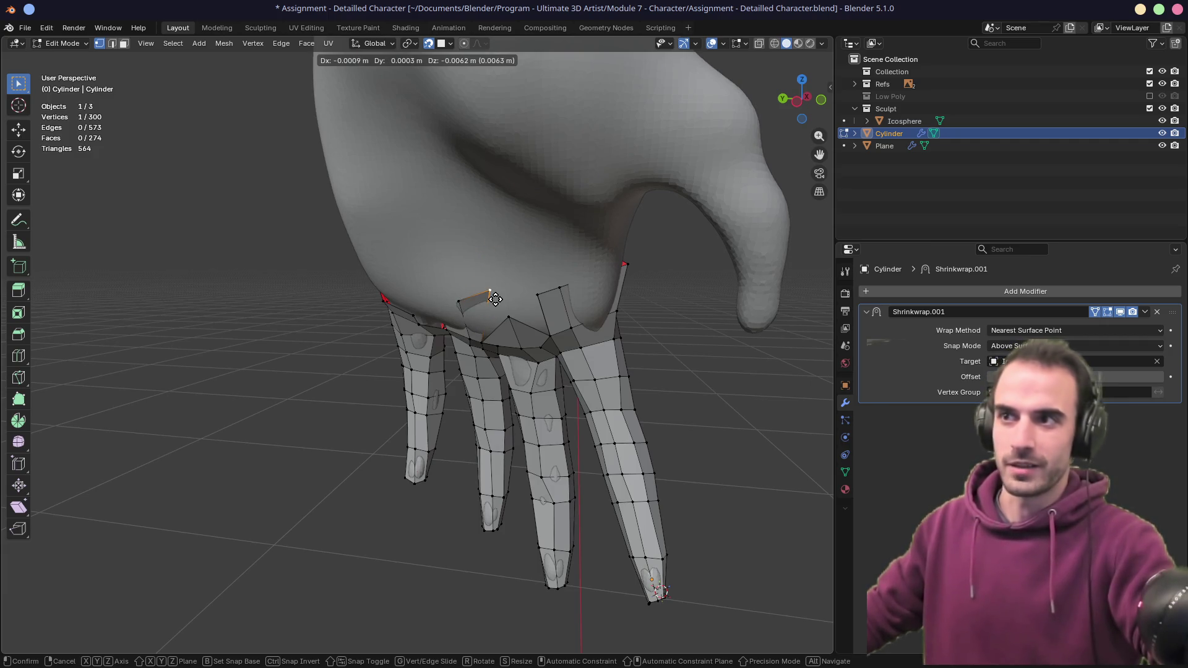
pyautogui.press('Escape')
pyautogui.click(450, 43)
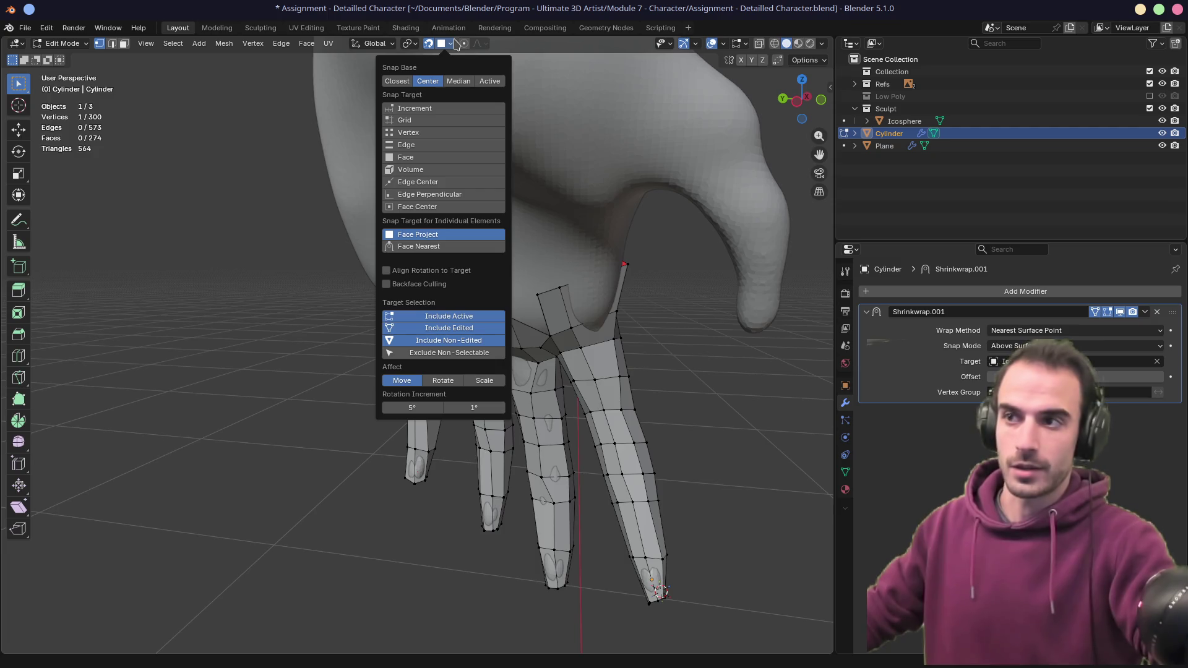
pyautogui.click(432, 247)
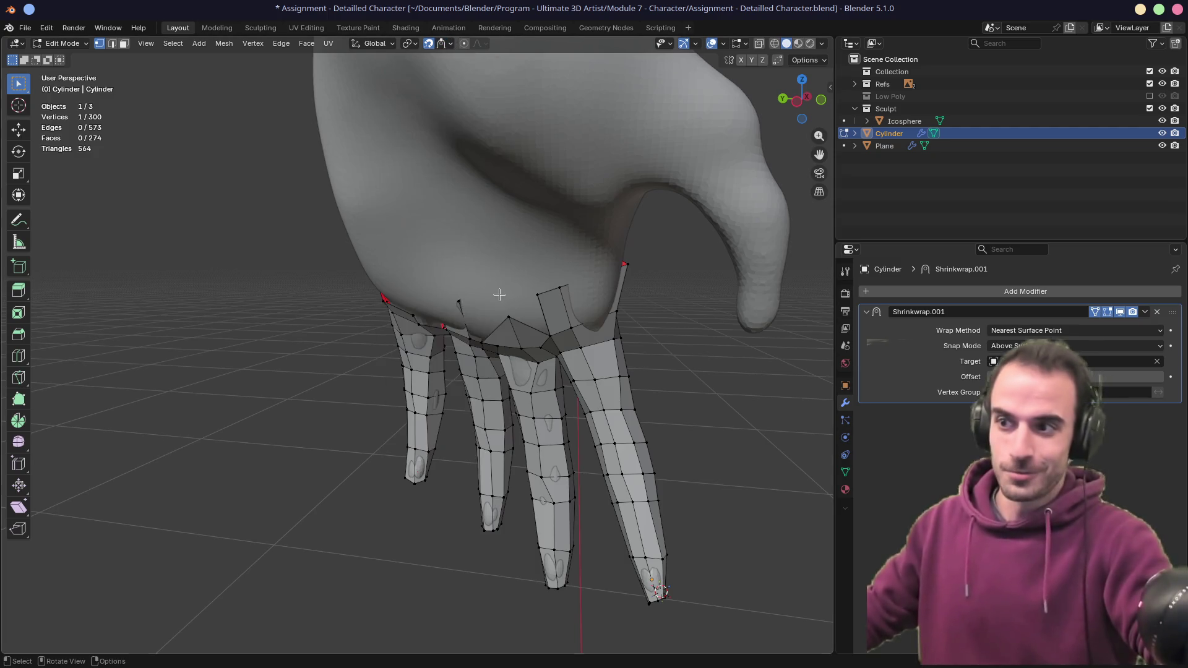
pyautogui.hotkey('alt', 'z')
pyautogui.press('g')
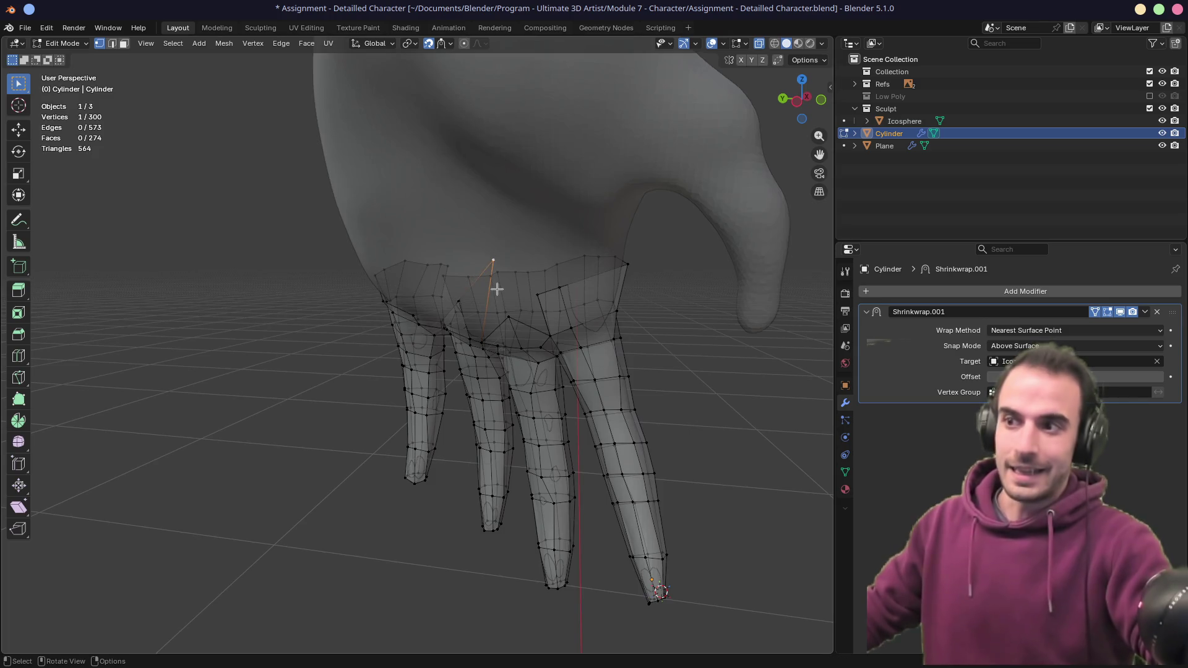
pyautogui.hotkey('alt', 'z')
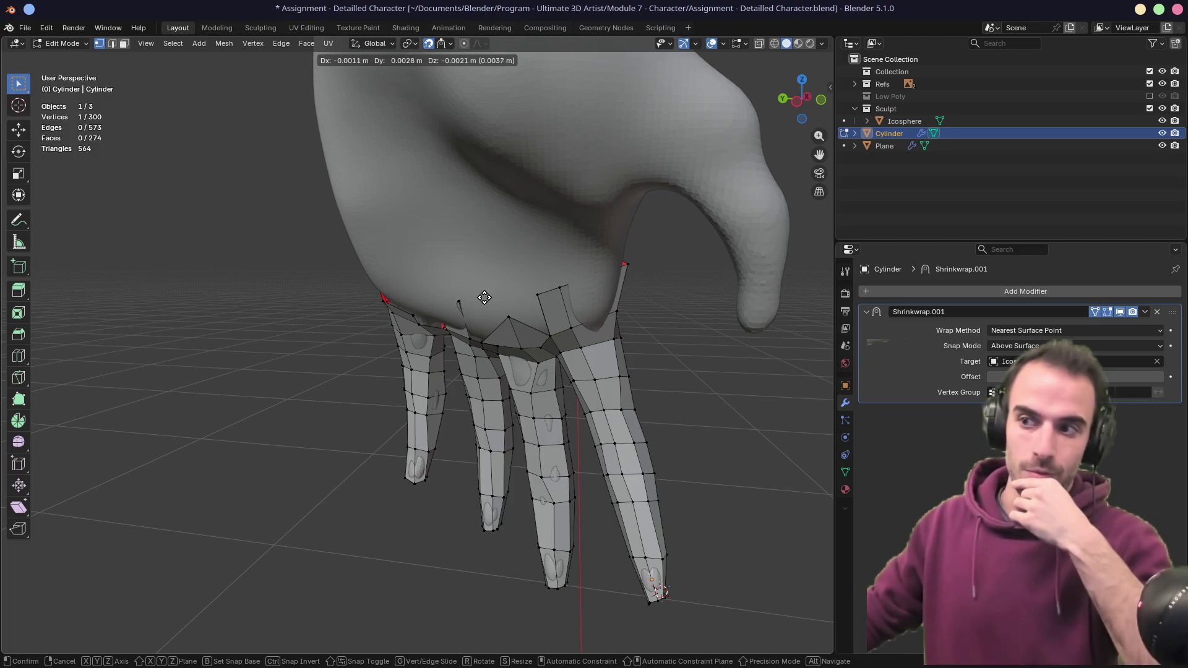
pyautogui.click(485, 299)
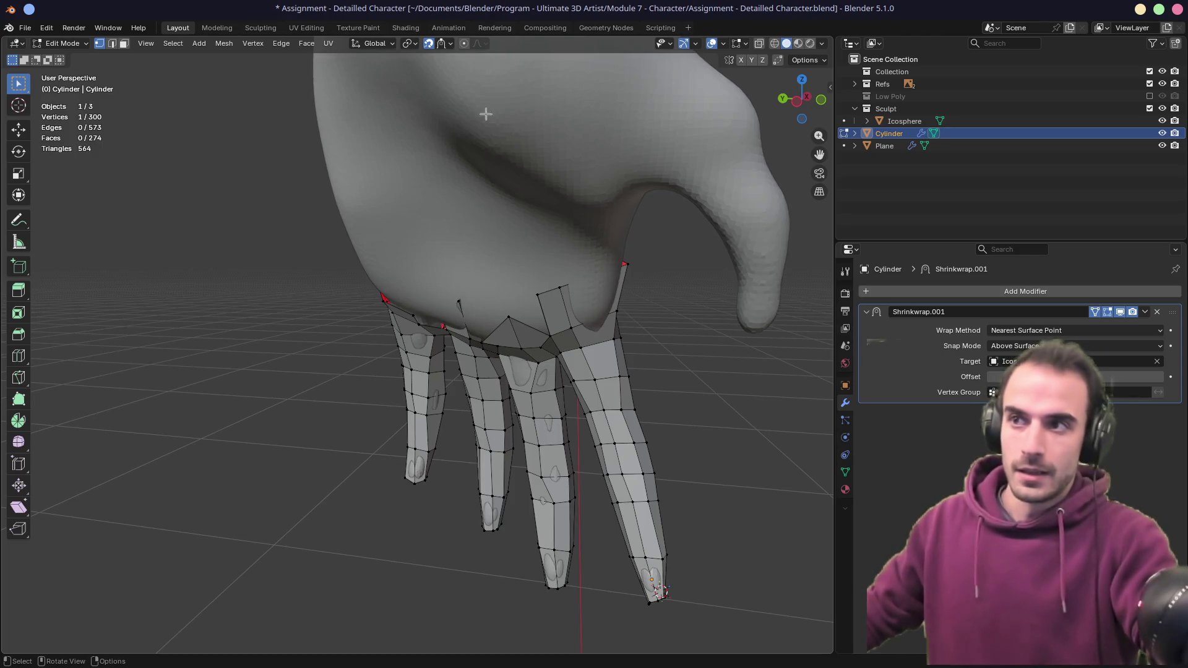
# - Switch the snap target to Face Project and settle the stray vertex onto the hand surface
pyautogui.click(449, 43)
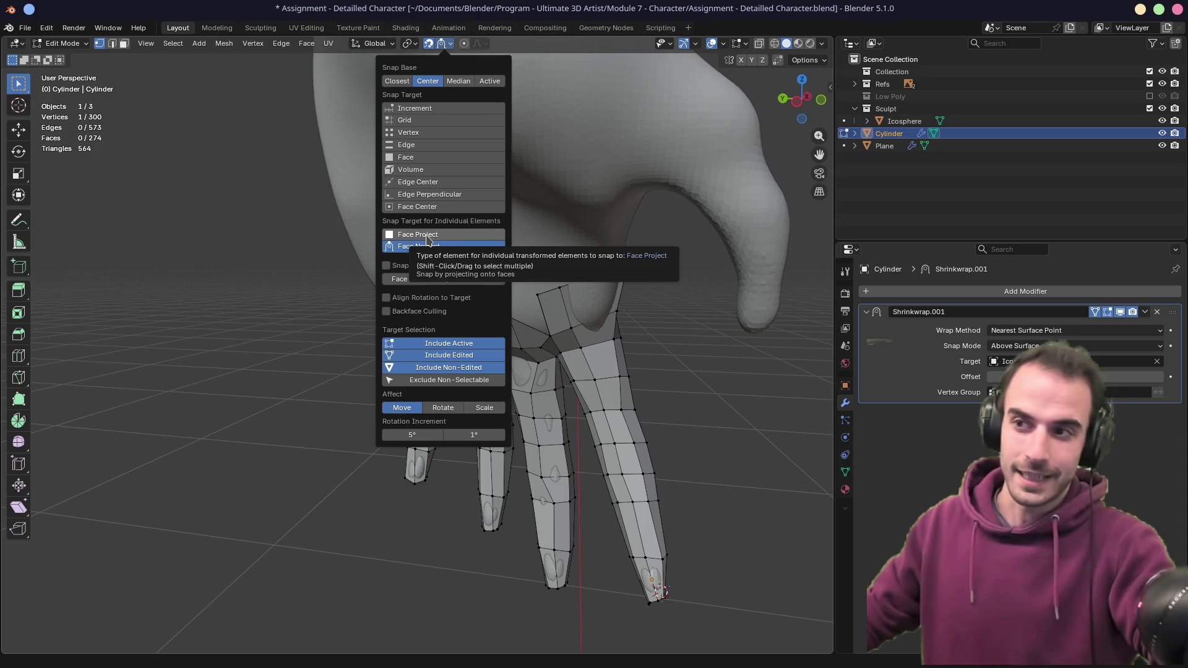
pyautogui.click(426, 236)
pyautogui.press('g')
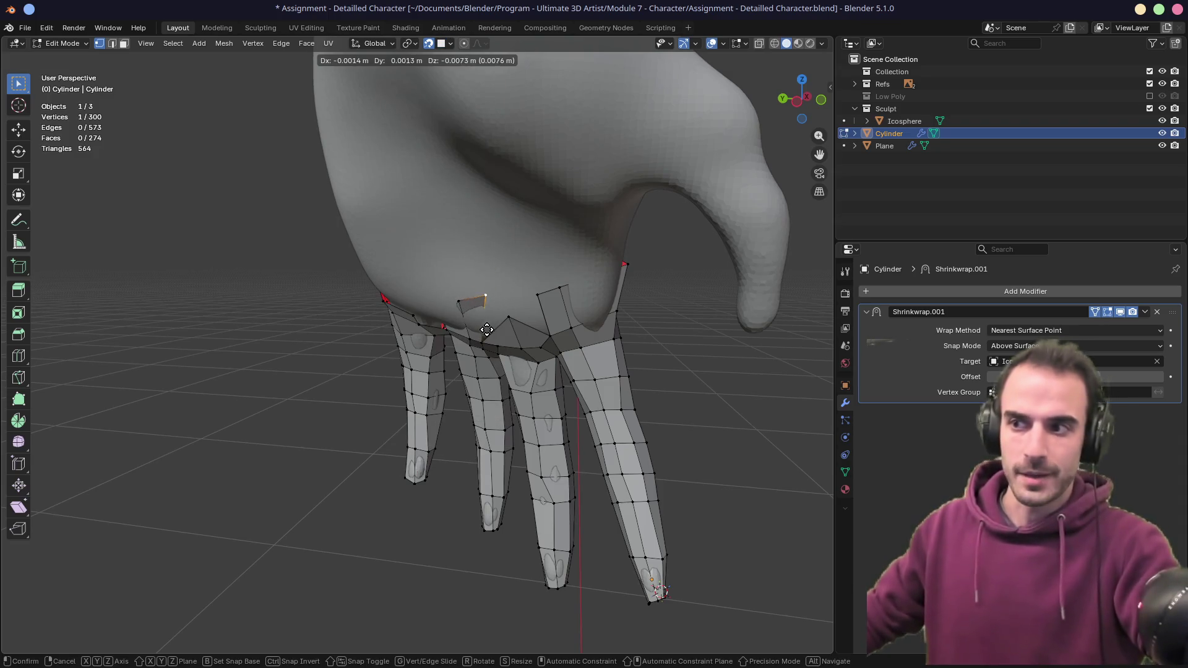
pyautogui.click(483, 335)
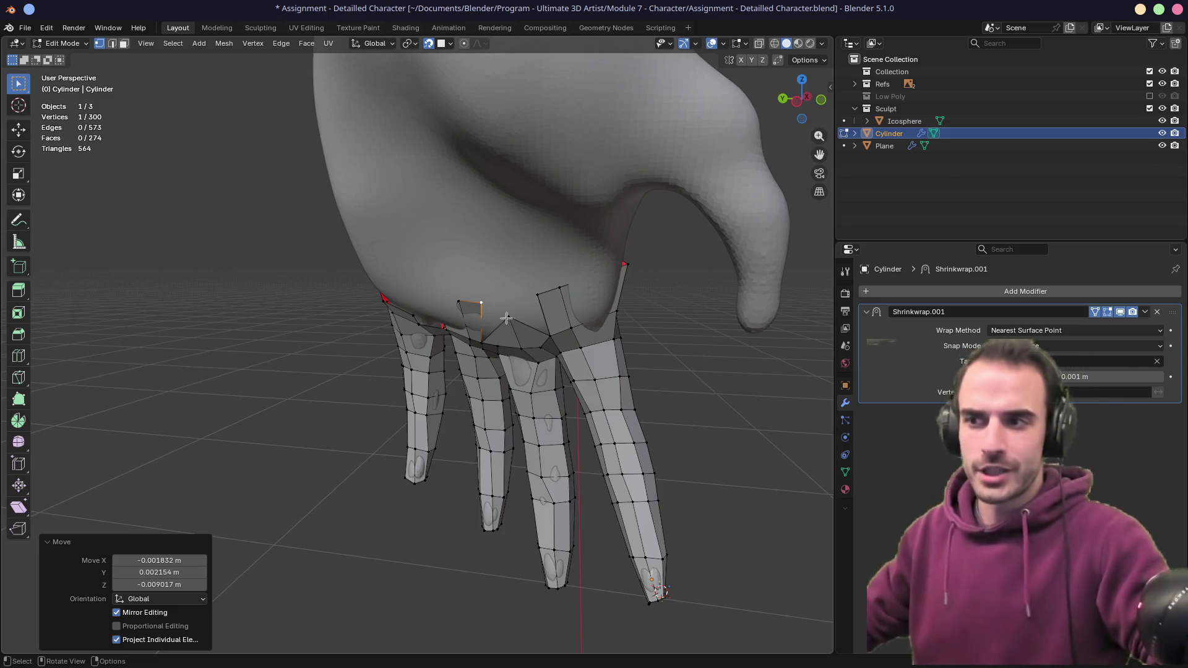
# - Slide a finger-base vertex along its edge and pull a flap vertex up over the knuckles
pyautogui.keyDown('alt'); pyautogui.middleClick(488, 323); pyautogui.keyUp('alt')
pyautogui.moveTo(488, 322); pyautogui.dragTo(457, 323, button='middle')
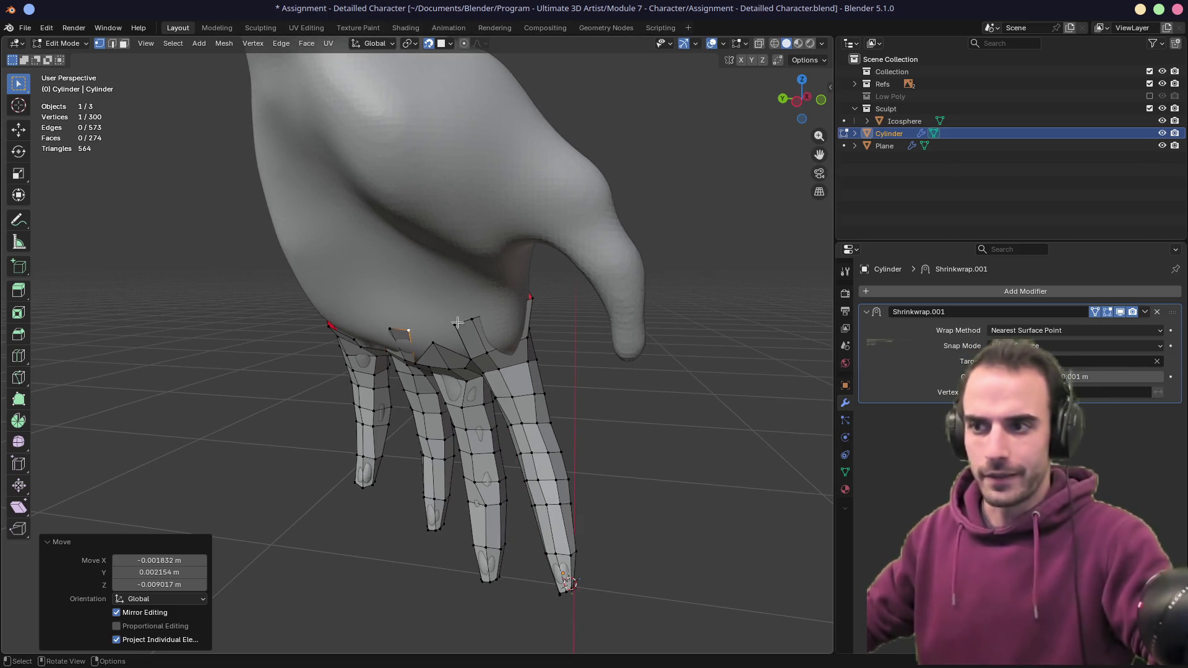
pyautogui.hotkey('shift', 'v')
pyautogui.click(424, 351)
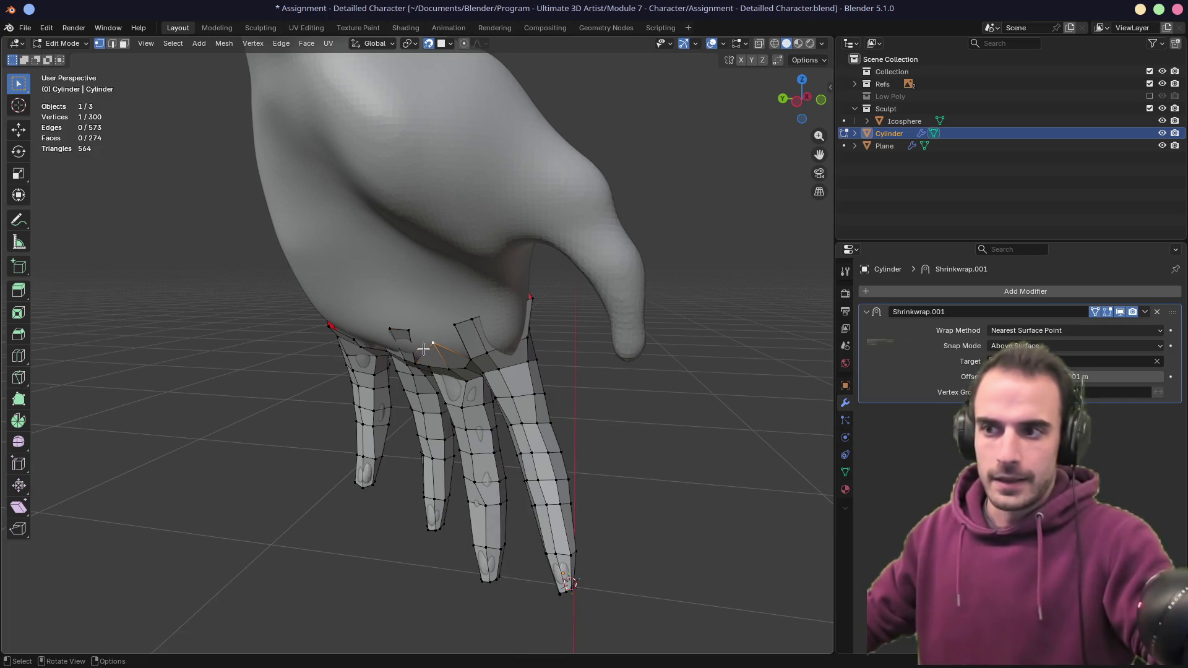
pyautogui.click(448, 44)
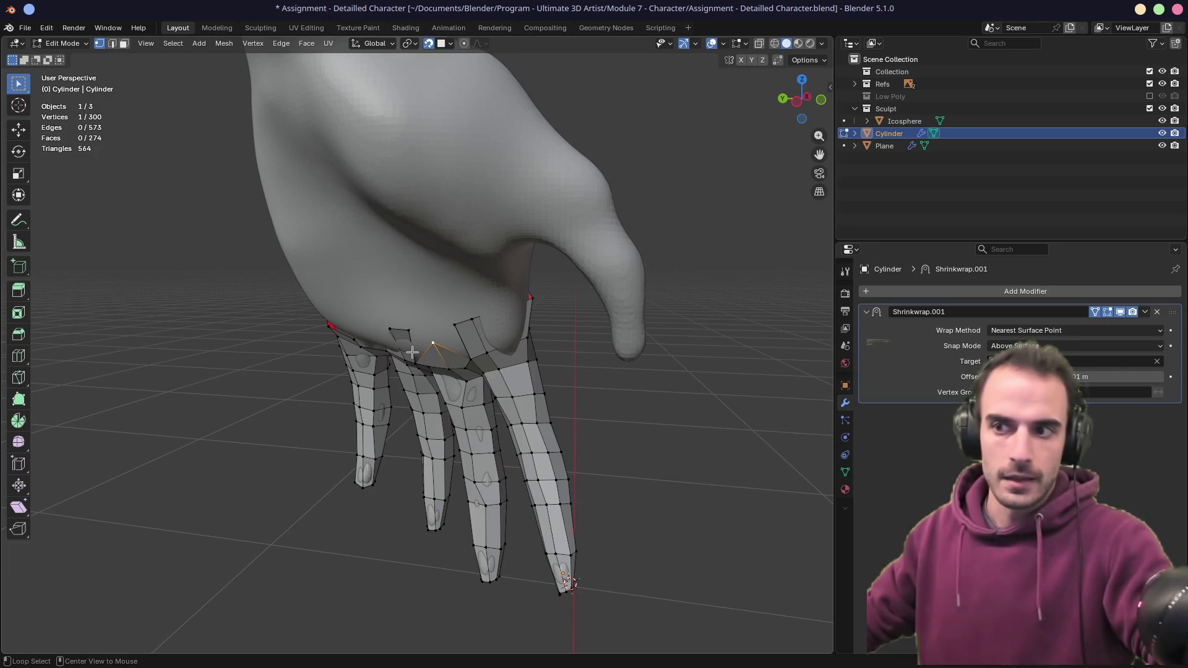
pyautogui.scroll(6, 384, 344)
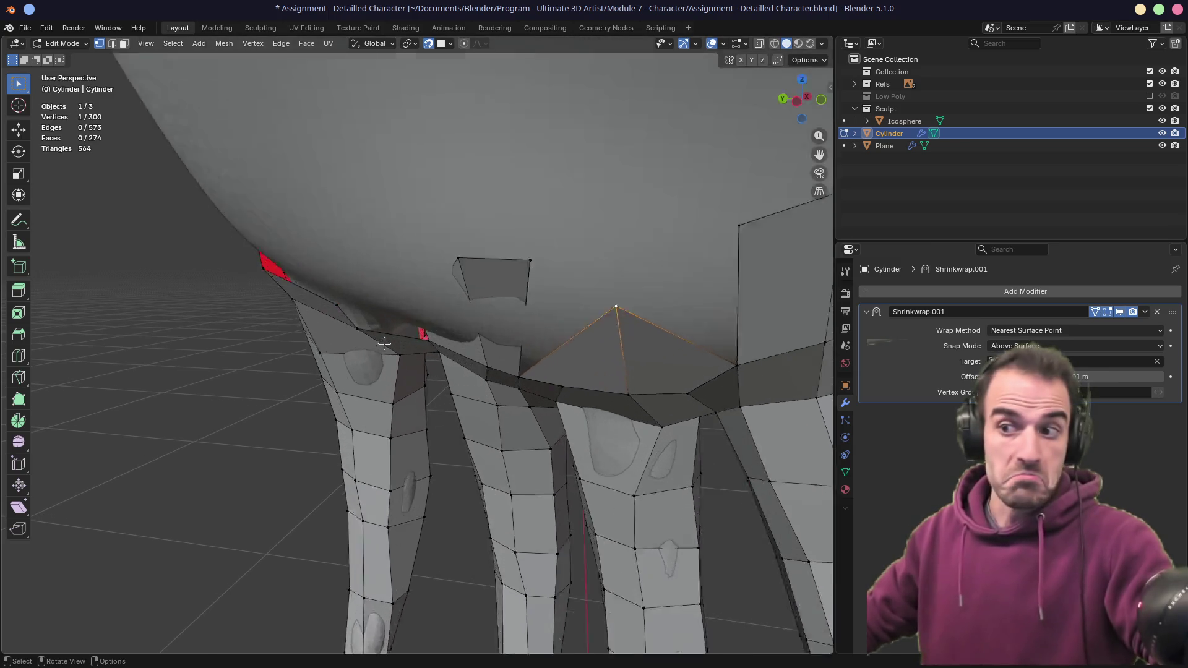
pyautogui.moveTo(384, 344)
pyautogui.mouseDown(button='middle')
pyautogui.moveTo(464, 313)
pyautogui.moveTo(411, 318)
pyautogui.moveTo(425, 318)
pyautogui.mouseUp(button='middle')
pyautogui.moveTo(429, 319)
pyautogui.mouseDown()
pyautogui.moveTo(438, 239)
pyautogui.moveTo(481, 154)
pyautogui.moveTo(487, 184)
pyautogui.mouseUp()
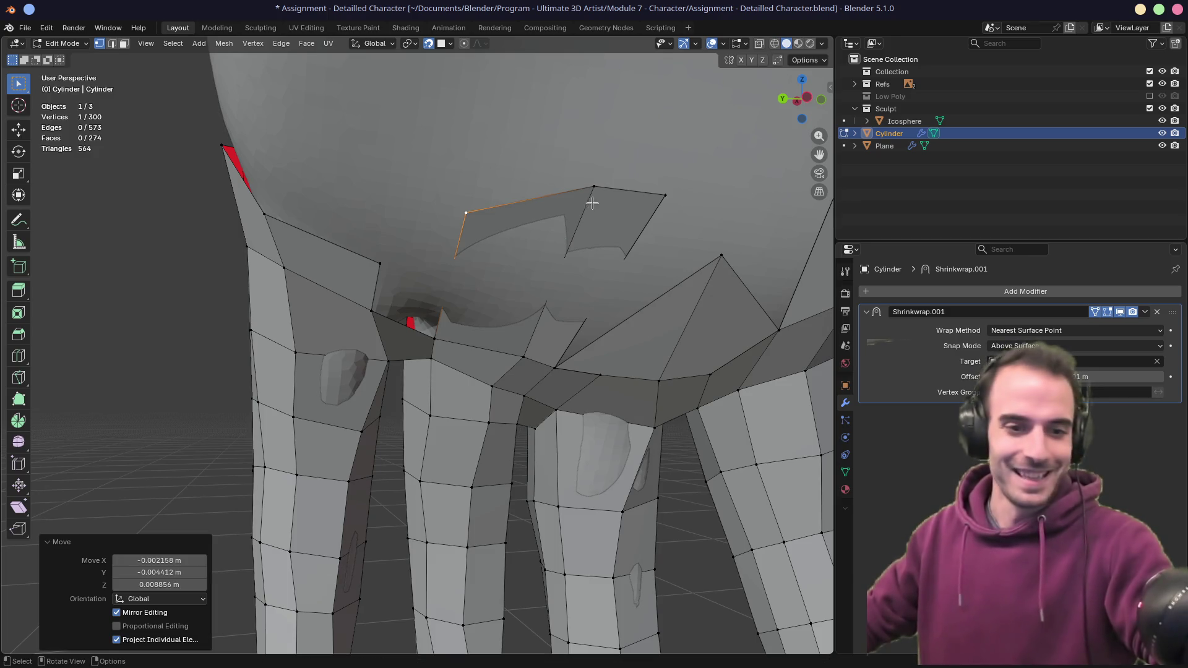
# - Slide the flap's top-edge vertex down along its edge twice
pyautogui.moveTo(621, 199)
pyautogui.mouseDown(button='middle')
pyautogui.moveTo(578, 233)
pyautogui.moveTo(531, 241)
pyautogui.mouseUp(button='middle')
pyautogui.click(487, 244)
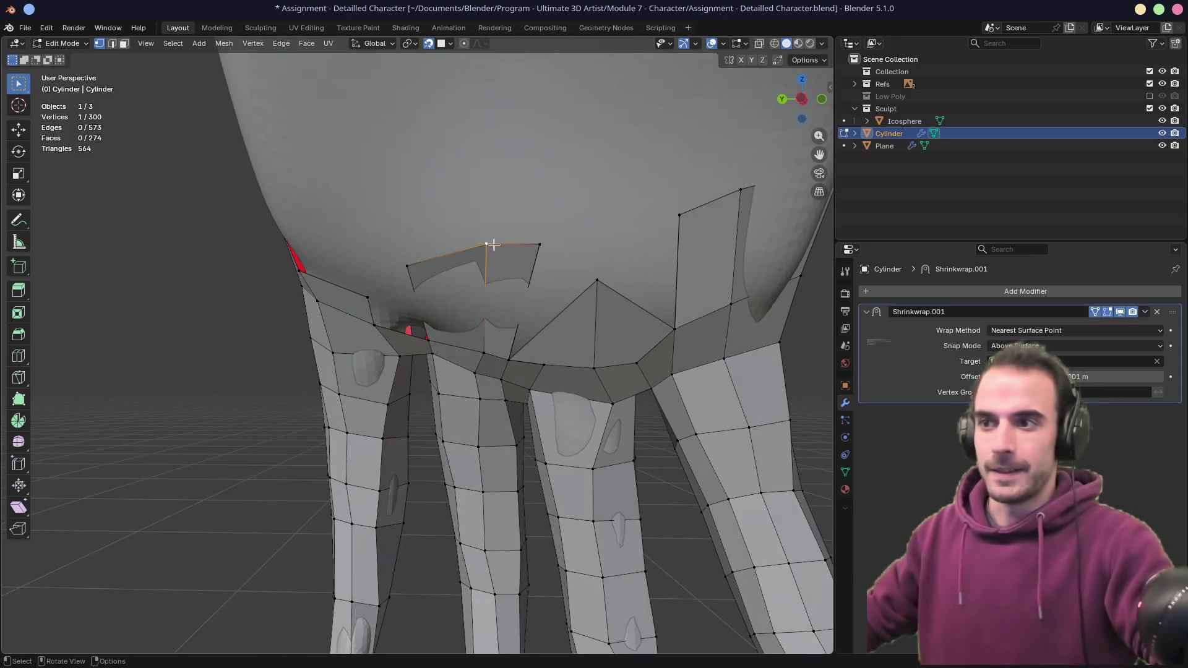
pyautogui.hotkey('shift', 'v')
pyautogui.click(488, 272)
pyautogui.hotkey('shift', 'v')
pyautogui.click(531, 273)
pyautogui.moveTo(531, 272)
pyautogui.mouseDown(button='middle')
pyautogui.moveTo(535, 260)
pyautogui.moveTo(551, 294)
pyautogui.moveTo(541, 347)
pyautogui.mouseUp(button='middle')
pyautogui.click(552, 296)
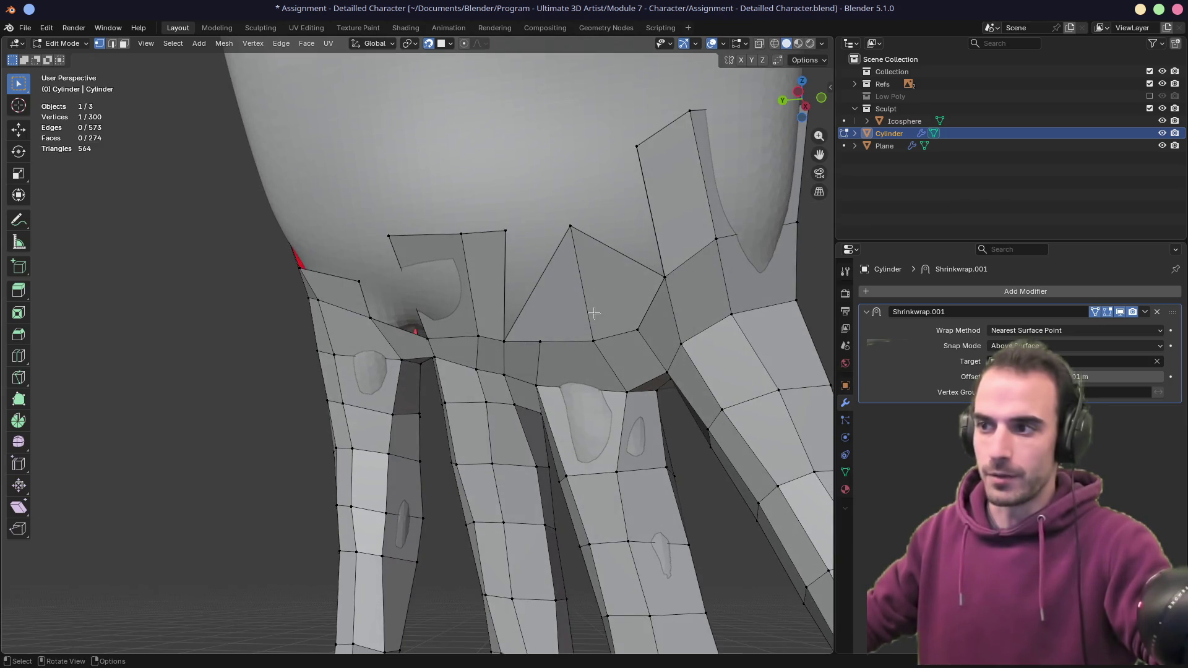
# - Move another flap vertex into place at the finger-to-hand junction
pyautogui.scroll(-3, 596, 365)
pyautogui.click(506, 358)
pyautogui.scroll(3, 509, 353)
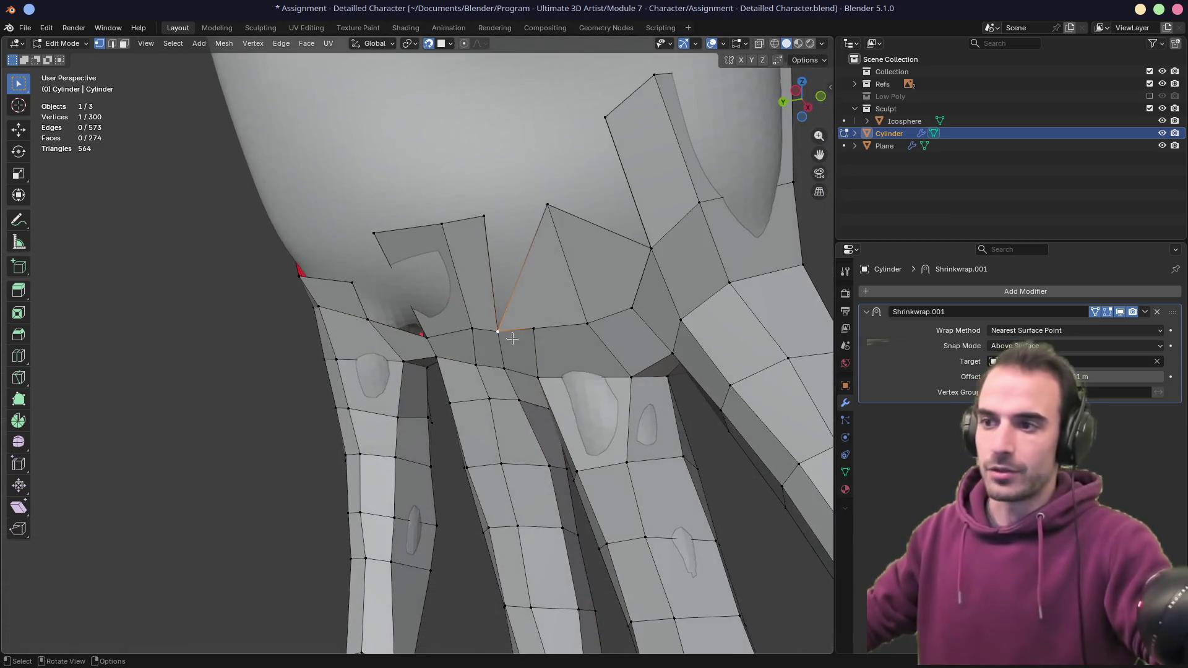
pyautogui.scroll(3, 512, 339)
pyautogui.moveTo(607, 313); pyautogui.dragTo(496, 340, button='middle')
pyautogui.scroll(-3, 506, 341)
pyautogui.press('g')
pyautogui.click(540, 239)
# - Move the last top-edge vertex and merge by distance, welding 300 vertices down to 299
pyautogui.click(501, 214)
pyautogui.press('g')
pyautogui.click(489, 227)
pyautogui.press('a')
pyautogui.press('m')
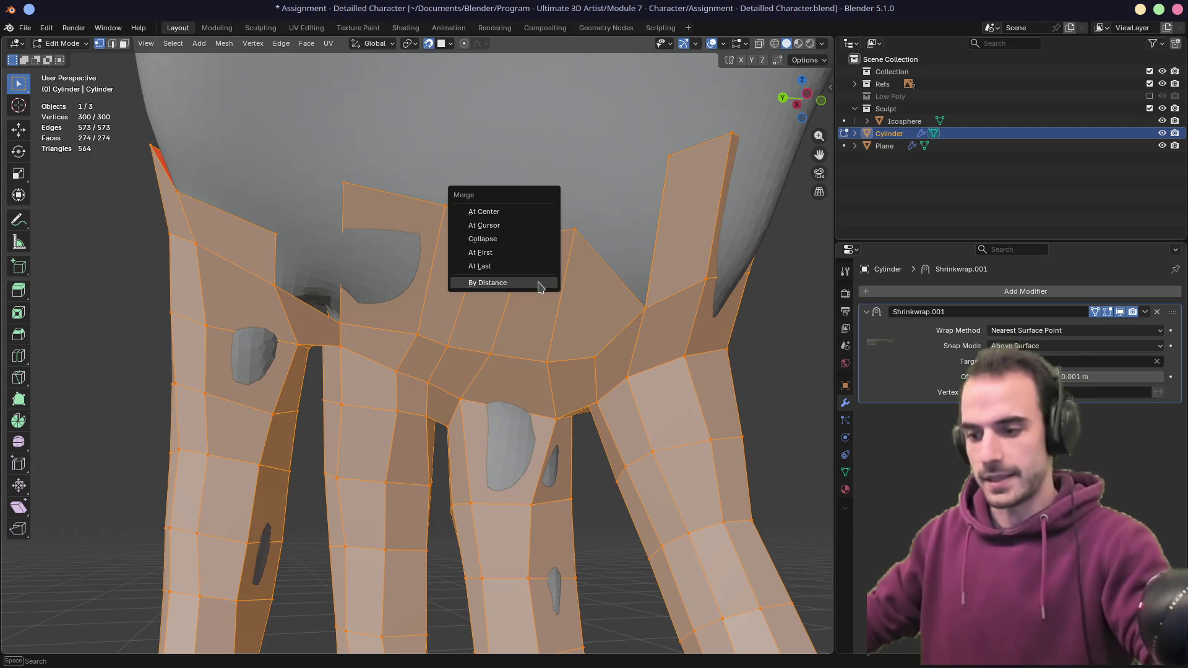
pyautogui.click(539, 283)
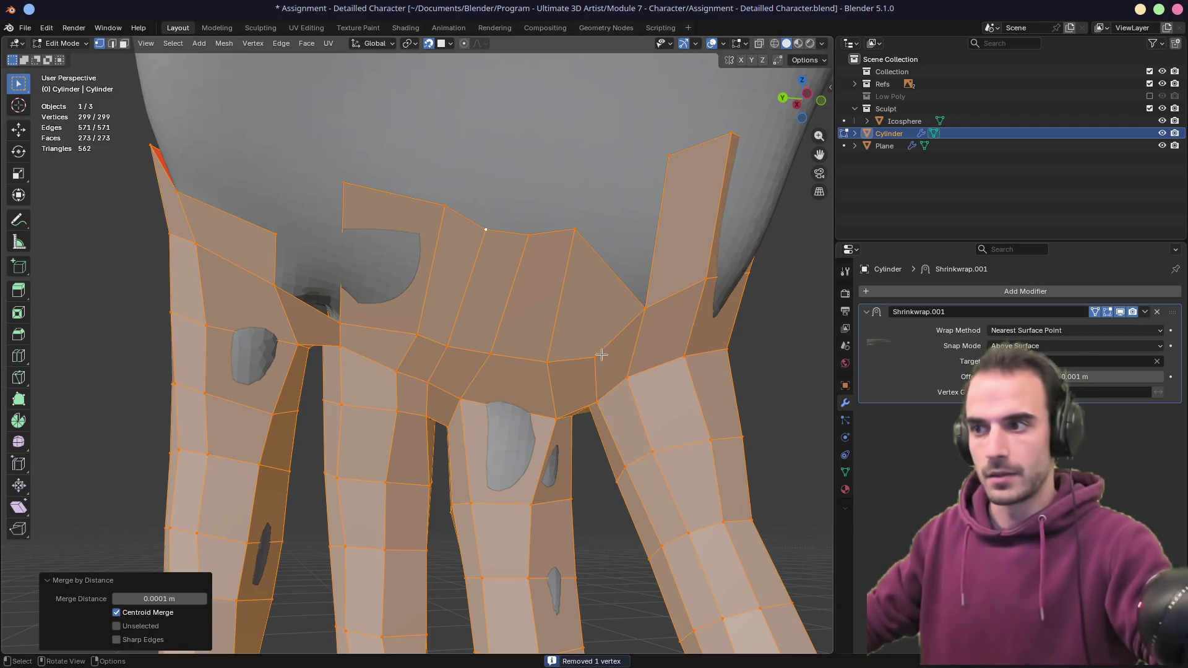
# - Select a vertex above the knuckles and orbit around the hand to inspect the cage
pyautogui.click(645, 308)
pyautogui.scroll(4, 644, 309)
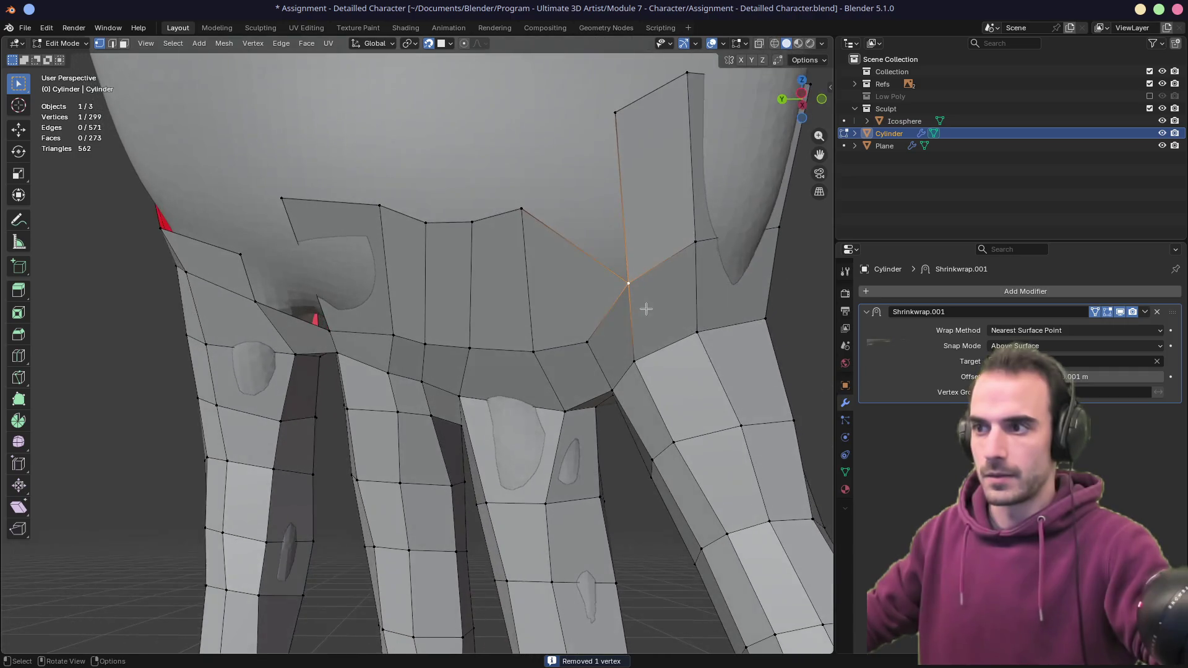
pyautogui.hotkey('ctrl', 'z')
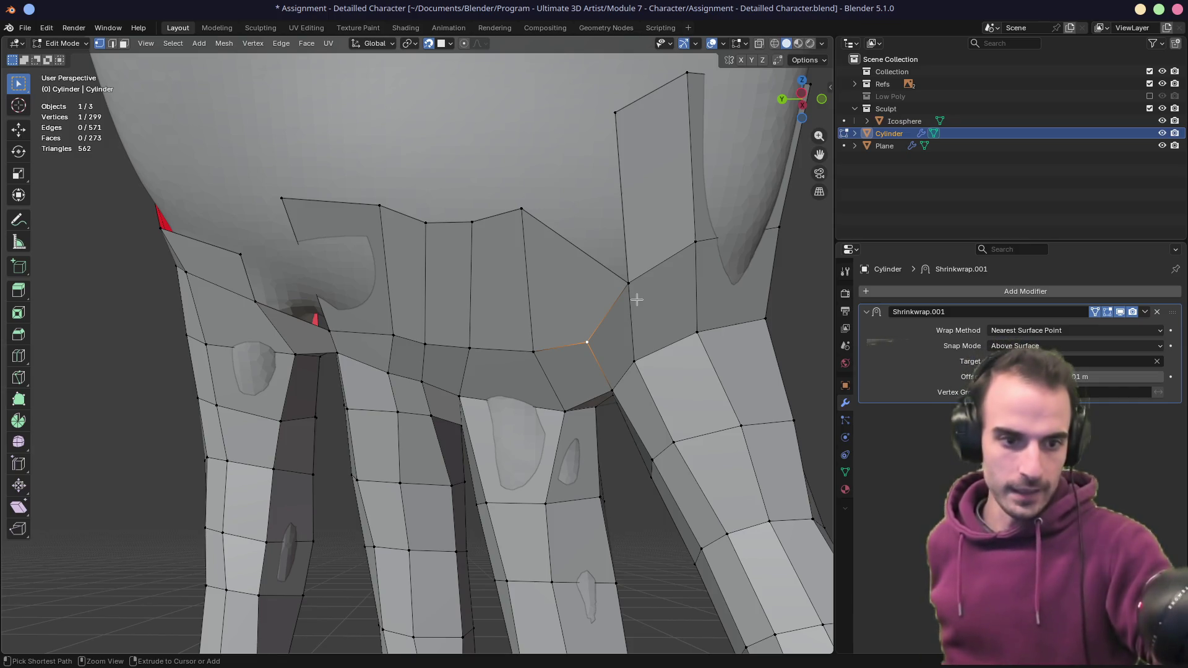
pyautogui.moveTo(636, 300)
pyautogui.keyDown('ctrl'); pyautogui.mouseDown(button='middle')
pyautogui.moveTo(557, 400)
pyautogui.moveTo(454, 467)
pyautogui.mouseUp(button='middle'); pyautogui.keyUp('ctrl')
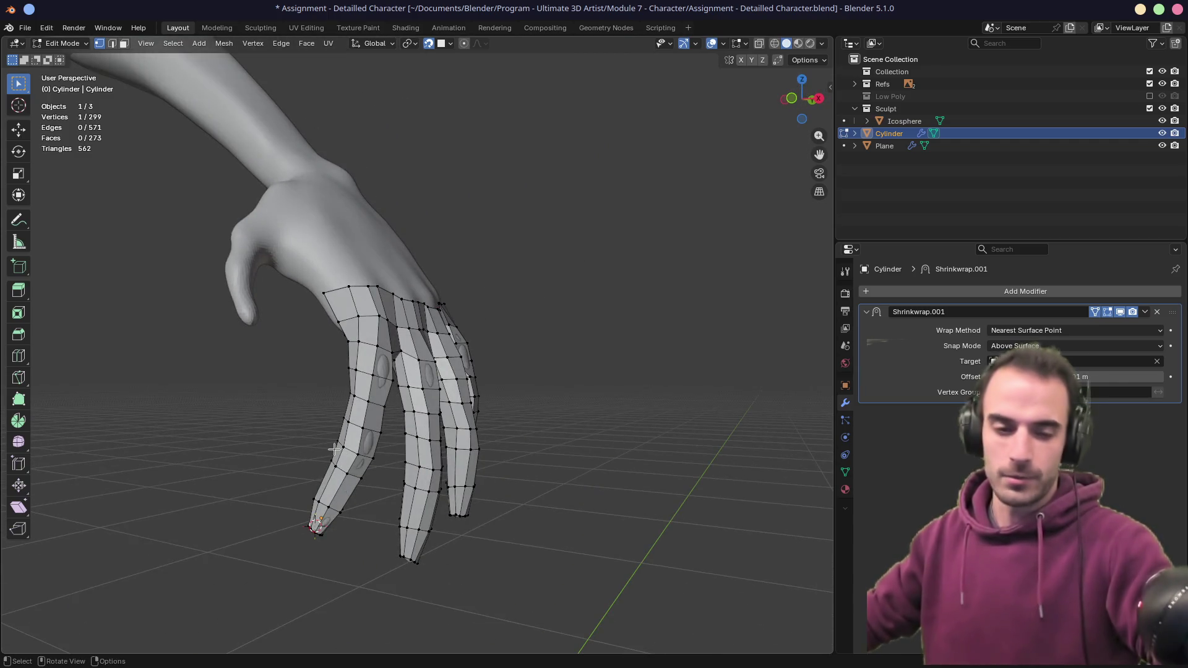
pyautogui.moveTo(284, 437)
pyautogui.mouseDown(button='middle')
pyautogui.moveTo(402, 384)
pyautogui.moveTo(427, 356)
pyautogui.mouseUp(button='middle')
pyautogui.scroll(8, 429, 352)
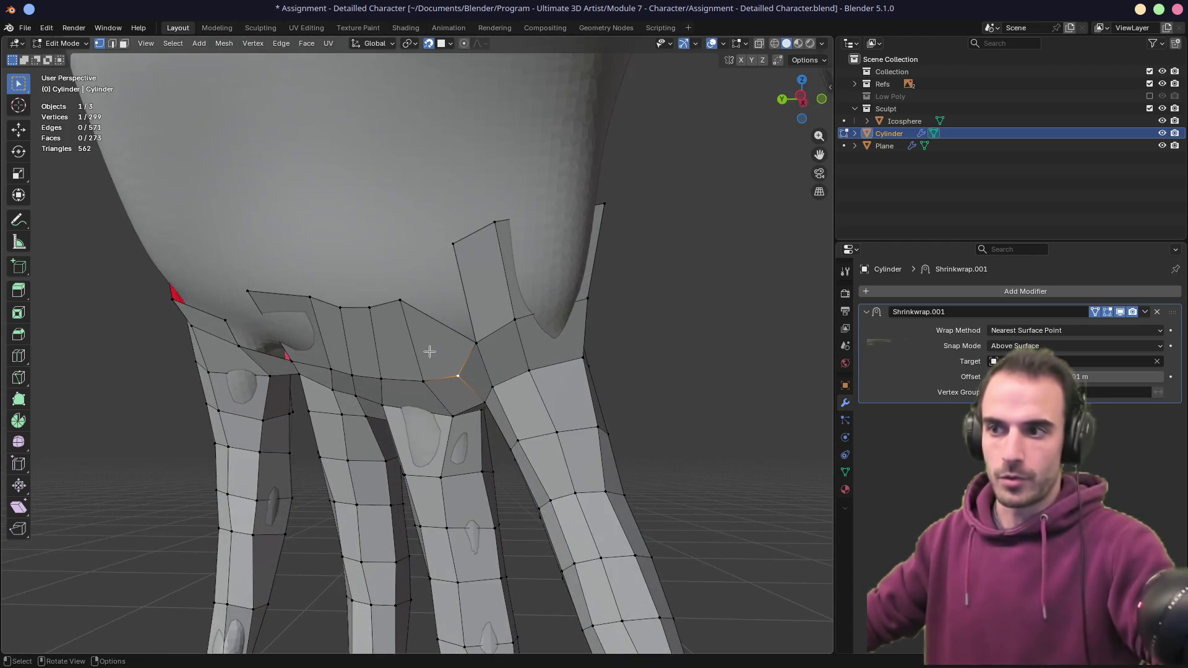
# - Lift the stray vertex where the fingers meet the back of the hand
pyautogui.scroll(1, 445, 353)
pyautogui.scroll(2, 495, 365)
pyautogui.scroll(2, 544, 353)
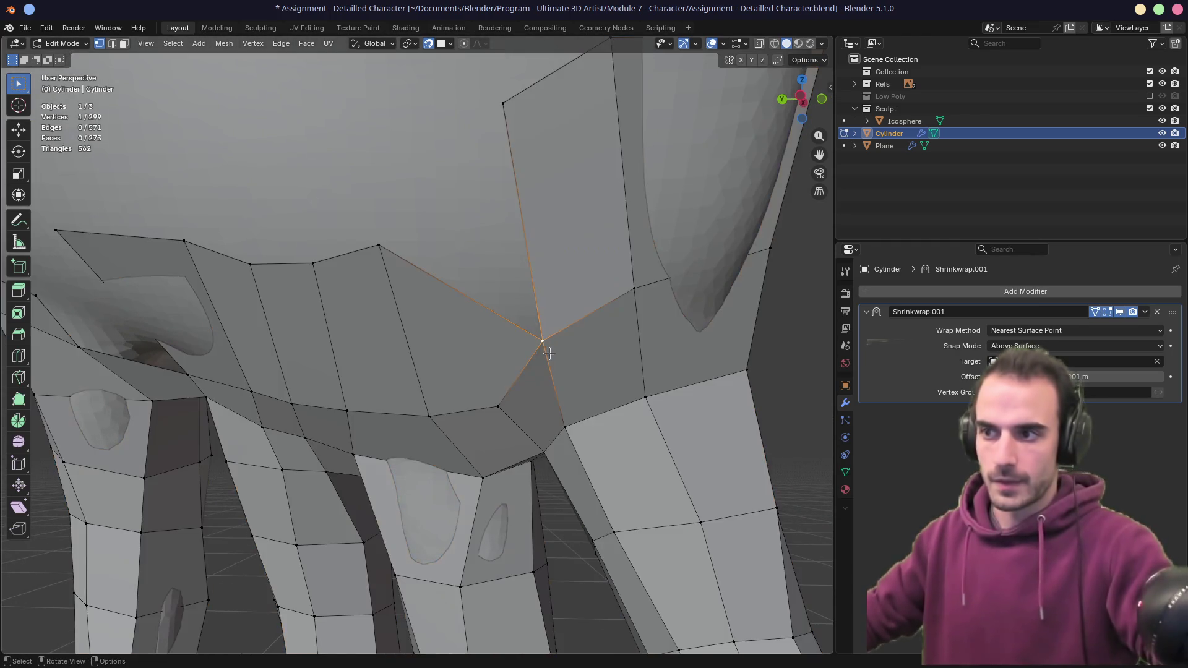
pyautogui.press('a')
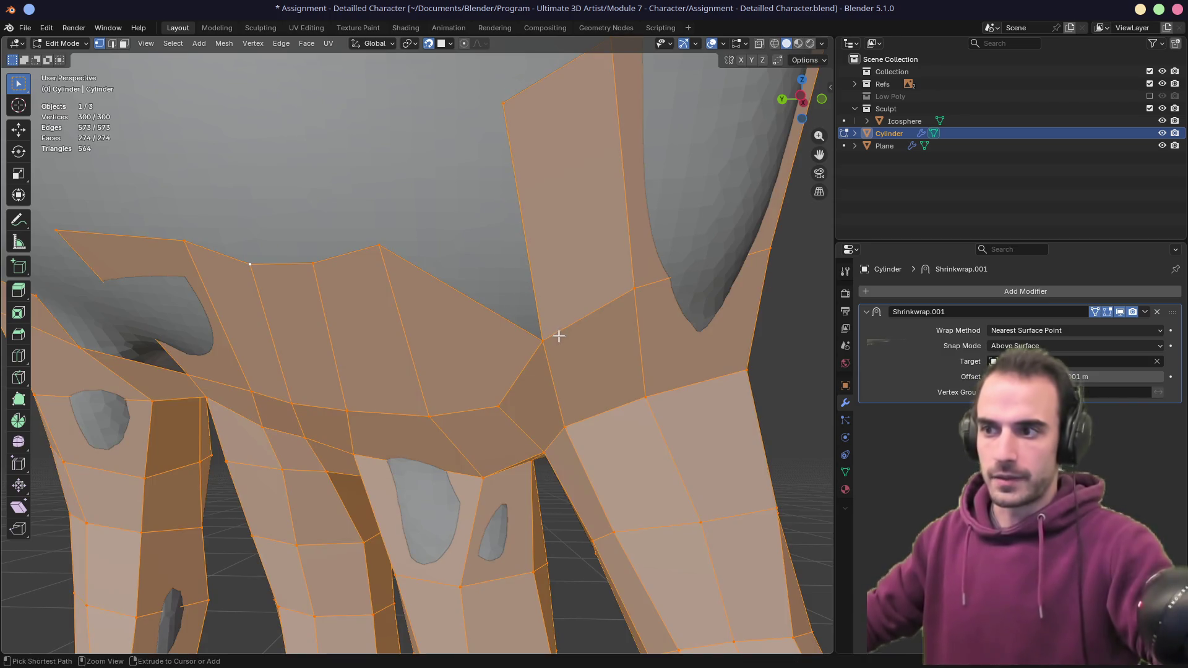
pyautogui.click(559, 336)
pyautogui.press('g')
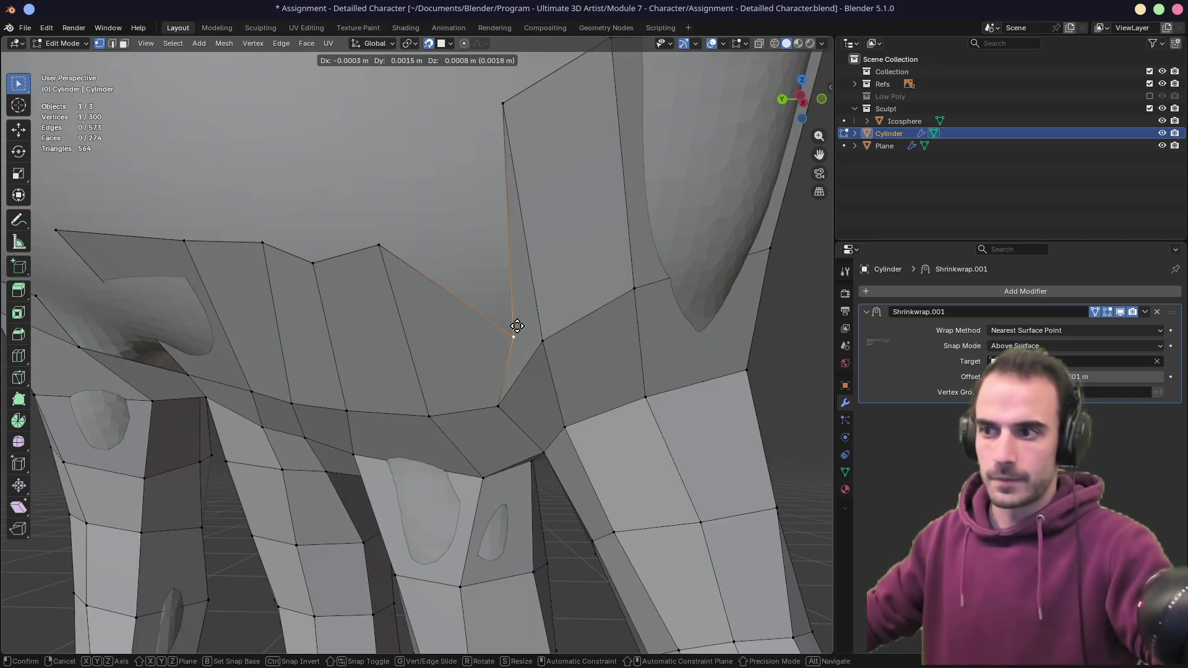
pyautogui.click(443, 217)
pyautogui.moveTo(389, 292); pyautogui.dragTo(397, 307, button='middle')
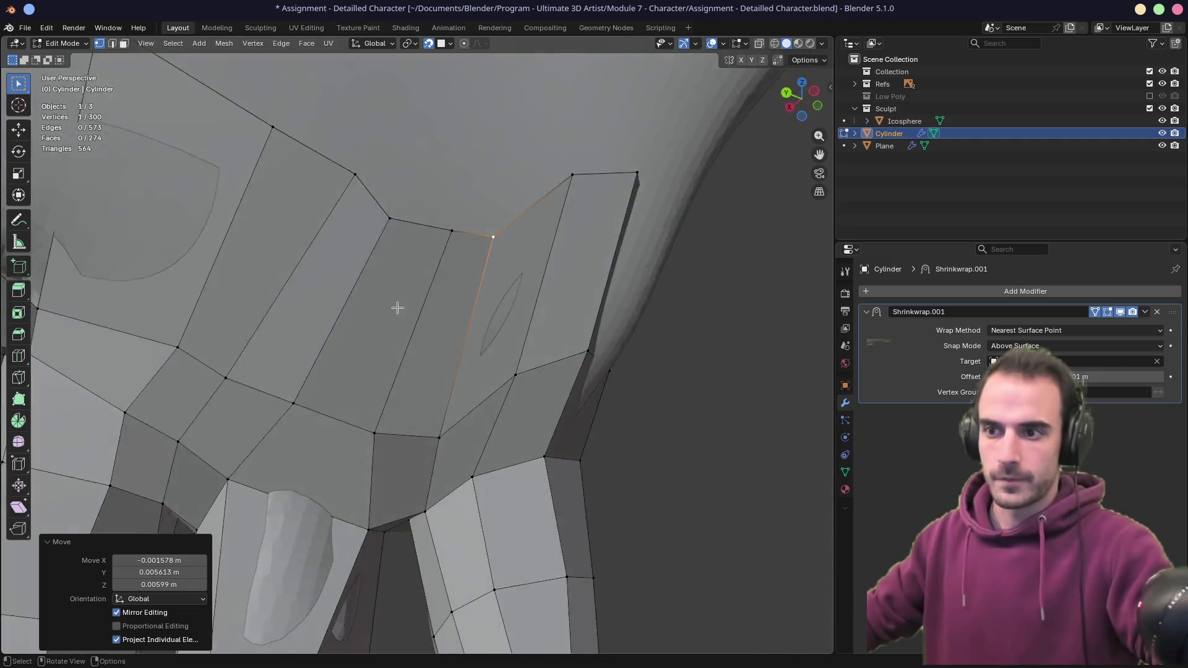
pyautogui.scroll(-5, 397, 308)
pyautogui.moveTo(445, 345); pyautogui.dragTo(362, 365, button='middle')
# - Merge the whole mesh by distance (0 removed, 300 remain) and select an edge in edge mode
pyautogui.press('a')
pyautogui.press('m')
pyautogui.click(362, 365)
pyautogui.moveTo(472, 336); pyautogui.dragTo(461, 266, button='middle')
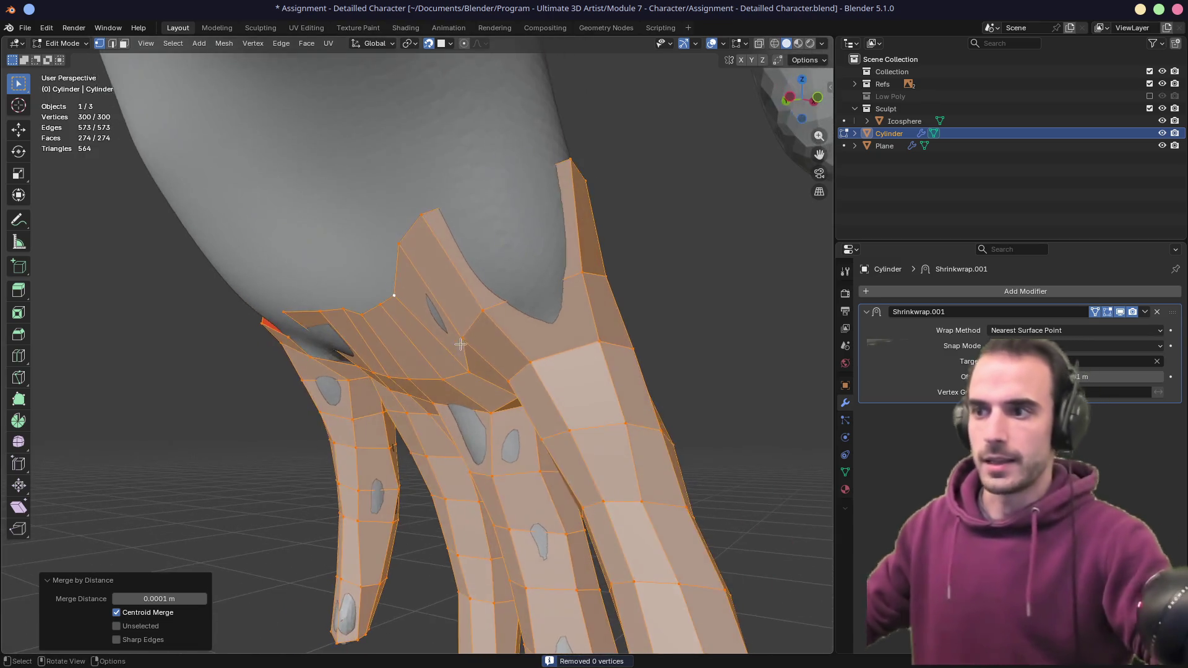
pyautogui.hotkey('alt', 'a')
pyautogui.press('2')
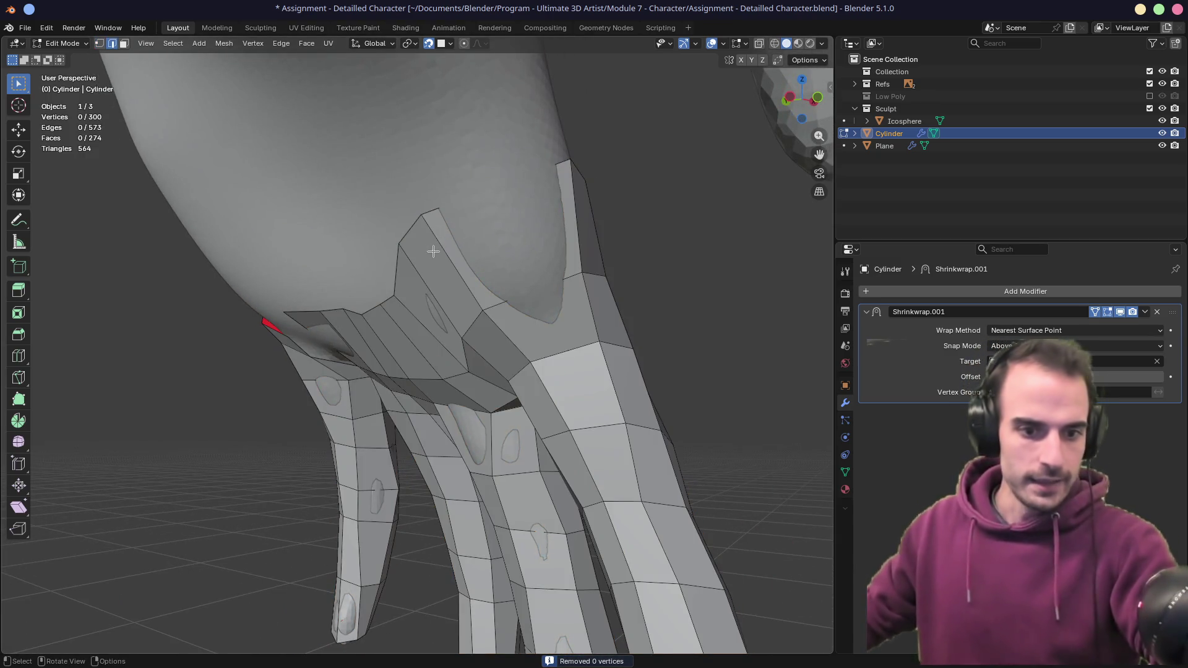
pyautogui.click(435, 250)
# - Slide the finger-base edge down twice and slide a nearby vertex along its edge
pyautogui.press('g')
pyautogui.press('g')
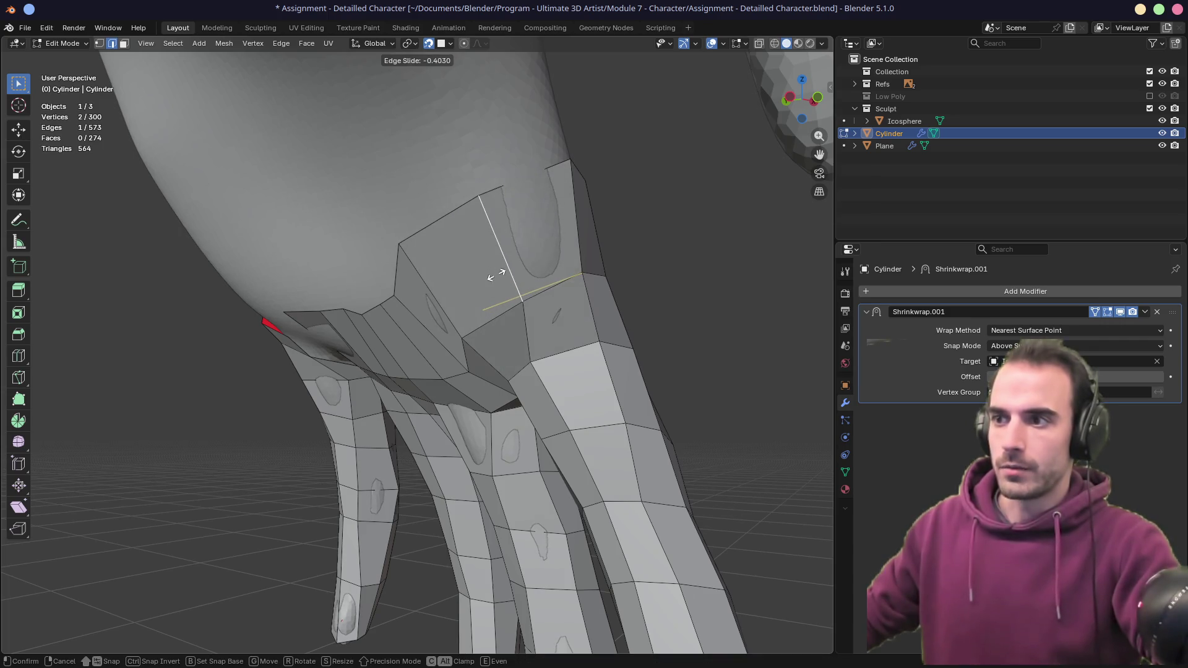
pyautogui.click(503, 285)
pyautogui.press('g')
pyautogui.press('g')
pyautogui.click(537, 338)
pyautogui.press('1')
pyautogui.click(539, 361)
pyautogui.press('g')
pyautogui.press('g')
pyautogui.click(557, 347)
# - Reposition a hidden vertex in X-ray view and the next finger-top vertex
pyautogui.moveTo(556, 346)
pyautogui.mouseDown(button='middle')
pyautogui.moveTo(380, 337)
pyautogui.moveTo(528, 306)
pyautogui.mouseUp(button='middle')
pyautogui.hotkey('alt', 'z')
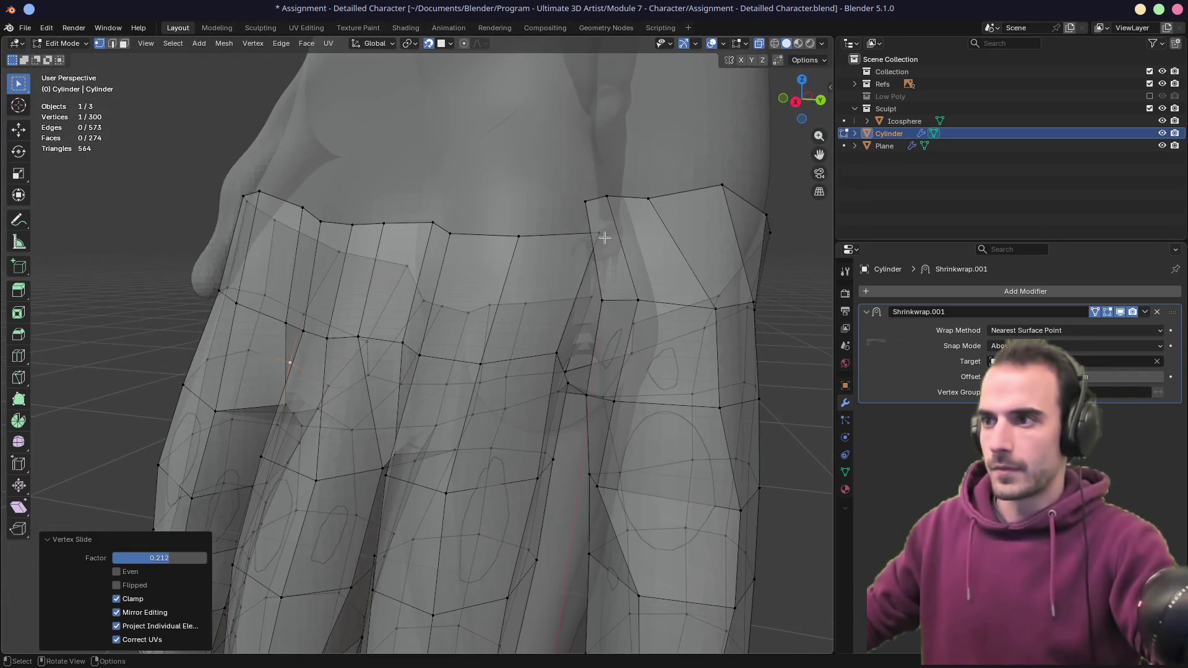
pyautogui.click(587, 237)
pyautogui.press('g')
pyautogui.click(565, 236)
pyautogui.hotkey('alt', 'z')
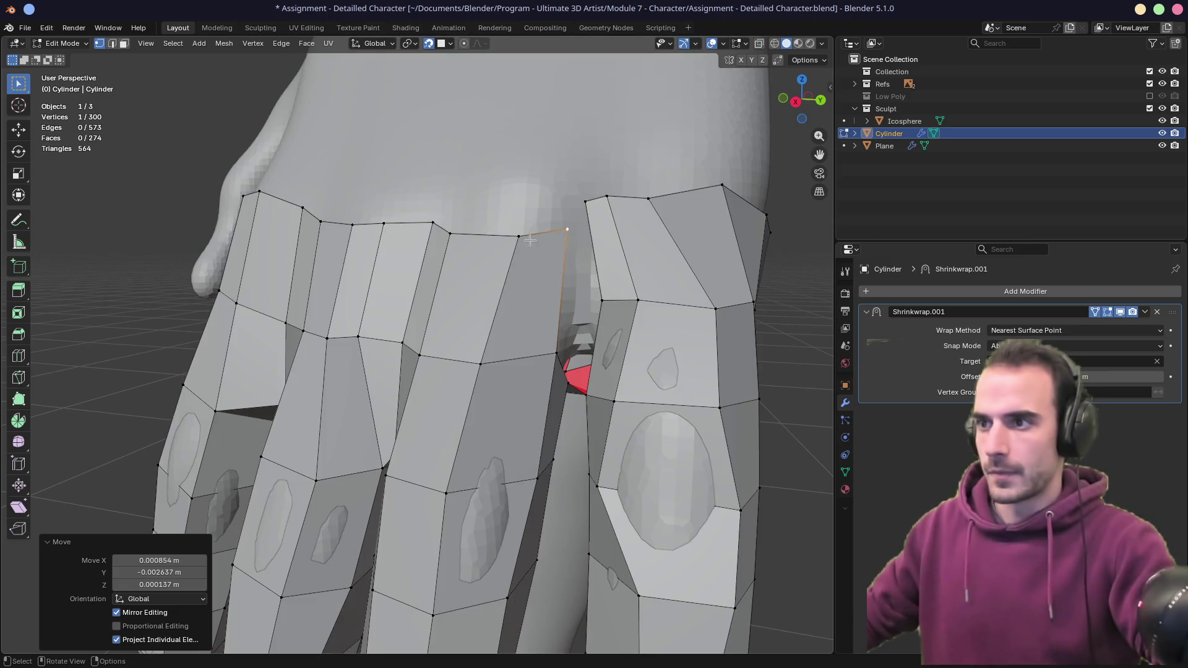
pyautogui.click(556, 351)
pyautogui.press('g')
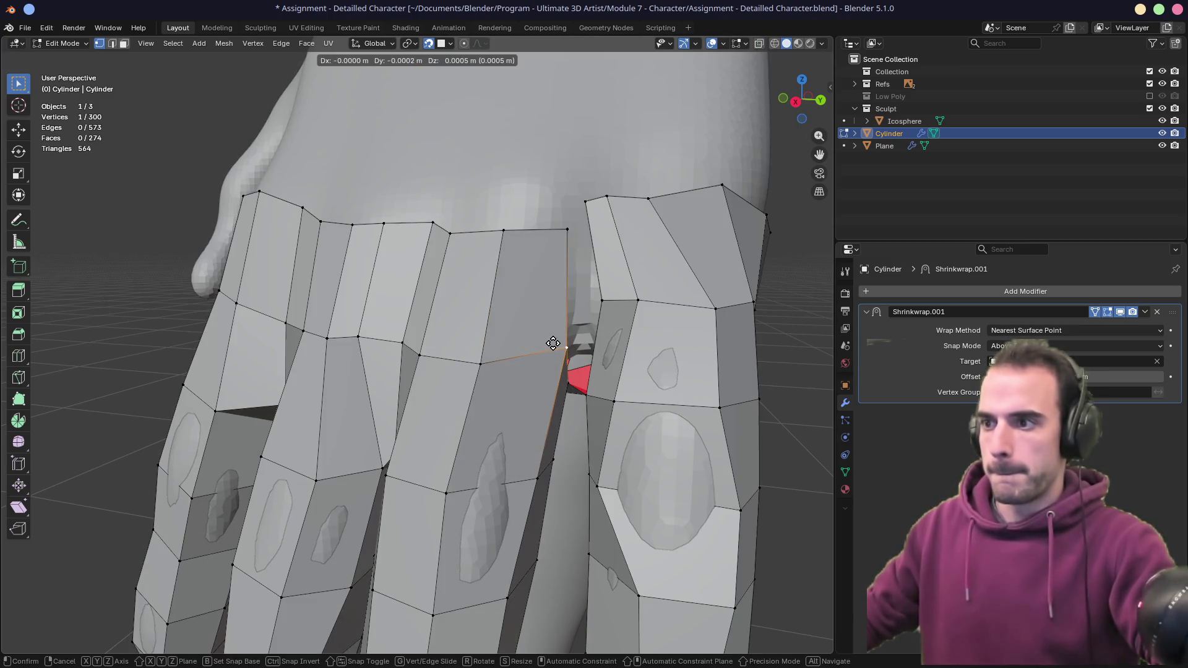
pyautogui.click(554, 339)
# - Align another row vertex and adjust the top corner vertex into position
pyautogui.click(485, 345)
pyautogui.press('g')
pyautogui.click(489, 350)
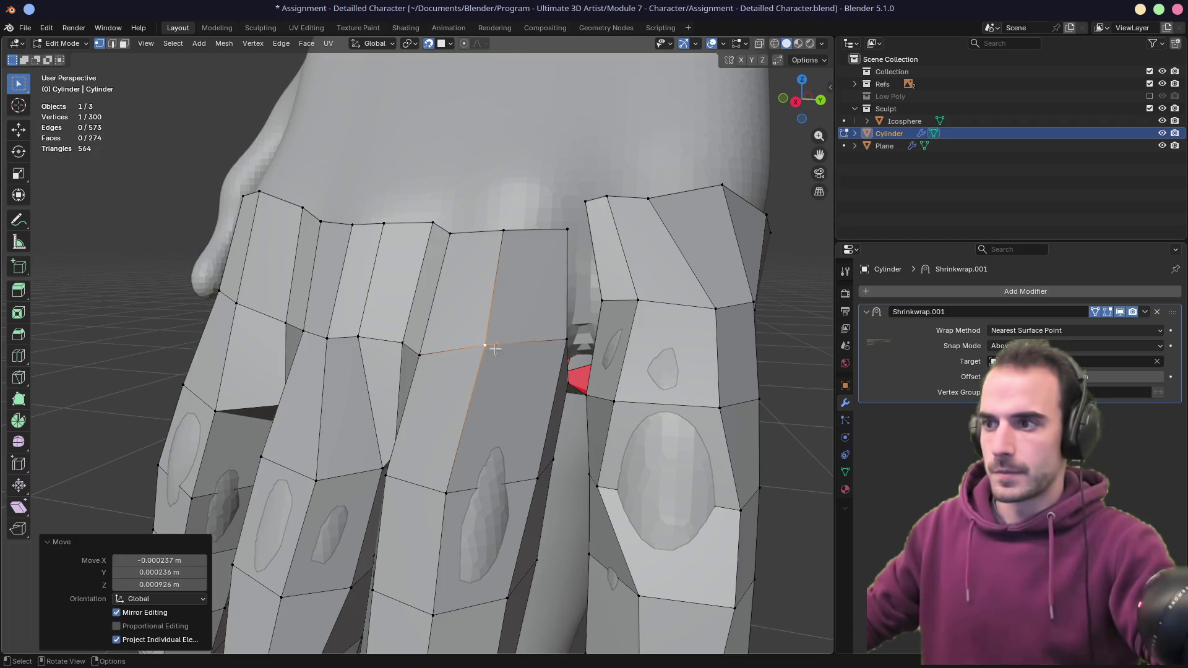
pyautogui.click(568, 231)
pyautogui.press('g')
pyautogui.click(564, 331)
pyautogui.click(557, 219)
pyautogui.press('g')
pyautogui.click(553, 213)
pyautogui.press('g')
pyautogui.click(556, 235)
pyautogui.click(559, 259)
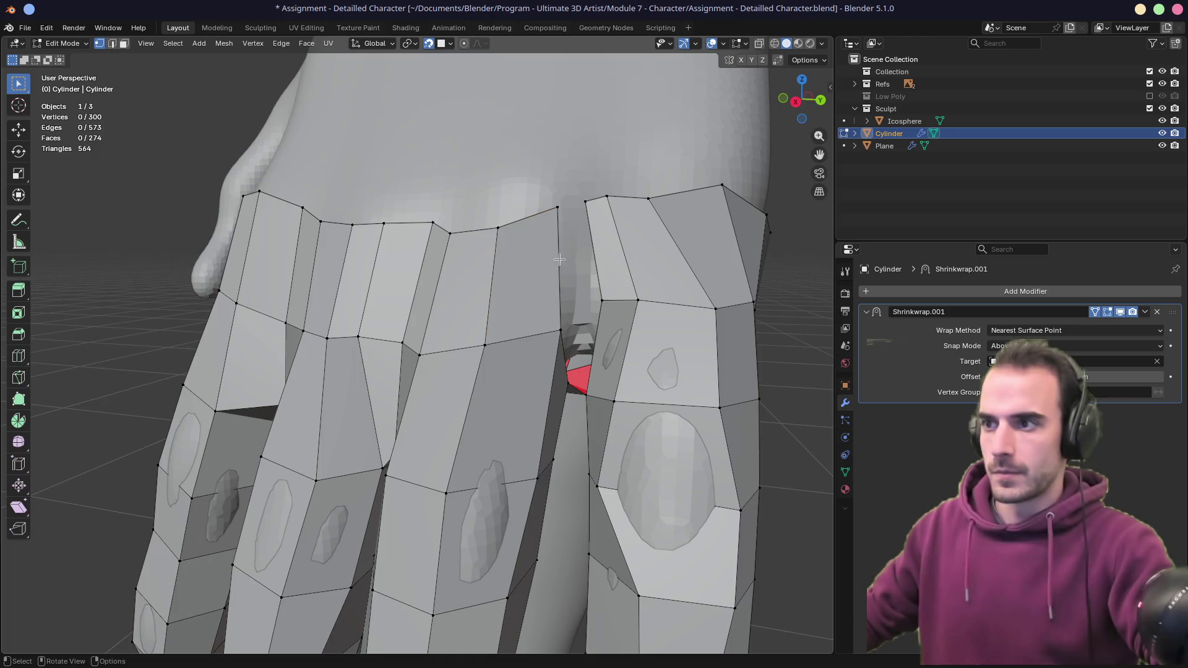
# - Fill the gap between the fingers with a face, then fill the gap below it
pyautogui.click(558, 262)
pyautogui.keyDown('shift'); pyautogui.click(589, 259); pyautogui.keyUp('shift')
pyautogui.press('f')
pyautogui.moveTo(589, 263); pyautogui.dragTo(546, 274, button='middle')
pyautogui.click(465, 359)
pyautogui.press('f')
pyautogui.moveTo(465, 359)
pyautogui.mouseDown(button='middle')
pyautogui.moveTo(549, 328)
pyautogui.moveTo(458, 318)
pyautogui.moveTo(491, 326)
pyautogui.moveTo(532, 306)
pyautogui.moveTo(716, 279)
pyautogui.moveTo(432, 306)
pyautogui.mouseUp(button='middle')
pyautogui.scroll(-6, 525, 332)
# - Slide one vertex, then select the top edge loop and smooth its vertices twice
pyautogui.click(419, 309)
pyautogui.hotkey('shift', 'v')
pyautogui.click(427, 313)
pyautogui.keyDown('alt'); pyautogui.click(452, 323); pyautogui.keyUp('alt')
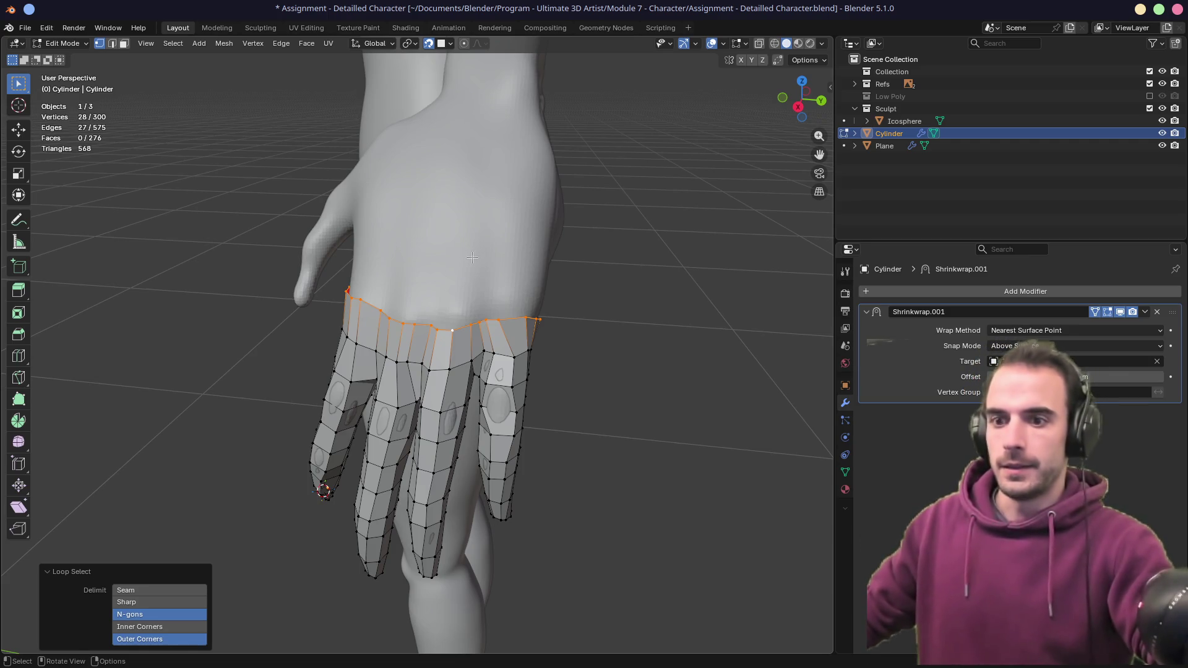
pyautogui.press('q')
pyautogui.click(461, 295)
pyautogui.press('q')
pyautogui.click(457, 296)
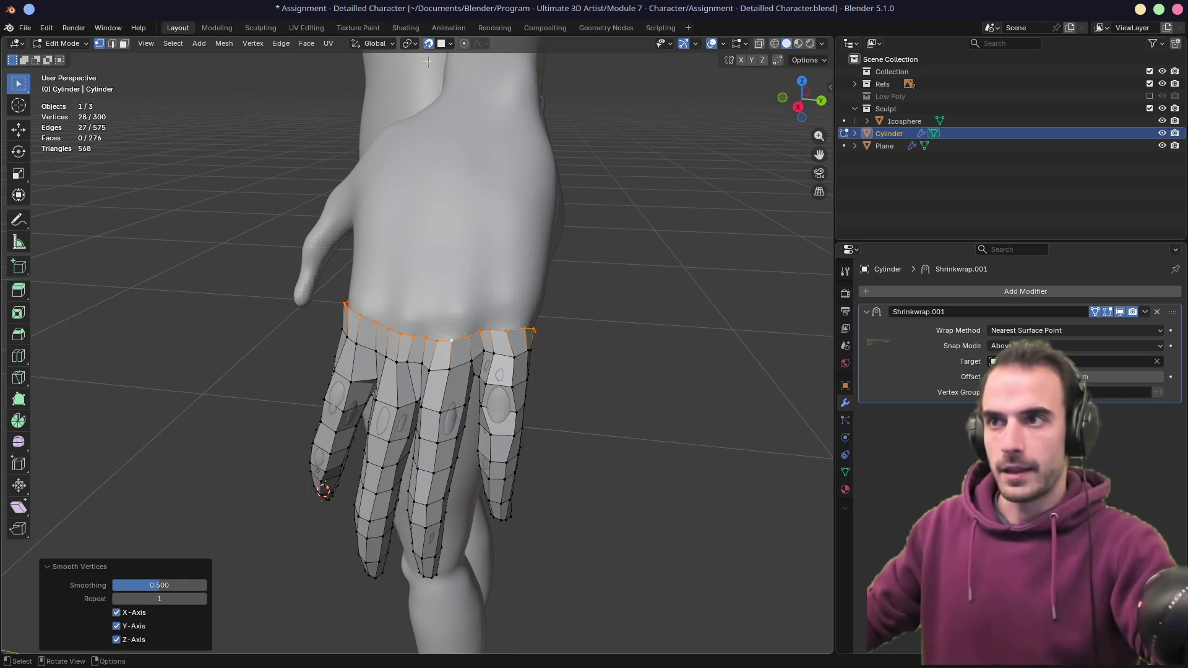
# - Set snapping to Face Nearest and move the top loop onto the hand surface
pyautogui.click(441, 44)
pyautogui.click(433, 246)
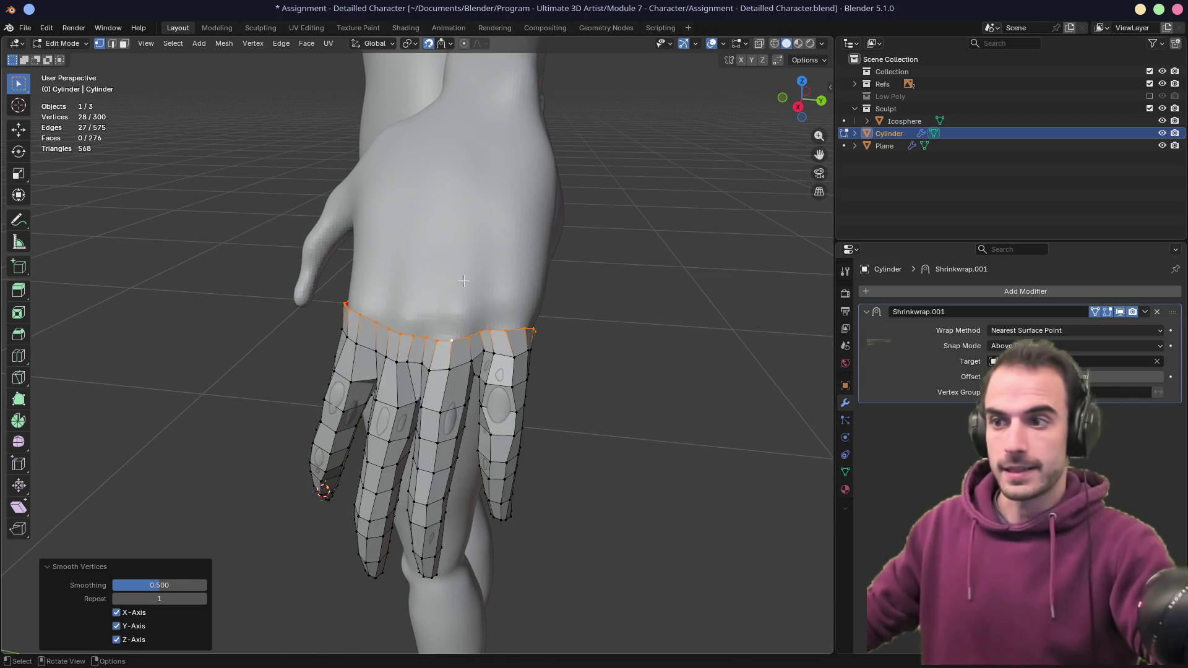
pyautogui.press('g')
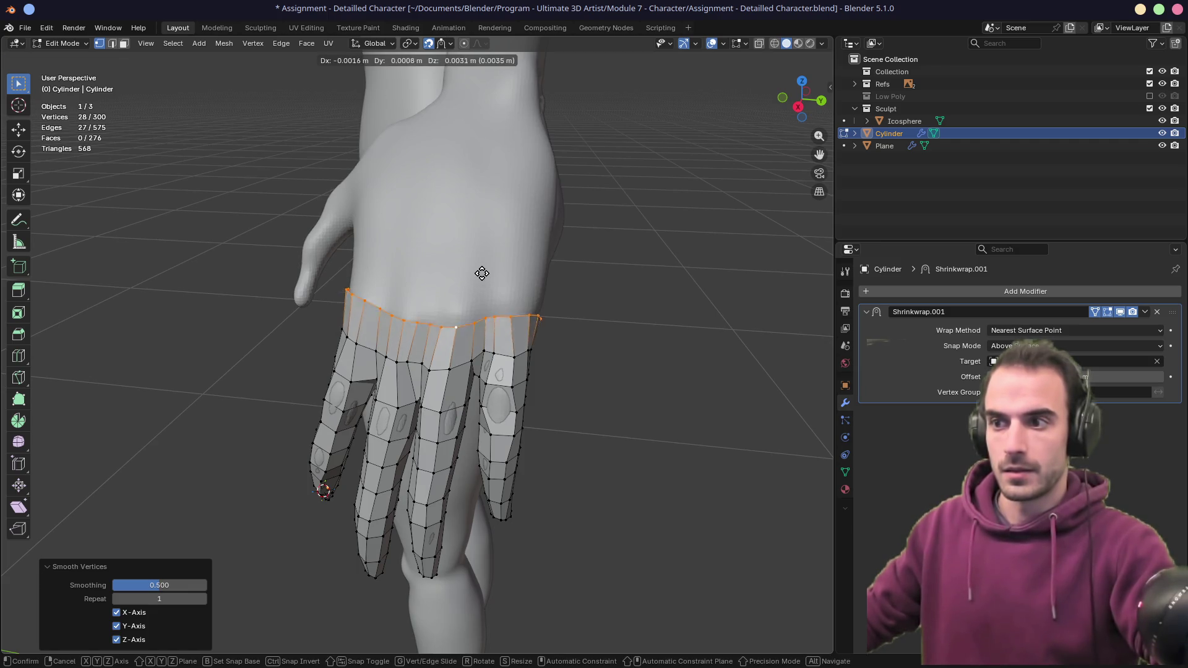
pyautogui.click(481, 274)
pyautogui.moveTo(481, 274)
pyautogui.mouseDown(button='middle')
pyautogui.moveTo(411, 199)
pyautogui.moveTo(313, 193)
pyautogui.moveTo(265, 207)
pyautogui.moveTo(293, 222)
pyautogui.mouseUp(button='middle')
pyautogui.scroll(8, 339, 316)
pyautogui.moveTo(413, 336)
pyautogui.mouseDown(button='middle')
pyautogui.moveTo(459, 353)
pyautogui.moveTo(442, 308)
pyautogui.moveTo(419, 339)
pyautogui.moveTo(438, 360)
pyautogui.mouseUp(button='middle')
# - Fill the open gap on the palm side with a new face between two edges
pyautogui.press('2')
pyautogui.click(480, 359)
pyautogui.keyDown('shift'); pyautogui.click(344, 344); pyautogui.keyUp('shift')
pyautogui.press('f')
pyautogui.scroll(-5, 446, 310)
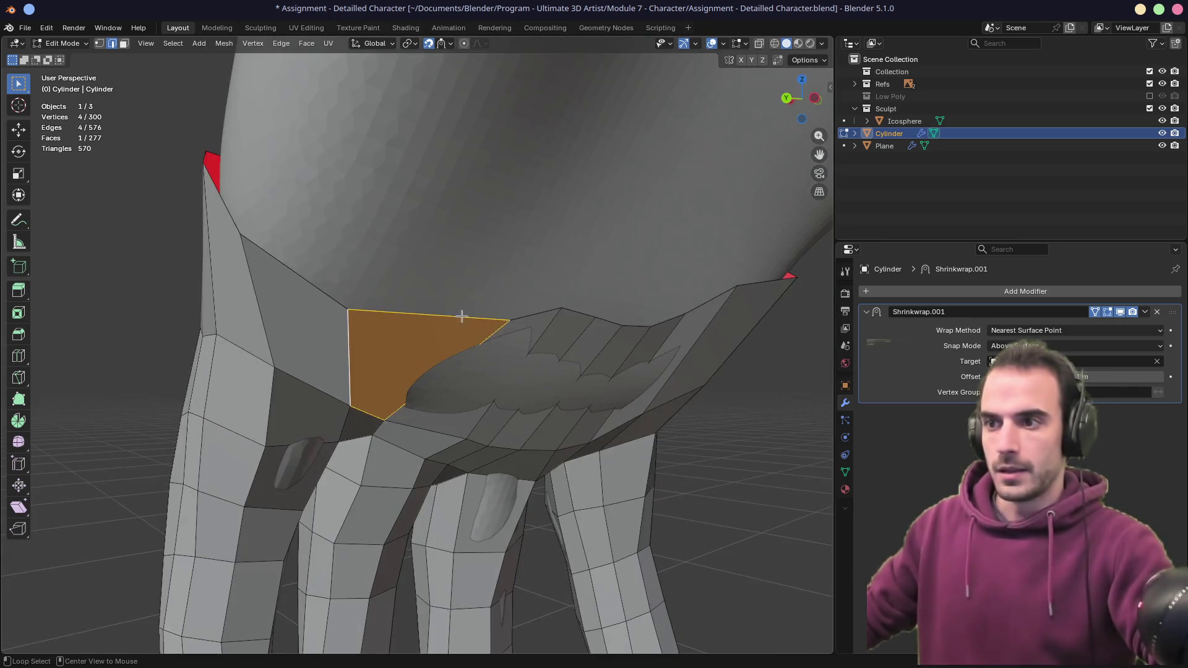
# - Reselect the top edge loop and nudge it to settle on the hand
pyautogui.keyDown('alt'); pyautogui.click(458, 318); pyautogui.keyUp('alt')
pyautogui.moveTo(458, 318)
pyautogui.mouseDown(button='middle')
pyautogui.moveTo(544, 344)
pyautogui.moveTo(471, 321)
pyautogui.moveTo(512, 358)
pyautogui.moveTo(504, 326)
pyautogui.mouseUp(button='middle')
pyautogui.press('g')
pyautogui.click(471, 321)
pyautogui.scroll(3, 495, 334)
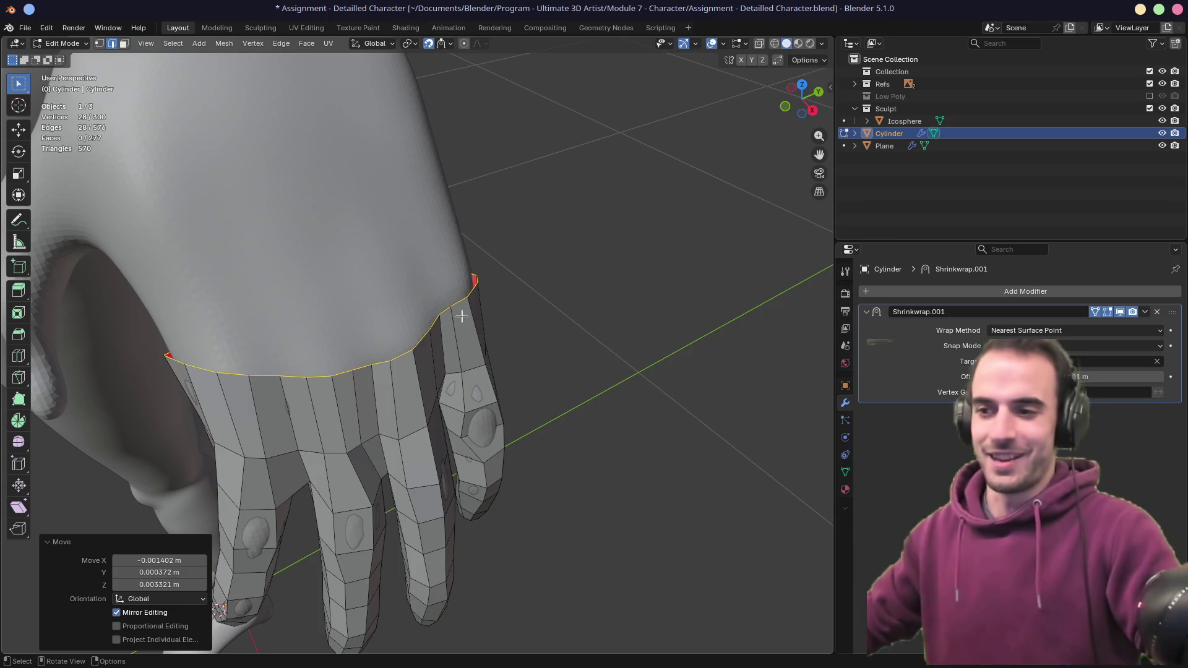
pyautogui.scroll(-4, 513, 316)
pyautogui.moveTo(445, 331)
pyautogui.keyDown('shift'); pyautogui.mouseDown(button='middle')
pyautogui.moveTo(456, 343)
pyautogui.moveTo(451, 326)
pyautogui.mouseUp(button='middle'); pyautogui.keyUp('shift')
pyautogui.scroll(2, 456, 343)
# - Extrude the top loop into a new row of faces up the back of the hand
pyautogui.press('e')
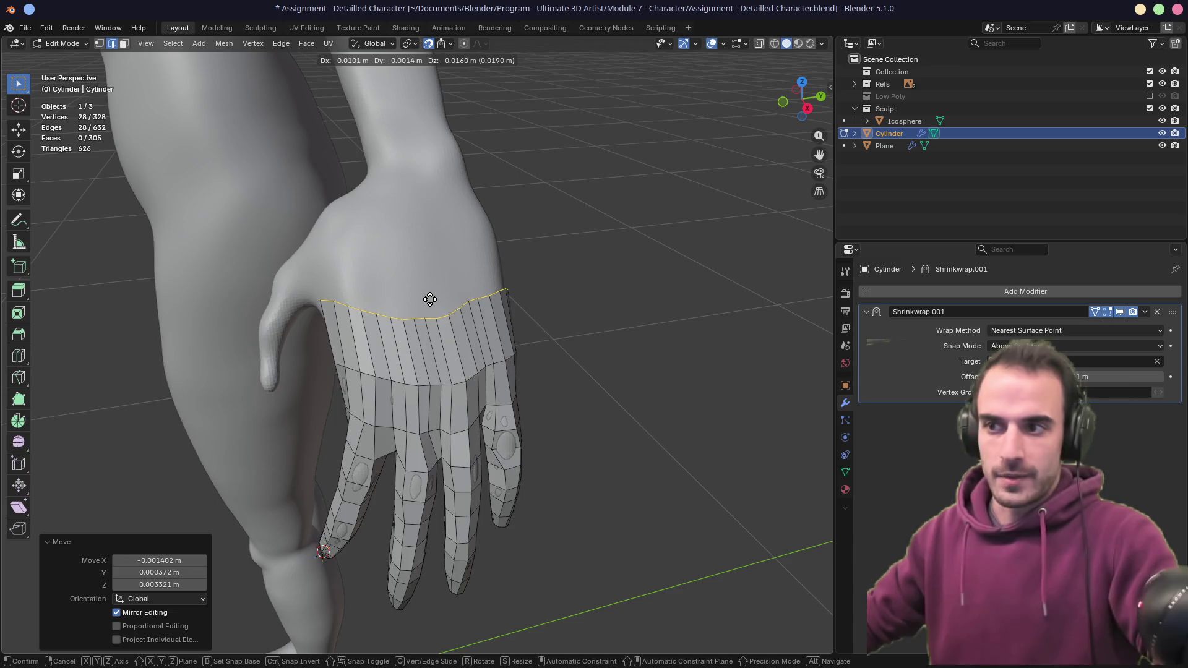
pyautogui.click(430, 300)
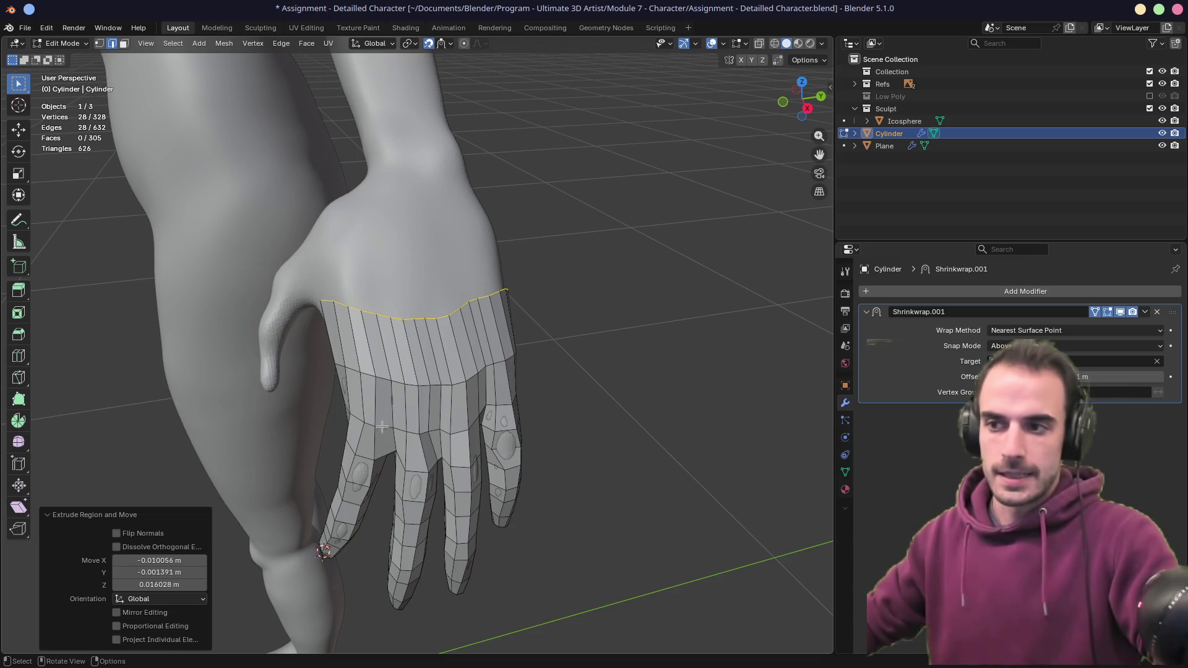
pyautogui.moveTo(430, 400)
pyautogui.mouseDown(button='middle')
pyautogui.moveTo(249, 323)
pyautogui.moveTo(169, 319)
pyautogui.mouseUp(button='middle')
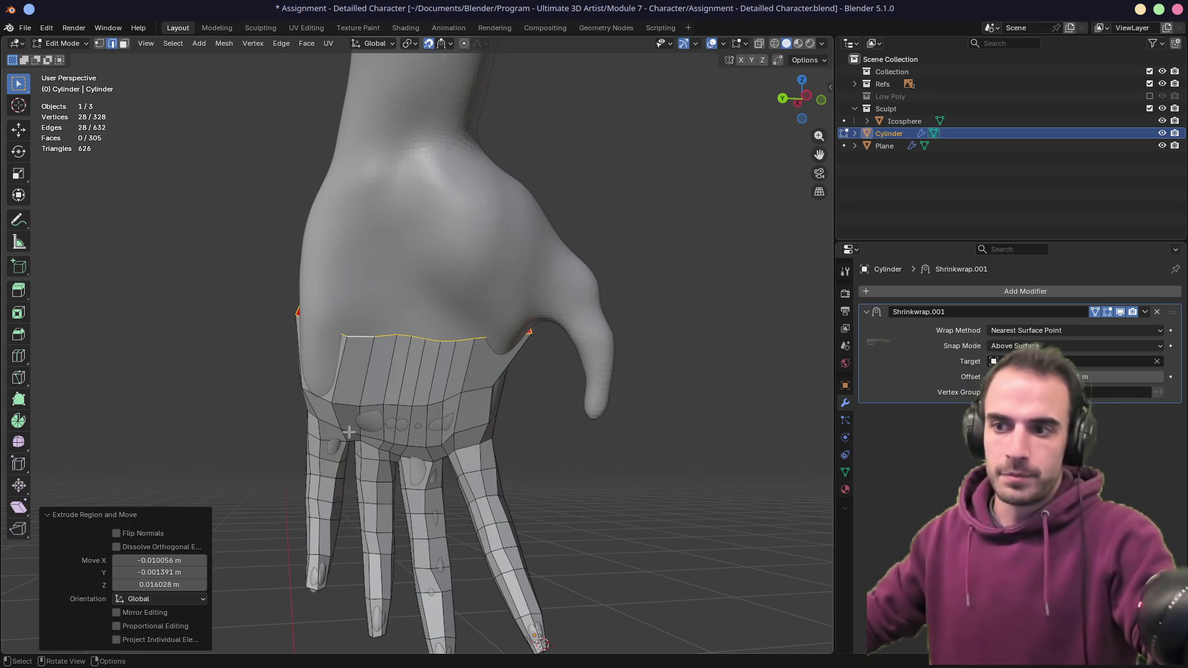
pyautogui.moveTo(349, 431)
pyautogui.mouseDown(button='middle')
pyautogui.moveTo(652, 390)
pyautogui.moveTo(686, 369)
pyautogui.moveTo(629, 377)
pyautogui.moveTo(599, 406)
pyautogui.mouseUp(button='middle')
pyautogui.moveTo(349, 330)
pyautogui.mouseDown(button='middle')
pyautogui.moveTo(411, 318)
pyautogui.moveTo(408, 291)
pyautogui.moveTo(420, 353)
pyautogui.moveTo(427, 346)
pyautogui.mouseUp(button='middle')
# - Even out the new row with a vertex slide and an edge slide to factor 0.427
pyautogui.keyDown('alt'); pyautogui.click(427, 322); pyautogui.keyUp('alt')
pyautogui.moveTo(430, 392)
pyautogui.mouseDown(button='middle')
pyautogui.moveTo(433, 402)
pyautogui.moveTo(461, 396)
pyautogui.moveTo(317, 334)
pyautogui.mouseUp(button='middle')
pyautogui.keyDown('alt'); pyautogui.click(435, 396); pyautogui.keyUp('alt')
pyautogui.click(464, 385)
pyautogui.hotkey('shift', 'v')
pyautogui.click(469, 388)
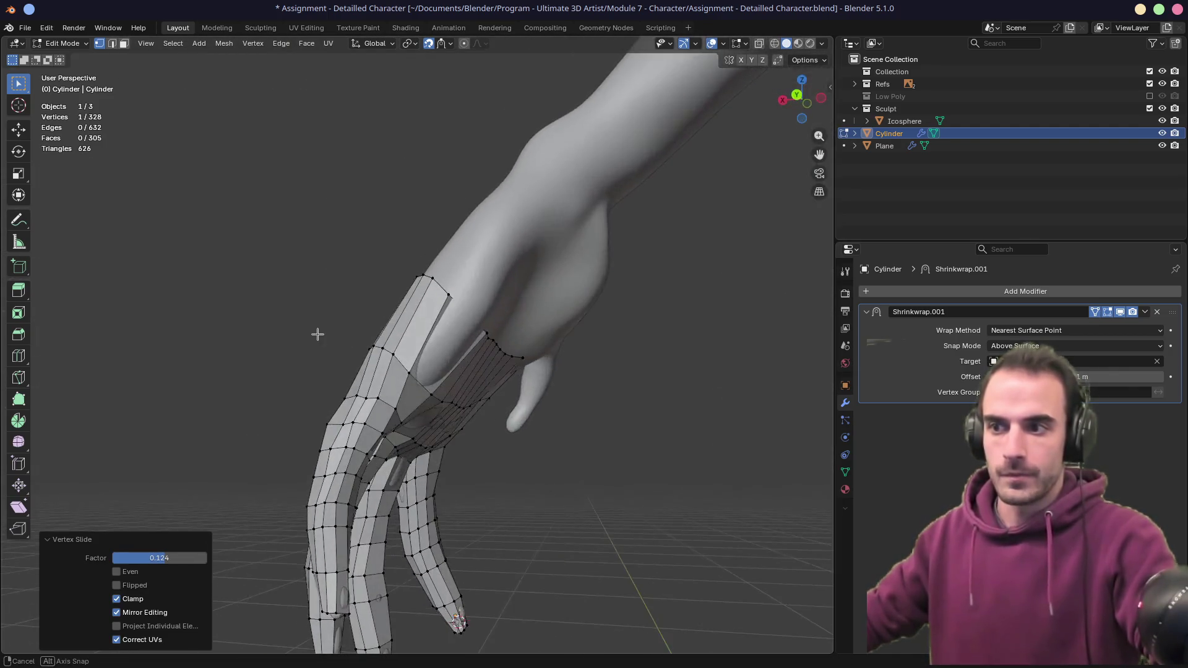
pyautogui.moveTo(450, 308)
pyautogui.mouseDown(button='middle')
pyautogui.moveTo(414, 335)
pyautogui.moveTo(424, 353)
pyautogui.moveTo(365, 379)
pyautogui.moveTo(386, 405)
pyautogui.moveTo(416, 371)
pyautogui.moveTo(641, 395)
pyautogui.mouseUp(button='middle')
pyautogui.press('g')
pyautogui.press('g')
pyautogui.click(386, 386)
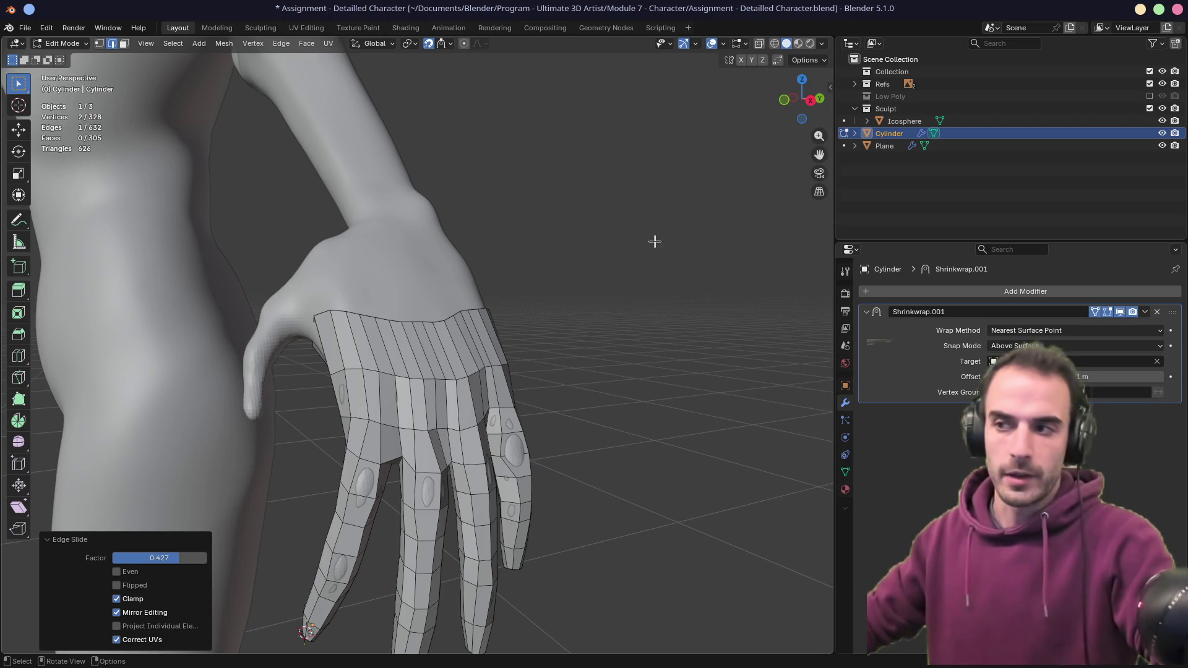
# - Show the LoopTools panel in the sidebar and relax the edge loop across the hand
pyautogui.press('n')
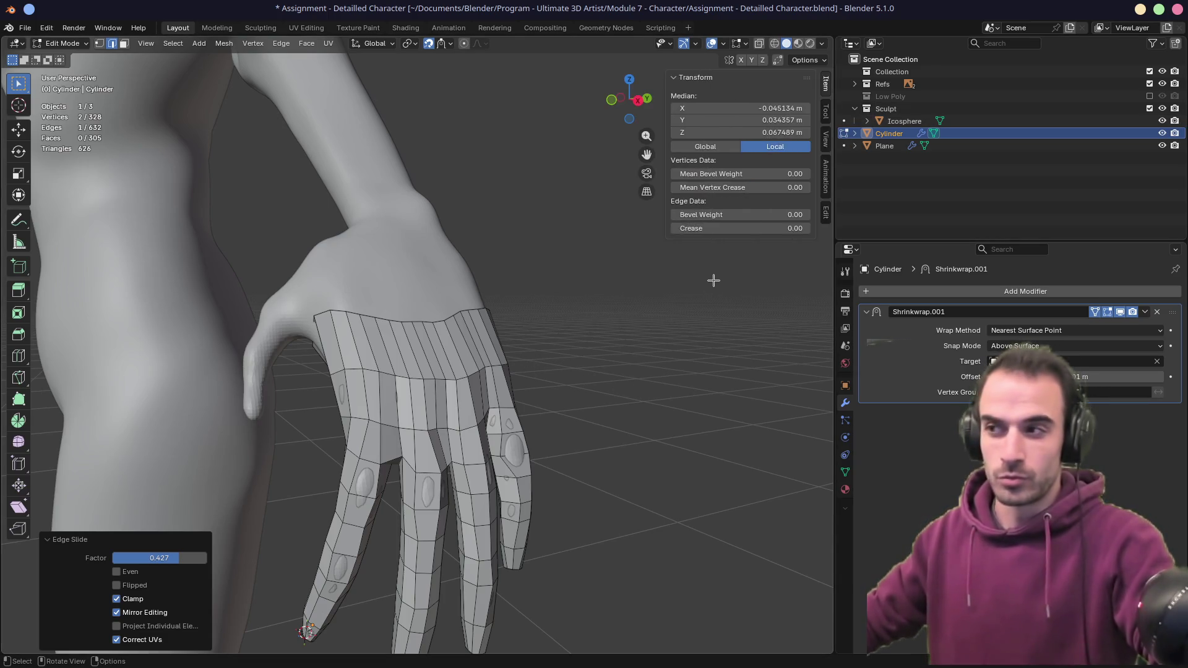
pyautogui.click(826, 212)
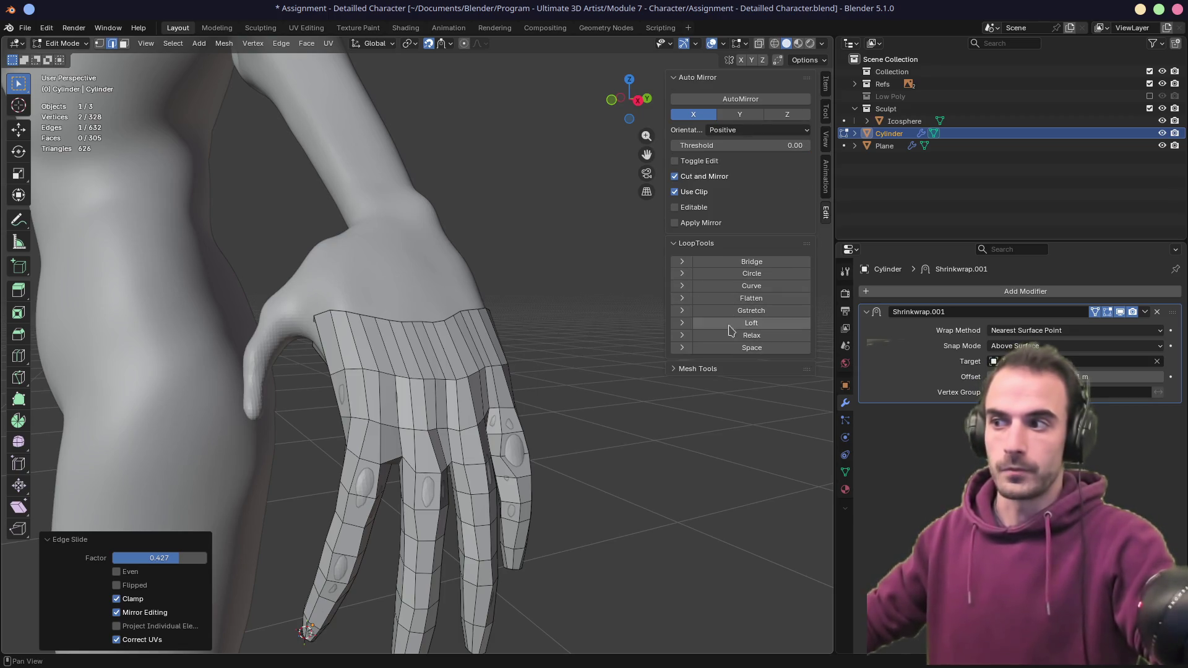
pyautogui.moveTo(613, 316)
pyautogui.mouseDown(button='middle')
pyautogui.moveTo(512, 286)
pyautogui.moveTo(631, 246)
pyautogui.mouseUp(button='middle')
pyautogui.moveTo(497, 322); pyautogui.dragTo(498, 343, button='middle')
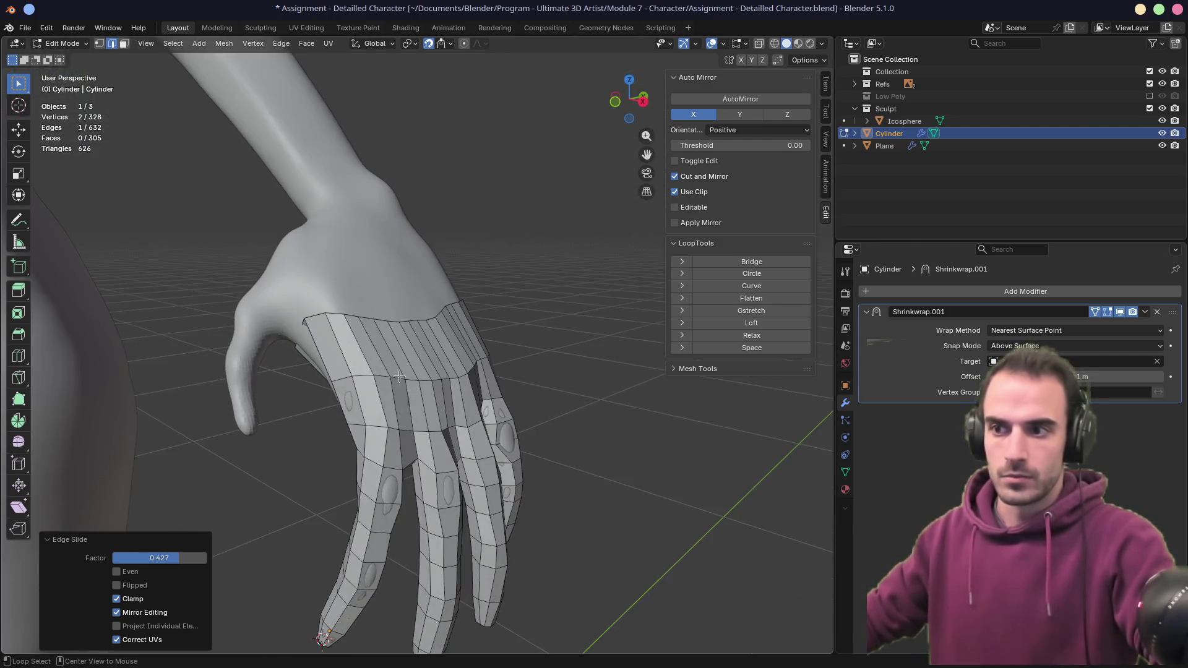
pyautogui.keyDown('alt'); pyautogui.click(488, 352); pyautogui.keyUp('alt')
pyautogui.click(751, 335)
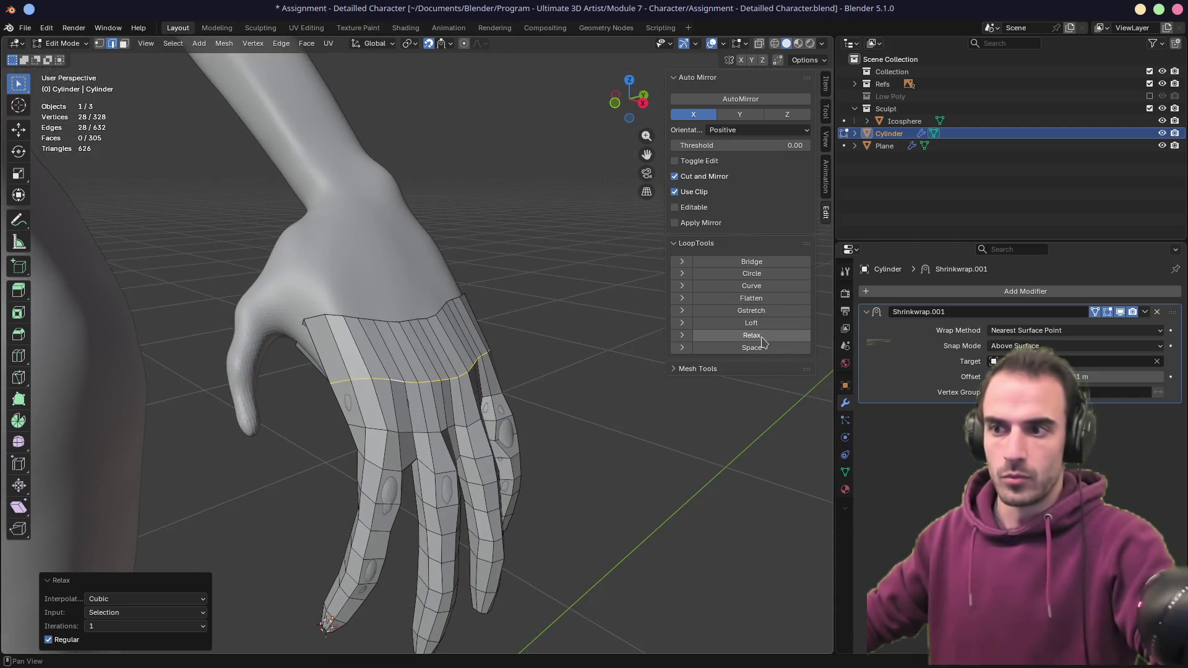
# - Relax the next edge loop around the hand as well, then clear the selection
pyautogui.moveTo(517, 324)
pyautogui.mouseDown(button='middle')
pyautogui.moveTo(578, 323)
pyautogui.moveTo(434, 297)
pyautogui.moveTo(526, 371)
pyautogui.moveTo(472, 435)
pyautogui.mouseUp(button='middle')
pyautogui.keyDown('alt'); pyautogui.click(451, 430); pyautogui.keyUp('alt')
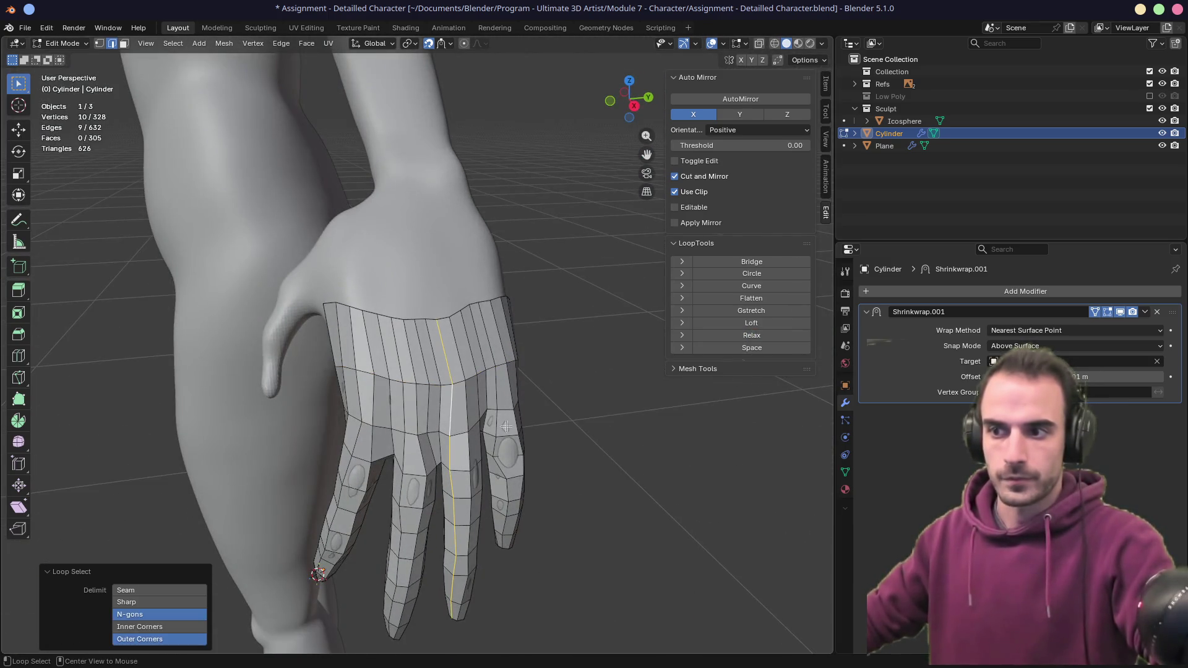
pyautogui.click(751, 335)
pyautogui.moveTo(557, 340)
pyautogui.mouseDown(button='middle')
pyautogui.moveTo(419, 308)
pyautogui.moveTo(518, 286)
pyautogui.moveTo(637, 295)
pyautogui.moveTo(456, 281)
pyautogui.moveTo(482, 269)
pyautogui.moveTo(437, 297)
pyautogui.moveTo(499, 244)
pyautogui.moveTo(534, 237)
pyautogui.moveTo(538, 204)
pyautogui.moveTo(513, 343)
pyautogui.moveTo(532, 372)
pyautogui.moveTo(576, 344)
pyautogui.mouseUp(button='middle')
pyautogui.hotkey('alt', 'a')
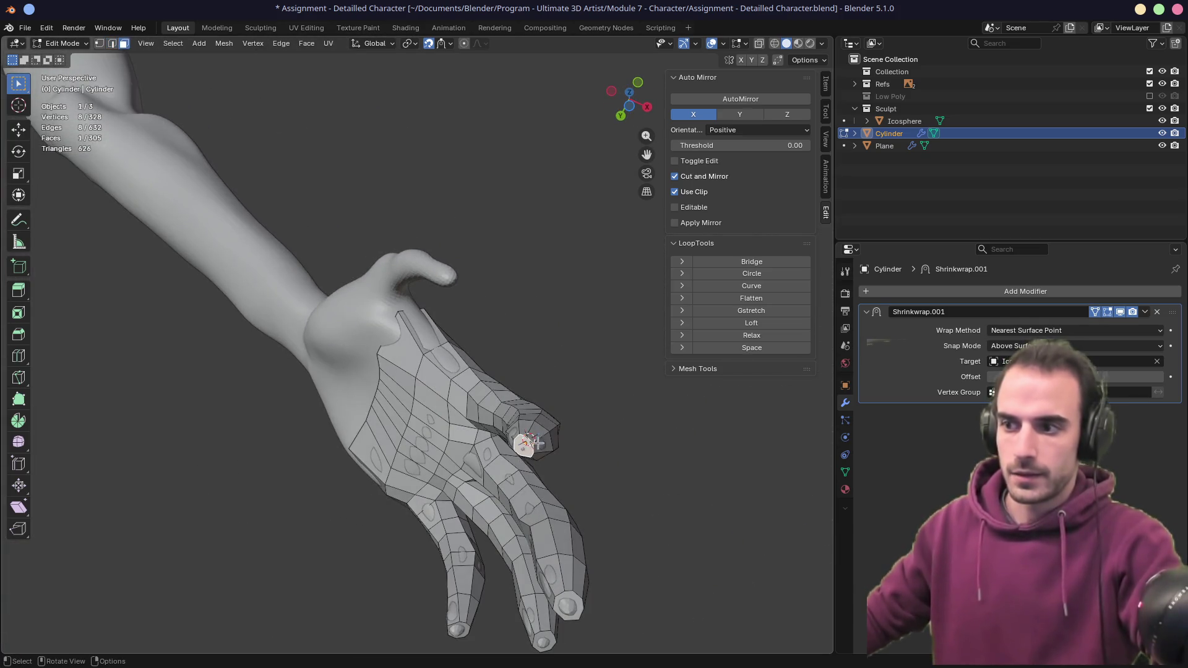
# - Grow the face selection along a finger and hide the Shrinkwrap effect in Edit Mode
pyautogui.moveTo(527, 443); pyautogui.dragTo(507, 477, button='middle')
pyautogui.rightClick(507, 478)
pyautogui.press('Escape')
pyautogui.press('ctrl+KP_Add')
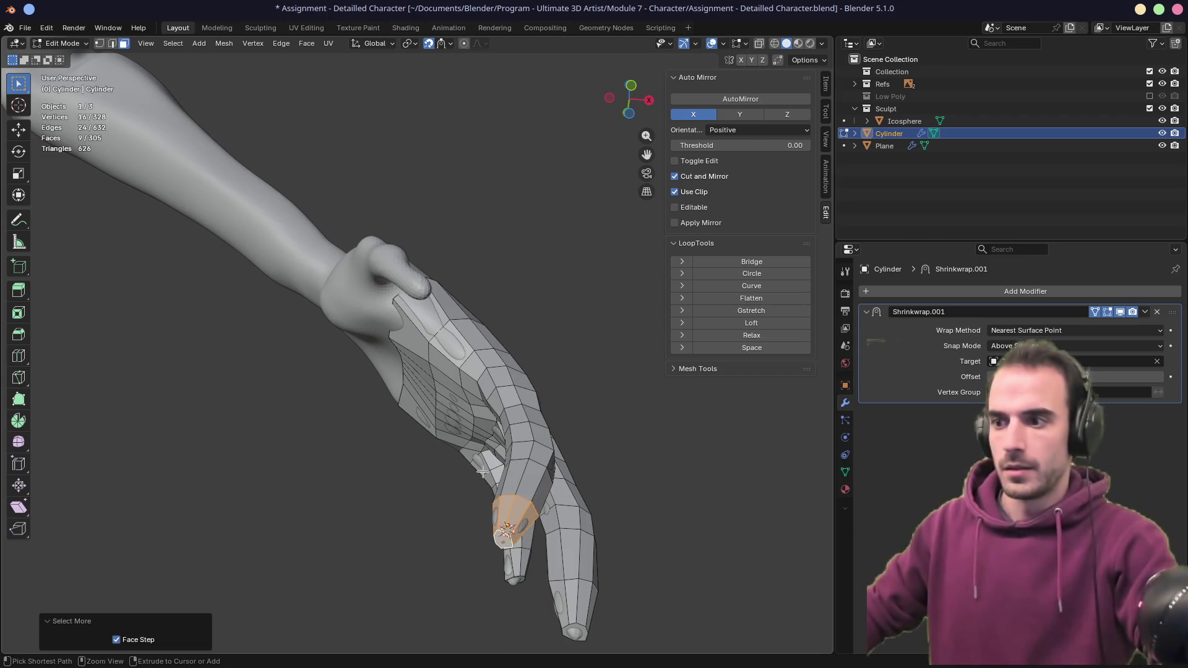
pyautogui.moveTo(482, 471)
pyautogui.mouseDown(button='middle')
pyautogui.moveTo(480, 454)
pyautogui.moveTo(446, 470)
pyautogui.moveTo(439, 515)
pyautogui.mouseUp(button='middle')
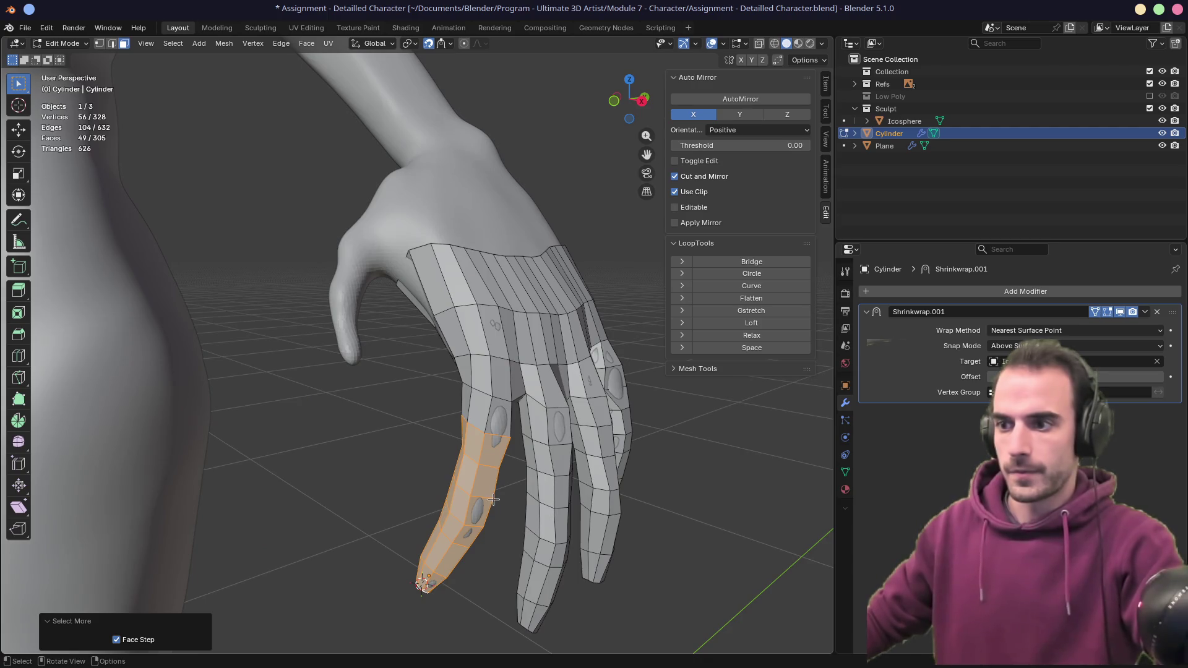
pyautogui.hotkey('shift', 'd')
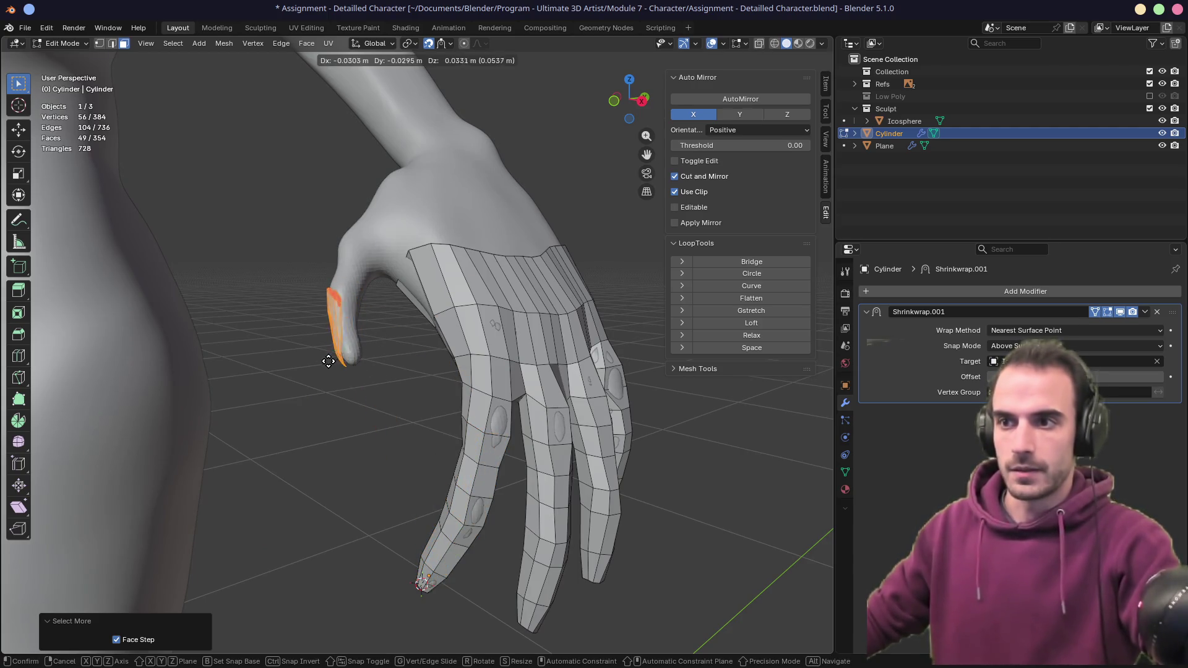
pyautogui.press('Escape')
pyautogui.hotkey('ctrl', 'z')
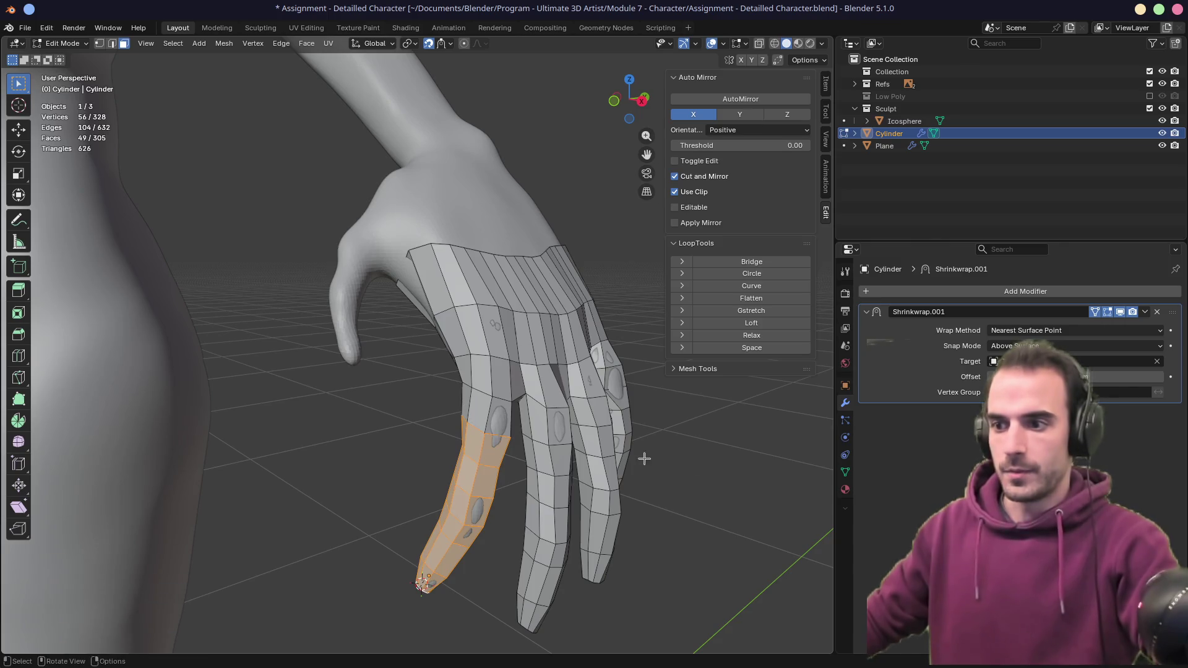
pyautogui.click(1096, 313)
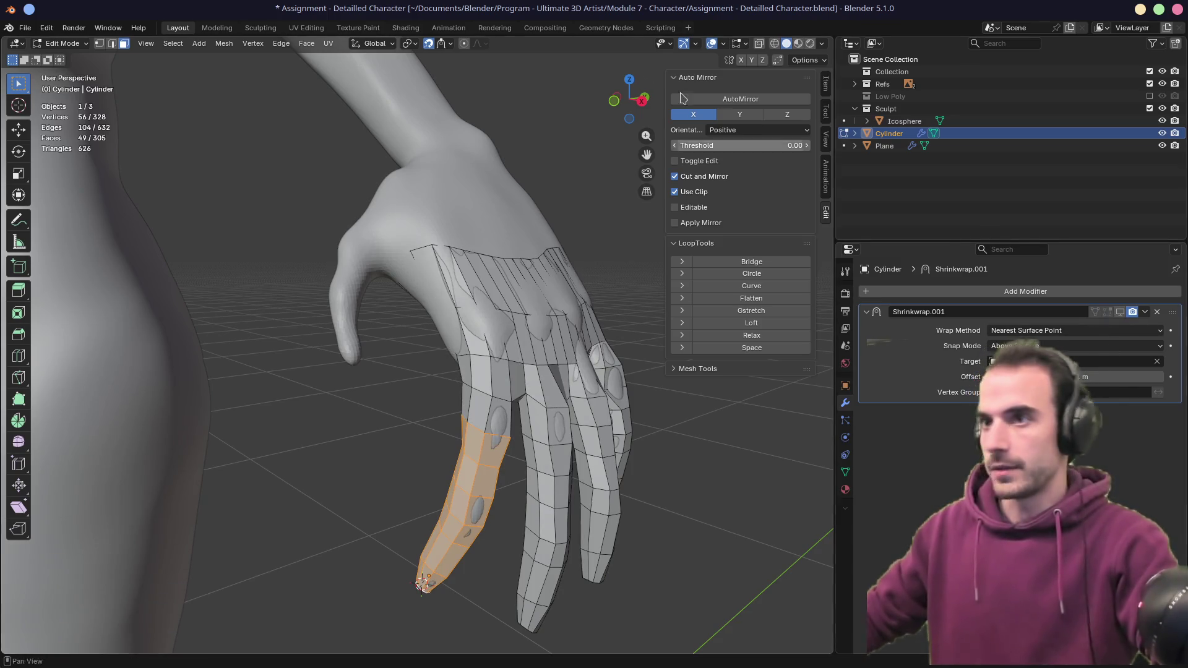
# - Duplicate the finger faces and move and rotate the copy beside the thumb
pyautogui.hotkey('shift', 'd')
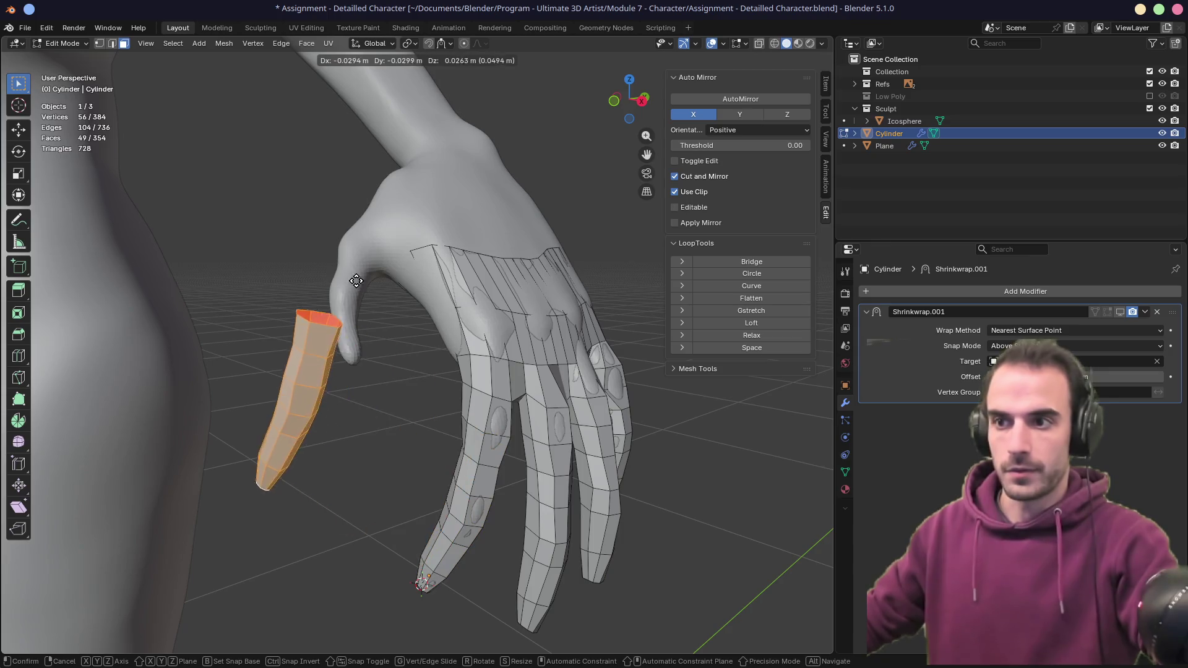
pyautogui.click(422, 192)
pyautogui.moveTo(353, 393)
pyautogui.mouseDown(button='middle')
pyautogui.moveTo(427, 322)
pyautogui.moveTo(470, 248)
pyautogui.mouseUp(button='middle')
pyautogui.press('r')
pyautogui.click(381, 142)
pyautogui.moveTo(382, 143)
pyautogui.mouseDown(button='middle')
pyautogui.moveTo(602, 406)
pyautogui.moveTo(569, 374)
pyautogui.moveTo(617, 329)
pyautogui.mouseUp(button='middle')
pyautogui.press('g')
pyautogui.click(583, 353)
pyautogui.press('r')
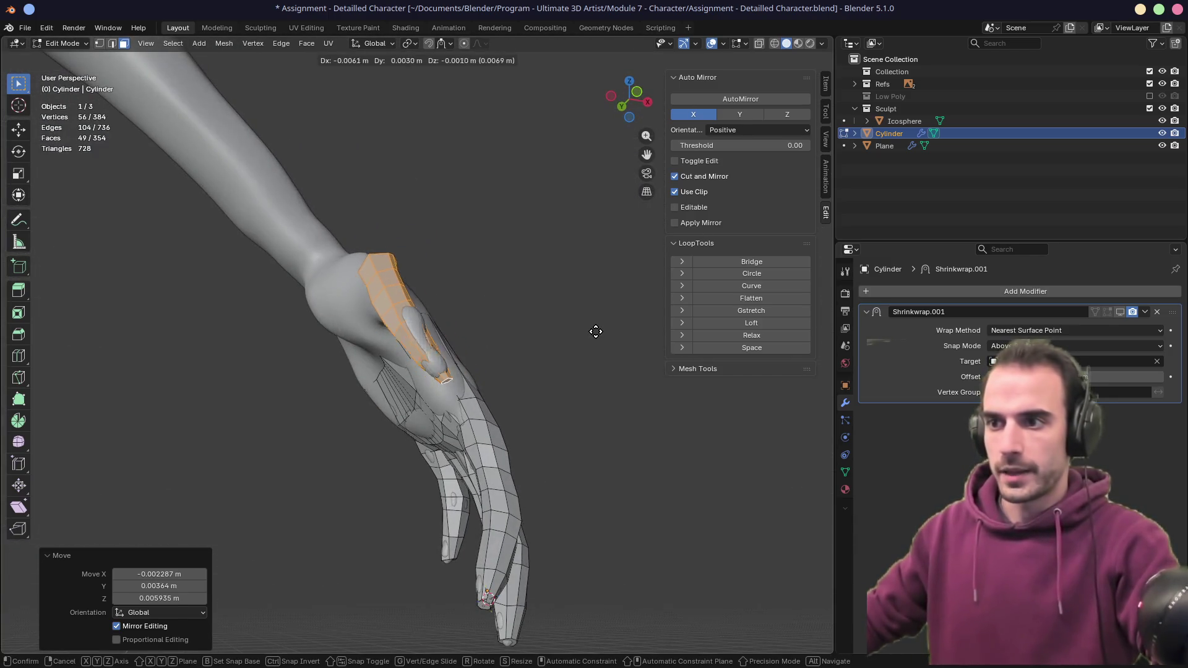
pyautogui.click(578, 371)
pyautogui.moveTo(578, 372)
pyautogui.mouseDown(button='middle')
pyautogui.moveTo(483, 431)
pyautogui.moveTo(612, 300)
pyautogui.moveTo(594, 334)
pyautogui.moveTo(538, 350)
pyautogui.moveTo(514, 318)
pyautogui.moveTo(524, 416)
pyautogui.moveTo(556, 353)
pyautogui.moveTo(581, 357)
pyautogui.moveTo(559, 350)
pyautogui.moveTo(464, 416)
pyautogui.moveTo(464, 392)
pyautogui.moveTo(412, 319)
pyautogui.mouseUp(button='middle')
pyautogui.press('r')
pyautogui.click(612, 302)
# - Scale up, rotate and move the duplicated piece so it sits on the thumb
pyautogui.press('s')
pyautogui.click(616, 329)
pyautogui.press('r')
pyautogui.click(536, 350)
pyautogui.press('g')
pyautogui.click(517, 325)
pyautogui.press('r')
pyautogui.click(585, 358)
pyautogui.press('g')
pyautogui.click(585, 354)
# - Enlarge and reposition an edge loop on the thumb piece
pyautogui.scroll(3, 560, 350)
pyautogui.keyDown('alt'); pyautogui.click(415, 315); pyautogui.keyUp('alt')
pyautogui.press('2')
pyautogui.keyDown('alt'); pyautogui.click(433, 313); pyautogui.keyUp('alt')
pyautogui.press('s')
pyautogui.click(444, 322)
pyautogui.press('g')
pyautogui.click(455, 325)
pyautogui.moveTo(455, 325)
pyautogui.mouseDown(button='middle')
pyautogui.moveTo(541, 307)
pyautogui.moveTo(431, 316)
pyautogui.mouseUp(button='middle')
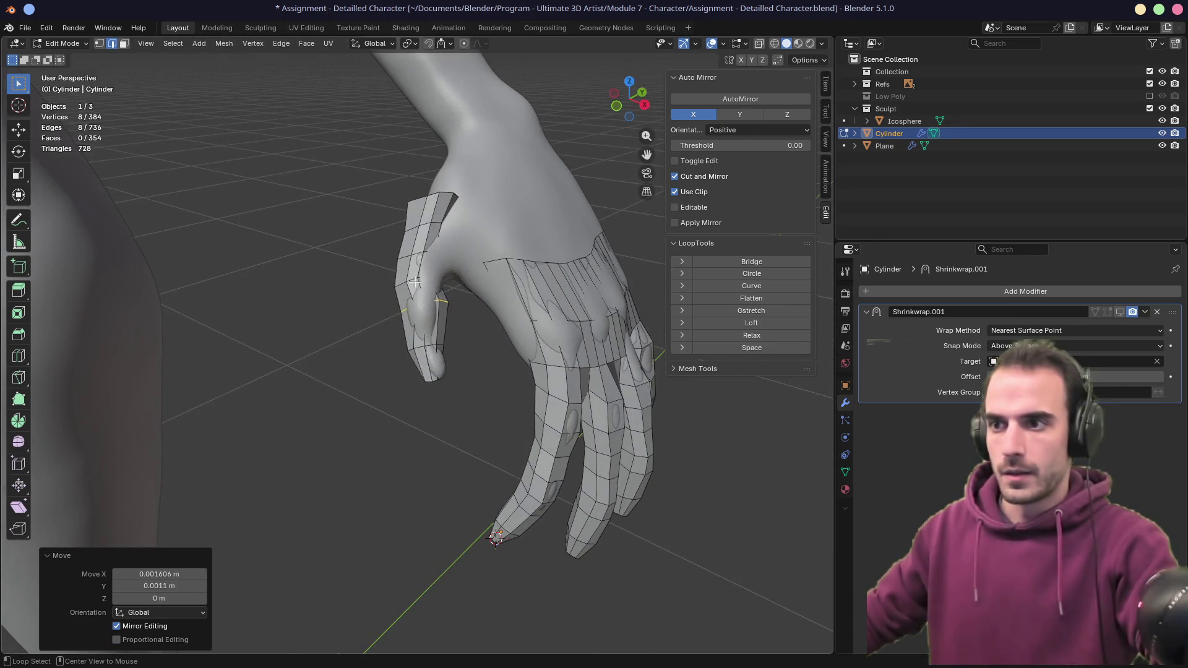
# - Nudge the thumb edge loop into a better position
pyautogui.press('g')
pyautogui.click(475, 287)
pyautogui.press('r')
pyautogui.rightClick(477, 294)
pyautogui.press('g')
pyautogui.click(477, 298)
# - Rotate another thumb edge loop and enlarge it slightly
pyautogui.keyDown('alt'); pyautogui.click(429, 250); pyautogui.keyUp('alt')
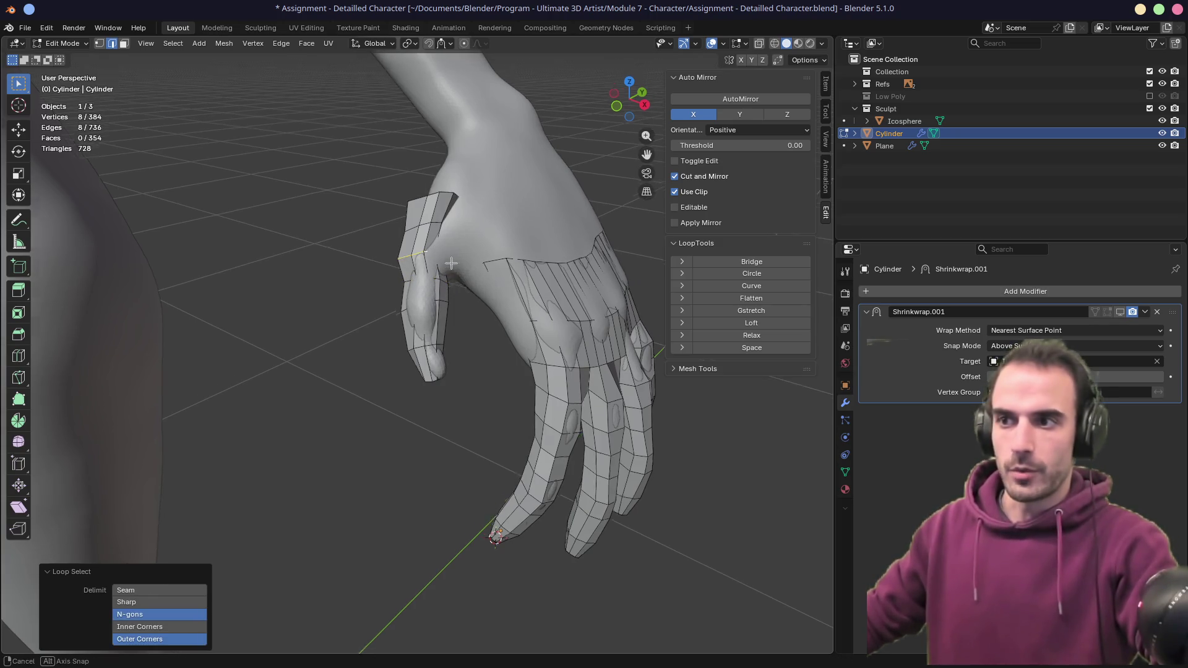
pyautogui.moveTo(429, 250); pyautogui.dragTo(487, 270, button='middle')
pyautogui.press('r')
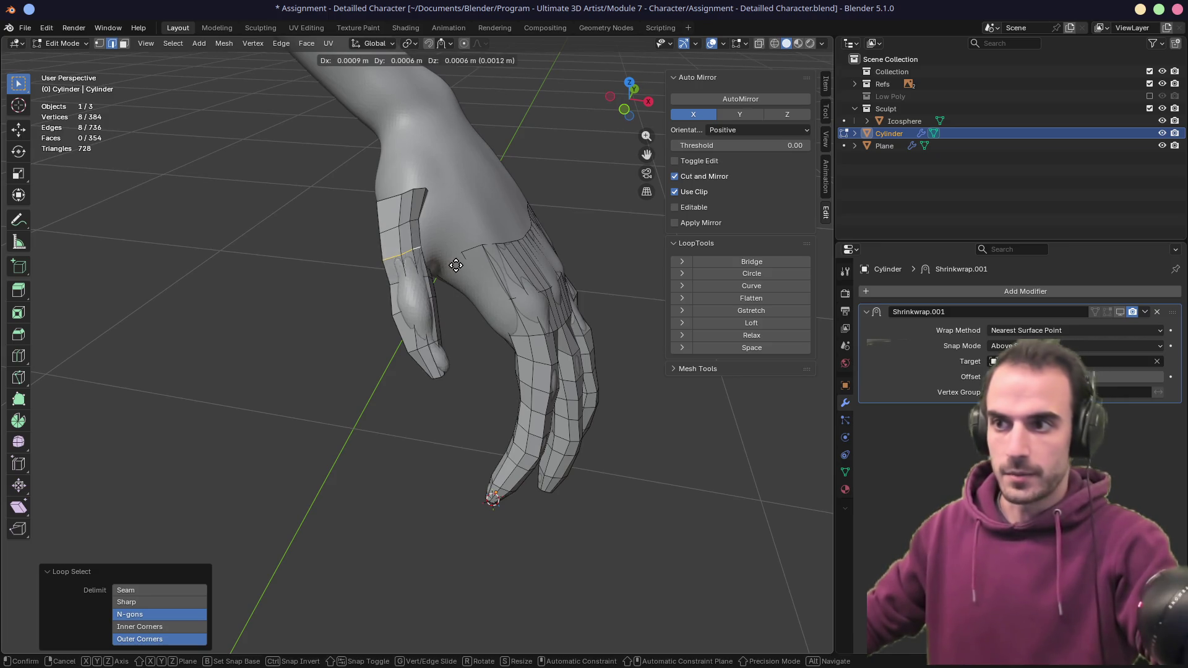
pyautogui.click(490, 257)
pyautogui.press('r')
pyautogui.click(474, 308)
pyautogui.press('s')
pyautogui.click(476, 309)
pyautogui.press('s')
pyautogui.click(489, 322)
# - Delete a surplus face loop from the thumb strip
pyautogui.press('3')
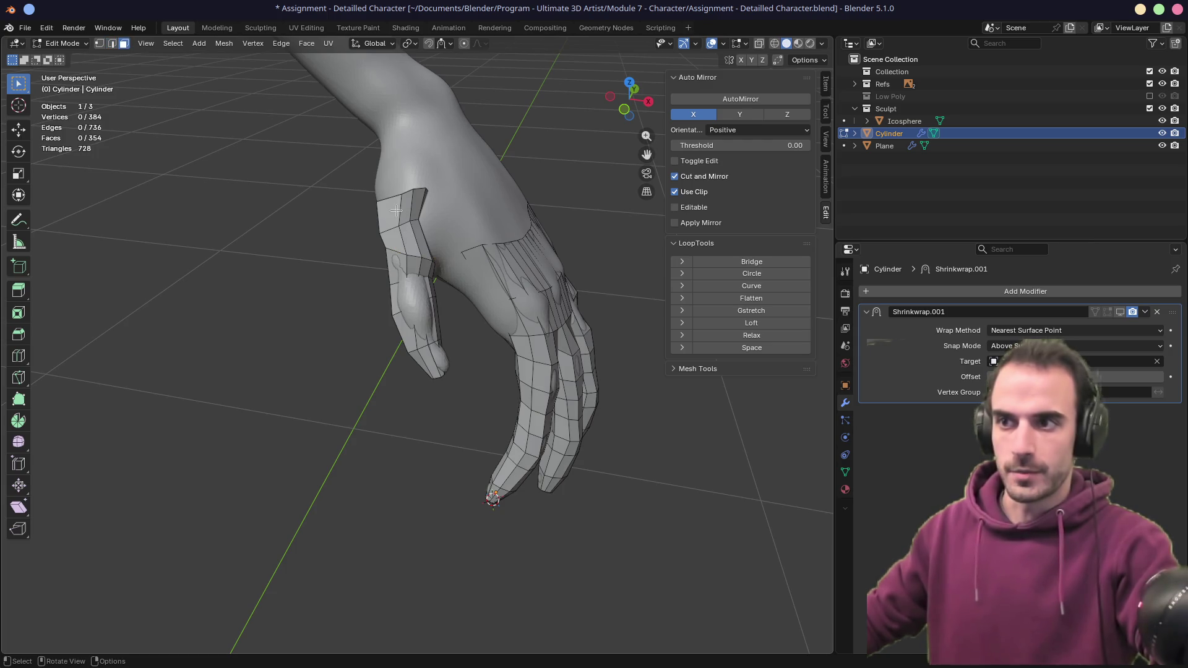
pyautogui.keyDown('alt'); pyautogui.click(406, 213); pyautogui.keyUp('alt')
pyautogui.press('x')
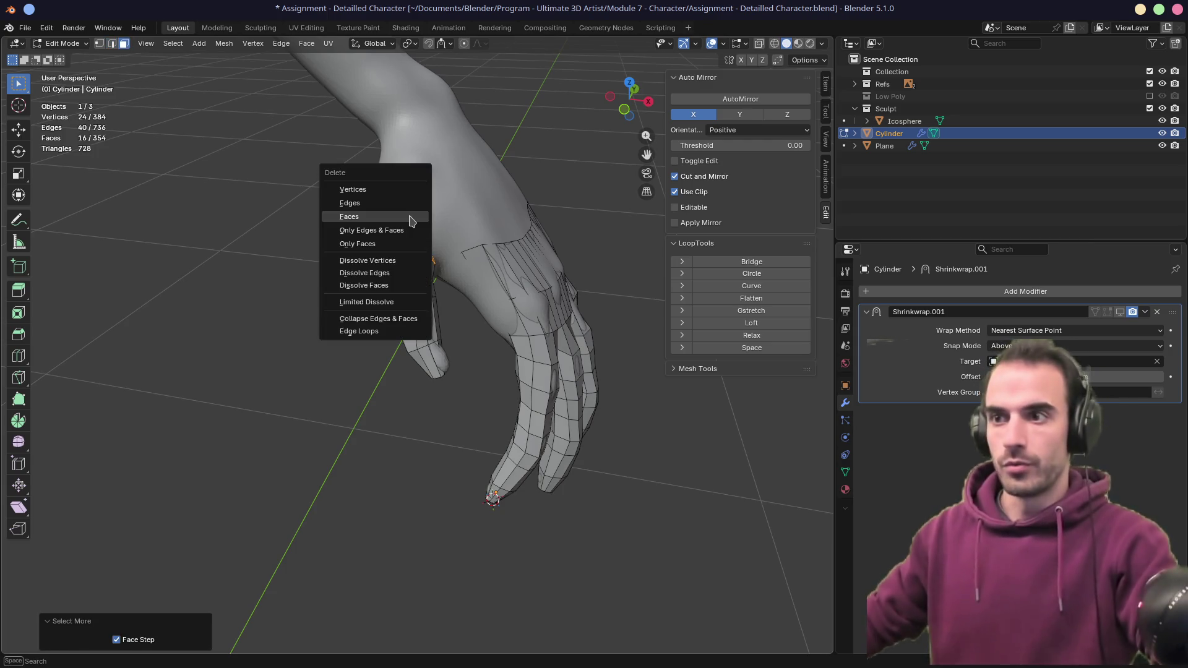
pyautogui.click(409, 217)
pyautogui.moveTo(409, 216)
pyautogui.mouseDown(button='middle')
pyautogui.moveTo(578, 188)
pyautogui.moveTo(528, 167)
pyautogui.moveTo(511, 179)
pyautogui.mouseUp(button='middle')
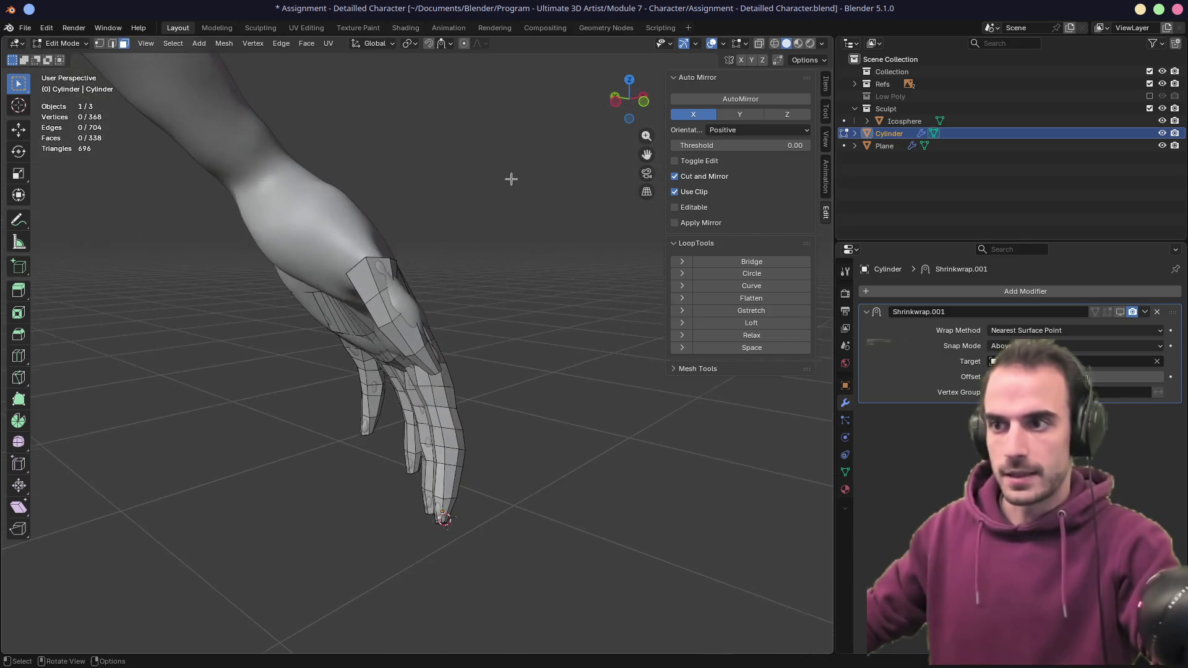
# - Adjust the position of a thumb vertex
pyautogui.press('g')
pyautogui.click(424, 310)
pyautogui.moveTo(425, 310)
pyautogui.mouseDown(button='middle')
pyautogui.moveTo(354, 331)
pyautogui.moveTo(409, 284)
pyautogui.mouseUp(button='middle')
pyautogui.press('g')
pyautogui.click(409, 272)
pyautogui.press('g')
pyautogui.rightClick(418, 282)
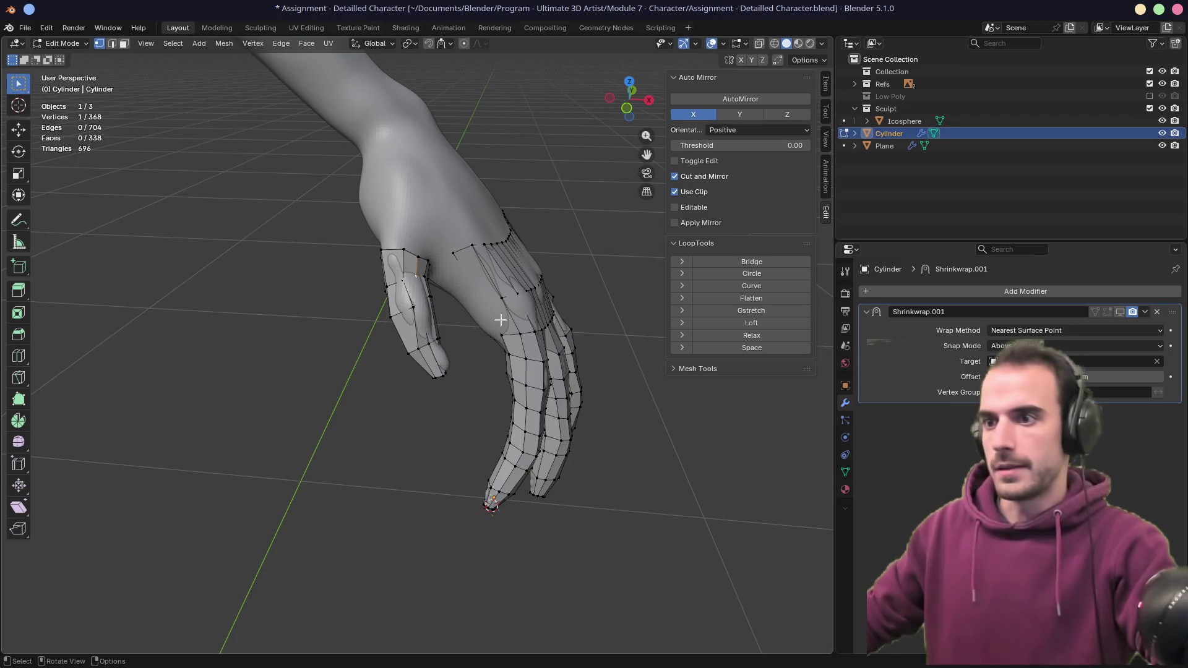
# - Review the shrinkwrapped hand in Object Mode, then return to Edit Mode at the fingertip
pyautogui.press('Tab')
pyautogui.click(1120, 312)
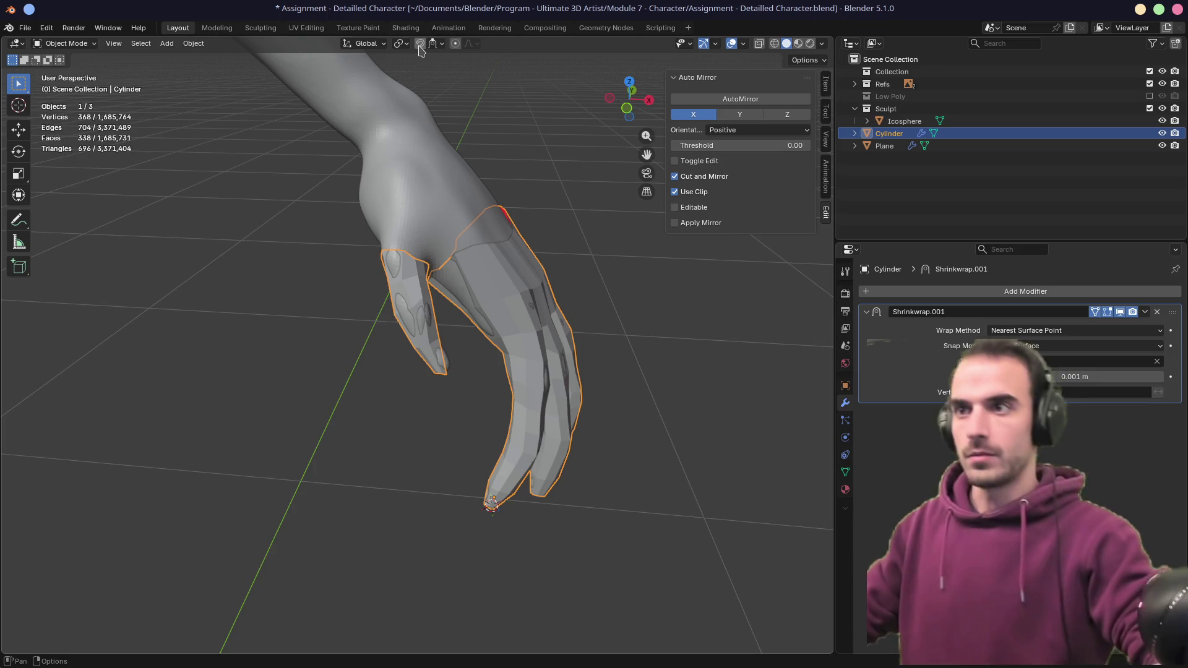
pyautogui.moveTo(433, 186)
pyautogui.mouseDown(button='middle')
pyautogui.moveTo(449, 222)
pyautogui.moveTo(425, 198)
pyautogui.moveTo(493, 247)
pyautogui.moveTo(544, 239)
pyautogui.moveTo(446, 381)
pyautogui.mouseUp(button='middle')
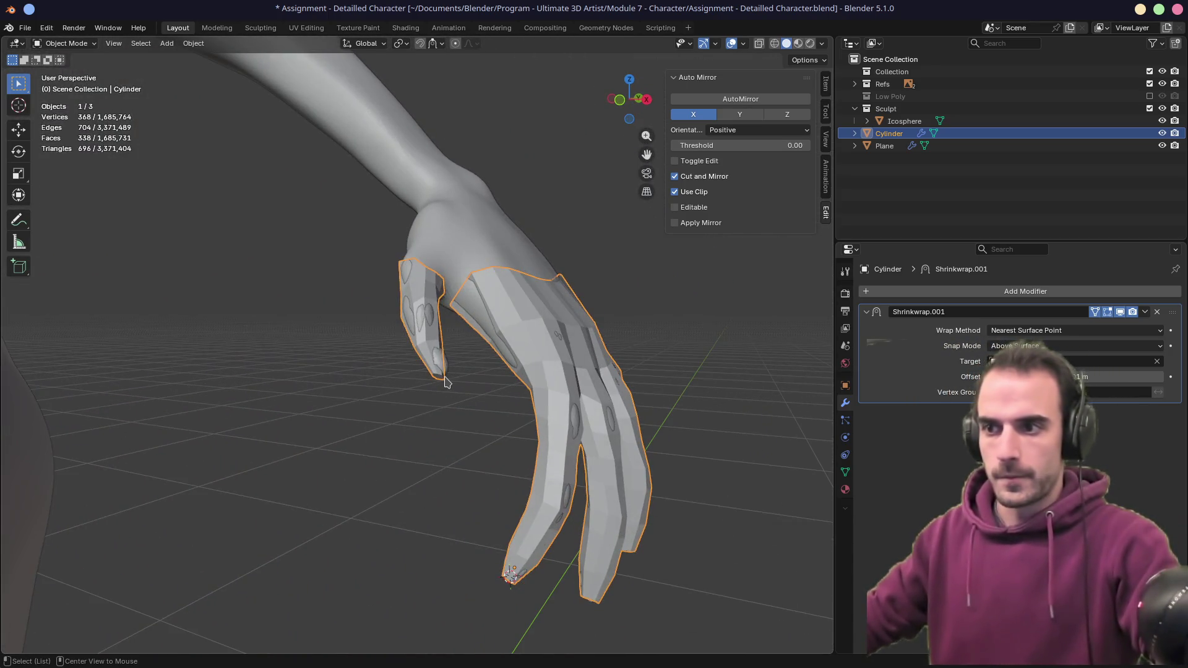
pyautogui.keyDown('alt'); pyautogui.middleClick(445, 381); pyautogui.keyUp('alt')
pyautogui.scroll(3, 396, 343)
pyautogui.press('Tab')
pyautogui.moveTo(398, 341)
pyautogui.mouseDown(button='middle')
pyautogui.moveTo(412, 305)
pyautogui.moveTo(416, 340)
pyautogui.mouseUp(button='middle')
# - Split the fingertip cap by connecting two of its vertices with a new edge
pyautogui.keyDown('alt'); pyautogui.click(411, 339); pyautogui.keyUp('alt')
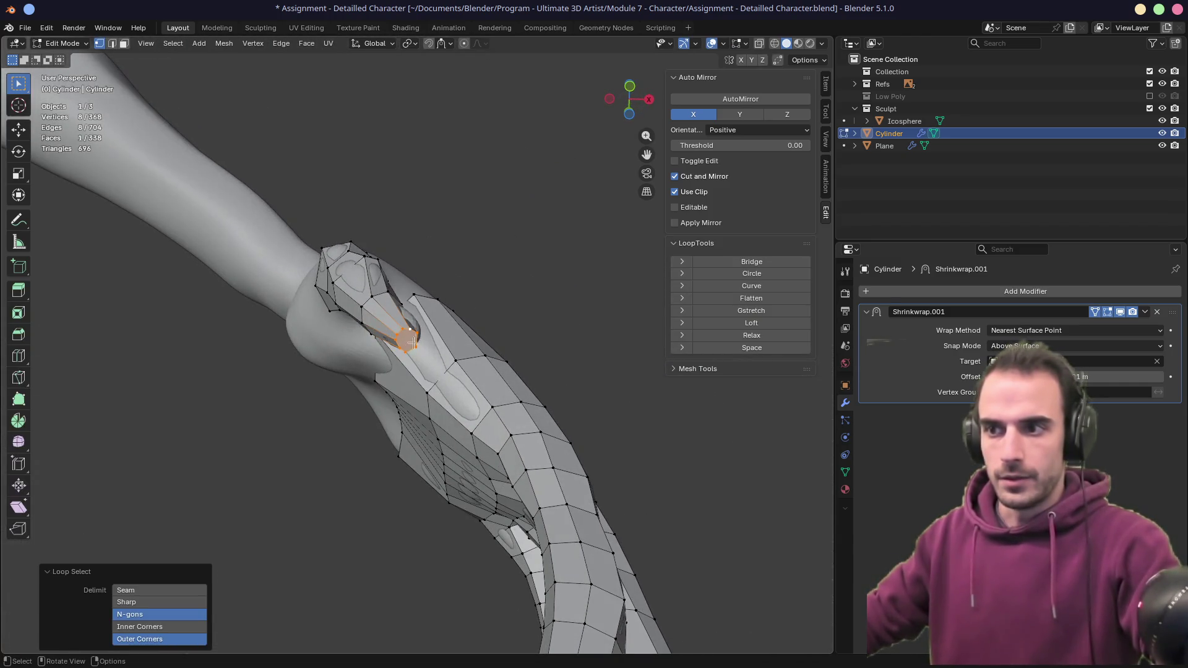
pyautogui.scroll(5, 408, 344)
pyautogui.moveTo(444, 279); pyautogui.dragTo(420, 282, button='middle')
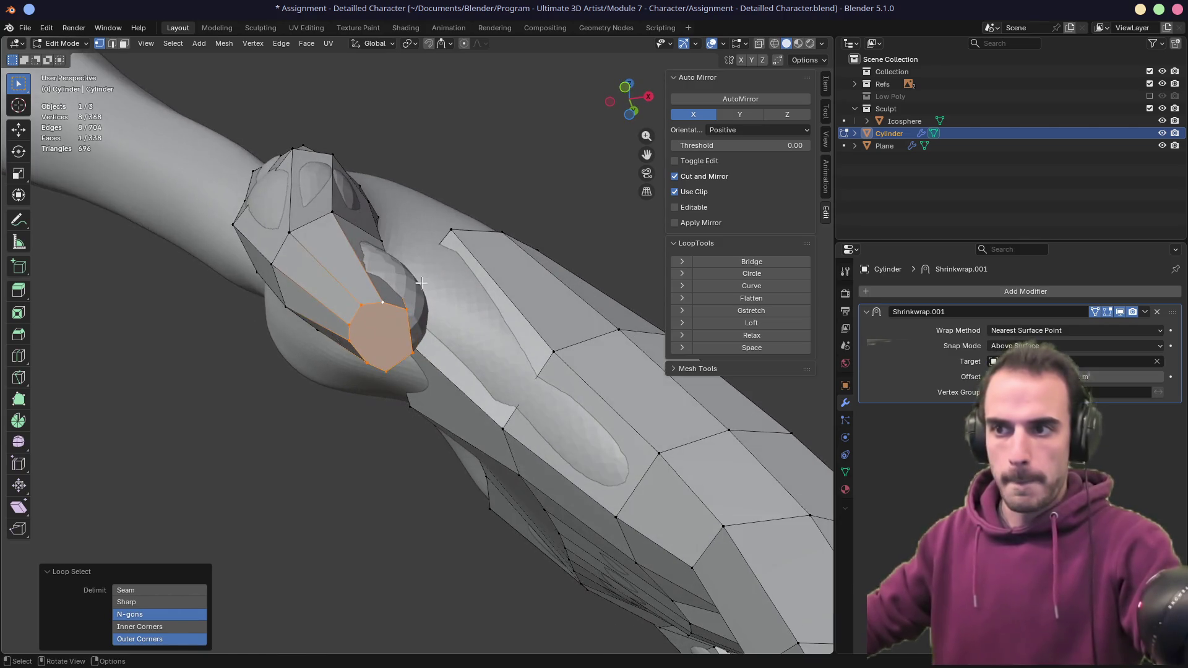
pyautogui.keyDown('shift'); pyautogui.click(392, 369); pyautogui.keyUp('shift')
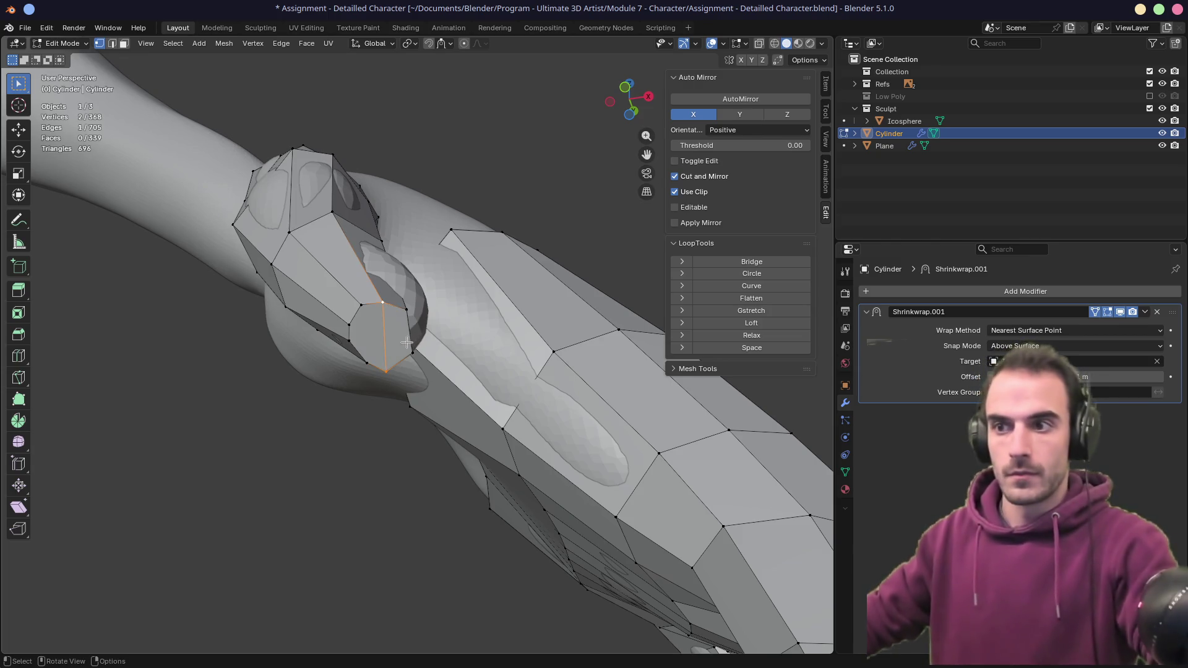
pyautogui.moveTo(362, 354); pyautogui.dragTo(380, 327, button='middle')
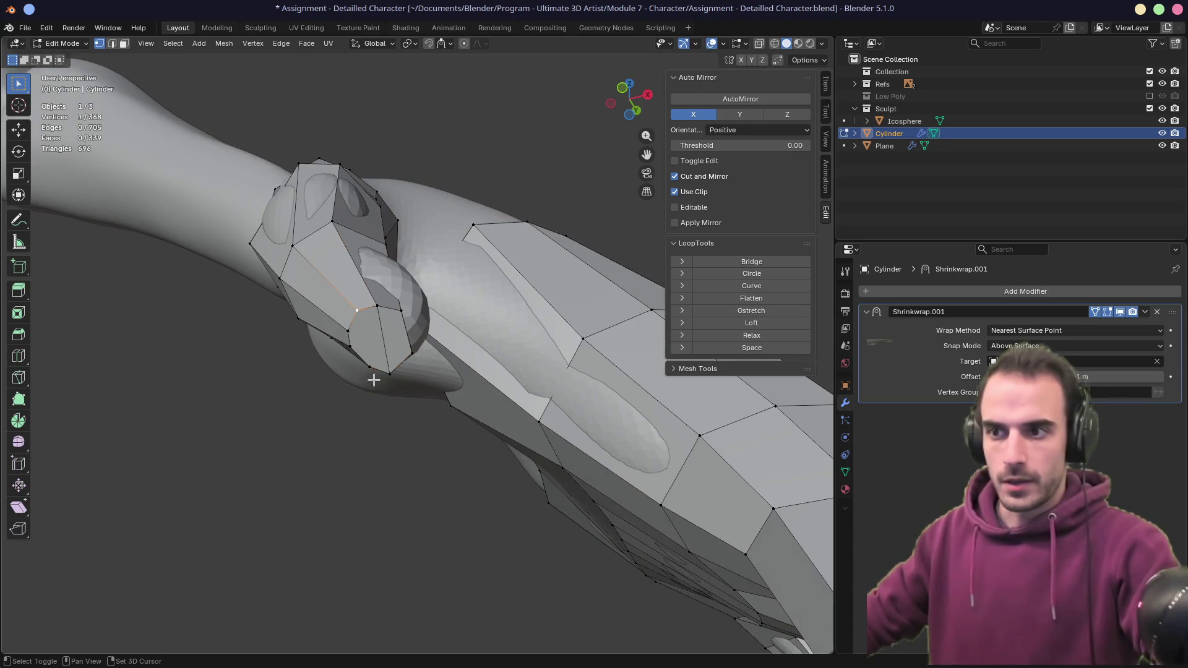
pyautogui.press('j')
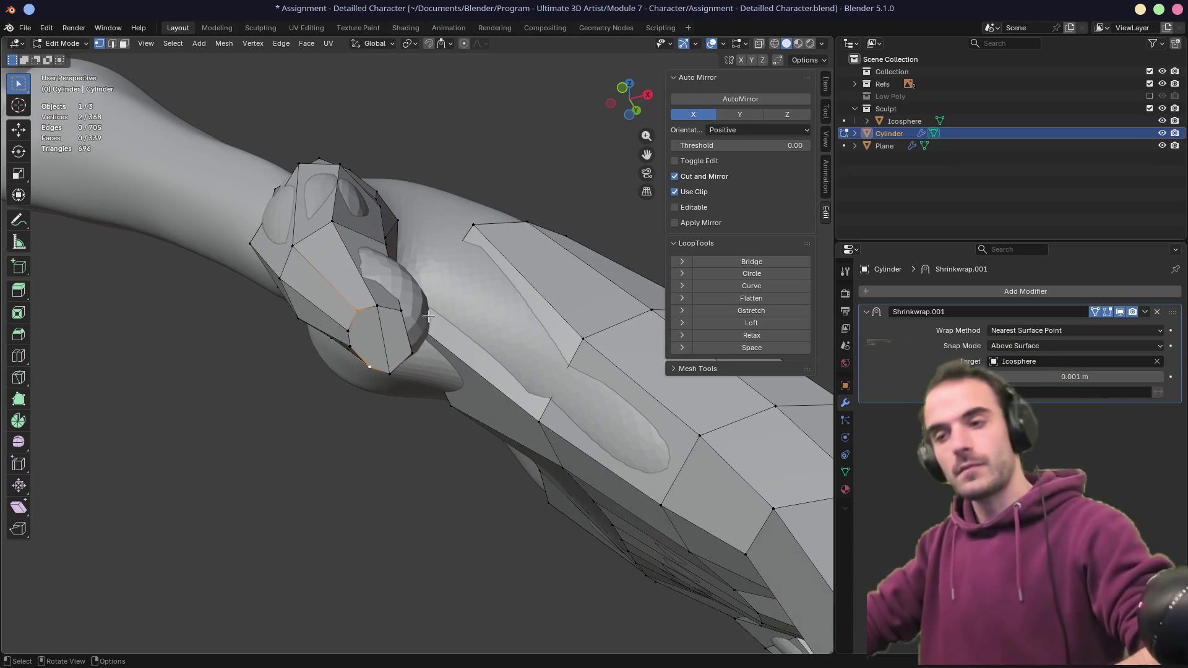
# - Move the fingertip's bottom loop into place
pyautogui.moveTo(428, 314)
pyautogui.mouseDown(button='middle')
pyautogui.moveTo(398, 385)
pyautogui.moveTo(429, 295)
pyautogui.moveTo(437, 307)
pyautogui.mouseUp(button='middle')
pyautogui.moveTo(288, 297); pyautogui.dragTo(436, 397)
pyautogui.press('g')
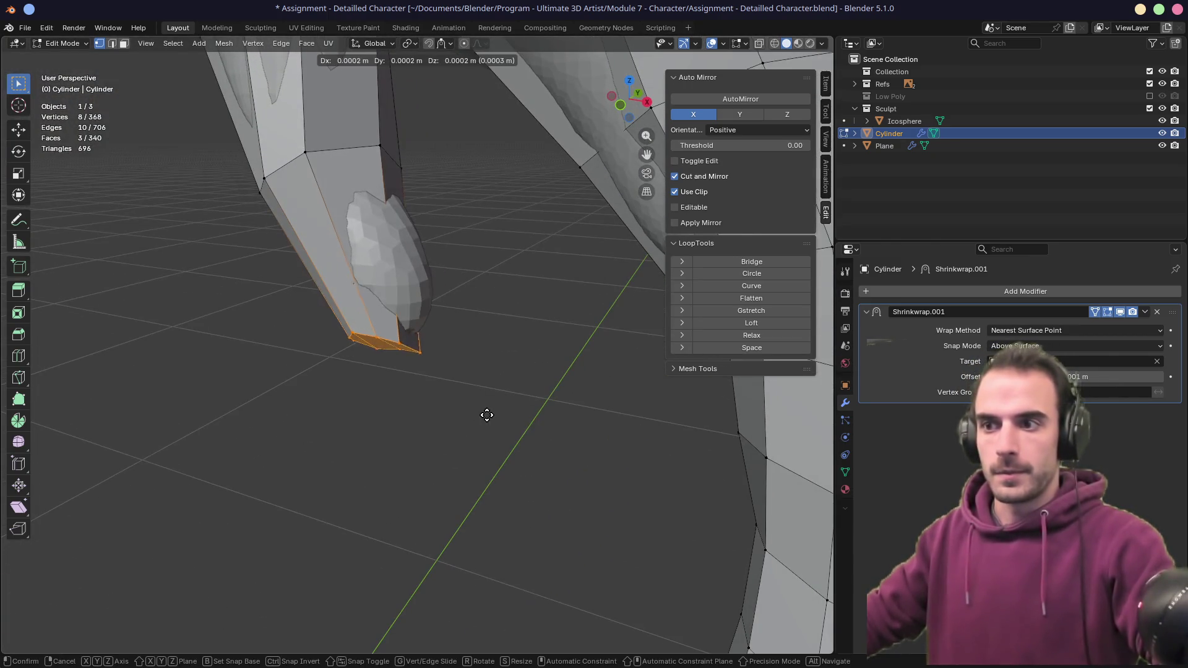
pyautogui.click(503, 392)
# - Move and slide a finger vertex to even out the fingertip topology
pyautogui.click(370, 332)
pyautogui.moveTo(370, 332); pyautogui.dragTo(416, 325, button='middle')
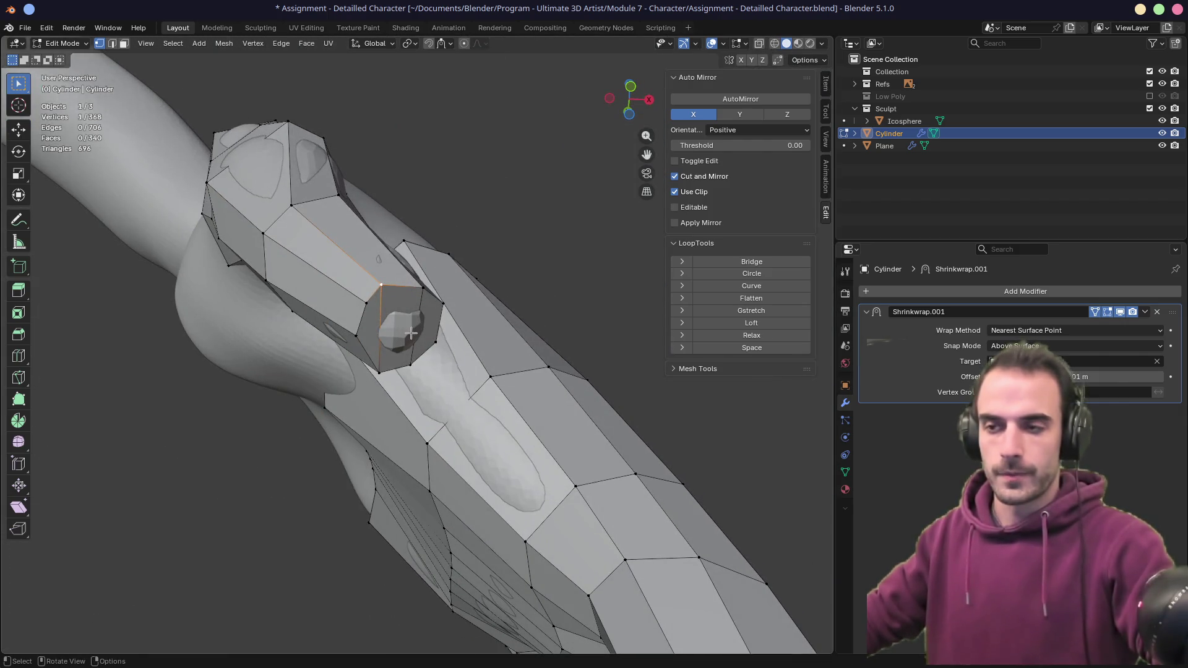
pyautogui.press('g')
pyautogui.click(414, 345)
pyautogui.press('g')
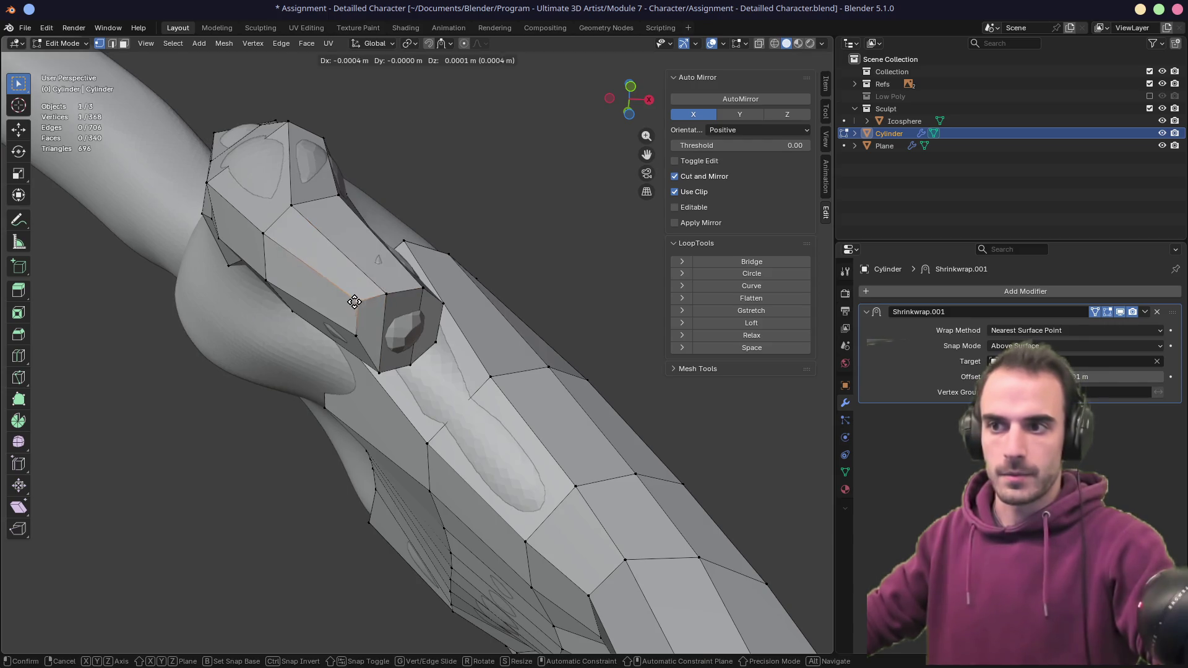
pyautogui.click(346, 297)
pyautogui.moveTo(347, 297)
pyautogui.mouseDown(button='middle')
pyautogui.moveTo(310, 356)
pyautogui.moveTo(442, 292)
pyautogui.moveTo(516, 282)
pyautogui.moveTo(476, 351)
pyautogui.moveTo(495, 330)
pyautogui.mouseUp(button='middle')
pyautogui.press('g')
pyautogui.press('g')
pyautogui.click(413, 303)
pyautogui.press('g')
pyautogui.press('g')
pyautogui.click(427, 297)
# - Save the file and slide an edge loop along the finger by factor 0.165
pyautogui.hotkey('ctrl', 's')
pyautogui.scroll(5, 488, 328)
pyautogui.keyDown('alt'); pyautogui.click(495, 330); pyautogui.keyUp('alt')
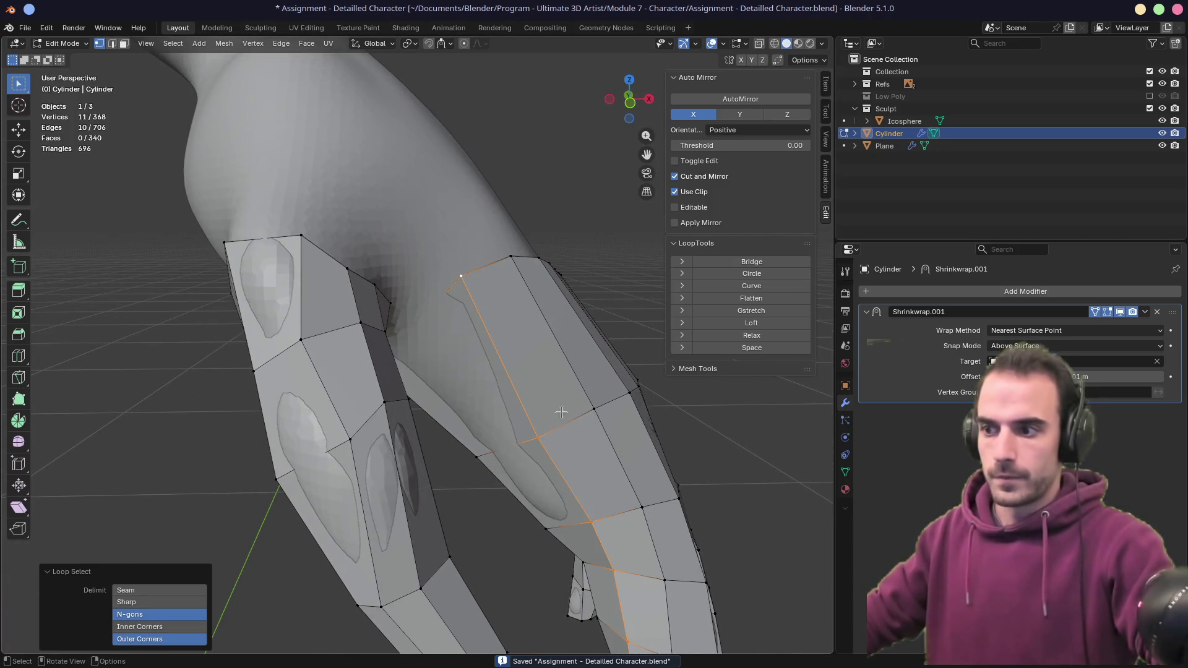
pyautogui.keyDown('alt'); pyautogui.click(603, 405); pyautogui.keyUp('alt')
pyautogui.press('g')
pyautogui.press('g')
pyautogui.click(596, 410)
# - Select a single vertex near the wrist
pyautogui.scroll(-3, 596, 410)
pyautogui.moveTo(597, 411); pyautogui.dragTo(483, 324, button='middle')
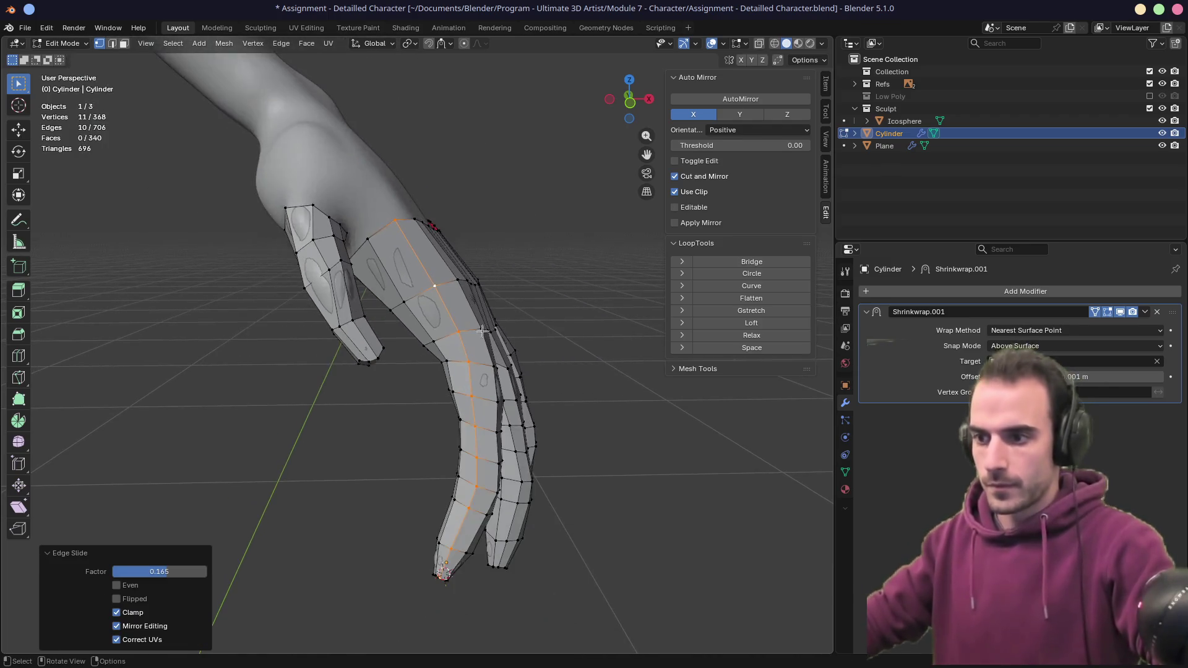
pyautogui.scroll(6, 403, 288)
pyautogui.moveTo(389, 278)
pyautogui.mouseDown(button='middle')
pyautogui.moveTo(350, 242)
pyautogui.moveTo(369, 225)
pyautogui.moveTo(350, 238)
pyautogui.mouseUp(button='middle')
pyautogui.click(276, 320)
pyautogui.moveTo(275, 321)
pyautogui.mouseDown(button='middle')
pyautogui.moveTo(251, 244)
pyautogui.moveTo(287, 391)
pyautogui.mouseUp(button='middle')
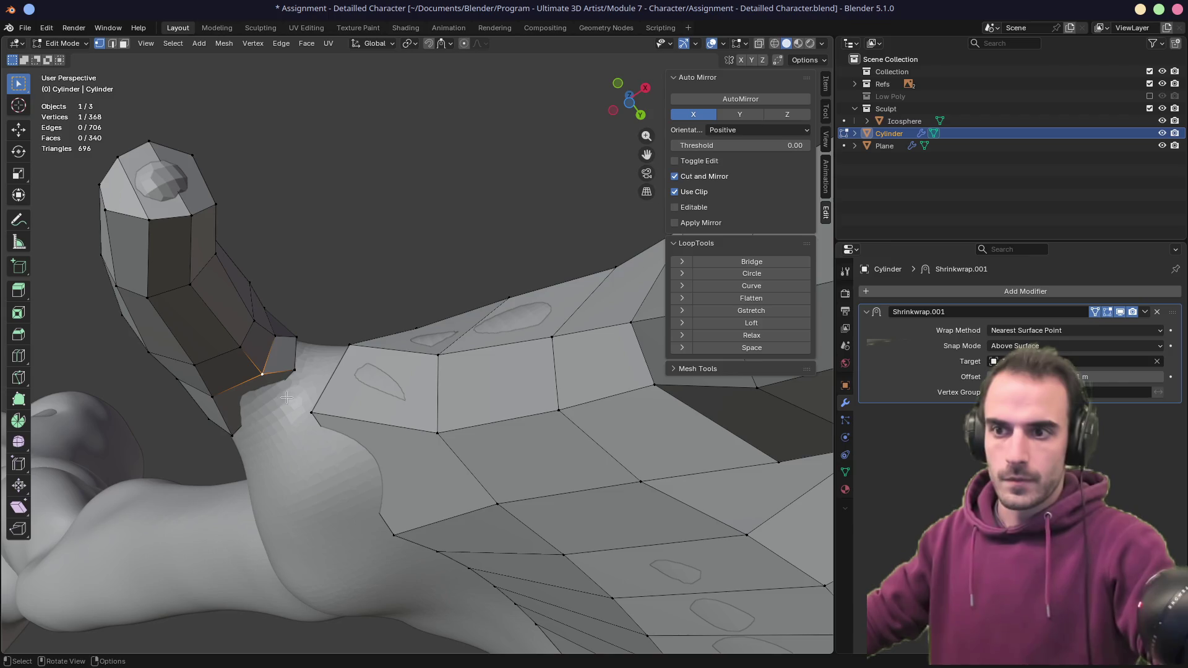
# - Slide a thumb-junction vertex along its edge and fill a face between two selected edges
pyautogui.hotkey('shift', 'v')
pyautogui.click(286, 393)
pyautogui.moveTo(286, 394)
pyautogui.mouseDown(button='middle')
pyautogui.moveTo(353, 367)
pyautogui.moveTo(334, 417)
pyautogui.moveTo(350, 401)
pyautogui.moveTo(318, 326)
pyautogui.mouseUp(button='middle')
pyautogui.press('2')
pyautogui.press('f')
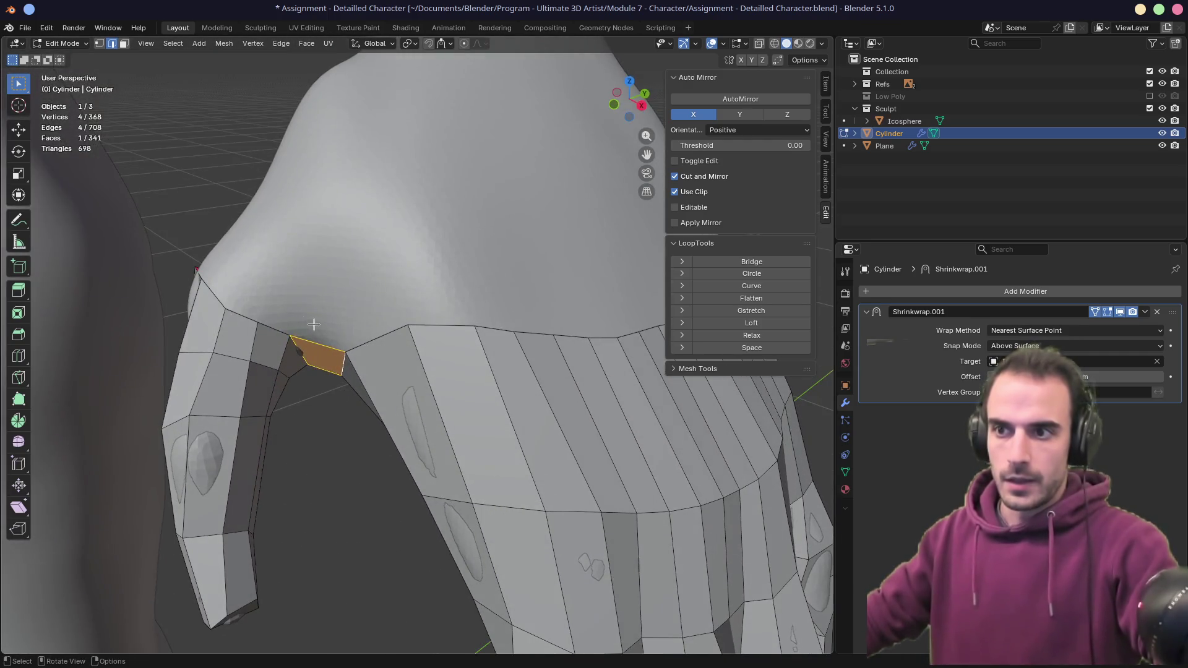
# - Slide two more vertices at the thumb junction along their edges
pyautogui.moveTo(470, 270); pyautogui.dragTo(472, 269, button='middle')
pyautogui.moveTo(407, 304)
pyautogui.mouseDown(button='middle')
pyautogui.moveTo(405, 331)
pyautogui.moveTo(450, 213)
pyautogui.moveTo(424, 232)
pyautogui.moveTo(438, 276)
pyautogui.mouseUp(button='middle')
pyautogui.keyDown('alt'); pyautogui.click(405, 331); pyautogui.keyUp('alt')
pyautogui.scroll(-3, 469, 270)
pyautogui.click(486, 282)
pyautogui.hotkey('shift', 'v')
pyautogui.click(480, 304)
pyautogui.click(461, 314)
pyautogui.hotkey('shift', 'v')
pyautogui.click(471, 325)
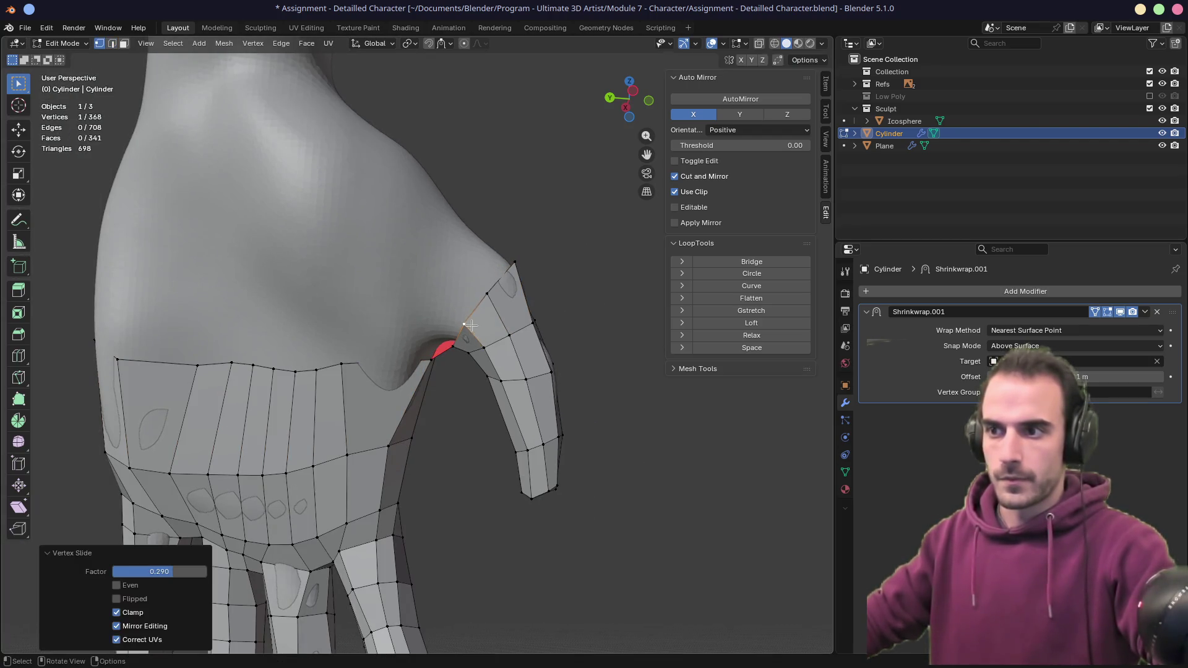
# - Slide two further junction vertices, the last to factor 0.297, and select the wrist edge loop
pyautogui.moveTo(488, 293)
pyautogui.mouseDown(button='middle')
pyautogui.moveTo(475, 273)
pyautogui.moveTo(369, 276)
pyautogui.moveTo(297, 346)
pyautogui.moveTo(264, 359)
pyautogui.moveTo(425, 333)
pyautogui.moveTo(423, 291)
pyautogui.mouseUp(button='middle')
pyautogui.hotkey('shift', 'v')
pyautogui.click(427, 273)
pyautogui.hotkey('shift', 'v')
pyautogui.click(295, 344)
pyautogui.keyDown('alt'); pyautogui.click(396, 340); pyautogui.keyUp('alt')
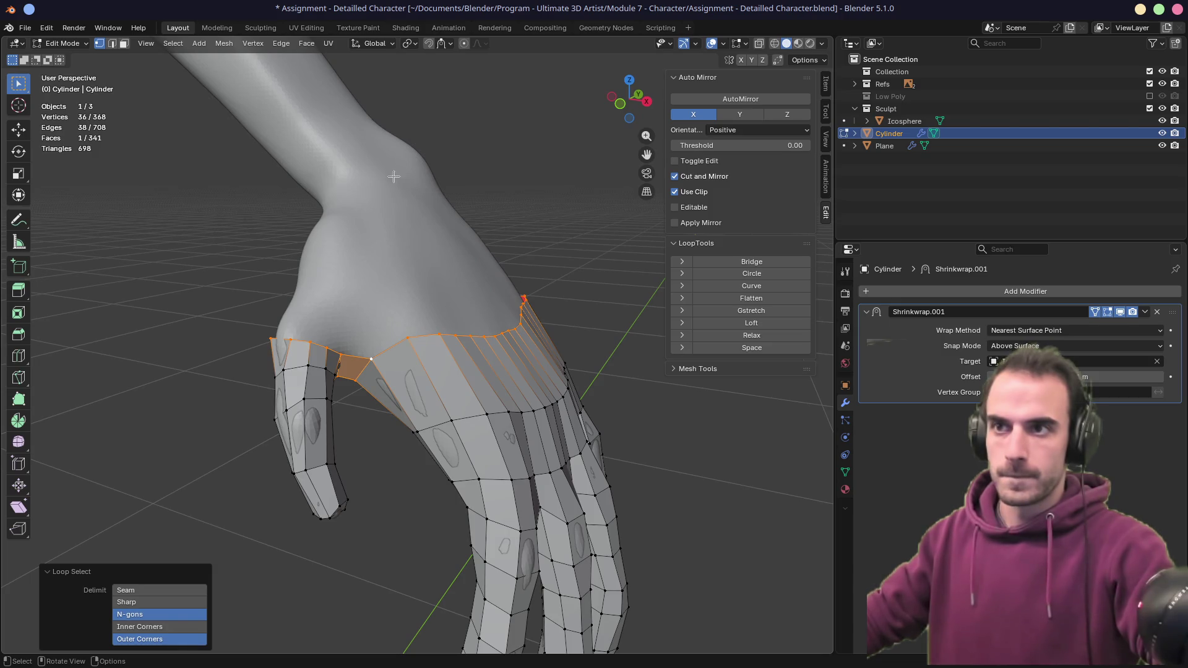
# - With snapping on, extrude the wrist edge loop one row up the arm
pyautogui.hotkey('shift', 'Tab')
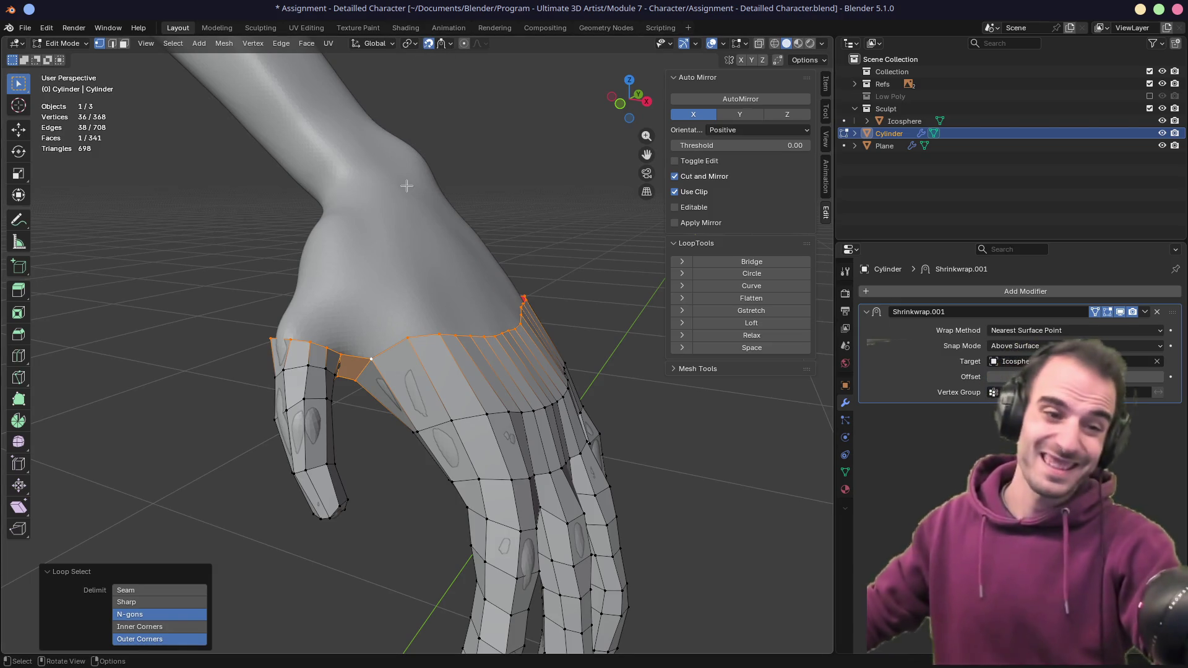
pyautogui.press('e')
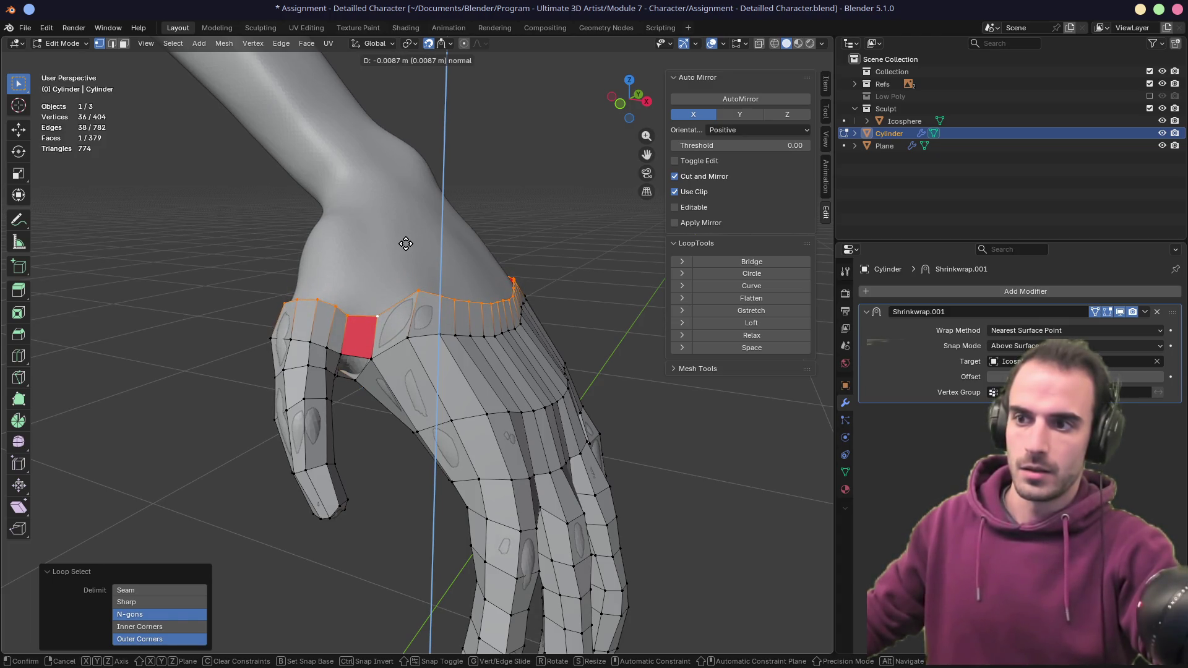
pyautogui.press('Escape')
pyautogui.hotkey('ctrl', 'z')
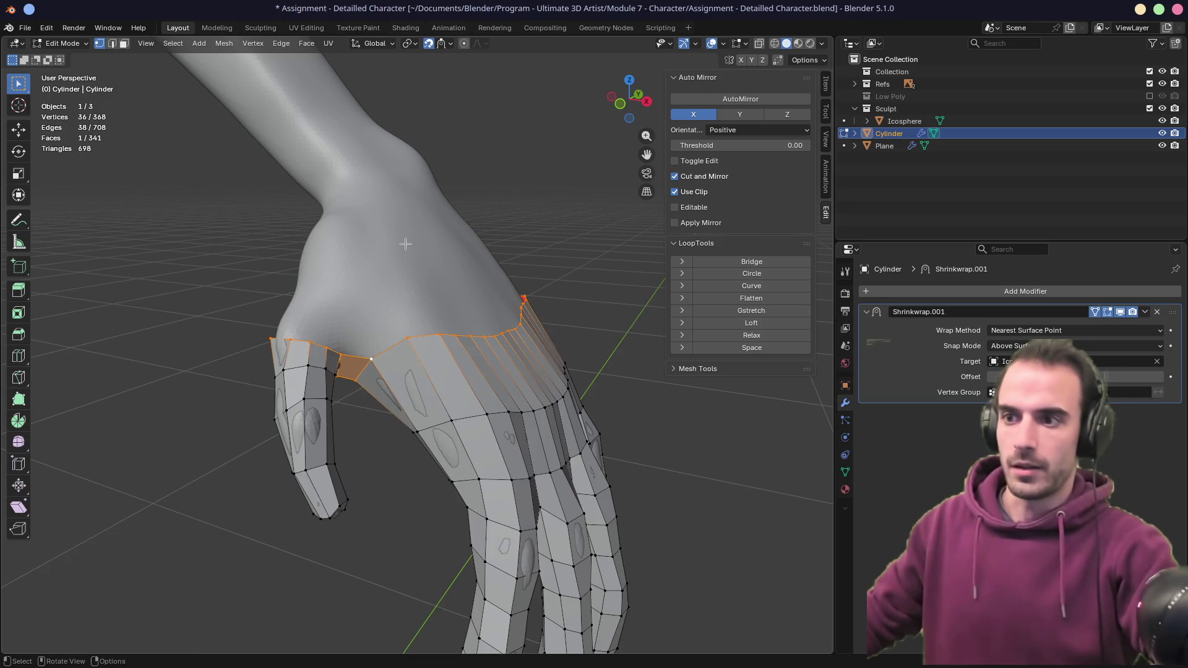
pyautogui.moveTo(406, 243)
pyautogui.mouseDown(button='middle')
pyautogui.moveTo(394, 234)
pyautogui.moveTo(388, 334)
pyautogui.moveTo(418, 297)
pyautogui.moveTo(426, 254)
pyautogui.mouseUp(button='middle')
pyautogui.keyDown('alt'); pyautogui.click(389, 334); pyautogui.keyUp('alt')
pyautogui.press('e')
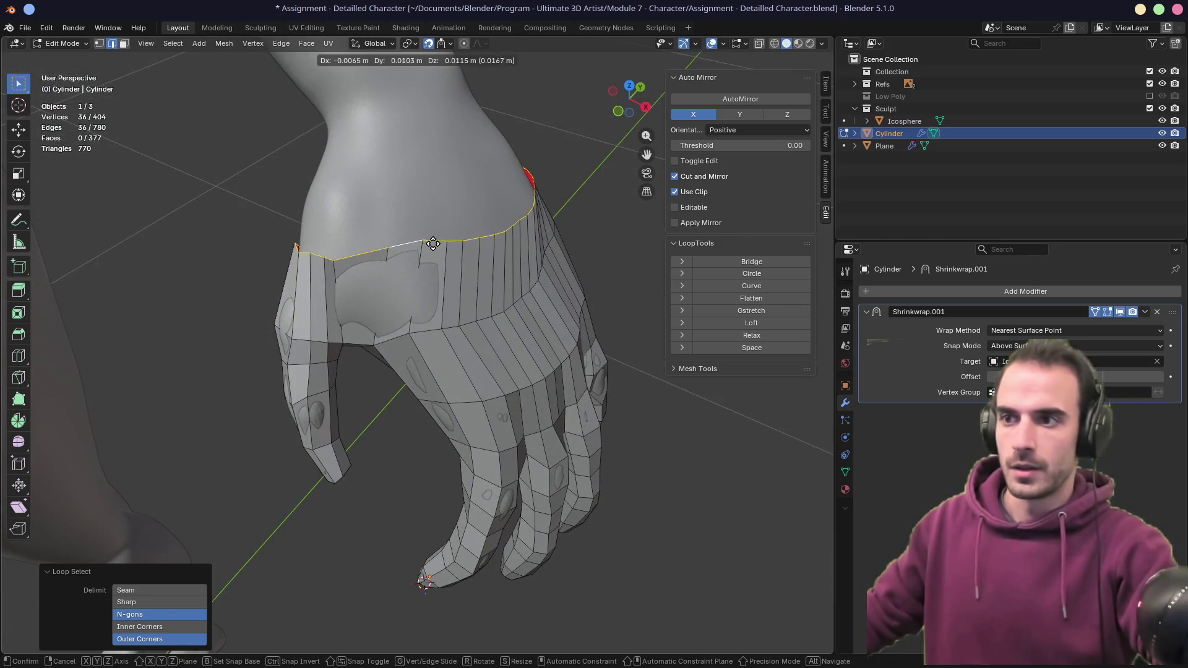
pyautogui.click(429, 245)
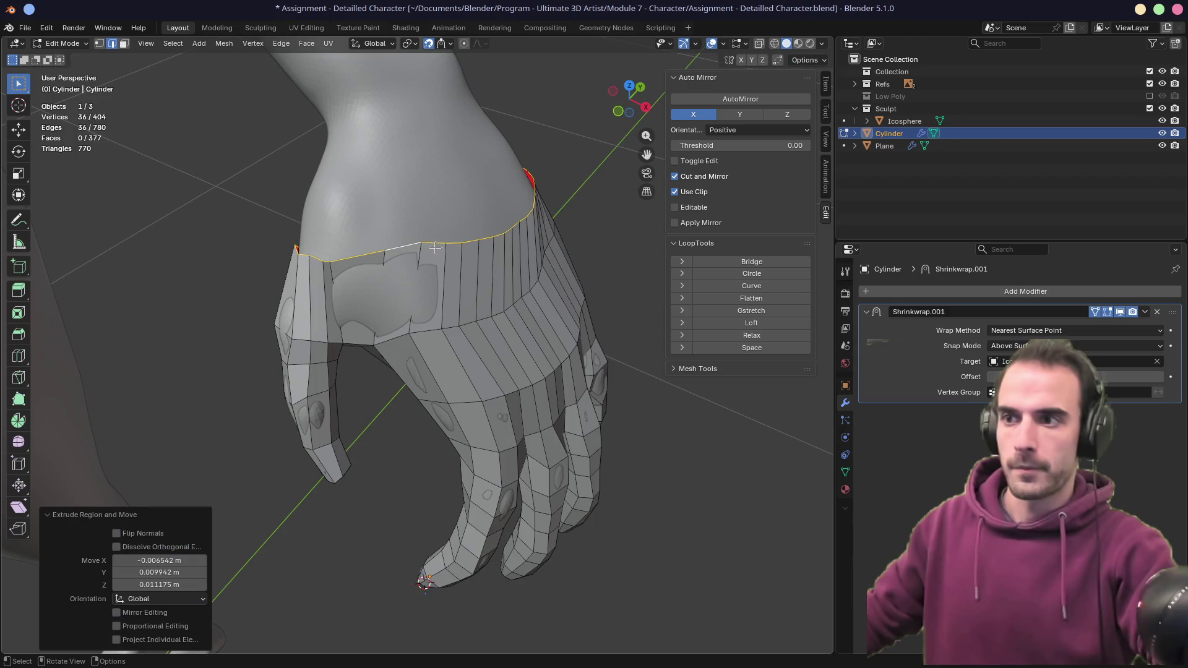
# - Relax the new wrist edge loop with LoopTools
pyautogui.scroll(3, 503, 212)
pyautogui.click(751, 336)
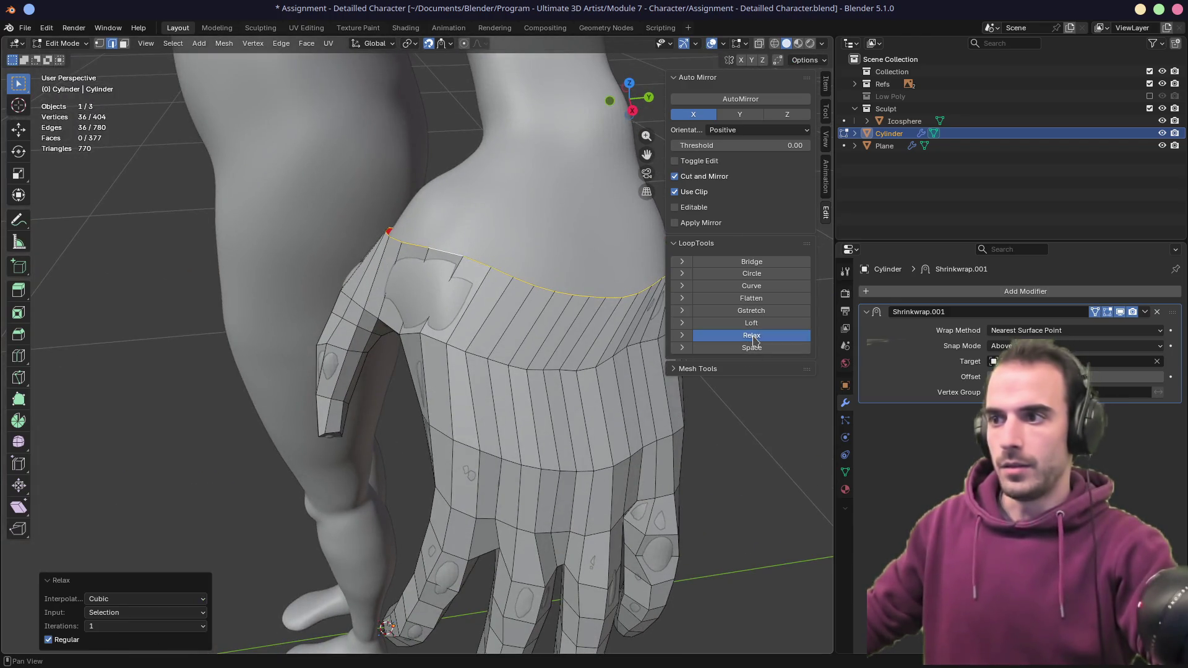
pyautogui.moveTo(588, 278)
pyautogui.mouseDown(button='middle')
pyautogui.moveTo(347, 252)
pyautogui.moveTo(528, 259)
pyautogui.moveTo(328, 263)
pyautogui.moveTo(442, 266)
pyautogui.moveTo(423, 267)
pyautogui.mouseUp(button='middle')
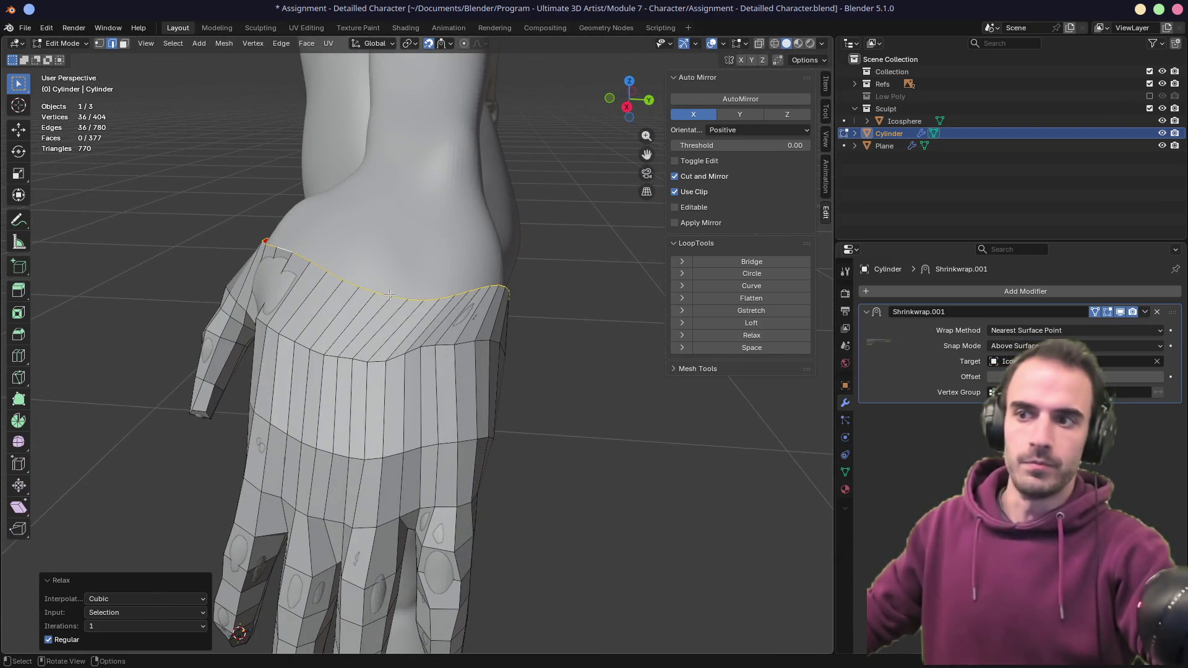
pyautogui.moveTo(394, 290)
pyautogui.mouseDown(button='middle')
pyautogui.moveTo(285, 269)
pyautogui.moveTo(364, 250)
pyautogui.moveTo(406, 263)
pyautogui.moveTo(182, 275)
pyautogui.moveTo(106, 264)
pyautogui.moveTo(478, 314)
pyautogui.moveTo(385, 462)
pyautogui.moveTo(470, 446)
pyautogui.moveTo(393, 438)
pyautogui.mouseUp(button='middle')
pyautogui.scroll(3, 385, 463)
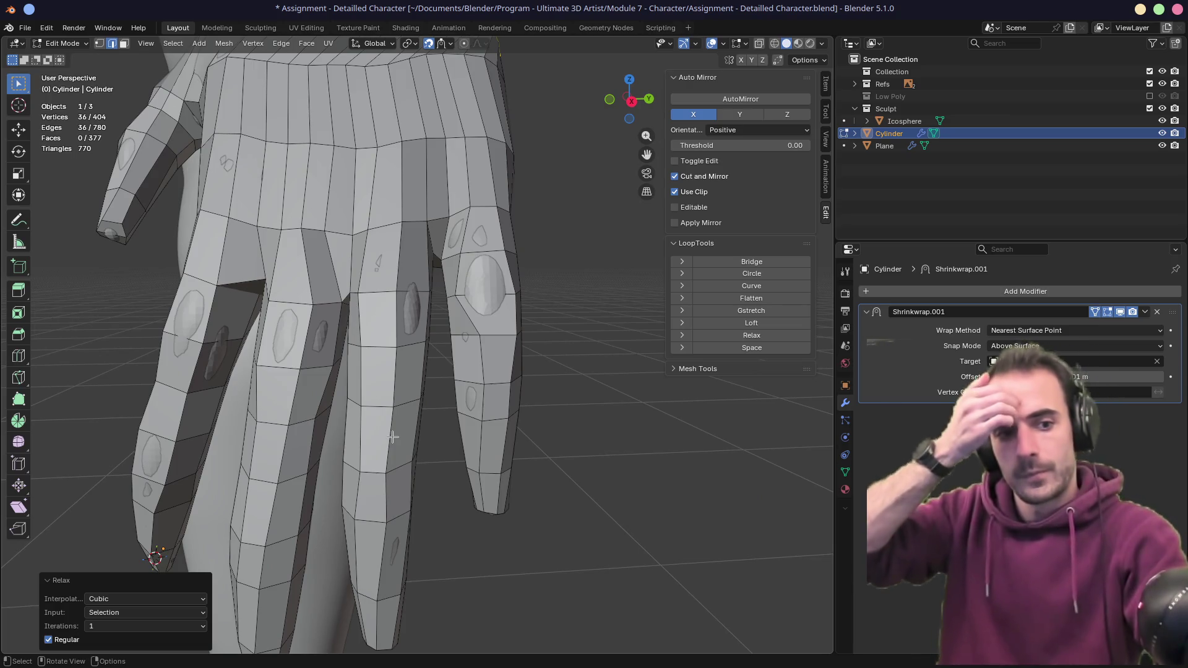
pyautogui.moveTo(392, 438); pyautogui.dragTo(375, 365, button='middle')
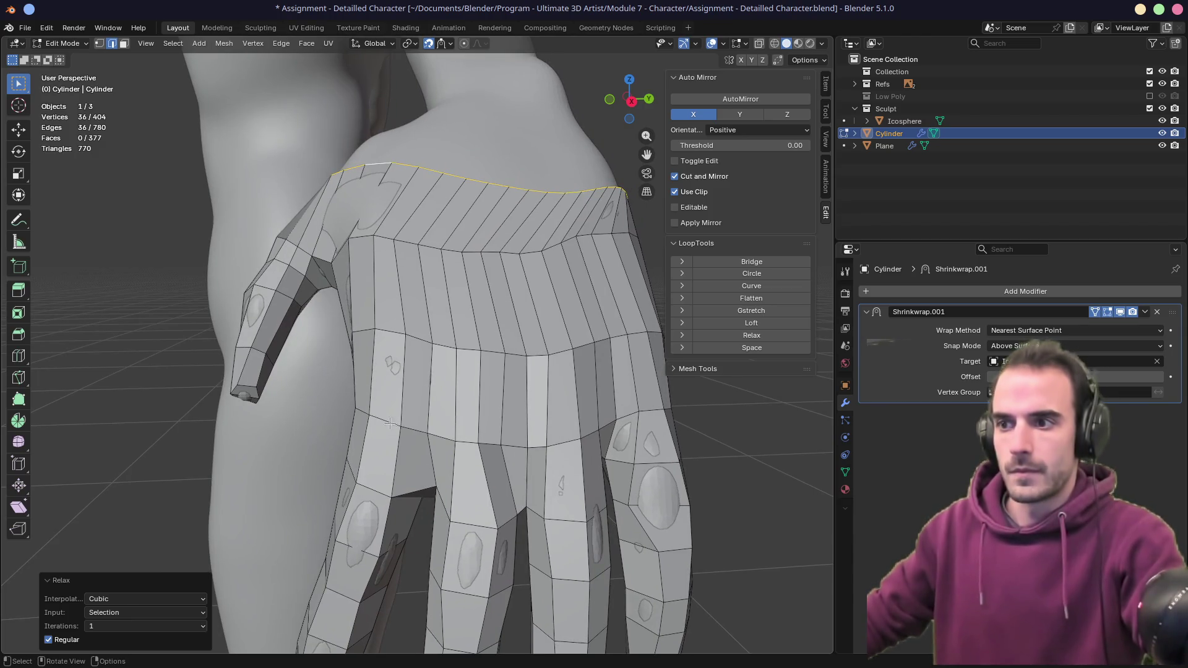
pyautogui.moveTo(458, 372); pyautogui.dragTo(505, 407, button='middle')
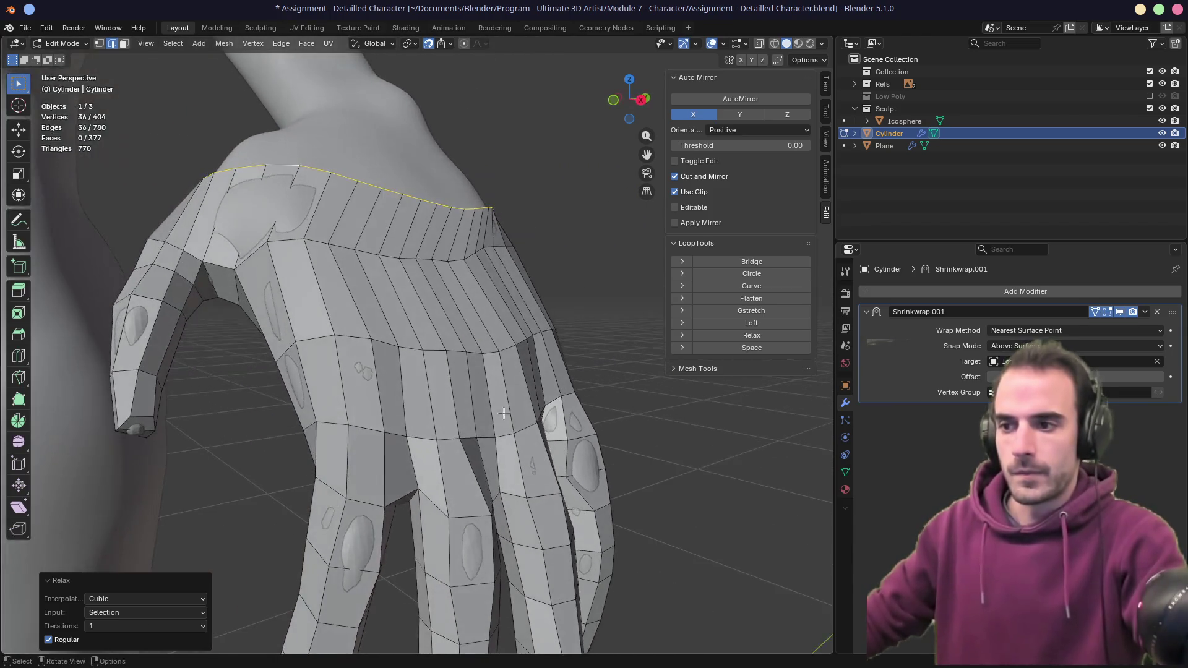
pyautogui.press('1')
pyautogui.click(416, 486)
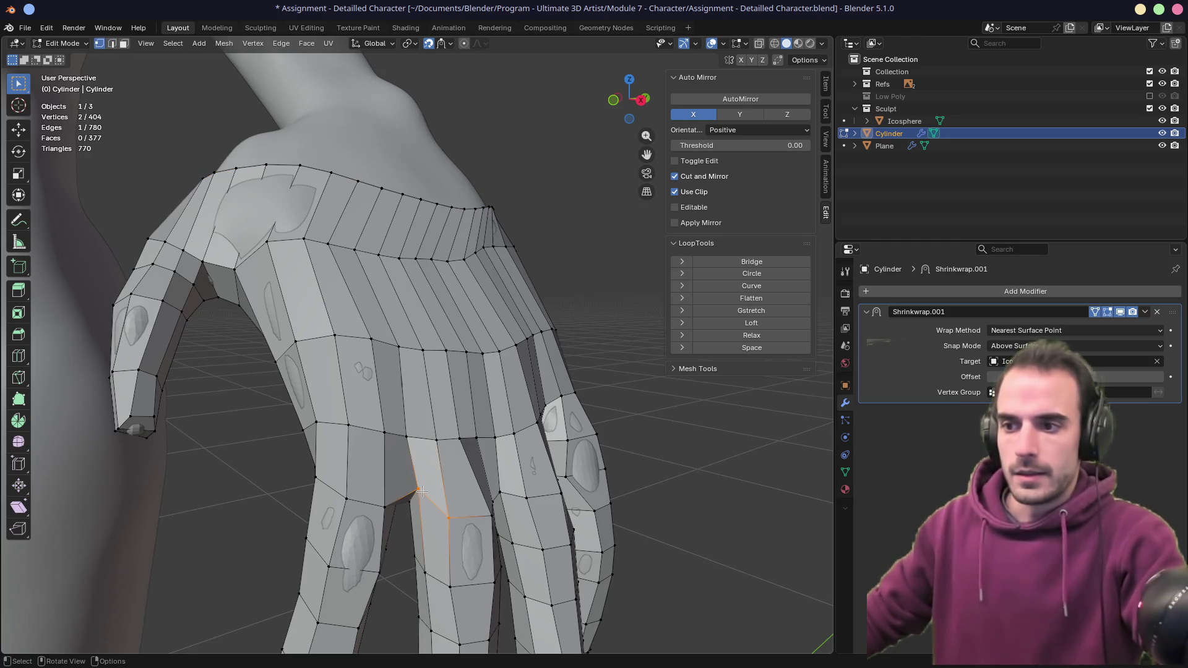
# - Slide a junction vertex along its edge, then view the hand from above
pyautogui.hotkey('shift', 'v')
pyautogui.click(415, 489)
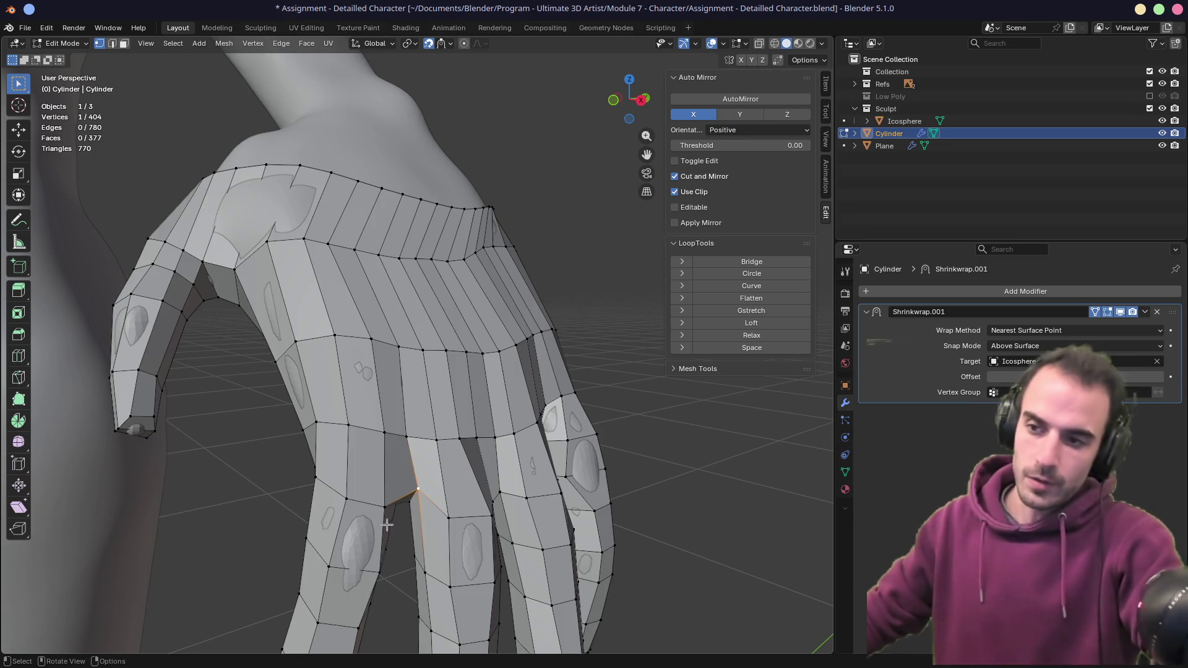
pyautogui.scroll(-5, 466, 504)
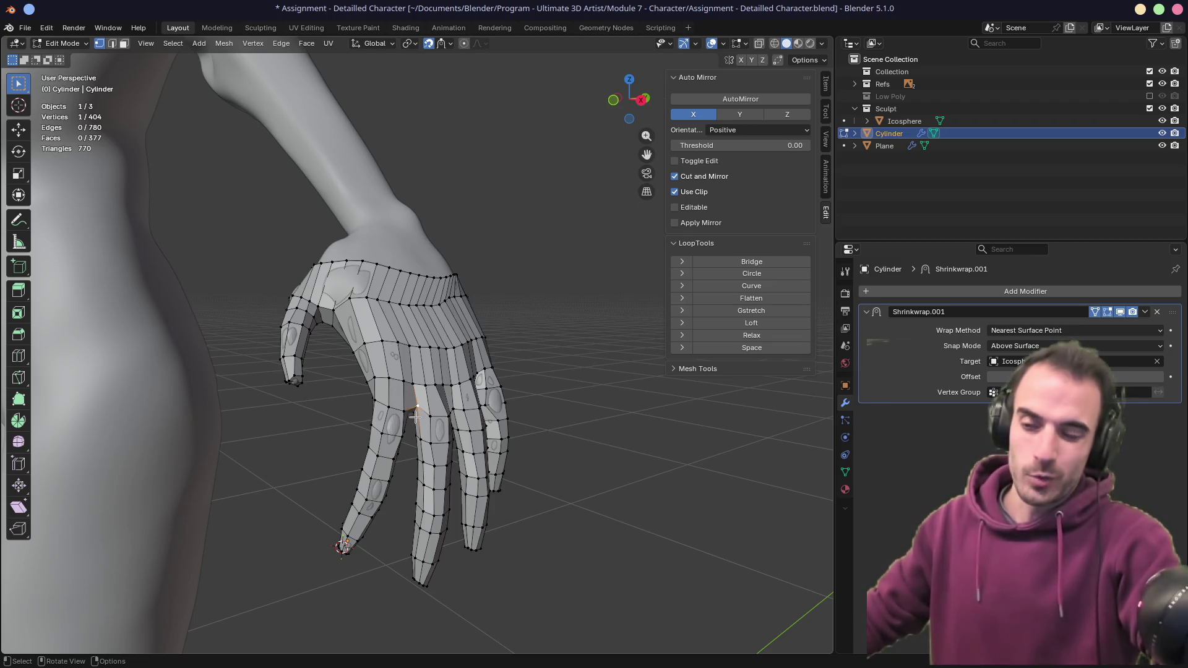
pyautogui.moveTo(417, 417); pyautogui.dragTo(361, 424, button='middle')
pyautogui.moveTo(446, 339); pyautogui.dragTo(529, 322, button='middle')
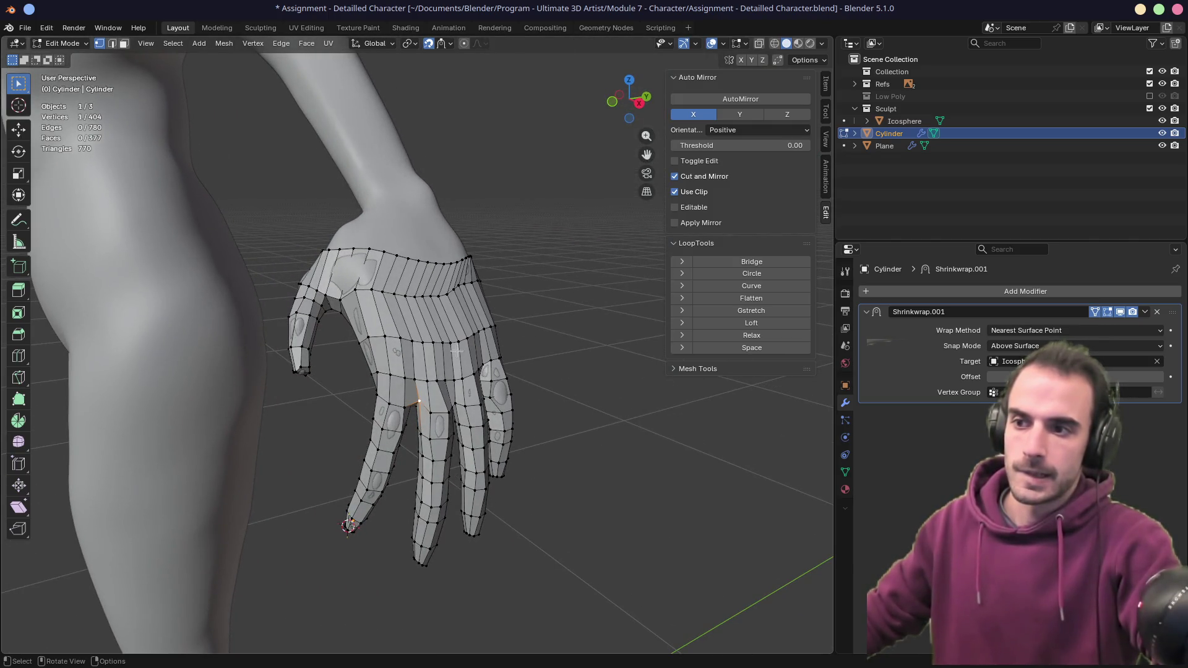
pyautogui.scroll(4, 456, 351)
pyautogui.moveTo(401, 457)
pyautogui.mouseDown(button='middle')
pyautogui.moveTo(410, 447)
pyautogui.moveTo(393, 426)
pyautogui.moveTo(404, 414)
pyautogui.mouseUp(button='middle')
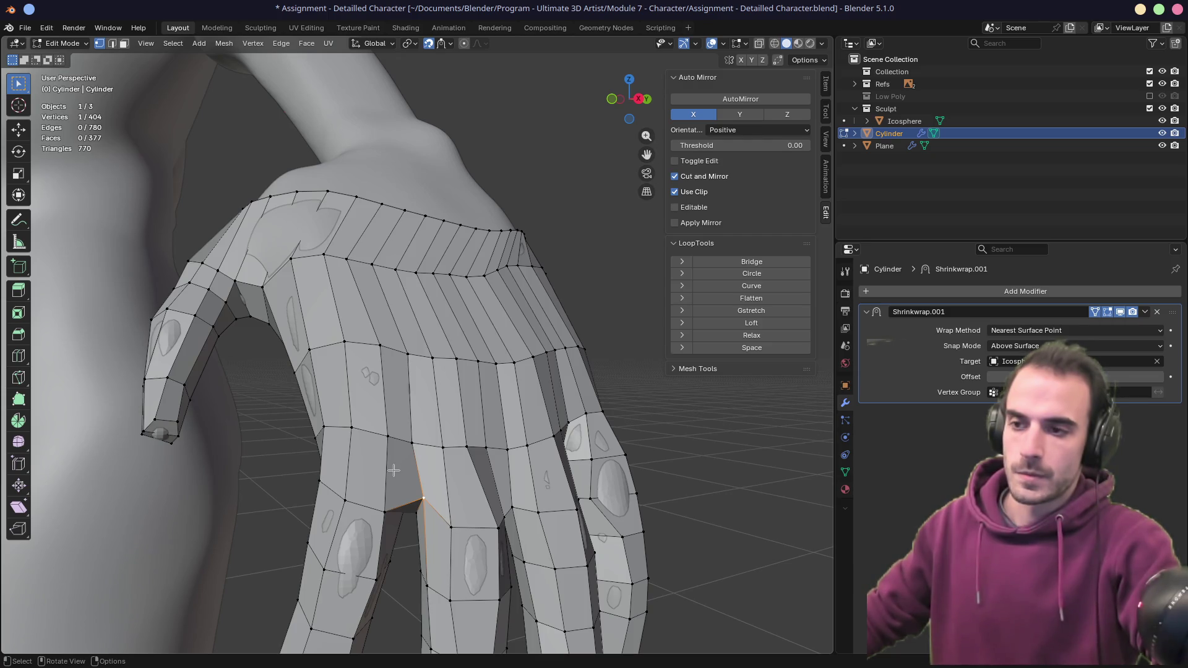
pyautogui.moveTo(394, 470); pyautogui.dragTo(477, 456, button='middle')
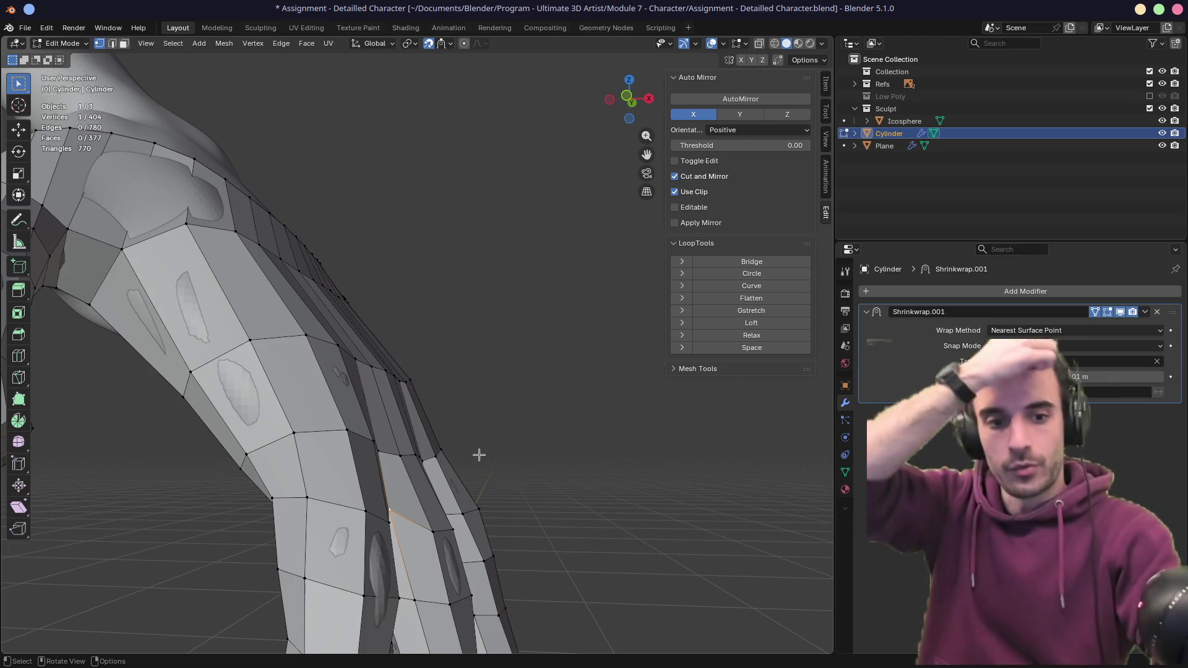
pyautogui.moveTo(443, 313); pyautogui.dragTo(431, 249, button='middle')
pyautogui.scroll(5, 431, 249)
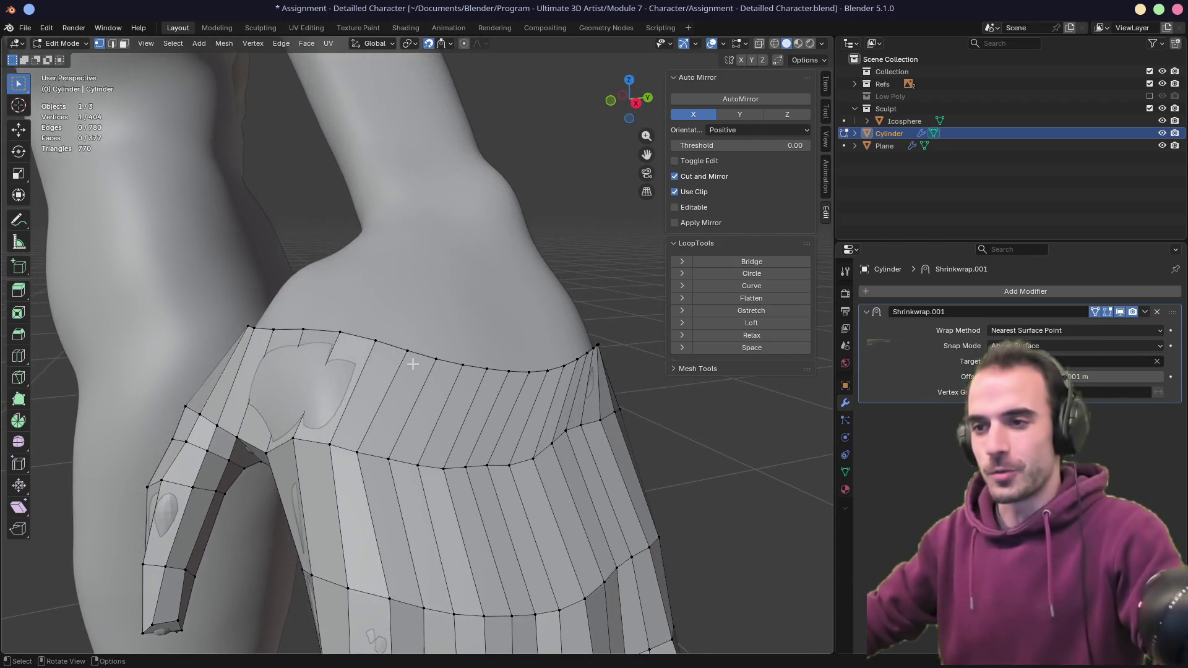
# - Slide an edge on the back of the hand, then fill a test face and undo it
pyautogui.press('2')
pyautogui.press('g')
pyautogui.press('g')
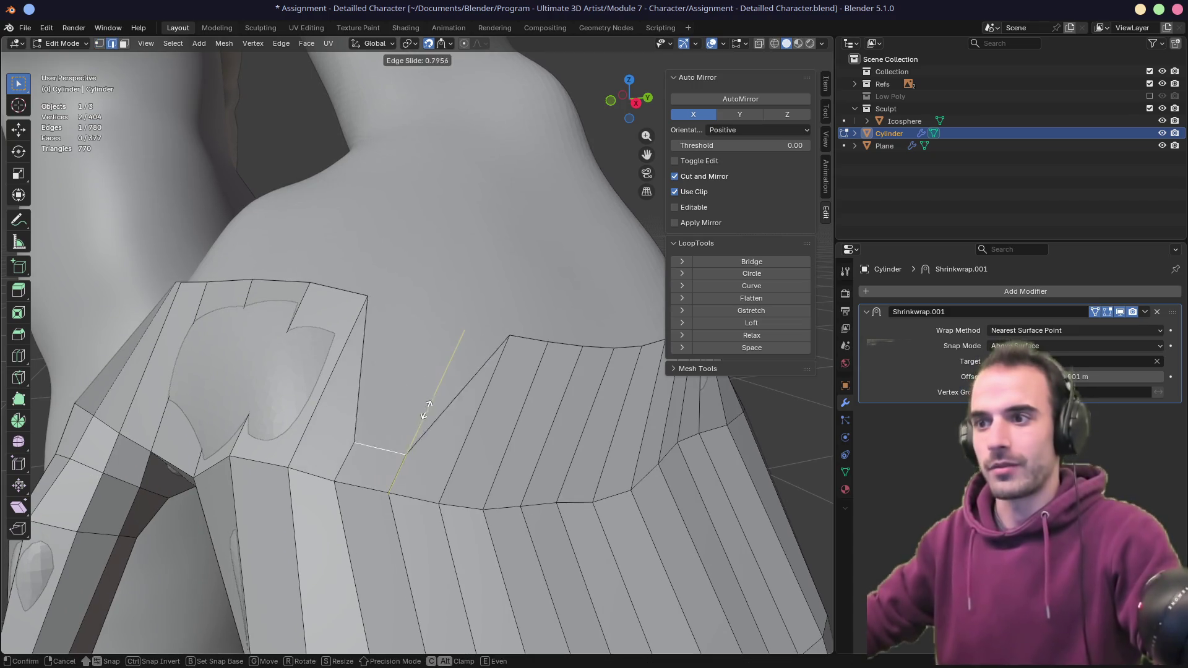
pyautogui.click(404, 316)
pyautogui.press('1')
pyautogui.click(400, 309)
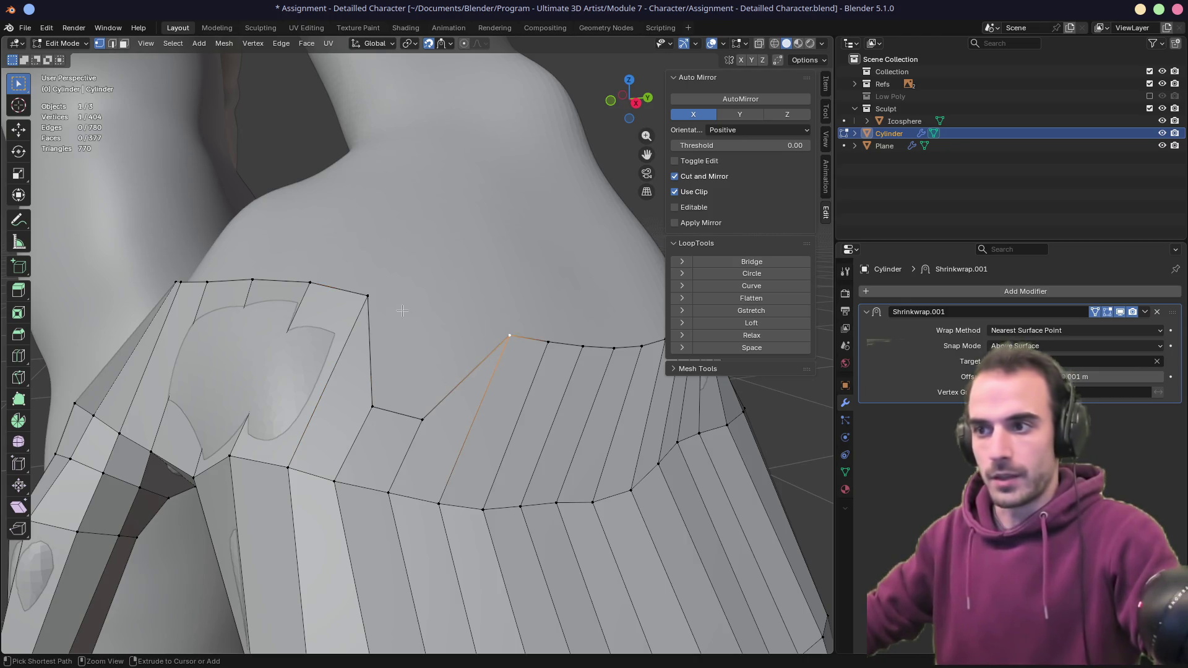
pyautogui.press('f')
pyautogui.moveTo(436, 347)
pyautogui.mouseDown(button='middle')
pyautogui.moveTo(423, 355)
pyautogui.moveTo(390, 476)
pyautogui.moveTo(452, 308)
pyautogui.moveTo(448, 386)
pyautogui.mouseUp(button='middle')
pyautogui.scroll(4, 391, 477)
pyautogui.hotkey('ctrl', 'z')
# - Slide a vertex at a finger joint along its edge to factor 0.2033
pyautogui.press('2')
pyautogui.click(377, 164)
pyautogui.moveTo(376, 164)
pyautogui.mouseDown(button='middle')
pyautogui.moveTo(455, 285)
pyautogui.moveTo(424, 363)
pyautogui.moveTo(381, 346)
pyautogui.moveTo(402, 340)
pyautogui.moveTo(377, 325)
pyautogui.mouseUp(button='middle')
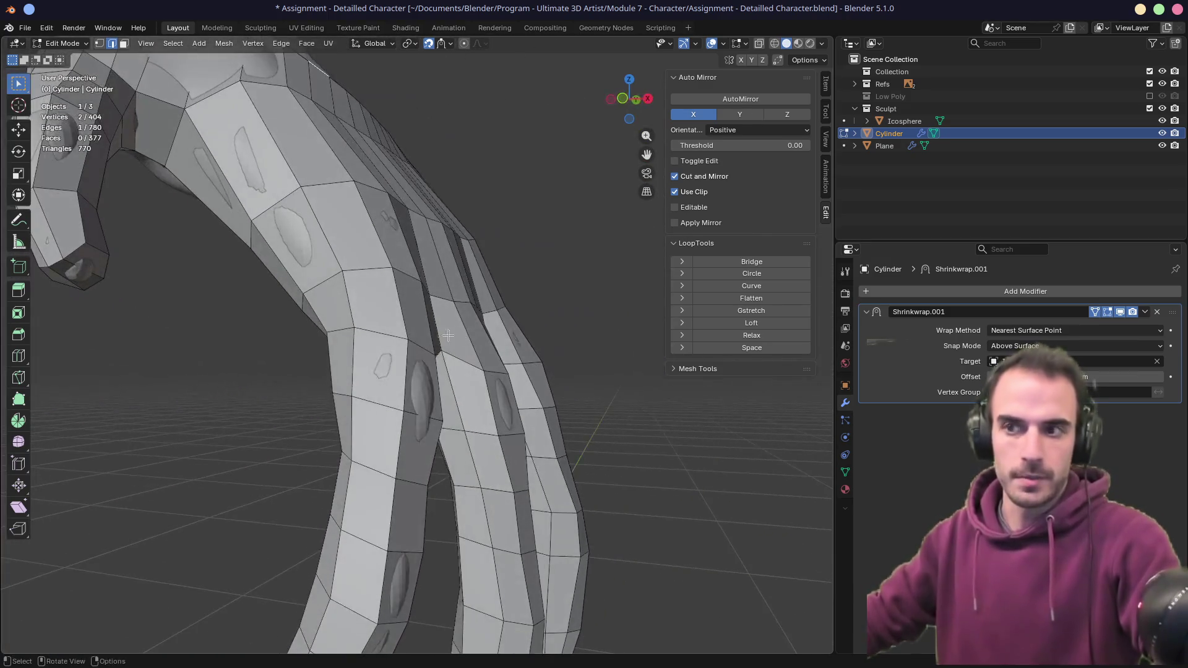
pyautogui.press('1')
pyautogui.scroll(2, 374, 324)
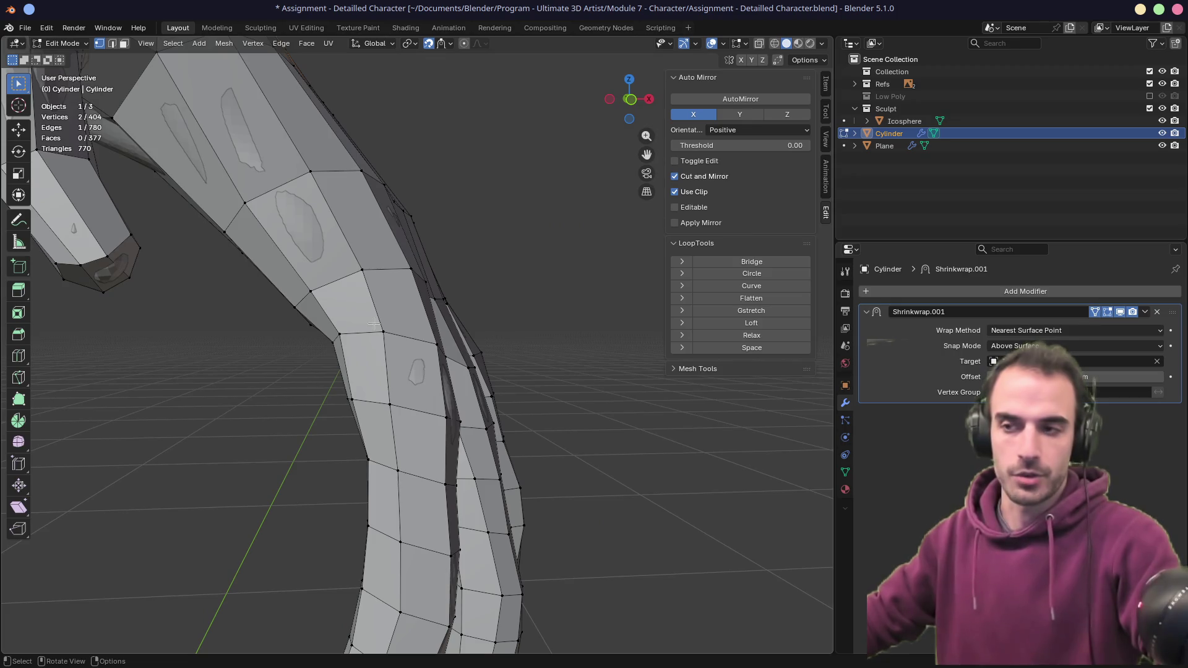
pyautogui.scroll(-4, 373, 323)
pyautogui.moveTo(373, 323)
pyautogui.mouseDown(button='middle')
pyautogui.moveTo(265, 337)
pyautogui.moveTo(347, 334)
pyautogui.mouseUp(button='middle')
pyautogui.click(450, 350)
pyautogui.press('g')
pyautogui.press('g')
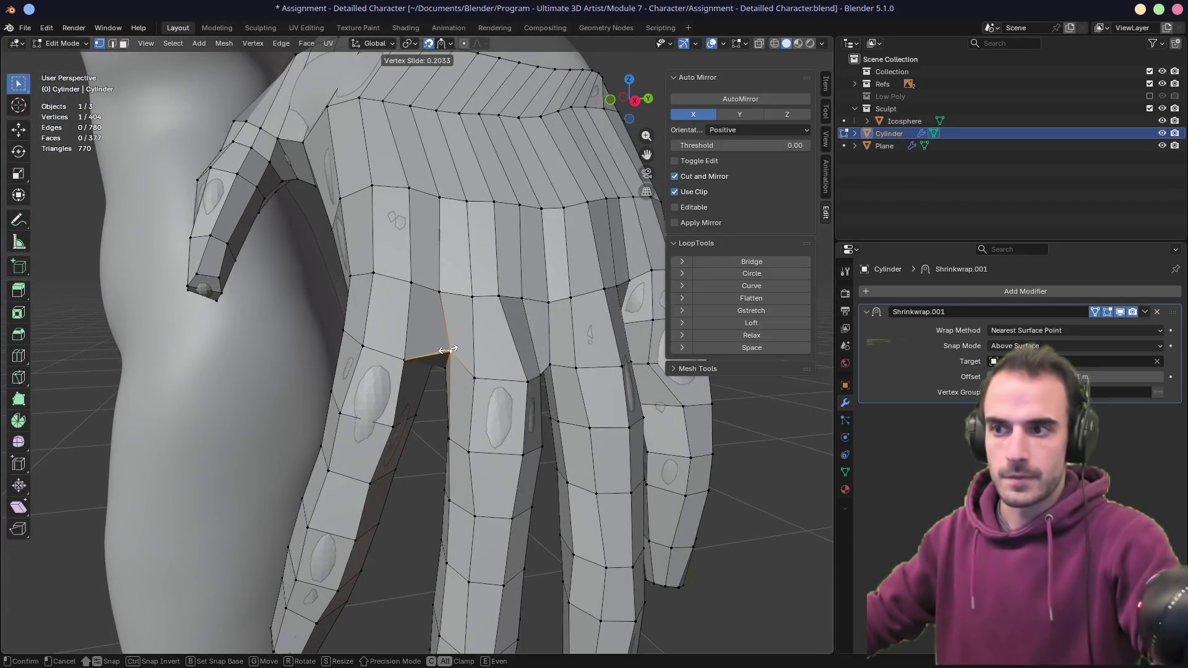
pyautogui.click(447, 350)
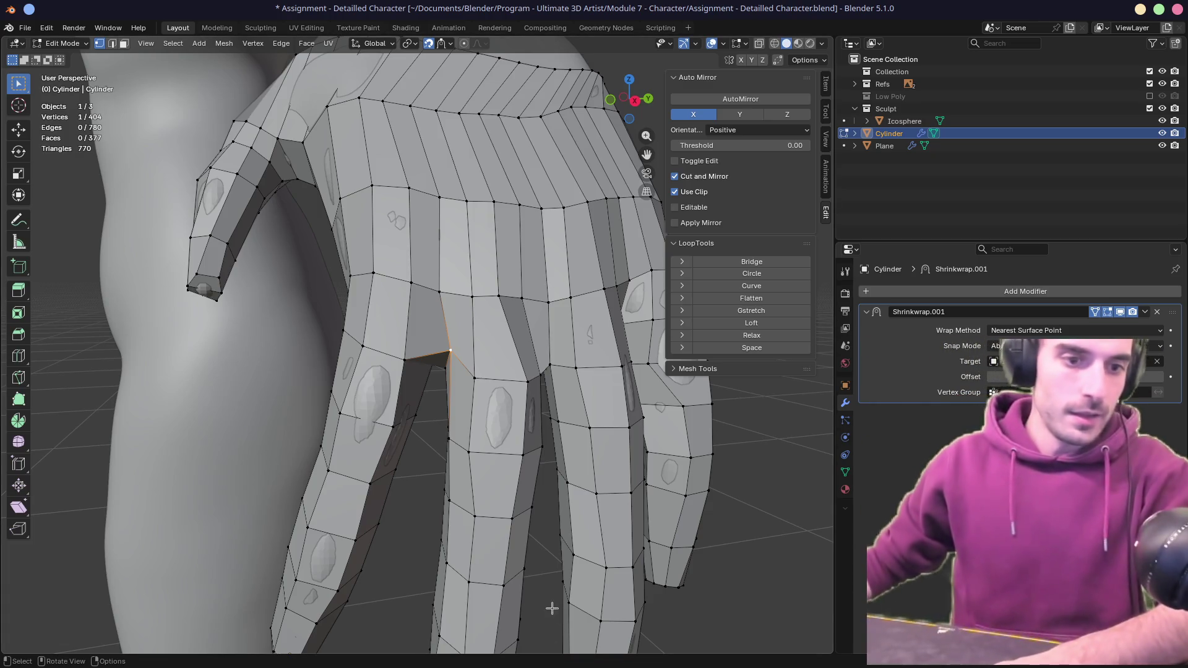
pyautogui.moveTo(622, 656)
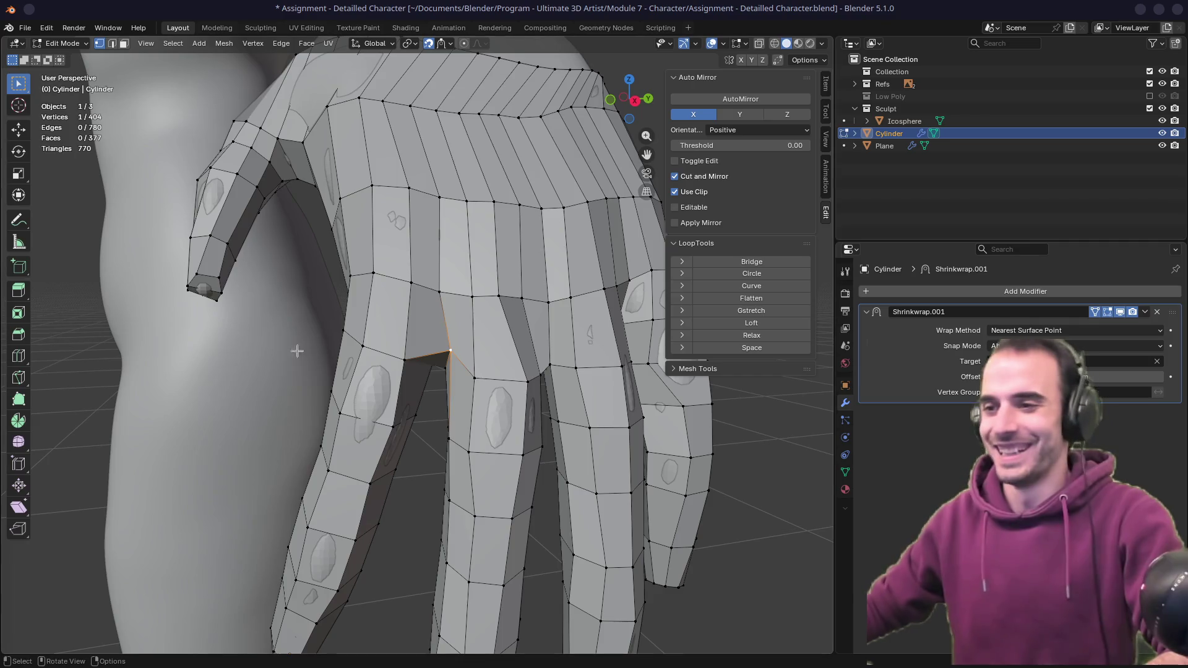
pyautogui.moveTo(526, 301)
pyautogui.mouseDown(button='middle')
pyautogui.moveTo(544, 292)
pyautogui.moveTo(390, 300)
pyautogui.mouseUp(button='middle')
# - Slide an edge at the finger-palm junction down along its loop
pyautogui.press('2')
pyautogui.click(367, 248)
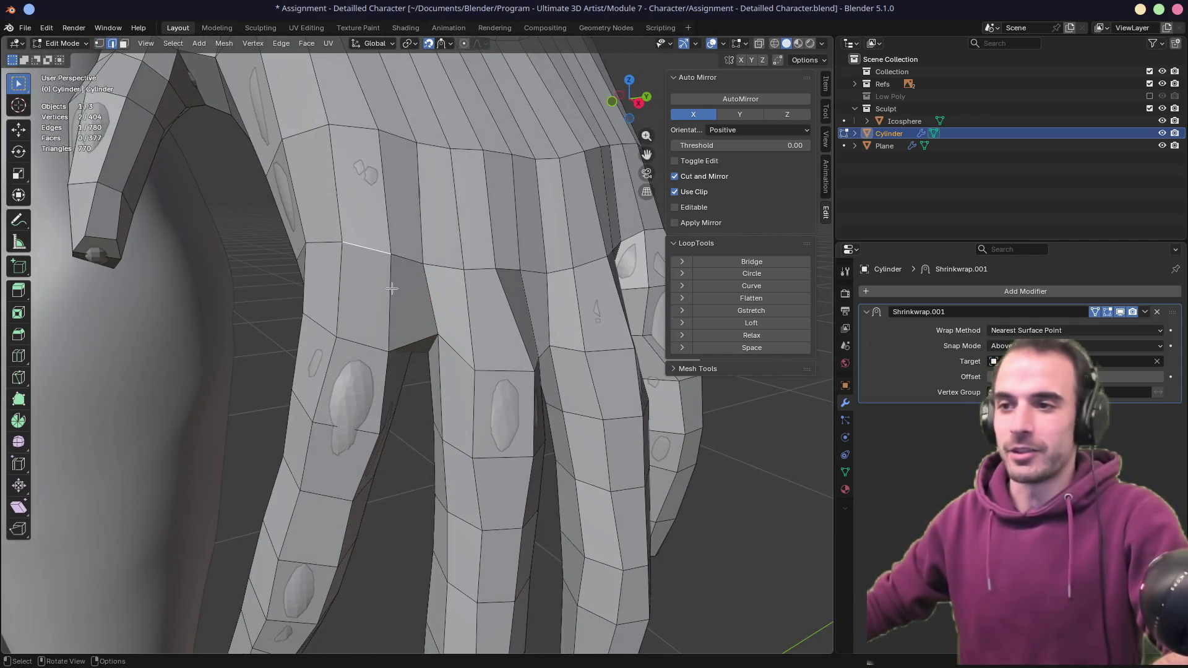
pyautogui.press('g')
pyautogui.press('g')
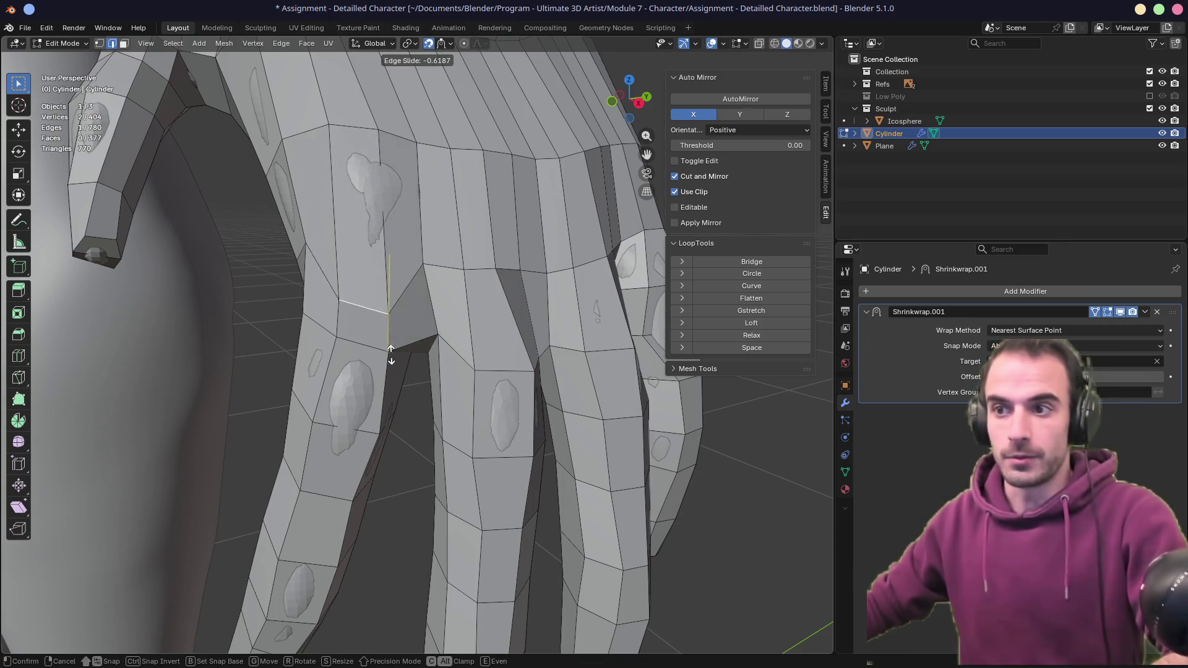
pyautogui.click(397, 358)
pyautogui.moveTo(399, 357)
pyautogui.mouseDown(button='middle')
pyautogui.moveTo(411, 344)
pyautogui.moveTo(395, 337)
pyautogui.mouseUp(button='middle')
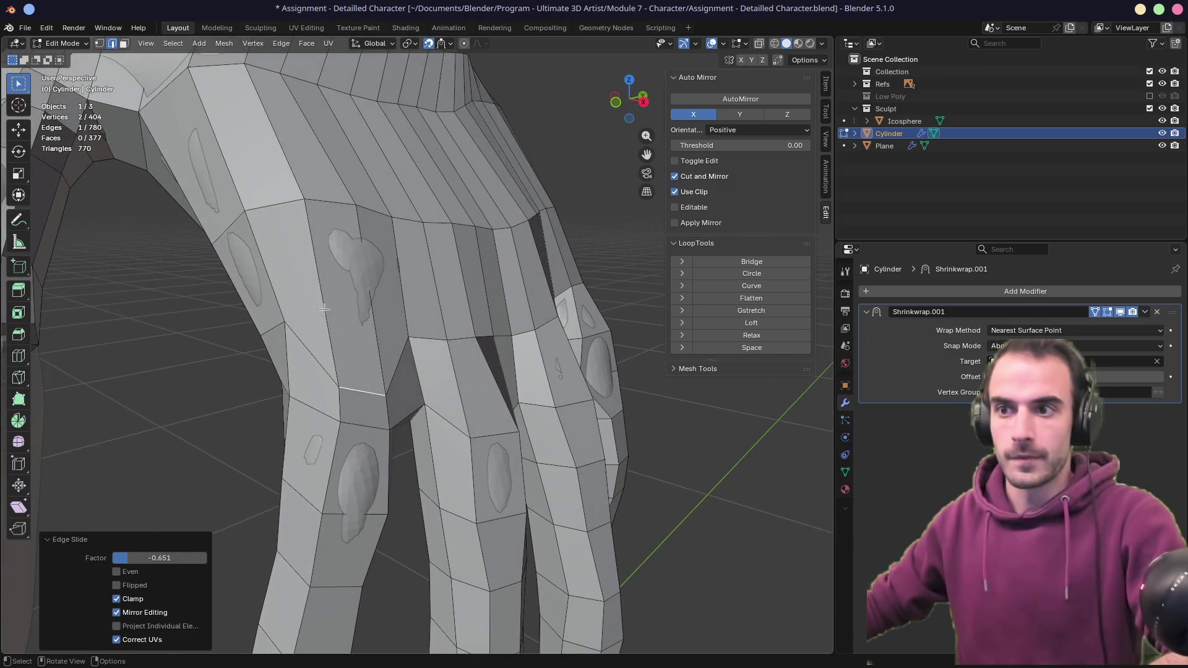
# - Dissolve three faces beside the finger gap into one face
pyautogui.press('3')
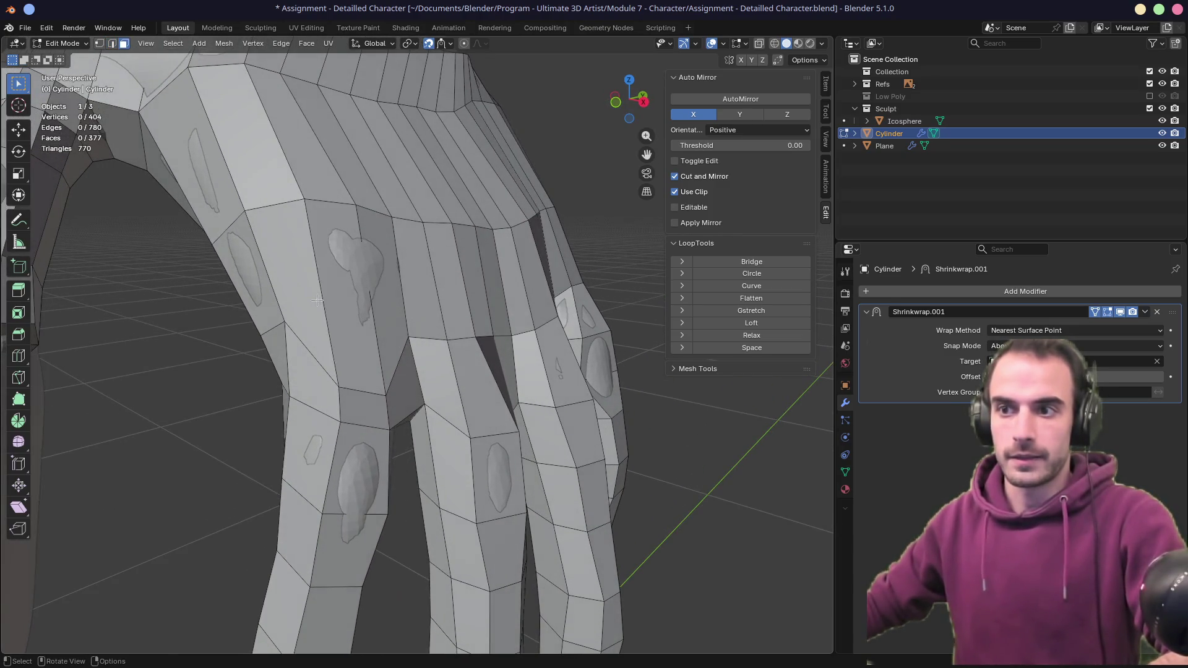
pyautogui.keyDown('shift'); pyautogui.click(330, 301); pyautogui.keyUp('shift')
pyautogui.keyDown('shift'); pyautogui.click(332, 301); pyautogui.keyUp('shift')
pyautogui.keyDown('shift'); pyautogui.click(382, 302); pyautogui.keyUp('shift')
pyautogui.rightClick(383, 303)
pyautogui.click(385, 300)
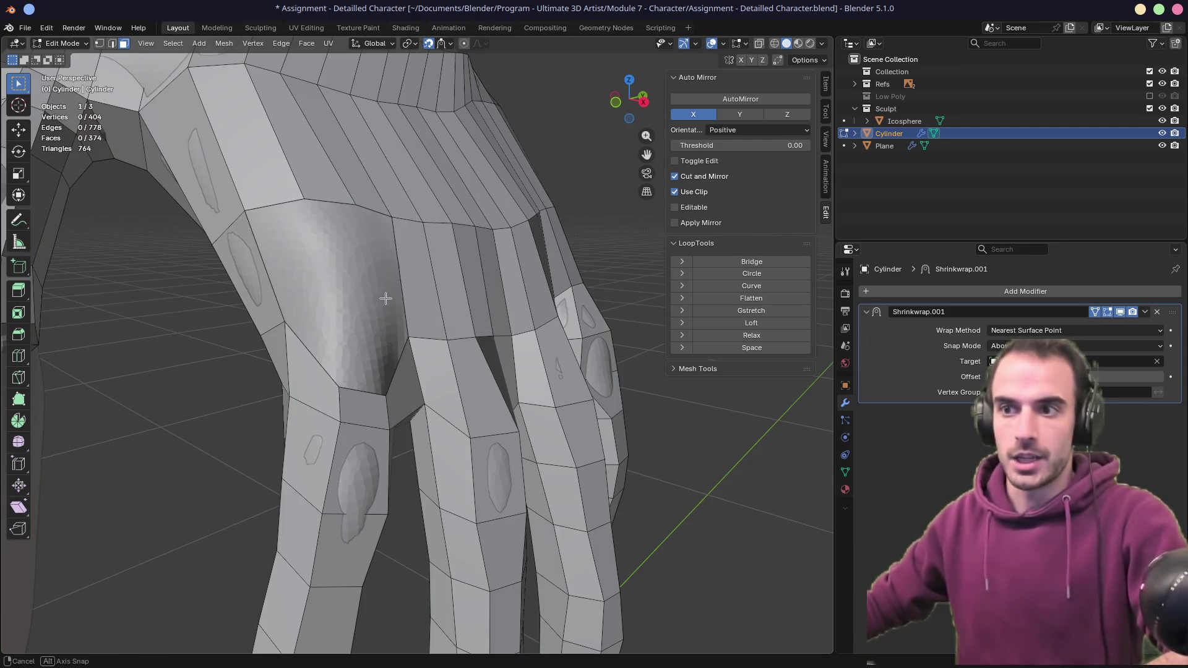
pyautogui.moveTo(385, 299); pyautogui.dragTo(333, 318, button='middle')
# - Fill a new face along the shortest vertex path and reposition its vertices
pyautogui.click(288, 319)
pyautogui.keyDown('ctrl'); pyautogui.click(407, 339); pyautogui.keyUp('ctrl')
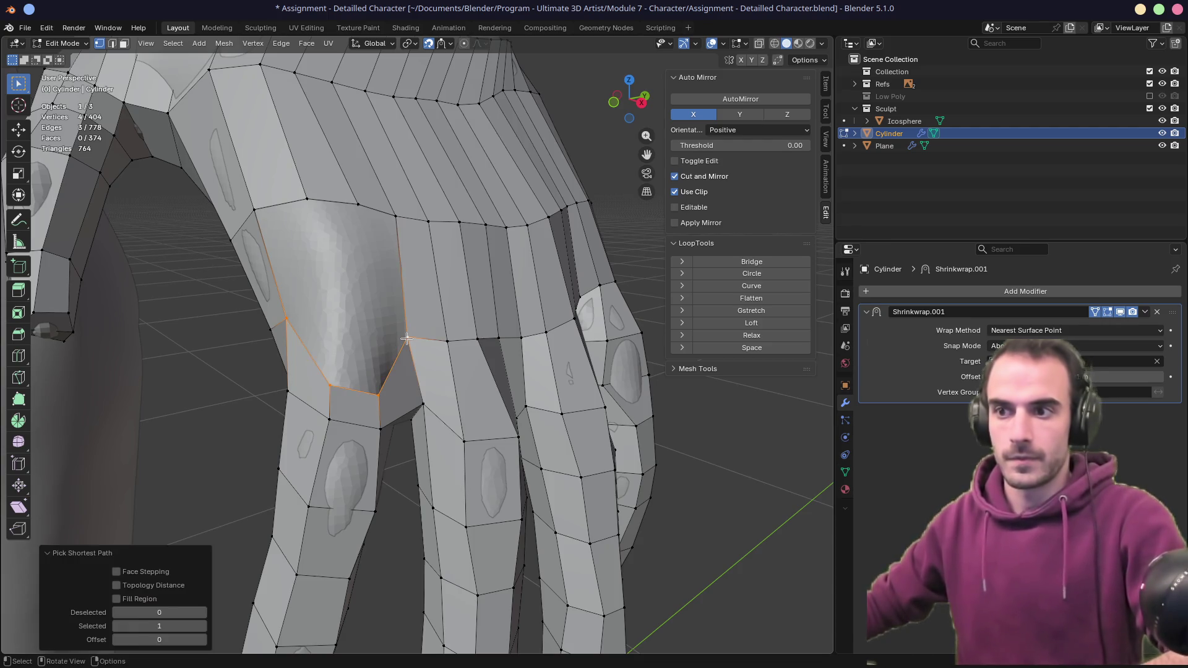
pyautogui.press('f')
pyautogui.press('g')
pyautogui.click(414, 332)
pyautogui.moveTo(414, 332); pyautogui.dragTo(422, 315, button='middle')
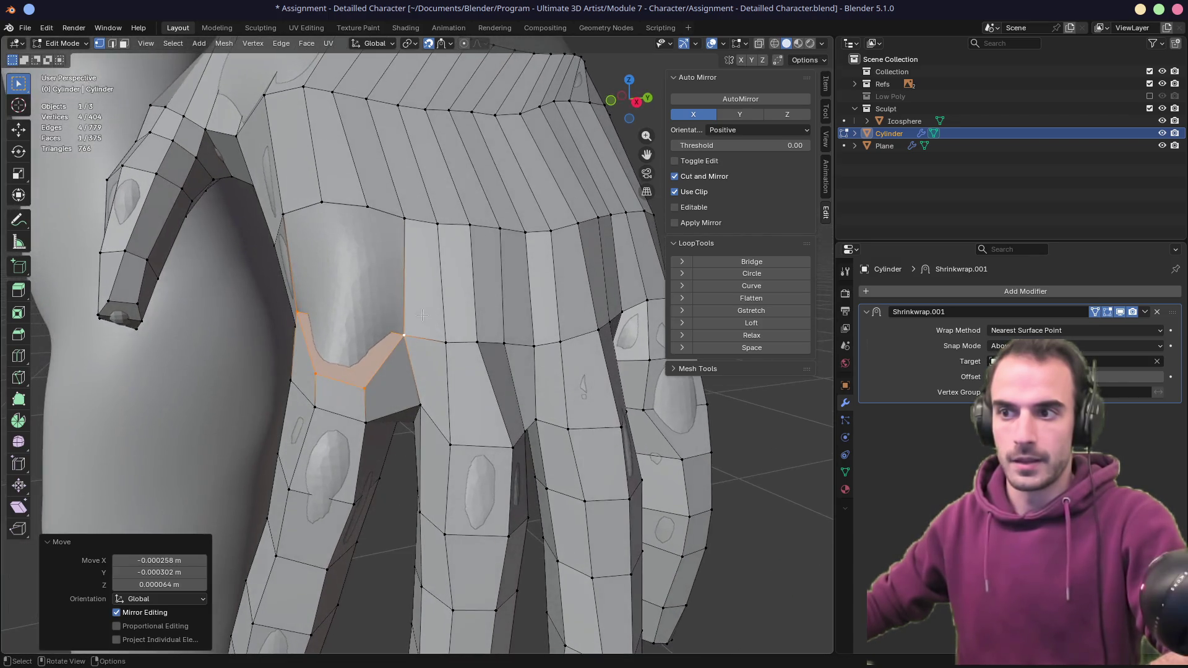
# - Slide an edge near the finger gap and cut a new edge across the finger-base face
pyautogui.press('2')
pyautogui.click(469, 343)
pyautogui.press('g')
pyautogui.press('g')
pyautogui.click(474, 399)
pyautogui.moveTo(475, 399); pyautogui.dragTo(409, 316, button='middle')
pyautogui.press('3')
pyautogui.click(414, 308)
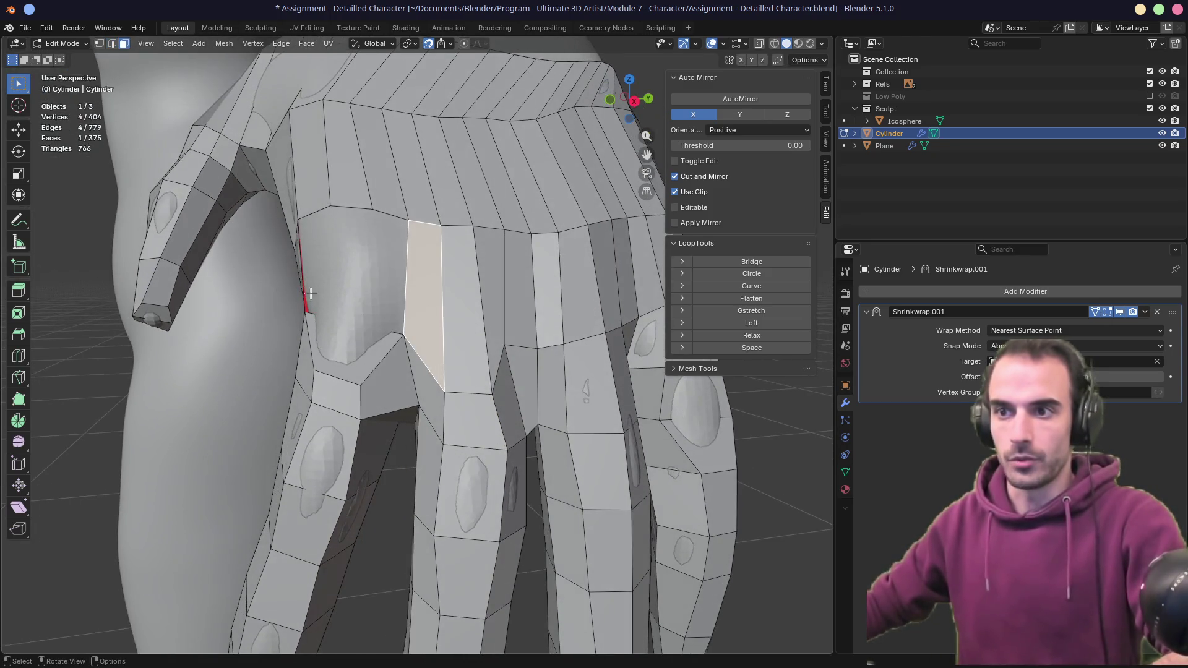
pyautogui.press('2')
pyautogui.moveTo(321, 297)
pyautogui.mouseDown(button='middle')
pyautogui.moveTo(371, 287)
pyautogui.moveTo(341, 299)
pyautogui.mouseUp(button='middle')
pyautogui.press('j')
pyautogui.click(351, 171)
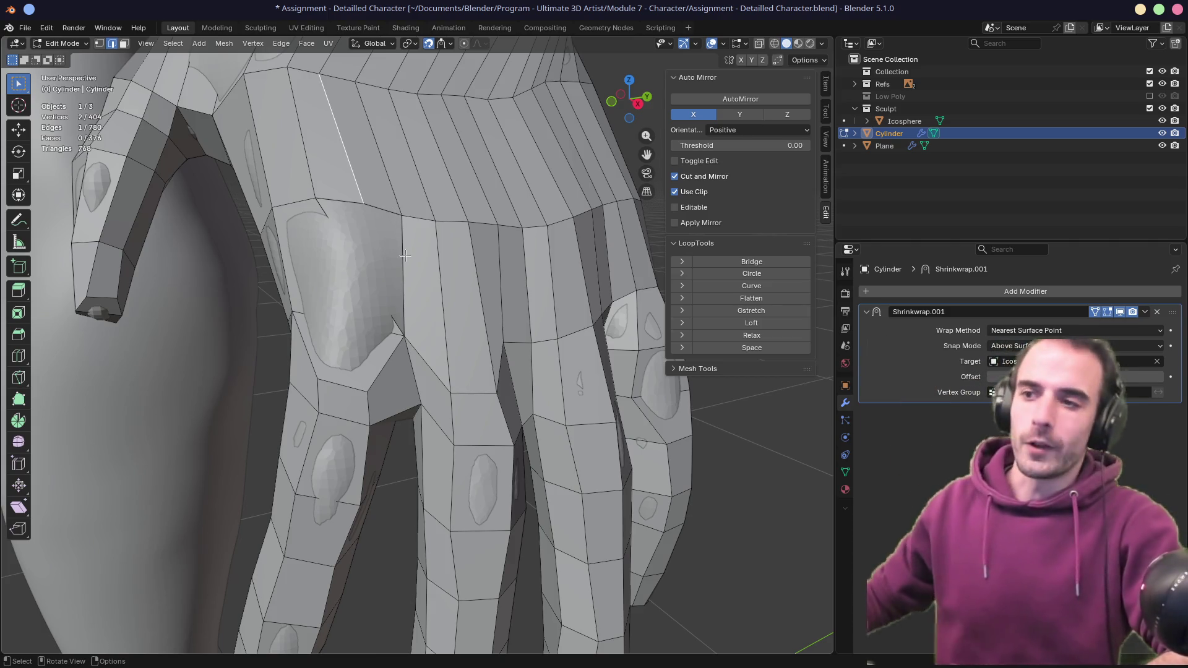
# - Vertex-slide the finger-junction vertex, redoing the slide once
pyautogui.press('3')
pyautogui.click(441, 320)
pyautogui.moveTo(441, 321)
pyautogui.mouseDown(button='middle')
pyautogui.moveTo(474, 315)
pyautogui.moveTo(503, 353)
pyautogui.moveTo(418, 356)
pyautogui.mouseUp(button='middle')
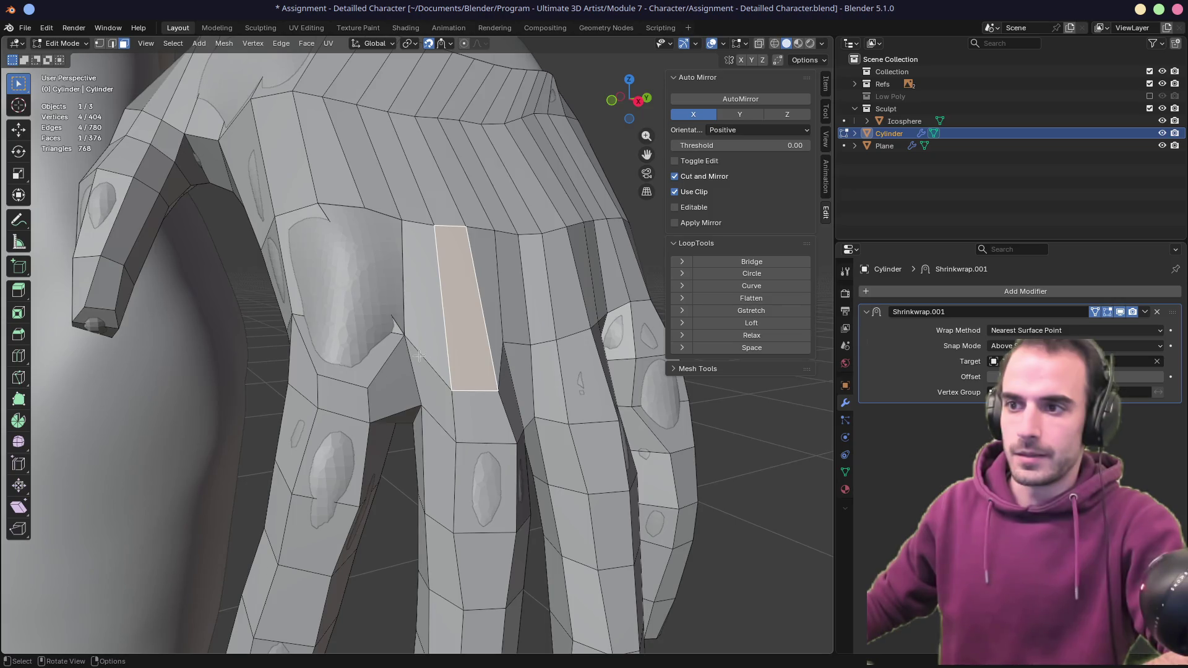
pyautogui.moveTo(500, 311); pyautogui.dragTo(481, 340, button='middle')
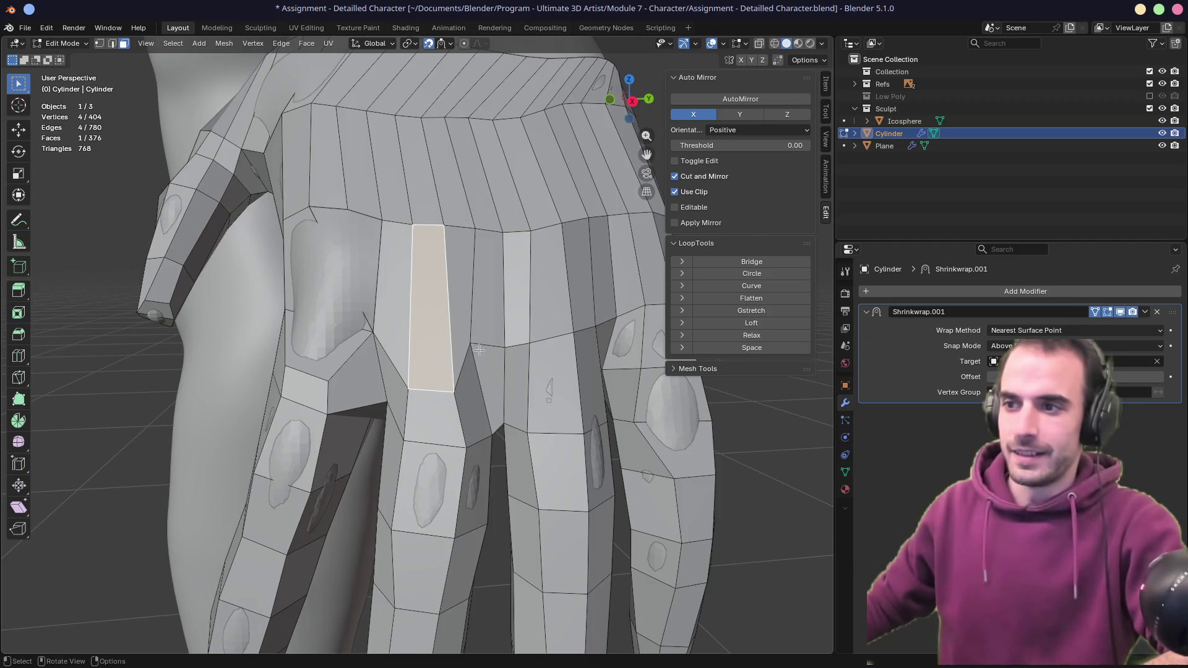
pyautogui.click(480, 349)
pyautogui.press('1')
pyautogui.click(480, 346)
pyautogui.hotkey('shift', 'v')
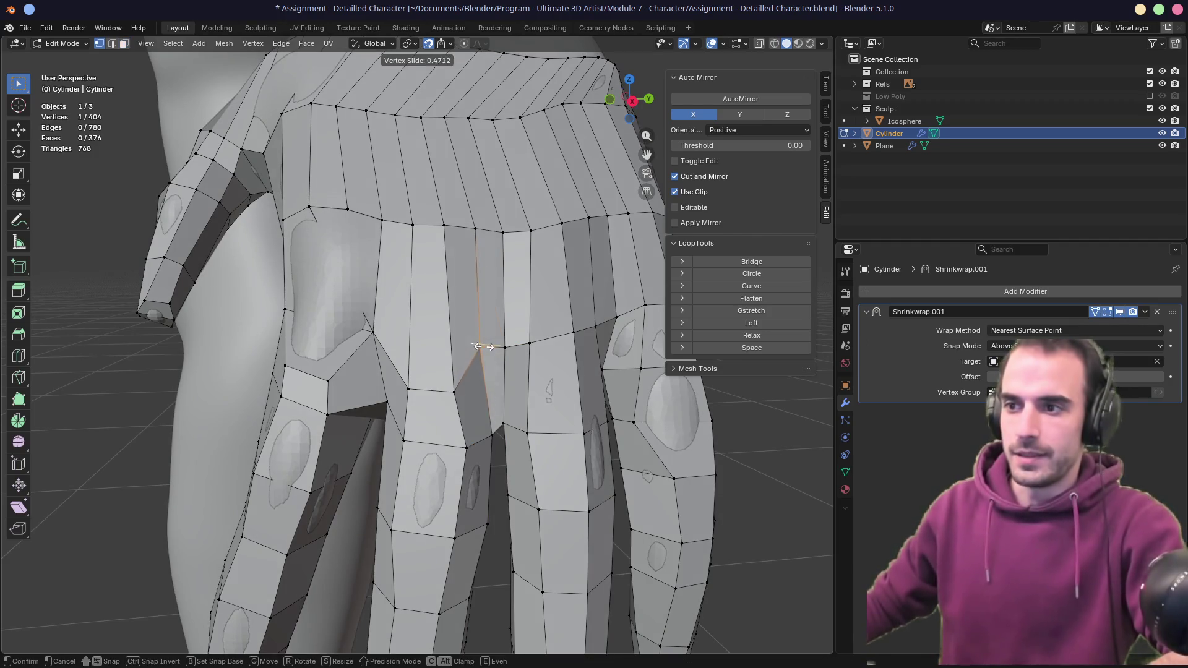
pyautogui.click(484, 346)
pyautogui.hotkey('ctrl', 'z')
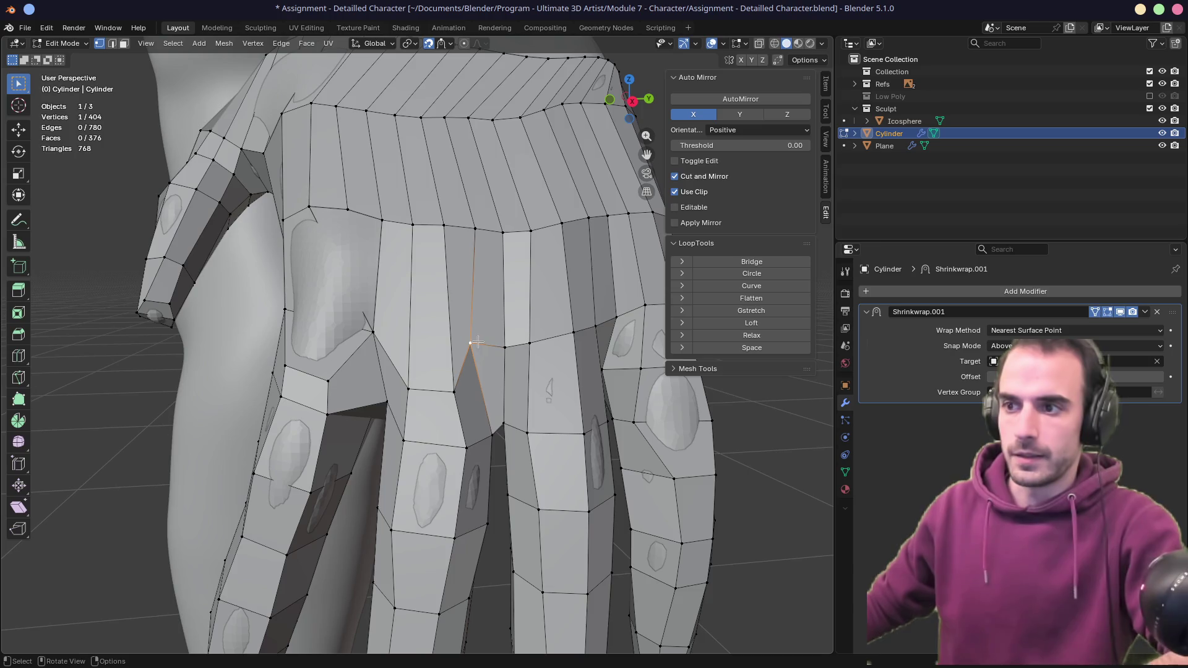
pyautogui.hotkey('shift', 'v')
pyautogui.click(487, 345)
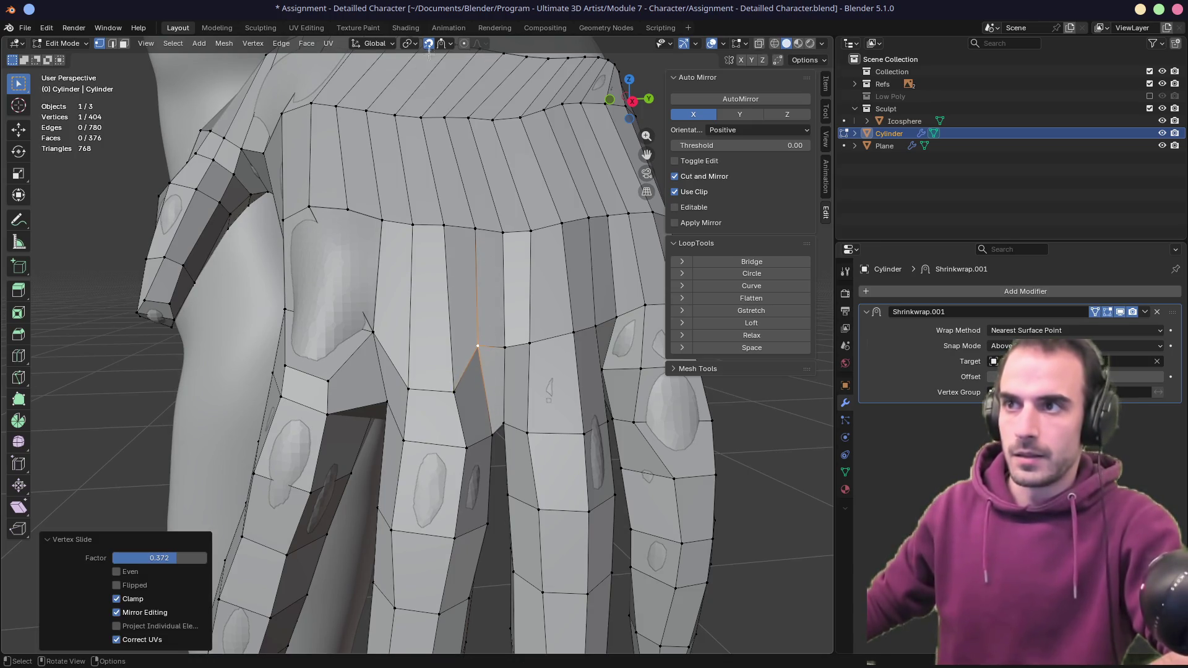
# - Set snapping to Face Project and slide the junction vertex onto the sculpt surface
pyautogui.click(449, 43)
pyautogui.click(419, 235)
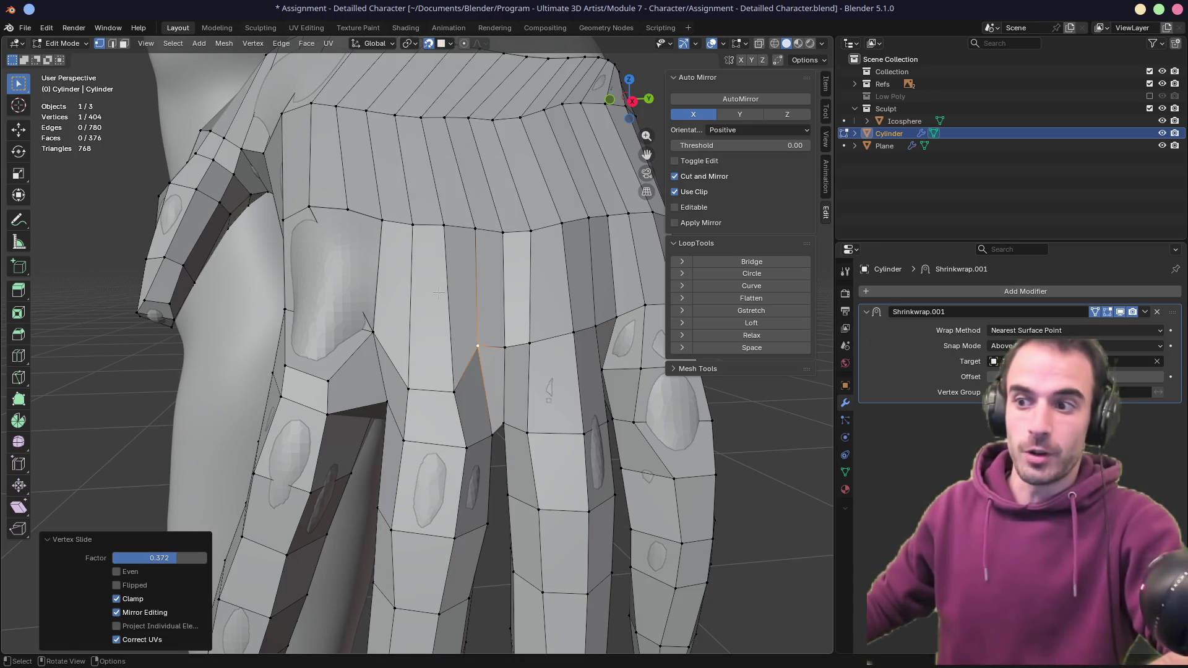
pyautogui.hotkey('shift', 'v')
pyautogui.click(500, 319)
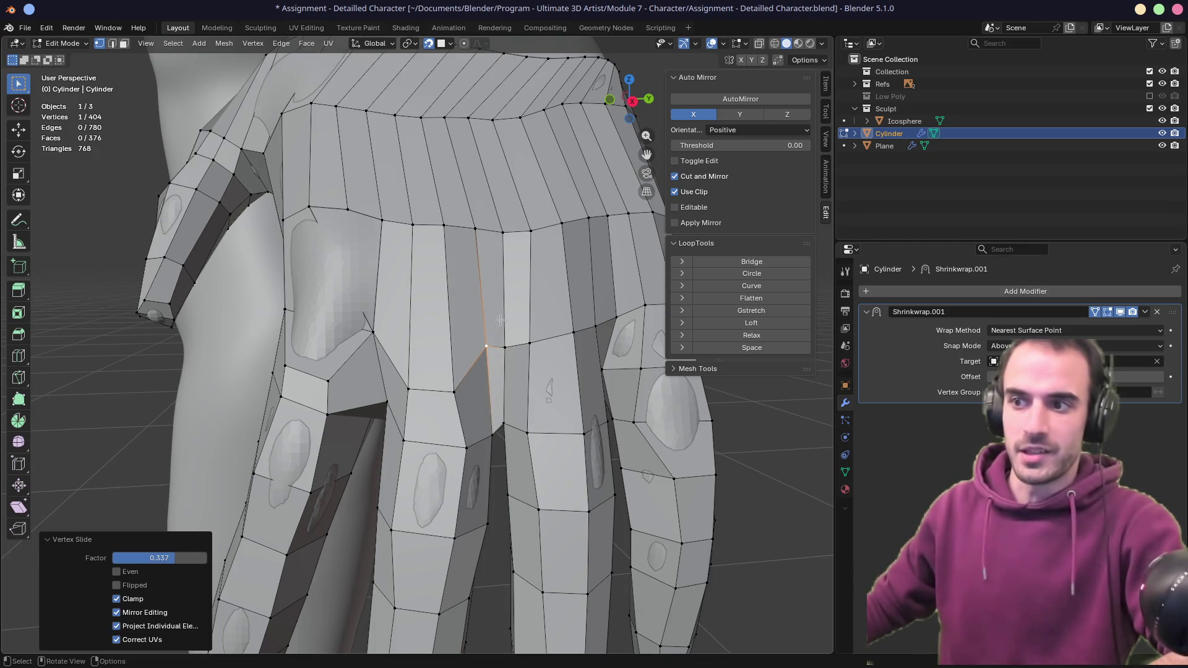
# - Delete the three finger-base faces and fill the hole with a single face
pyautogui.press('3')
pyautogui.click(409, 318)
pyautogui.keyDown('shift'); pyautogui.click(433, 323); pyautogui.keyUp('shift')
pyautogui.keyDown('shift'); pyautogui.click(461, 328); pyautogui.keyUp('shift')
pyautogui.press('x')
pyautogui.click(464, 327)
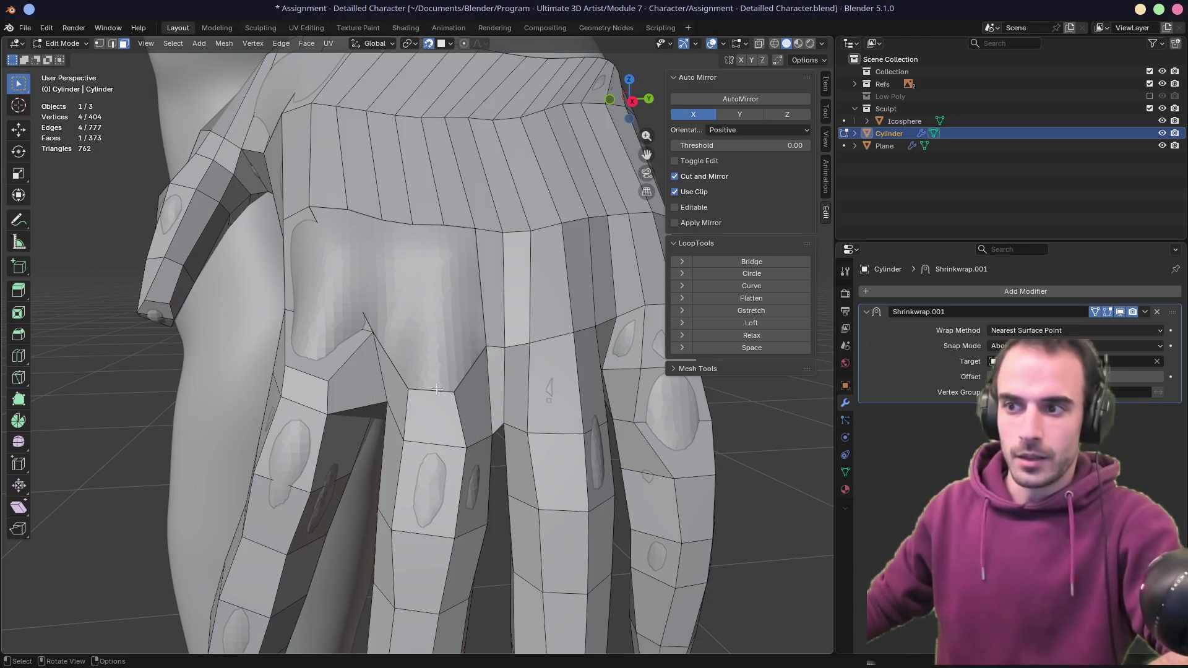
pyautogui.press('f')
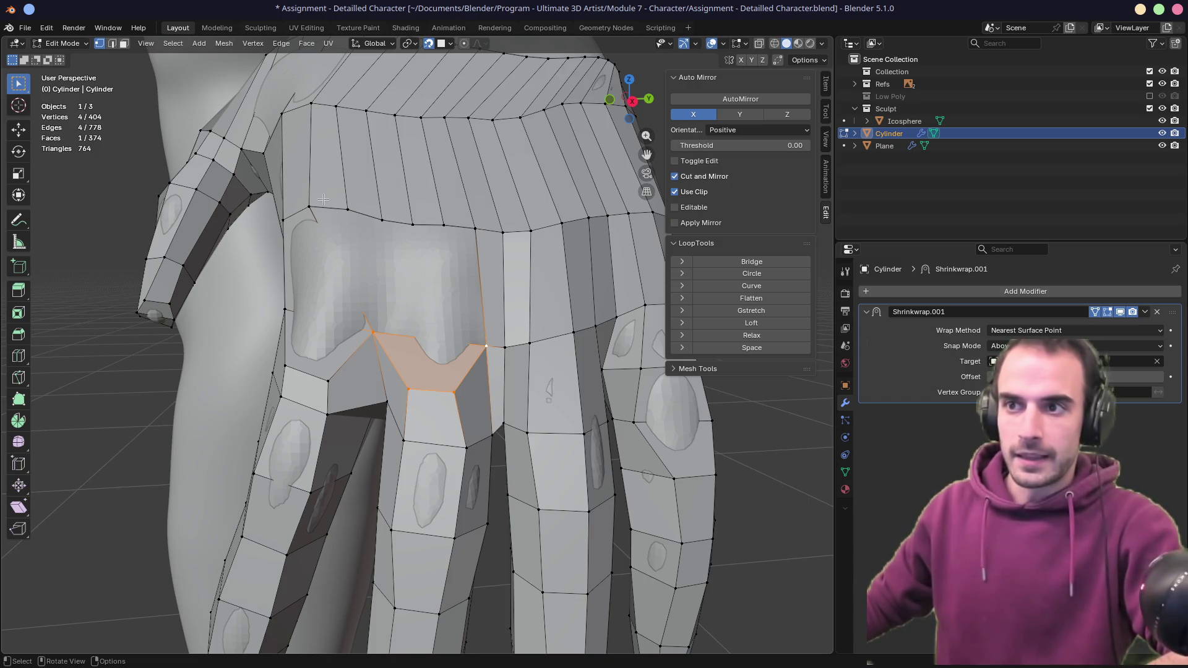
# - Delete a face on the back of the hand and extrude an edge to rebuild it
pyautogui.moveTo(312, 217); pyautogui.dragTo(319, 215, button='middle')
pyautogui.press('3')
pyautogui.press('x')
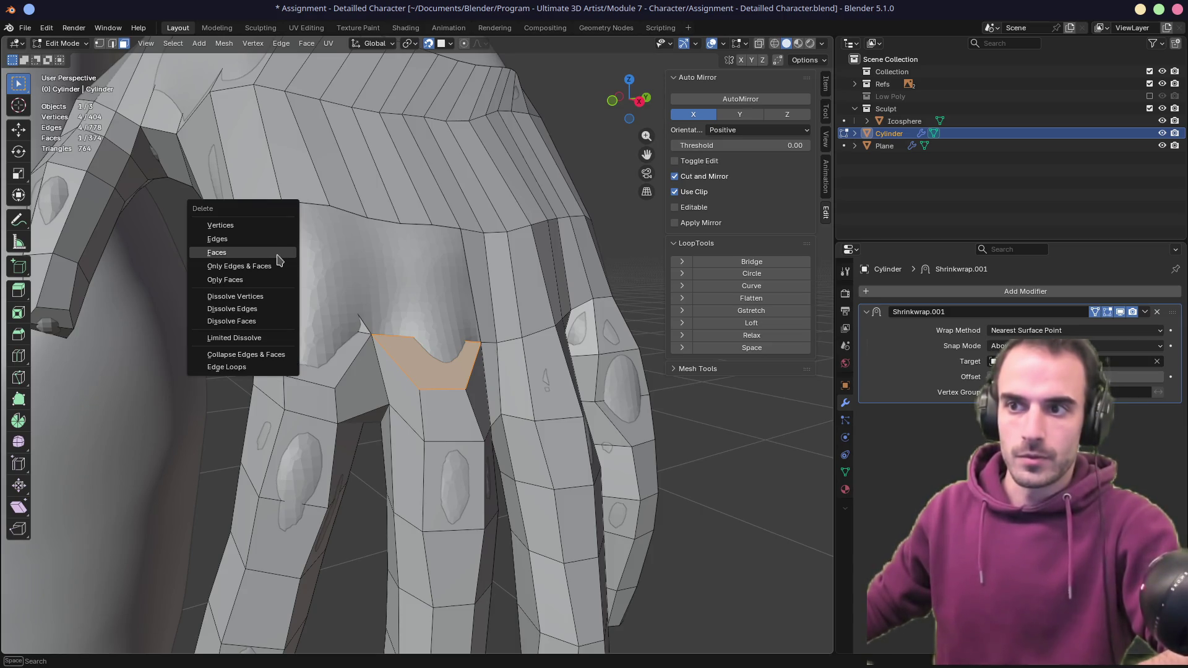
pyautogui.click(278, 259)
pyautogui.hotkey('ctrl', 'z')
pyautogui.click(268, 256)
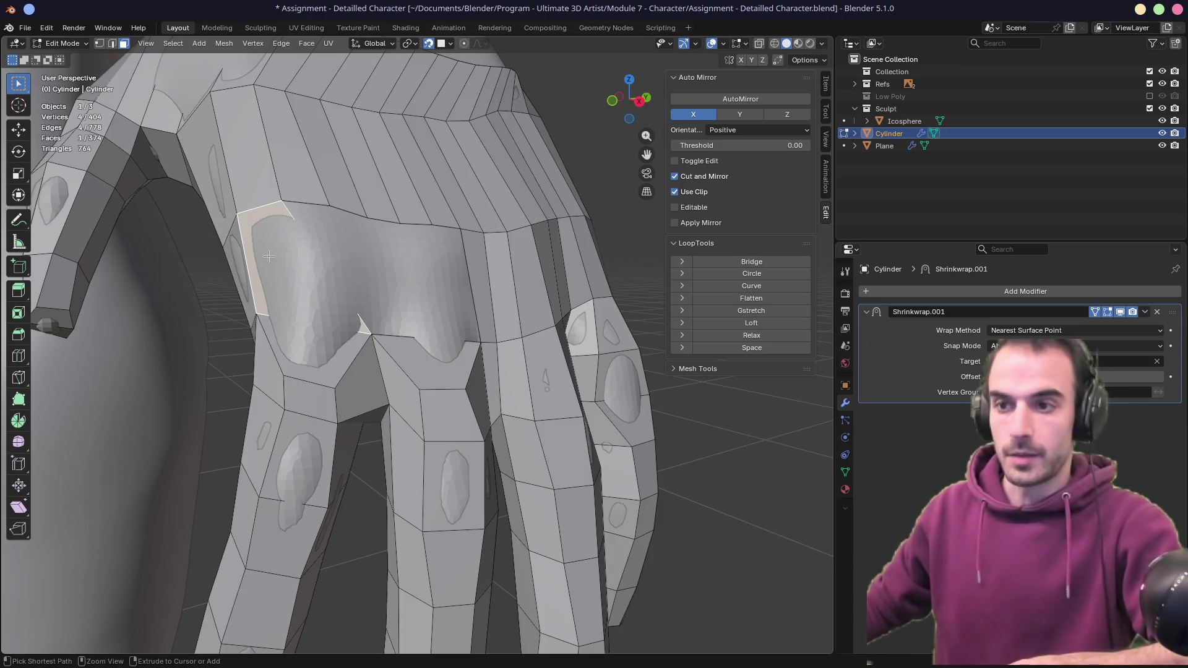
pyautogui.hotkey('ctrl', 'x')
pyautogui.press('x')
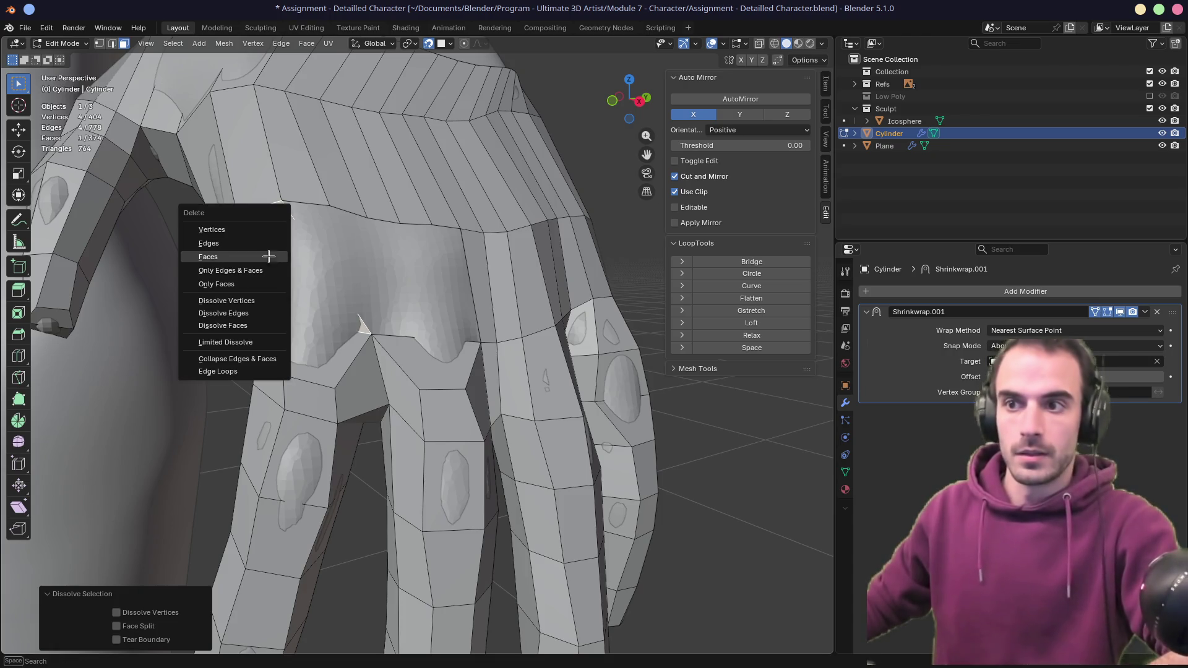
pyautogui.click(268, 256)
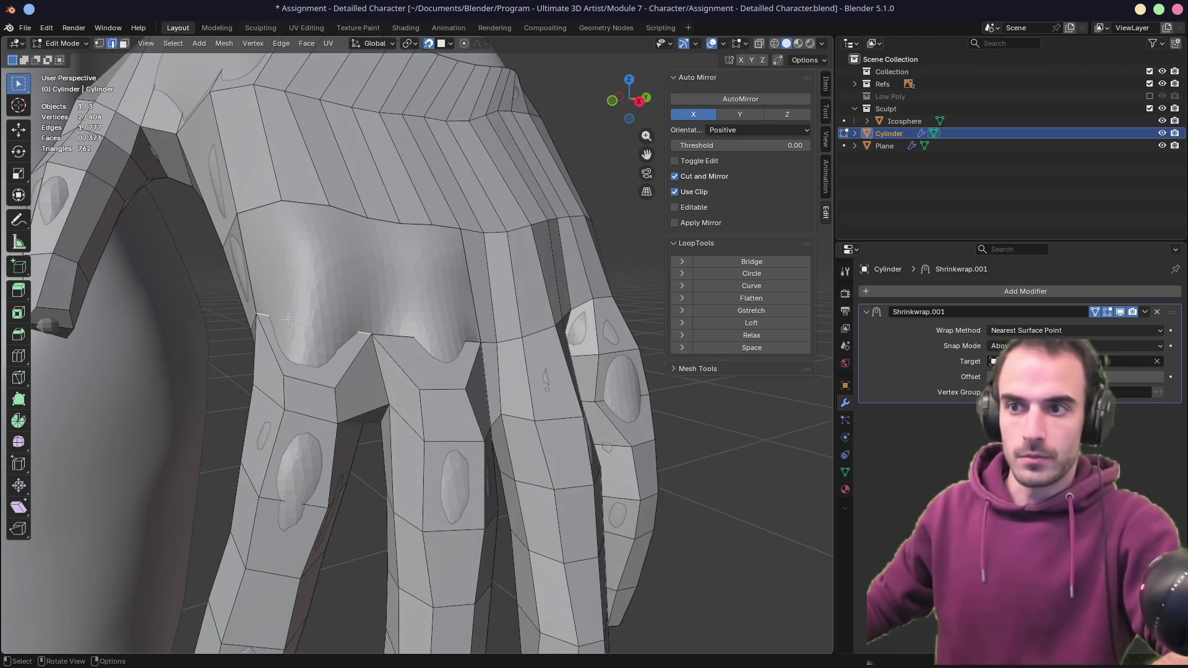
pyautogui.press('e')
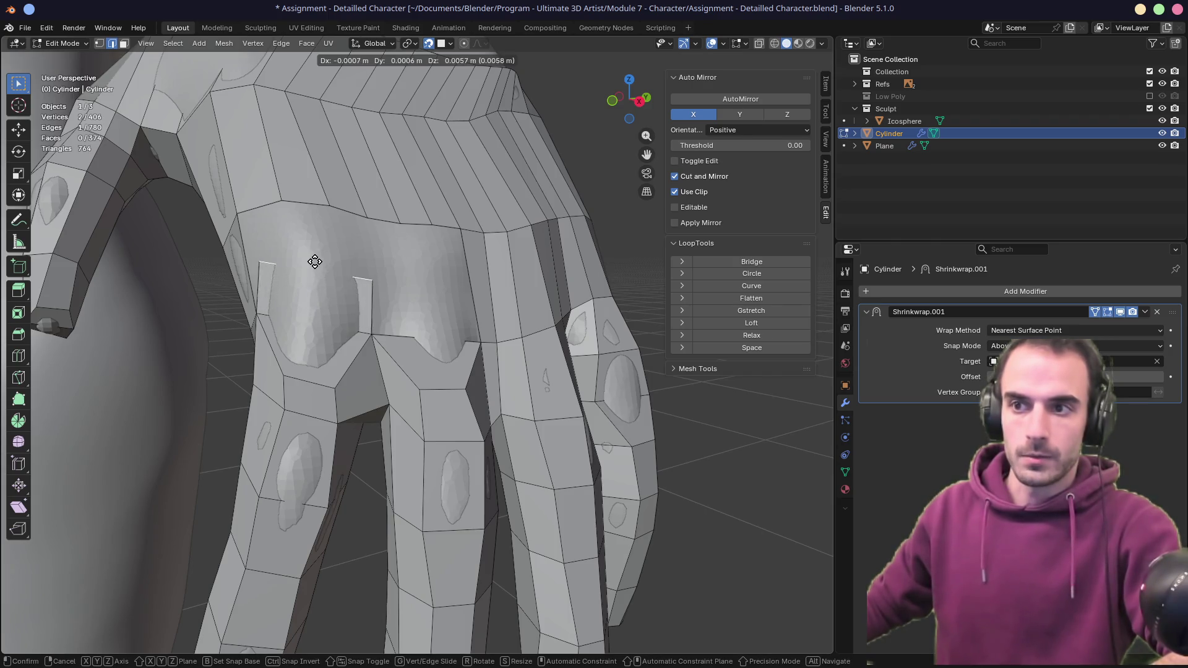
pyautogui.click(308, 252)
pyautogui.moveTo(308, 253); pyautogui.dragTo(358, 303, button='middle')
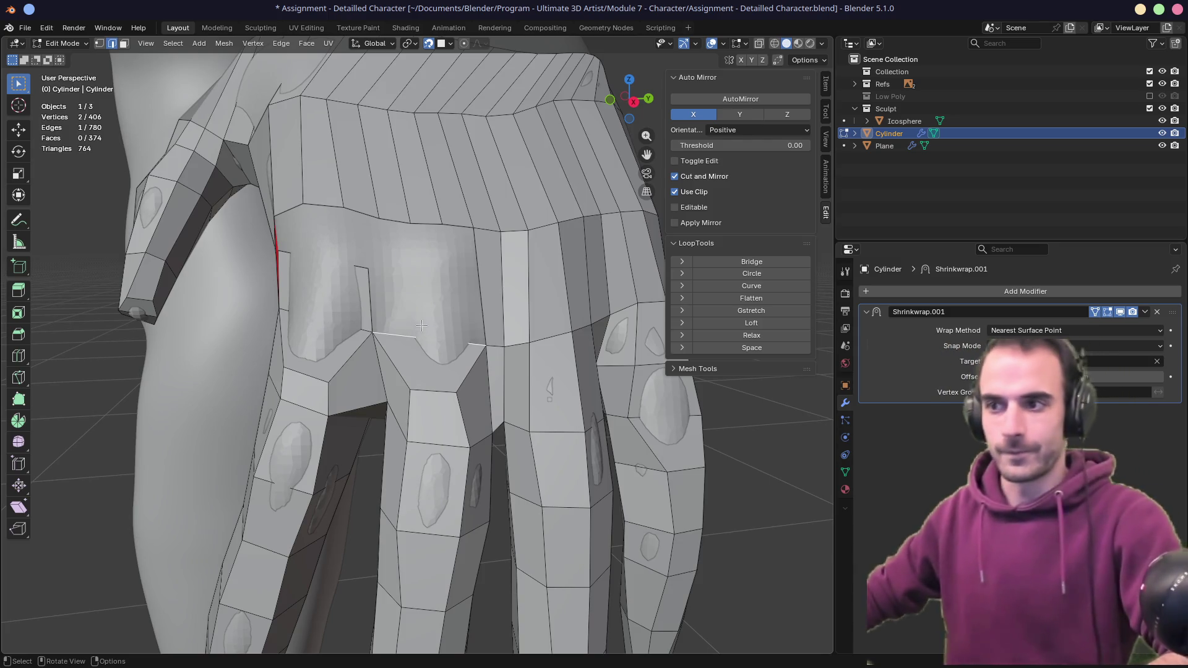
pyautogui.press('e')
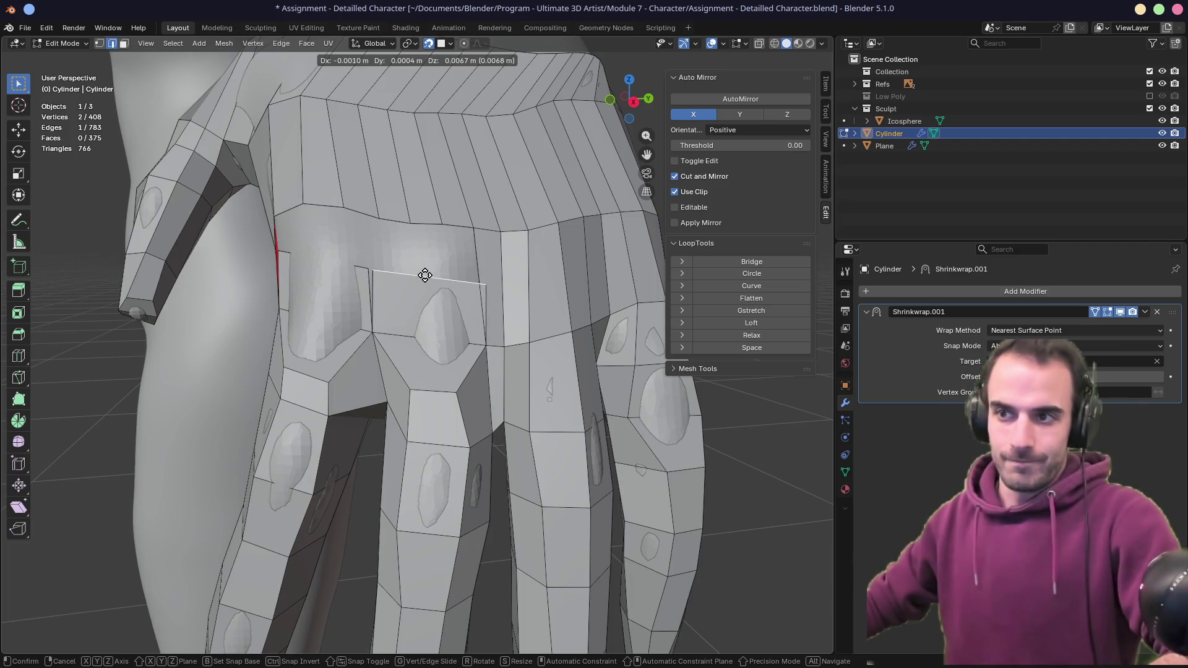
pyautogui.press('Escape')
pyautogui.hotkey('ctrl', 'z')
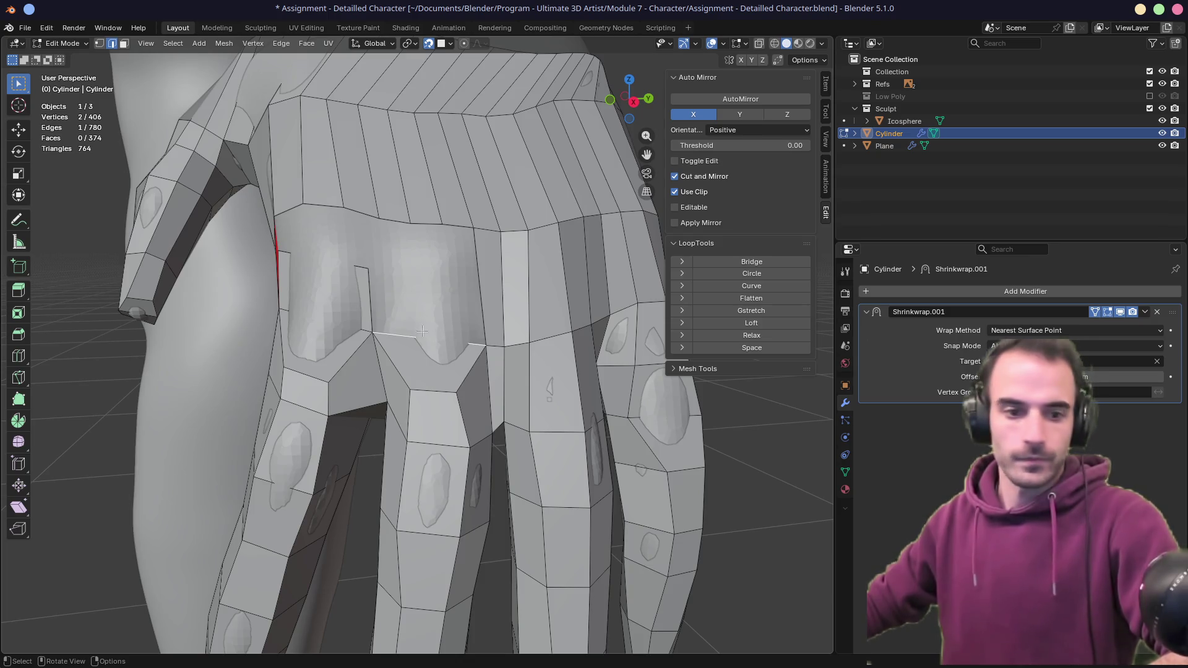
# - Dissolve the loop of faces across the knuckles into one large face
pyautogui.moveTo(472, 318)
pyautogui.mouseDown(button='middle')
pyautogui.moveTo(361, 299)
pyautogui.moveTo(441, 288)
pyautogui.mouseUp(button='middle')
pyautogui.click(359, 300)
pyautogui.press('3')
pyautogui.click(347, 303)
pyautogui.keyDown('alt'); pyautogui.click(529, 286); pyautogui.keyUp('alt')
pyautogui.press('x')
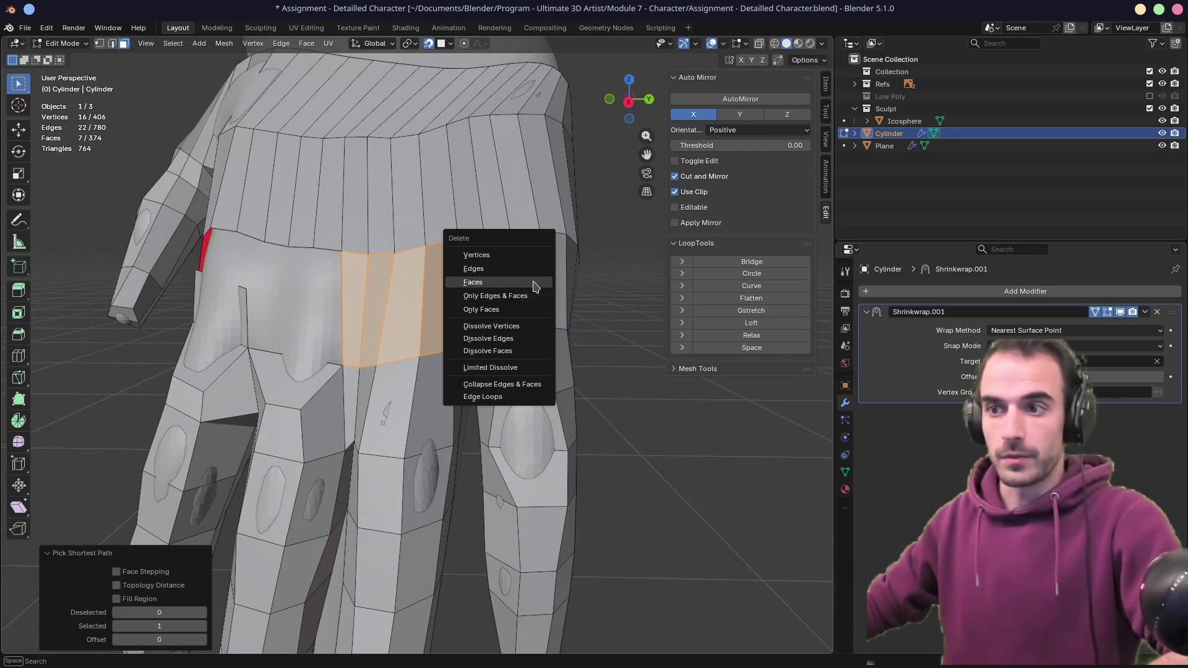
pyautogui.click(532, 384)
pyautogui.moveTo(346, 308)
pyautogui.mouseDown(button='middle')
pyautogui.moveTo(480, 289)
pyautogui.moveTo(418, 377)
pyautogui.mouseUp(button='middle')
pyautogui.click(420, 372)
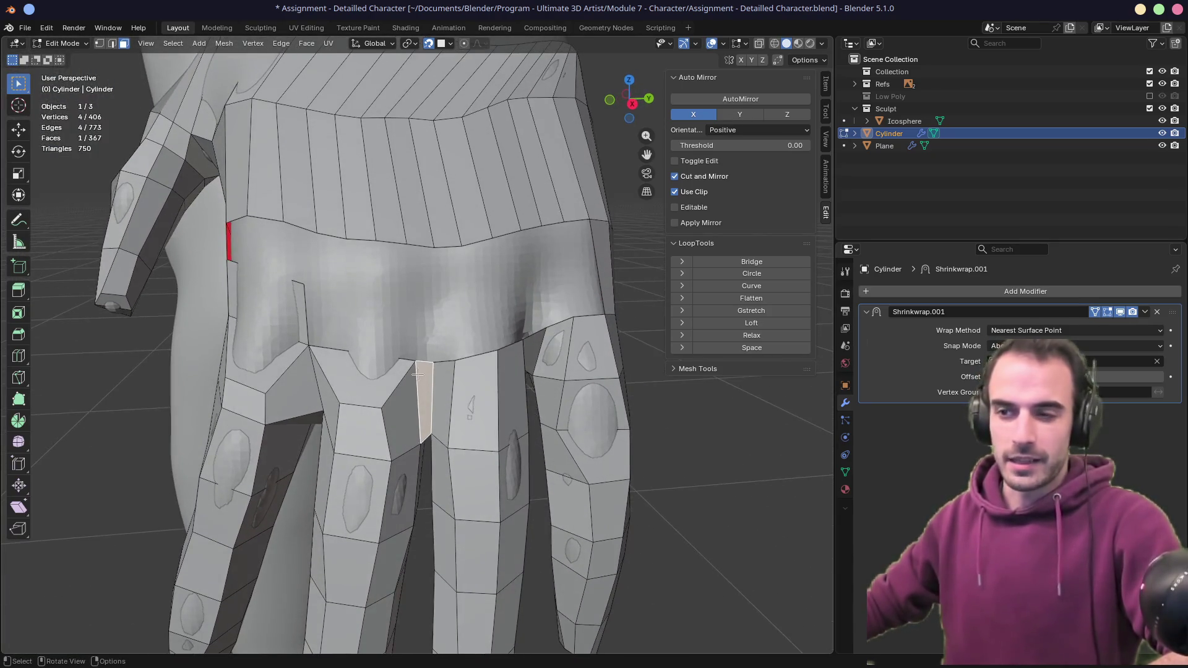
# - Delete the thin face between the fingers
pyautogui.moveTo(335, 357)
pyautogui.mouseDown(button='middle')
pyautogui.moveTo(396, 347)
pyautogui.moveTo(285, 366)
pyautogui.moveTo(408, 268)
pyautogui.moveTo(422, 406)
pyautogui.moveTo(409, 294)
pyautogui.moveTo(401, 349)
pyautogui.moveTo(480, 279)
pyautogui.moveTo(451, 324)
pyautogui.moveTo(451, 305)
pyautogui.moveTo(463, 331)
pyautogui.moveTo(453, 348)
pyautogui.mouseUp(button='middle')
pyautogui.press('2')
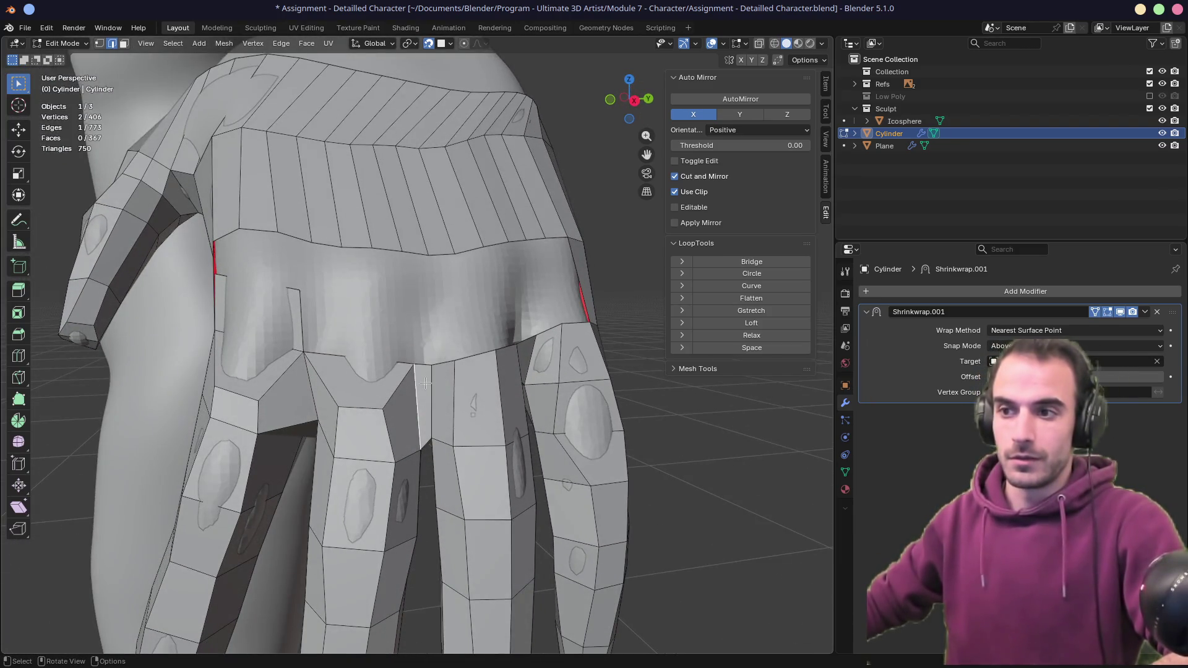
pyautogui.press('x')
pyautogui.click(424, 389)
pyautogui.moveTo(424, 390); pyautogui.dragTo(429, 382, button='middle')
# - Merge two pairs of duplicate vertices at the finger gap with Merge At Last
pyautogui.press('1')
pyautogui.click(433, 385)
pyautogui.keyDown('shift'); pyautogui.click(436, 387); pyautogui.keyUp('shift')
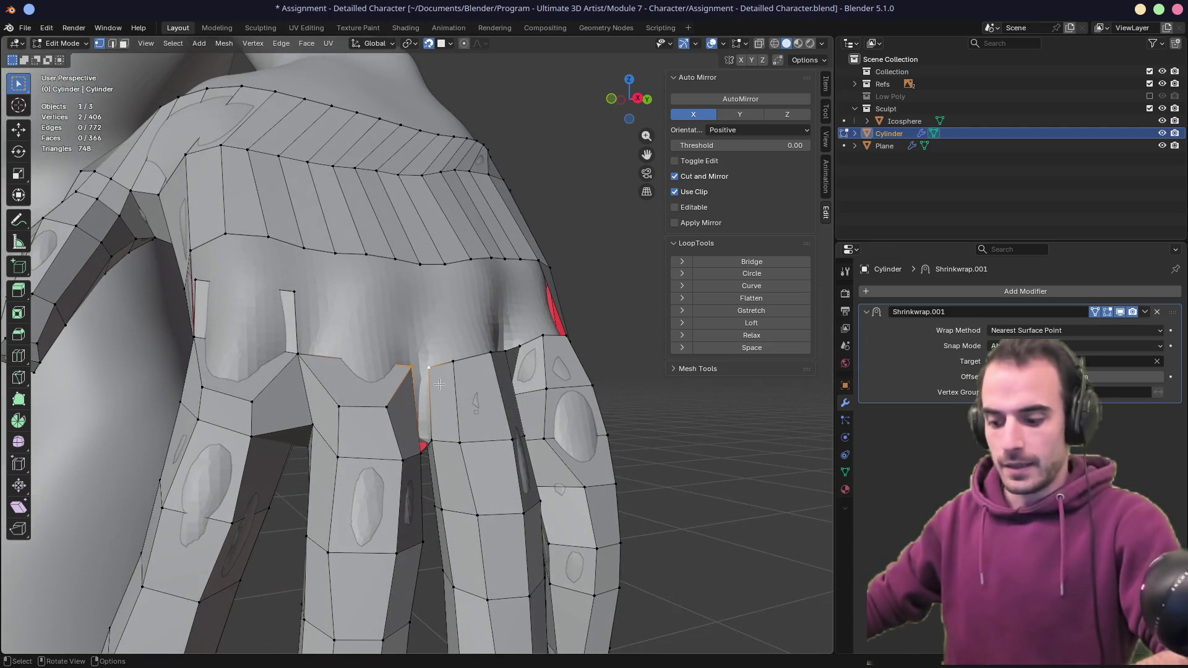
pyautogui.press('m')
pyautogui.click(388, 385)
pyautogui.moveTo(433, 427); pyautogui.dragTo(429, 442, button='middle')
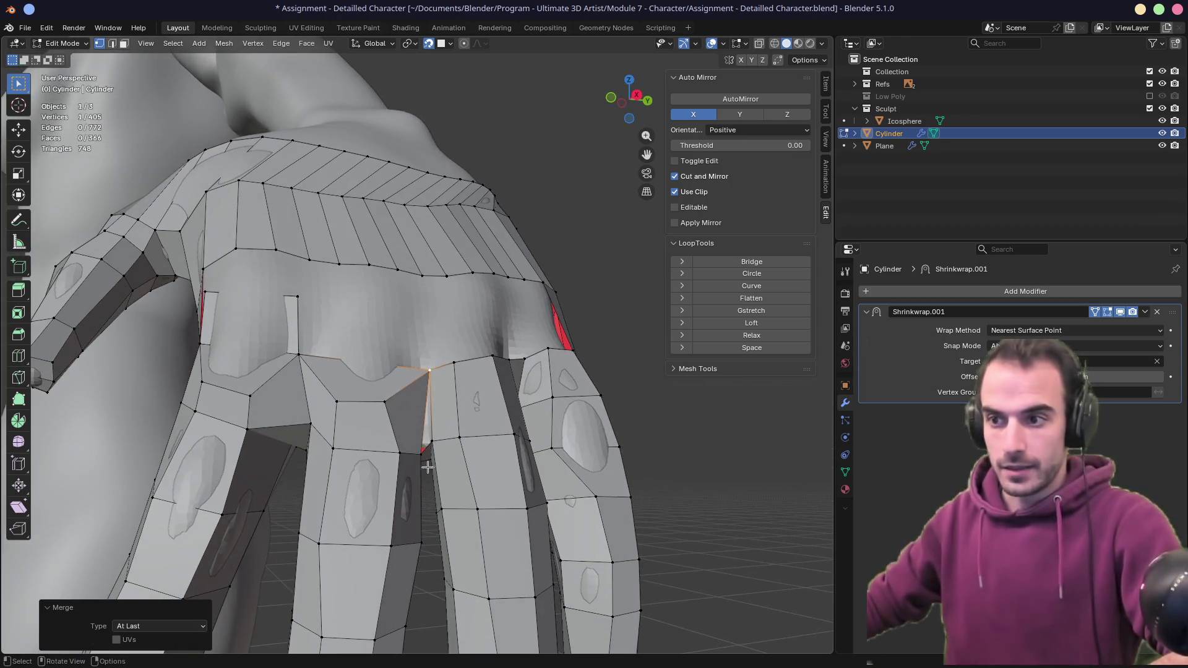
pyautogui.keyDown('shift'); pyautogui.click(430, 441); pyautogui.keyUp('shift')
pyautogui.press('m')
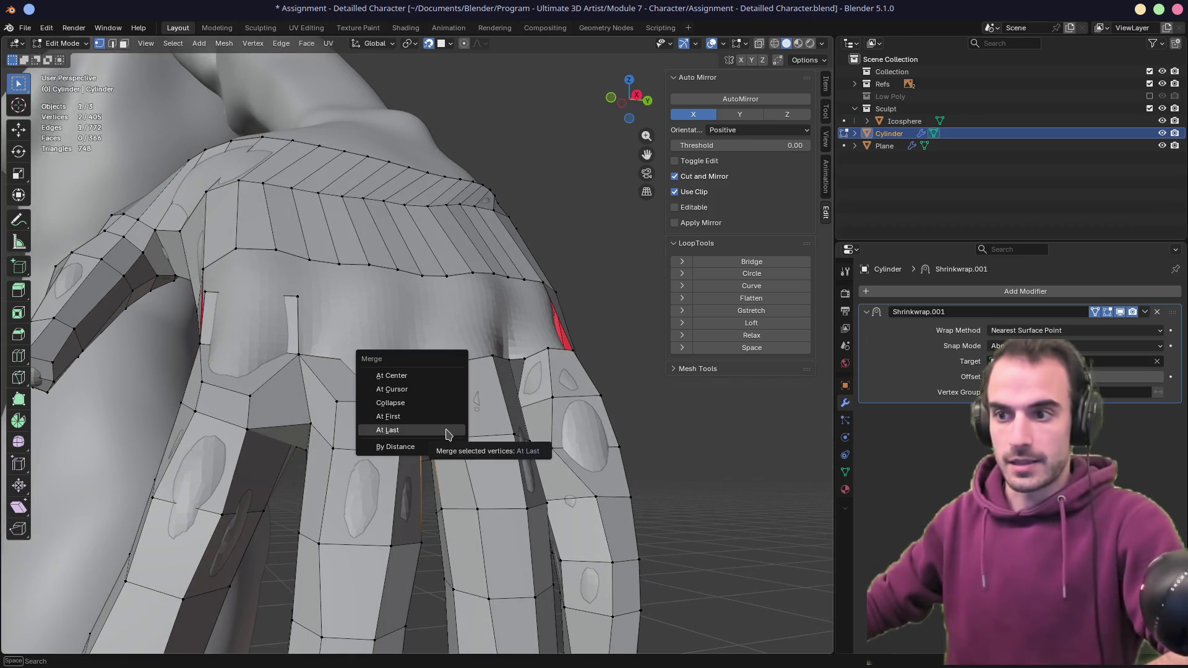
pyautogui.click(388, 430)
# - Move and slide the finger-base edges, then fill the gap between two edges
pyautogui.press('2')
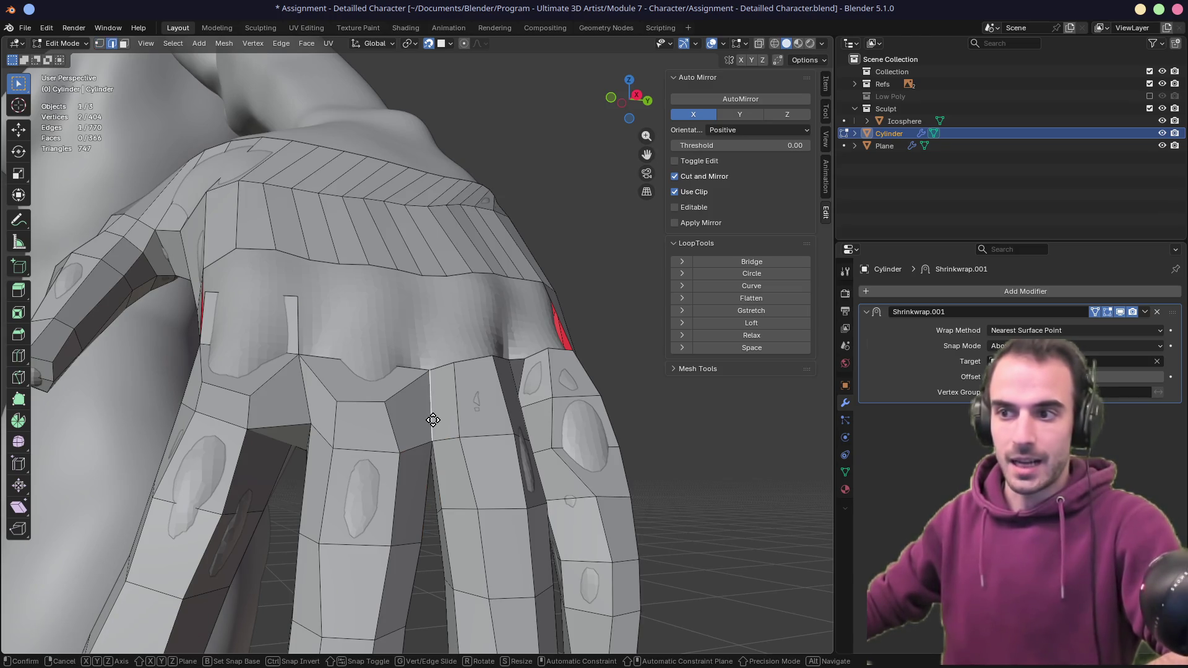
pyautogui.click(427, 418)
pyautogui.press('g')
pyautogui.click(429, 420)
pyautogui.moveTo(429, 420)
pyautogui.mouseDown(button='middle')
pyautogui.moveTo(468, 380)
pyautogui.moveTo(589, 340)
pyautogui.moveTo(530, 355)
pyautogui.moveTo(425, 348)
pyautogui.mouseUp(button='middle')
pyautogui.scroll(6, 426, 349)
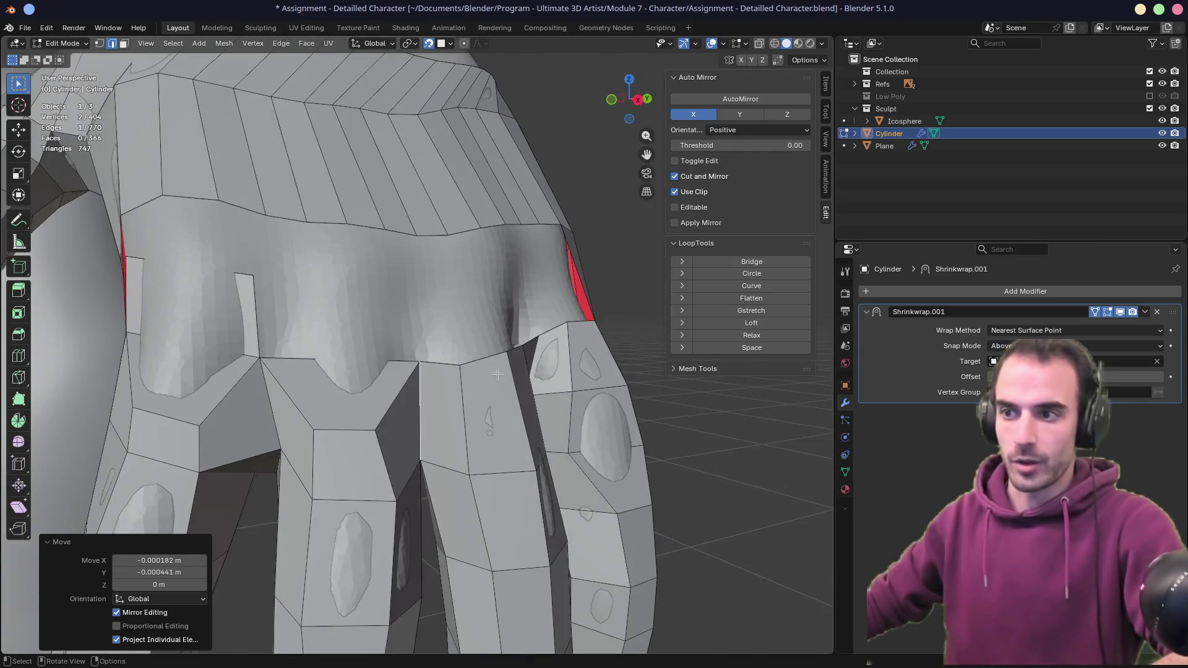
pyautogui.moveTo(497, 374); pyautogui.dragTo(459, 397, button='middle')
pyautogui.click(489, 377)
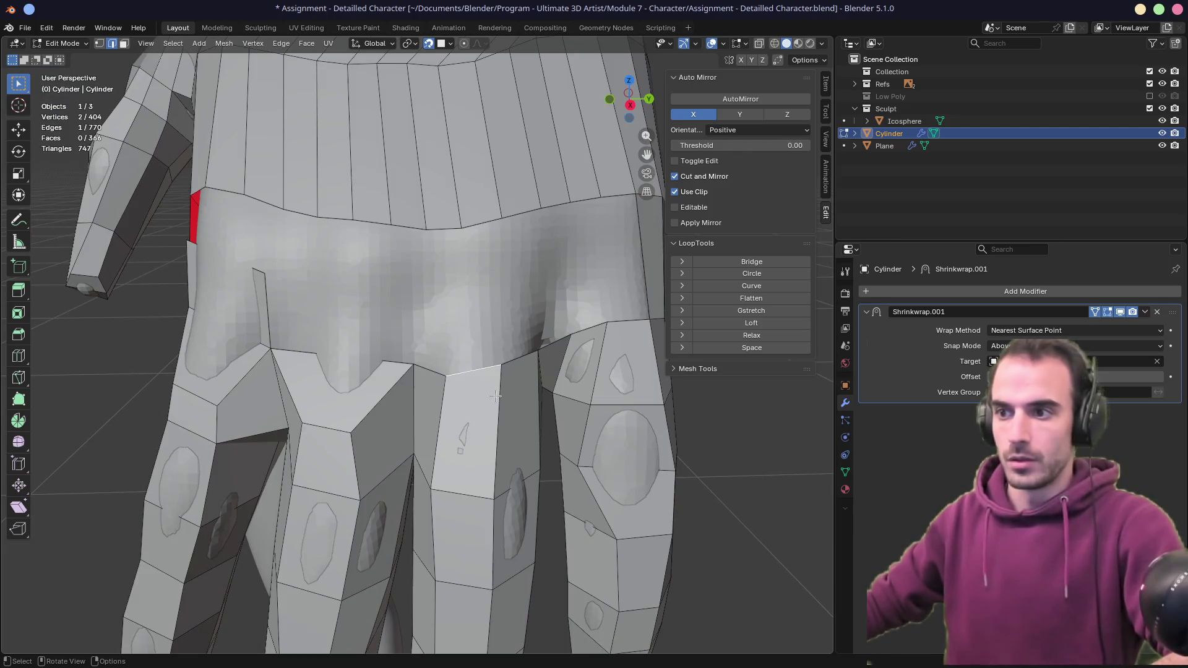
pyautogui.press('g')
pyautogui.press('g')
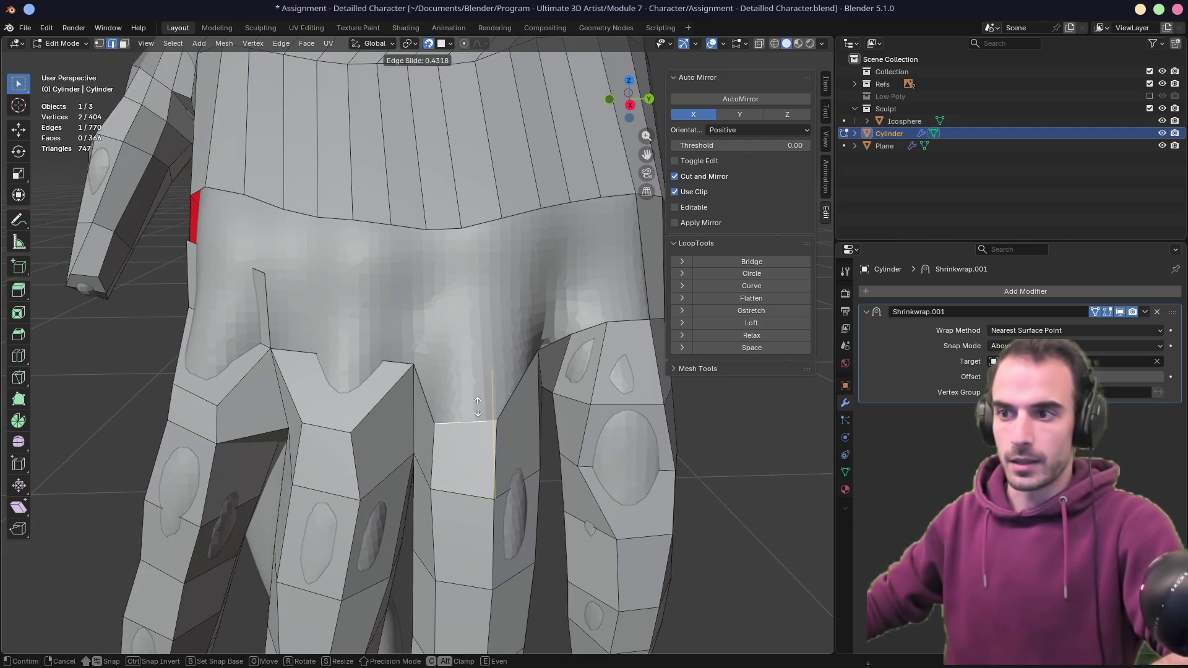
pyautogui.click(439, 377)
pyautogui.keyDown('shift'); pyautogui.click(523, 353); pyautogui.keyUp('shift')
pyautogui.press('f')
# - Nudge a finger-base vertex into place above the knuckles
pyautogui.press('1')
pyautogui.moveTo(530, 373)
pyautogui.mouseDown(button='middle')
pyautogui.moveTo(485, 359)
pyautogui.moveTo(381, 368)
pyautogui.mouseUp(button='middle')
pyautogui.click(362, 363)
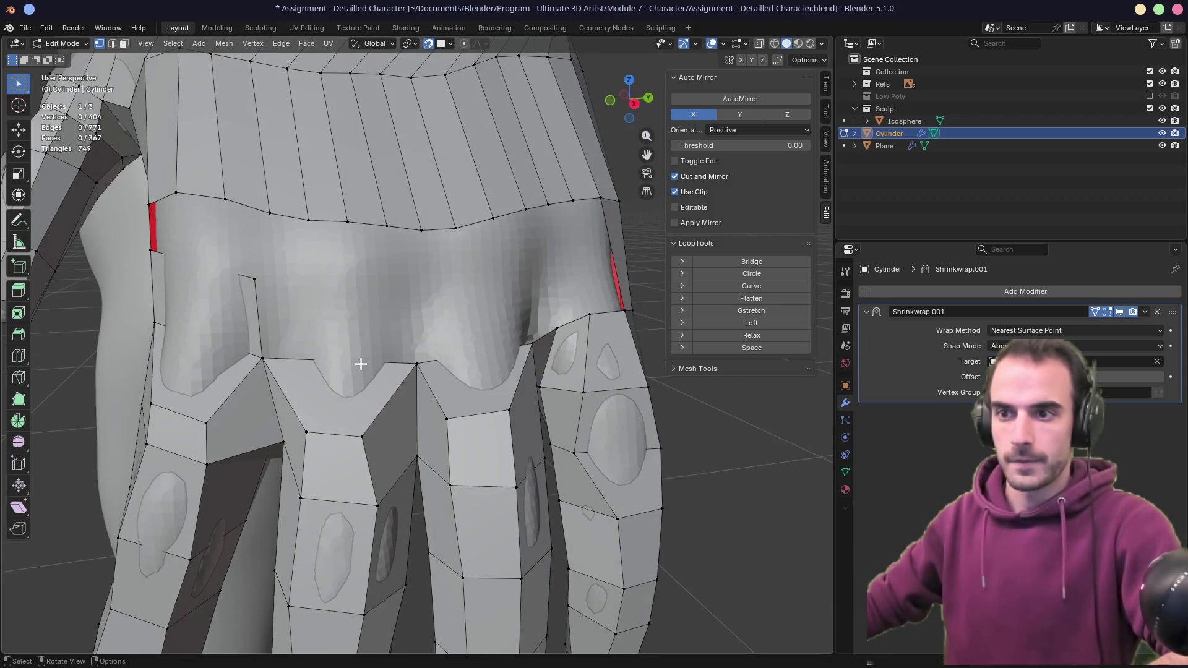
pyautogui.moveTo(276, 361); pyautogui.dragTo(275, 357)
pyautogui.moveTo(276, 358)
pyautogui.mouseDown(button='middle')
pyautogui.moveTo(423, 343)
pyautogui.moveTo(228, 328)
pyautogui.moveTo(158, 346)
pyautogui.mouseUp(button='middle')
pyautogui.click(227, 327)
# - Move the vertices on the side of the hand outward onto the sculpt
pyautogui.click(93, 331)
pyautogui.moveTo(93, 331); pyautogui.dragTo(140, 332)
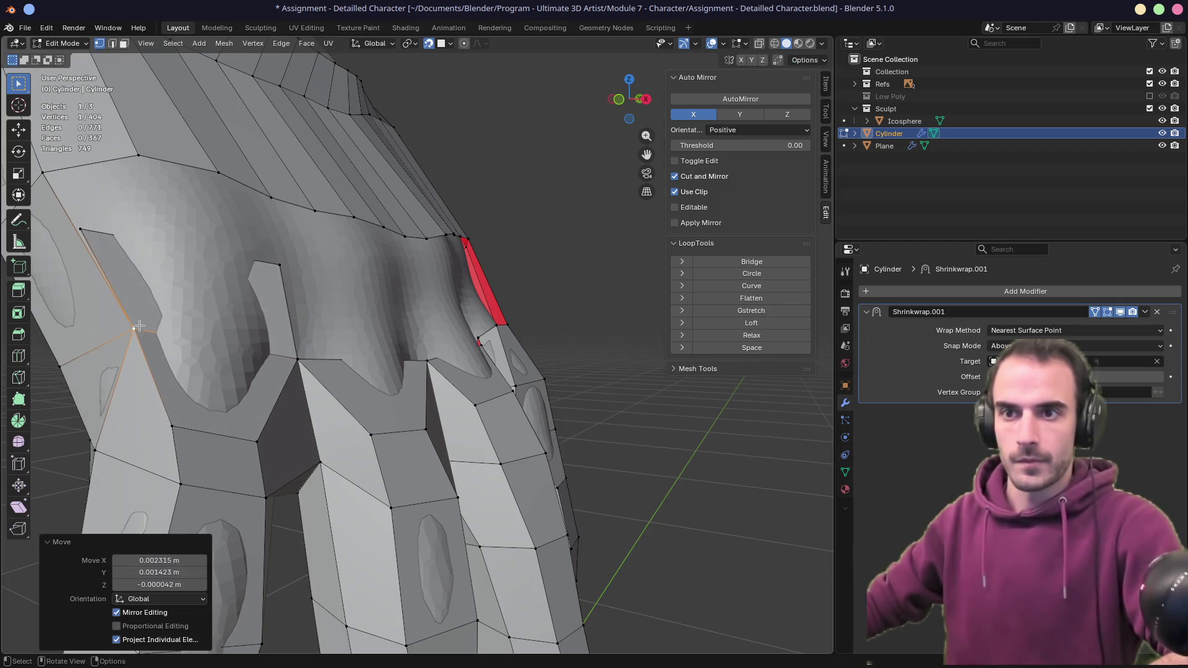
pyautogui.moveTo(93, 238); pyautogui.dragTo(151, 248)
pyautogui.moveTo(276, 265); pyautogui.dragTo(270, 268)
pyautogui.moveTo(291, 358)
pyautogui.mouseDown()
pyautogui.moveTo(273, 344)
pyautogui.moveTo(282, 326)
pyautogui.mouseUp()
pyautogui.moveTo(154, 332); pyautogui.dragTo(172, 323)
pyautogui.moveTo(172, 323); pyautogui.dragTo(189, 321, button='middle')
pyautogui.moveTo(305, 339); pyautogui.dragTo(295, 339, button='middle')
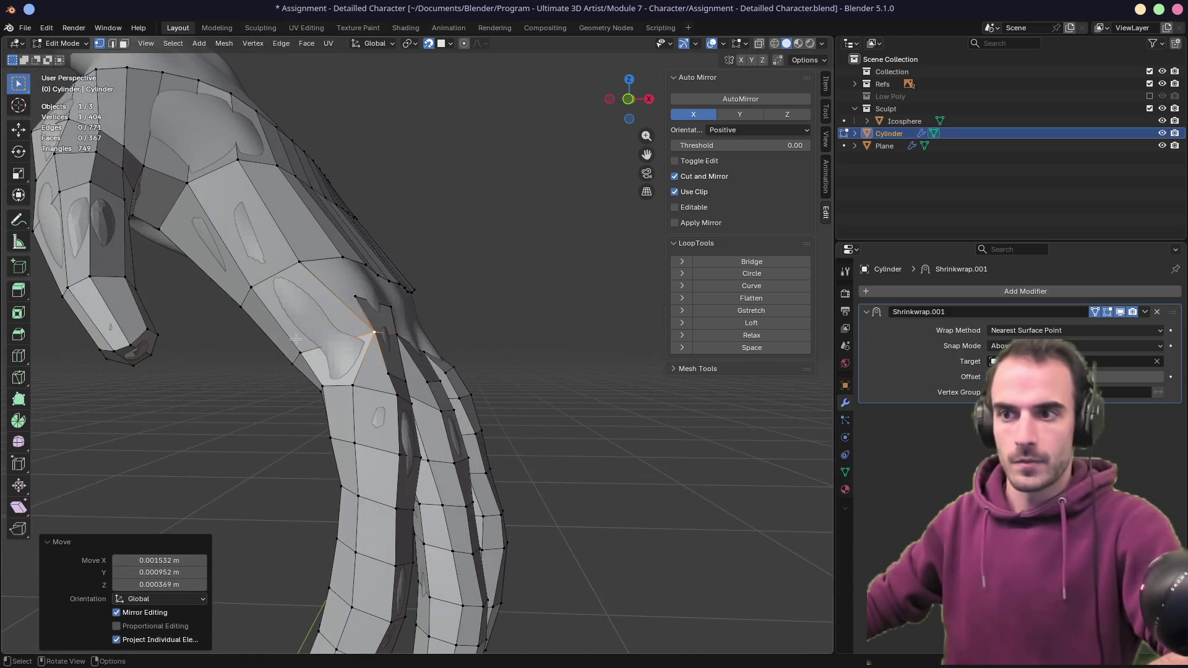
pyautogui.moveTo(350, 388); pyautogui.dragTo(353, 385)
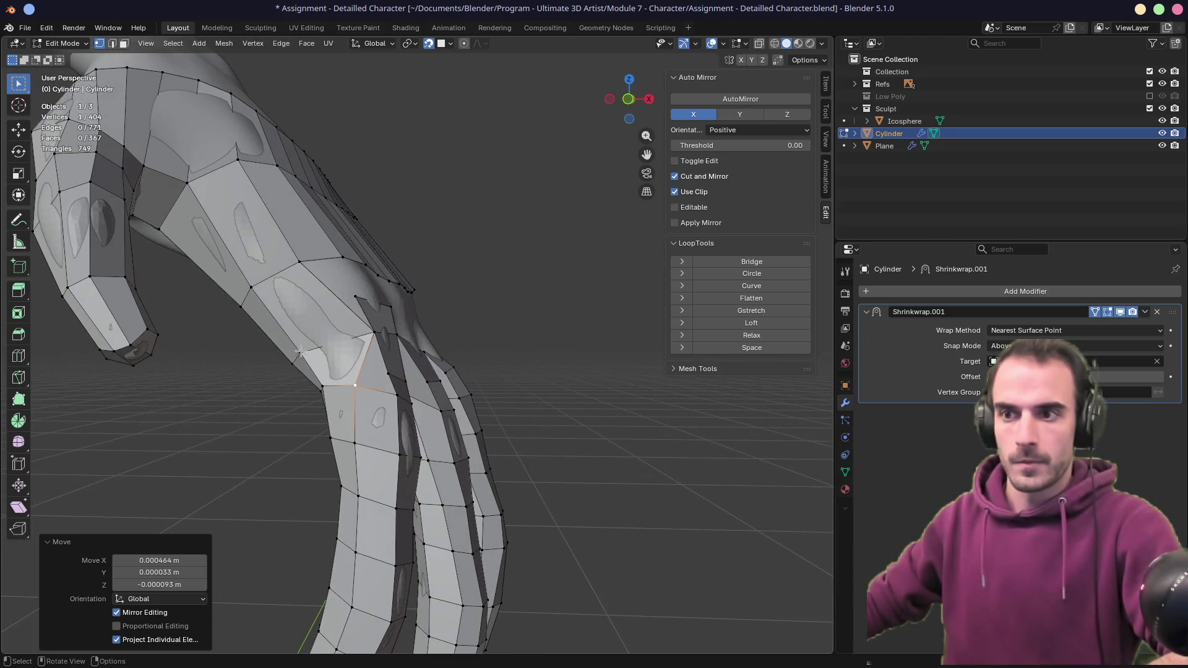
# - Vertex-slide two finger vertices along their edges, the last by factor 0.157
pyautogui.press('2')
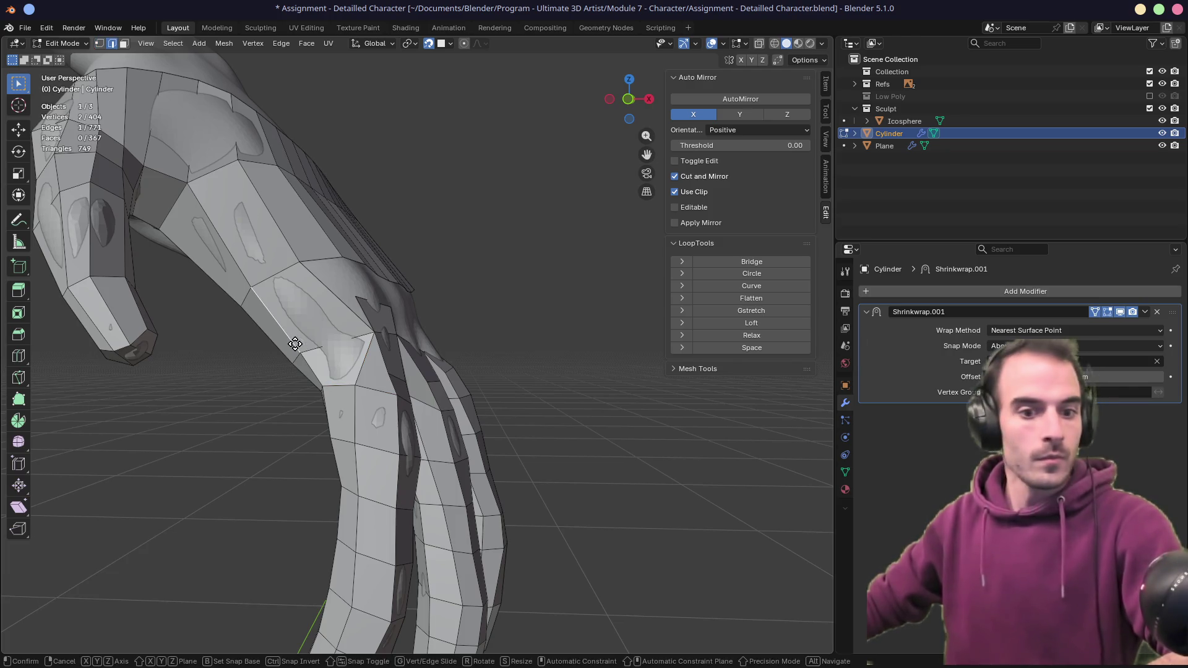
pyautogui.keyDown('ctrl'); pyautogui.click(323, 369); pyautogui.keyUp('ctrl')
pyautogui.click(326, 369)
pyautogui.moveTo(326, 369); pyautogui.dragTo(375, 382, button='middle')
pyautogui.press('1')
pyautogui.click(373, 439)
pyautogui.hotkey('shift', 'v')
pyautogui.click(391, 423)
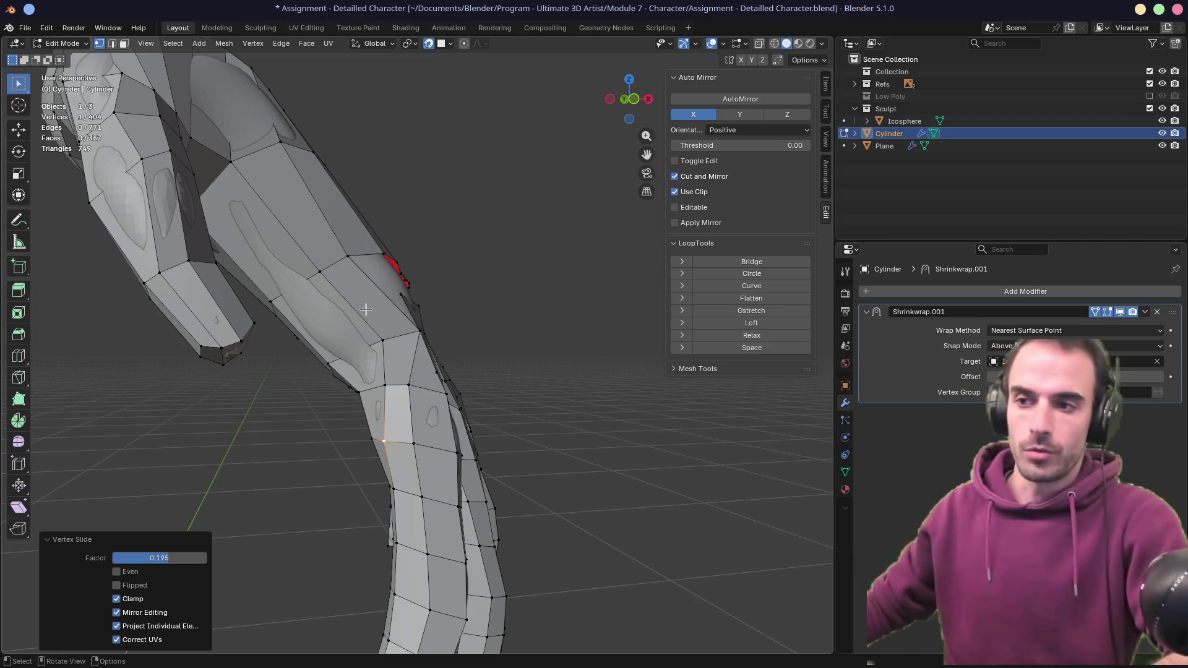
pyautogui.click(382, 340)
pyautogui.hotkey('shift', 'v')
pyautogui.click(379, 340)
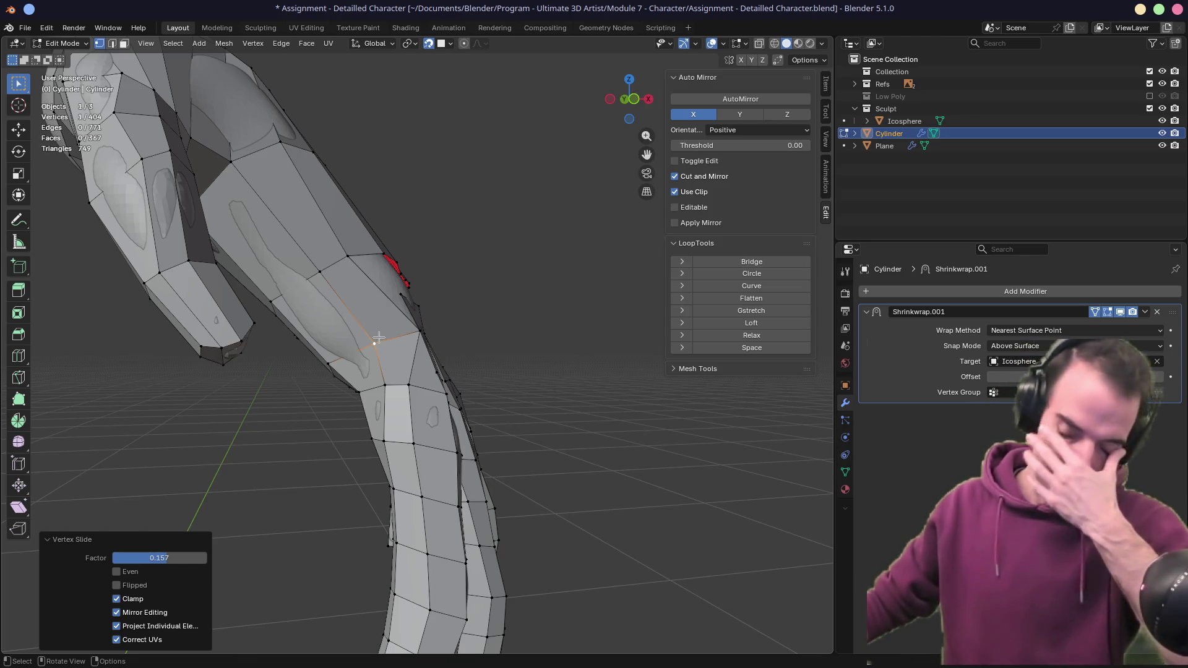
pyautogui.moveTo(378, 339); pyautogui.dragTo(310, 342, button='middle')
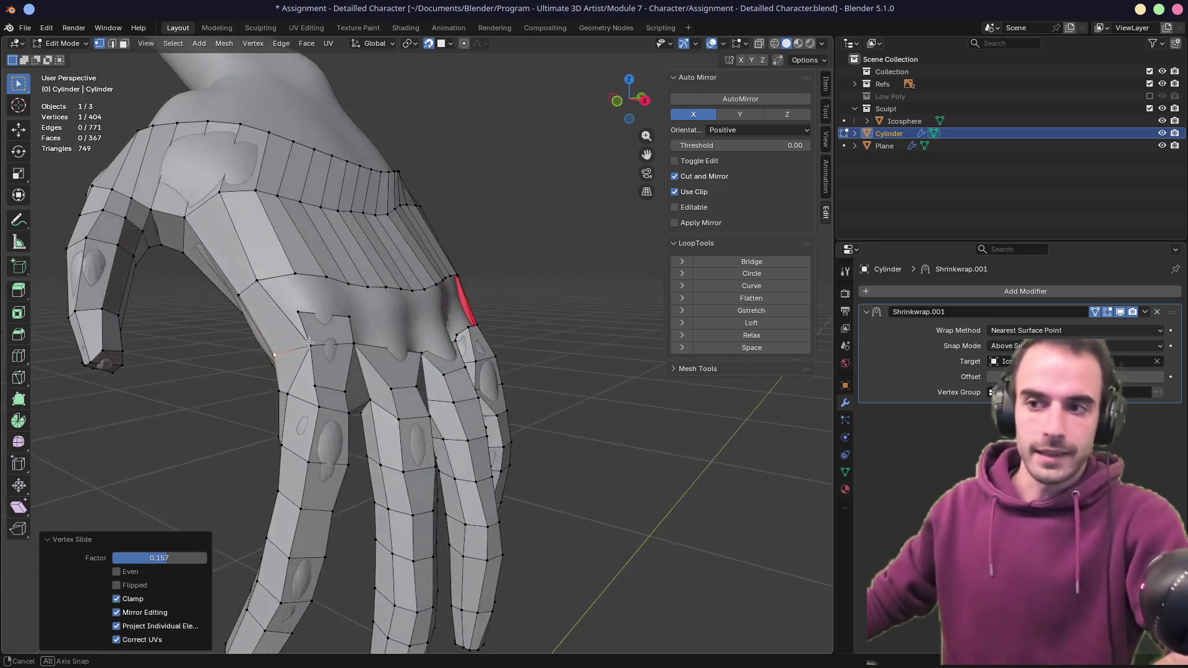
# - Reposition the selected vertex on the back of the hand
pyautogui.press('g')
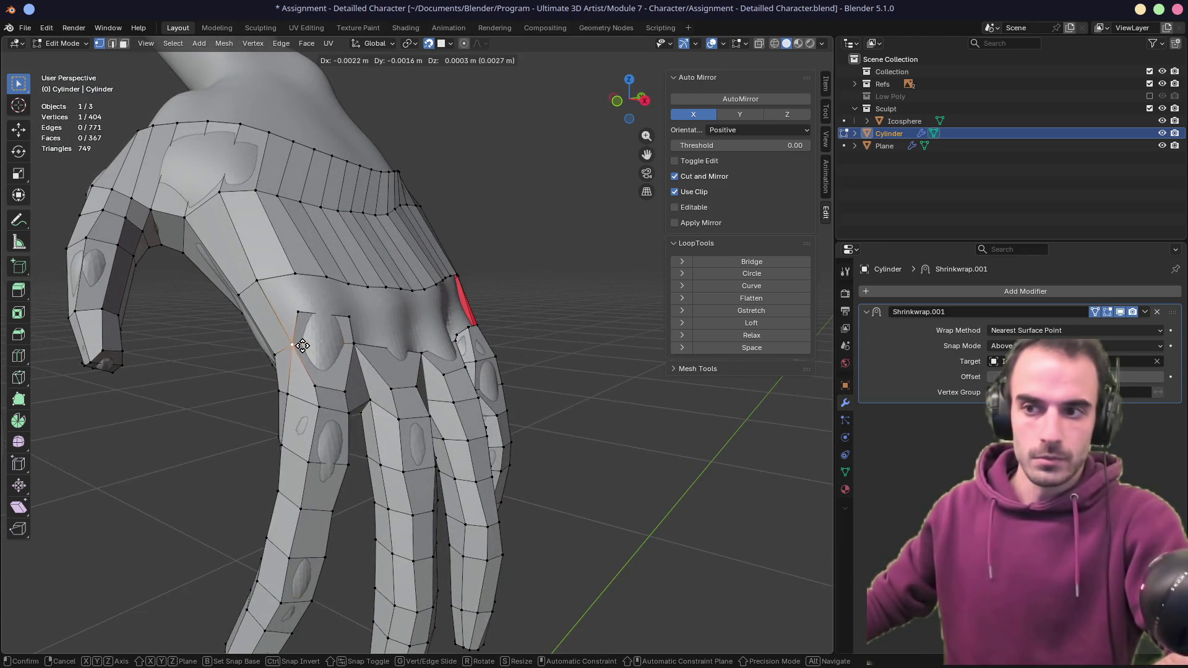
pyautogui.click(306, 344)
pyautogui.moveTo(306, 344); pyautogui.dragTo(413, 336, button='middle')
pyautogui.scroll(5, 407, 340)
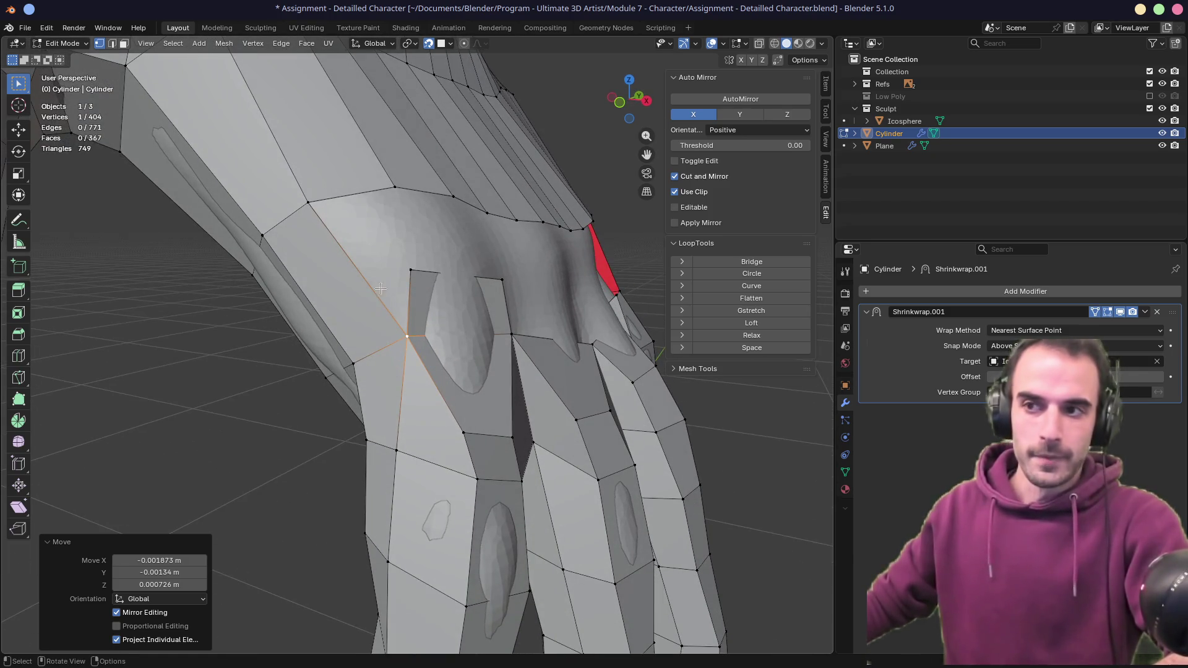
pyautogui.moveTo(379, 286)
pyautogui.mouseDown(button='middle')
pyautogui.moveTo(519, 247)
pyautogui.moveTo(472, 277)
pyautogui.moveTo(432, 326)
pyautogui.mouseUp(button='middle')
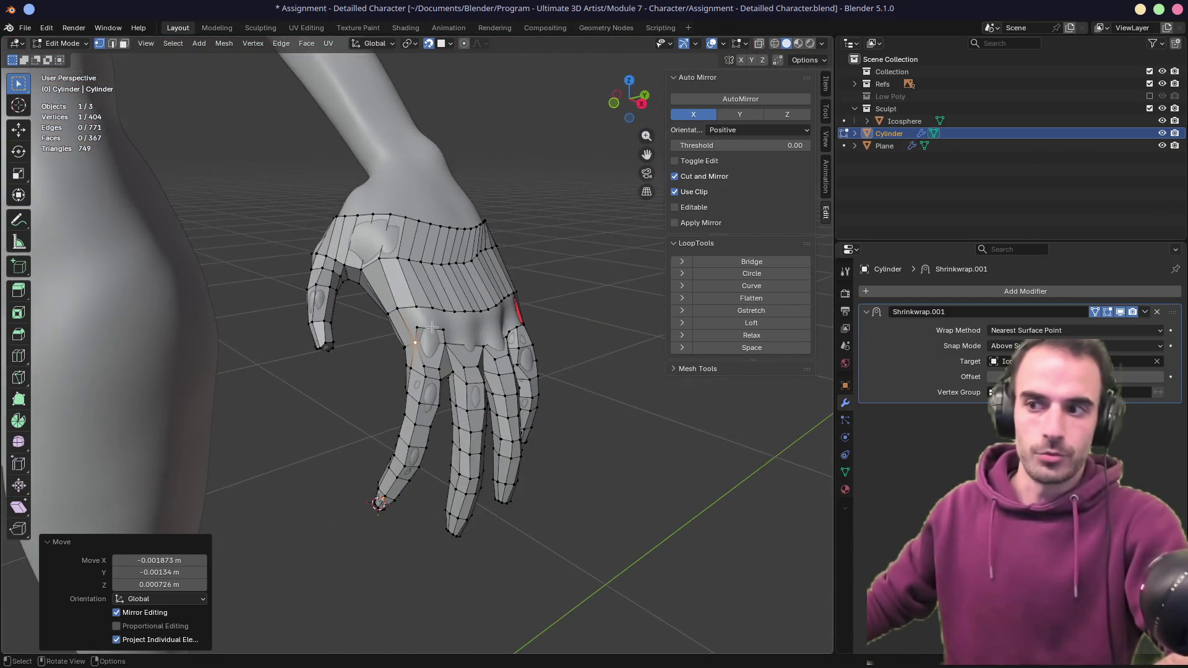
pyautogui.scroll(7, 454, 327)
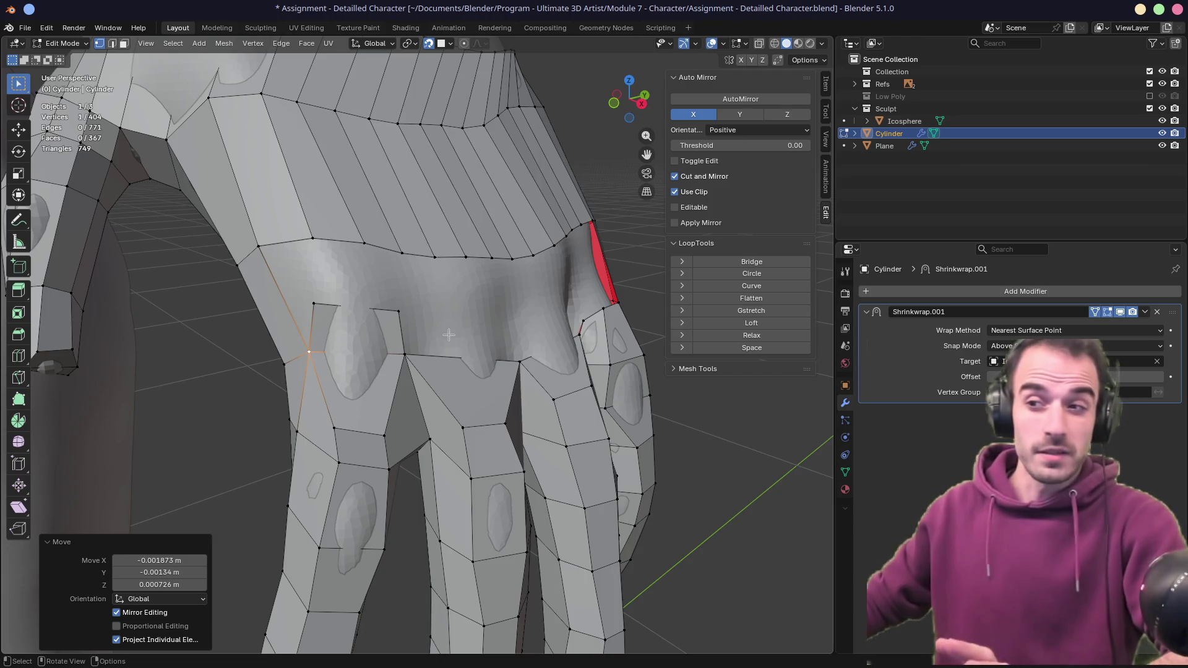
# - Move two knuckle-valley vertices up between the knuckles
pyautogui.click(518, 363)
pyautogui.moveTo(518, 362)
pyautogui.mouseDown(button='middle')
pyautogui.moveTo(560, 372)
pyautogui.moveTo(518, 369)
pyautogui.mouseUp(button='middle')
pyautogui.press('g')
pyautogui.click(544, 354)
pyautogui.click(518, 368)
pyautogui.press('g')
pyautogui.click(505, 351)
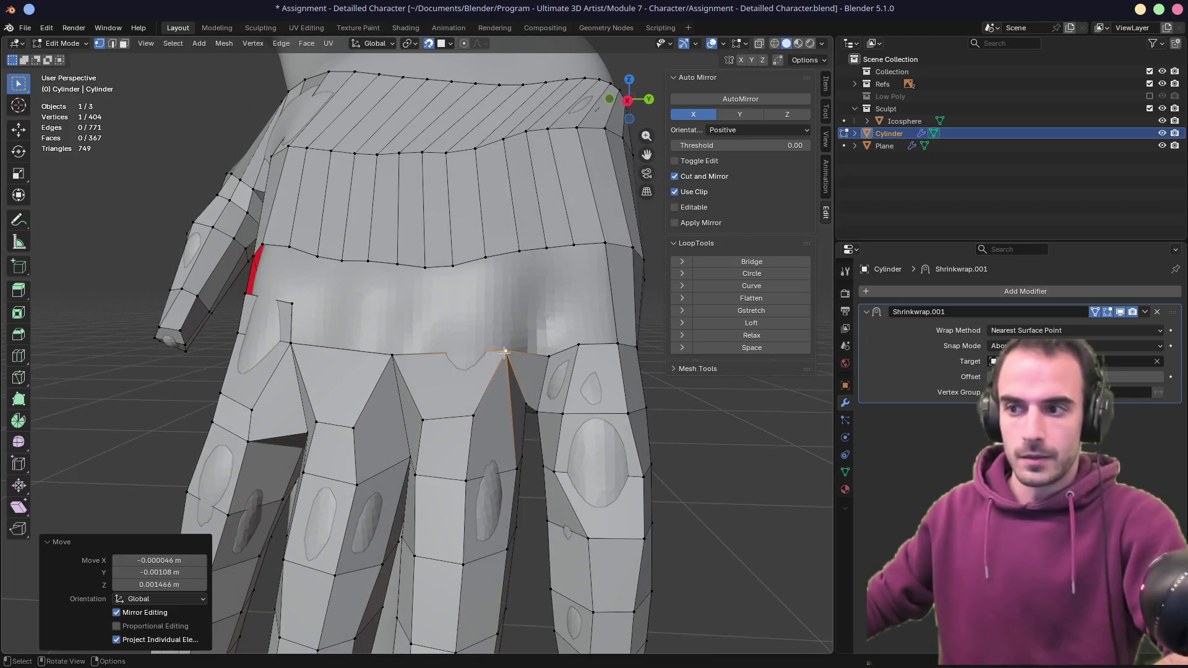
# - Adjust the vertices at the finger base and lower on the finger
pyautogui.click(422, 423)
pyautogui.press('g')
pyautogui.click(431, 421)
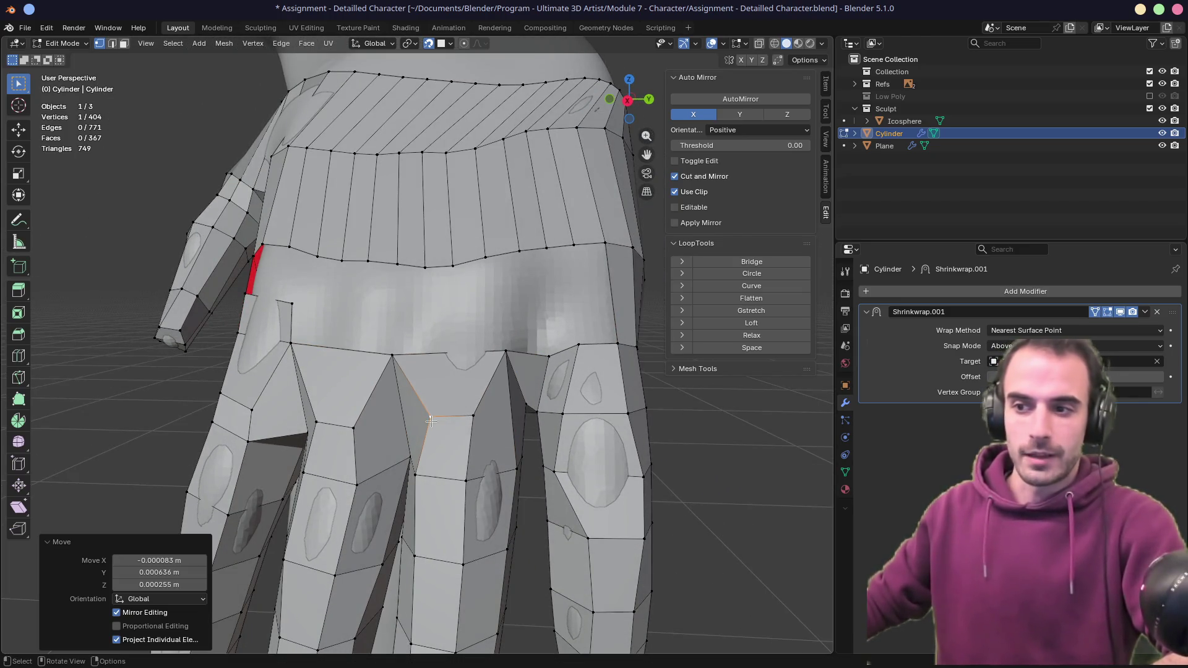
pyautogui.click(416, 473)
pyautogui.press('g')
pyautogui.click(436, 469)
pyautogui.click(465, 472)
pyautogui.press('g')
pyautogui.click(465, 471)
# - Slide the edge near the outer finger base down along the finger
pyautogui.moveTo(405, 399); pyautogui.dragTo(479, 402, button='middle')
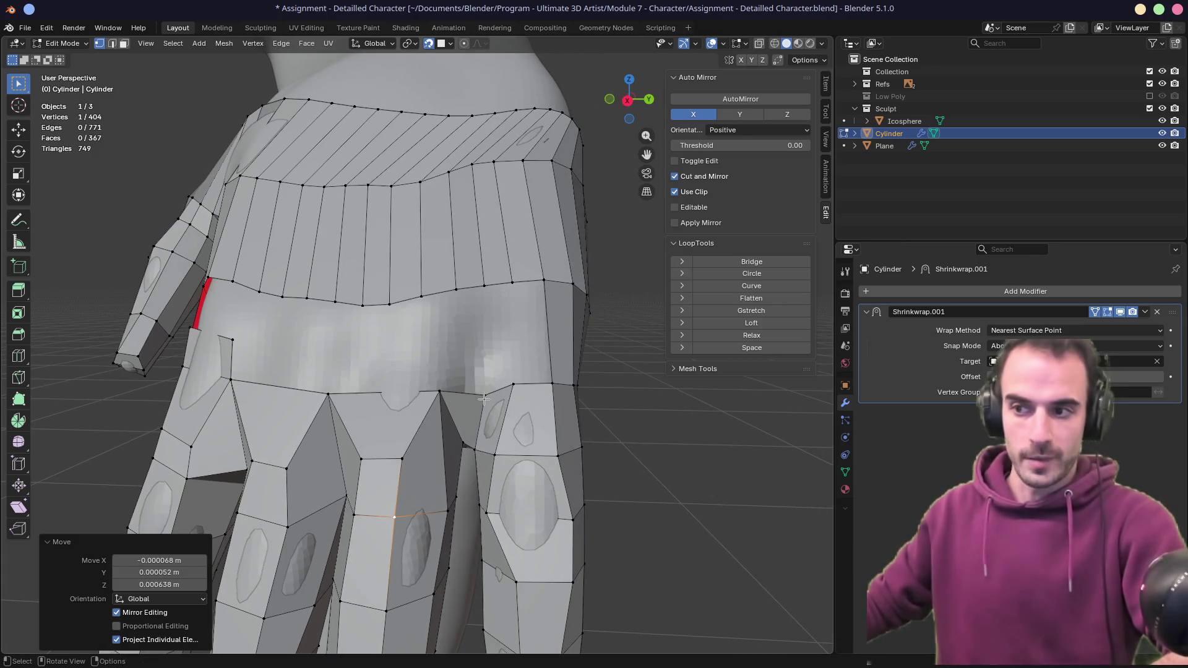
pyautogui.moveTo(437, 392)
pyautogui.mouseDown(button='middle')
pyautogui.moveTo(481, 402)
pyautogui.moveTo(566, 374)
pyautogui.mouseUp(button='middle')
pyautogui.press('2')
pyautogui.click(533, 381)
pyautogui.press('g')
pyautogui.press('g')
pyautogui.click(537, 407)
# - Delete the stretched face at the hand's edge and fill the hole with a new face
pyautogui.press('3')
pyautogui.click(571, 375)
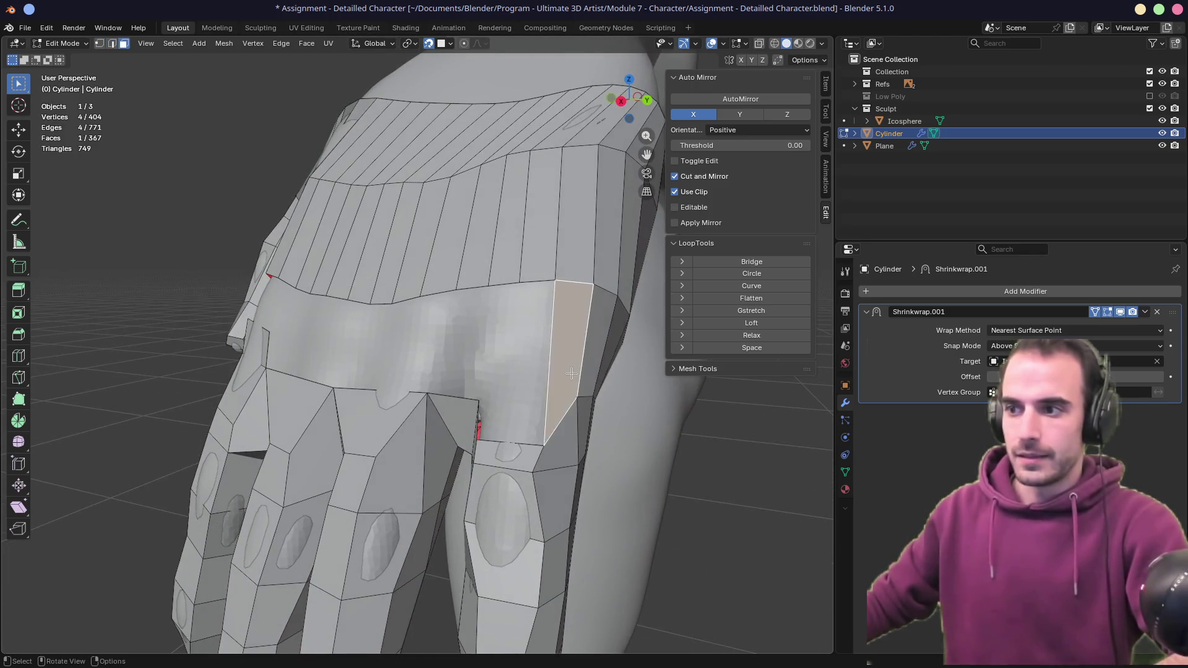
pyautogui.press('x')
pyautogui.click(570, 375)
pyautogui.click(562, 415)
pyautogui.moveTo(562, 416); pyautogui.dragTo(562, 423, button='middle')
pyautogui.keyDown('ctrl'); pyautogui.click(489, 423); pyautogui.keyUp('ctrl')
pyautogui.press('f')
pyautogui.moveTo(489, 423); pyautogui.dragTo(497, 400, button='middle')
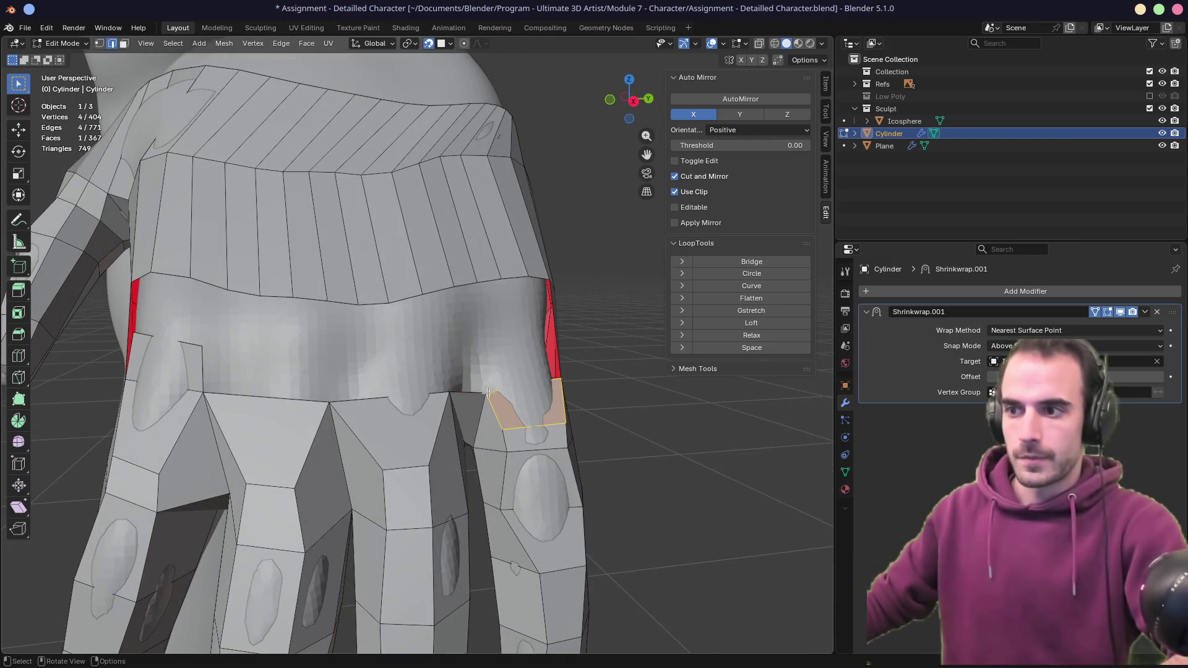
# - Move and vertex-slide the new face's apex vertex, then slide an adjacent edge
pyautogui.click(450, 393)
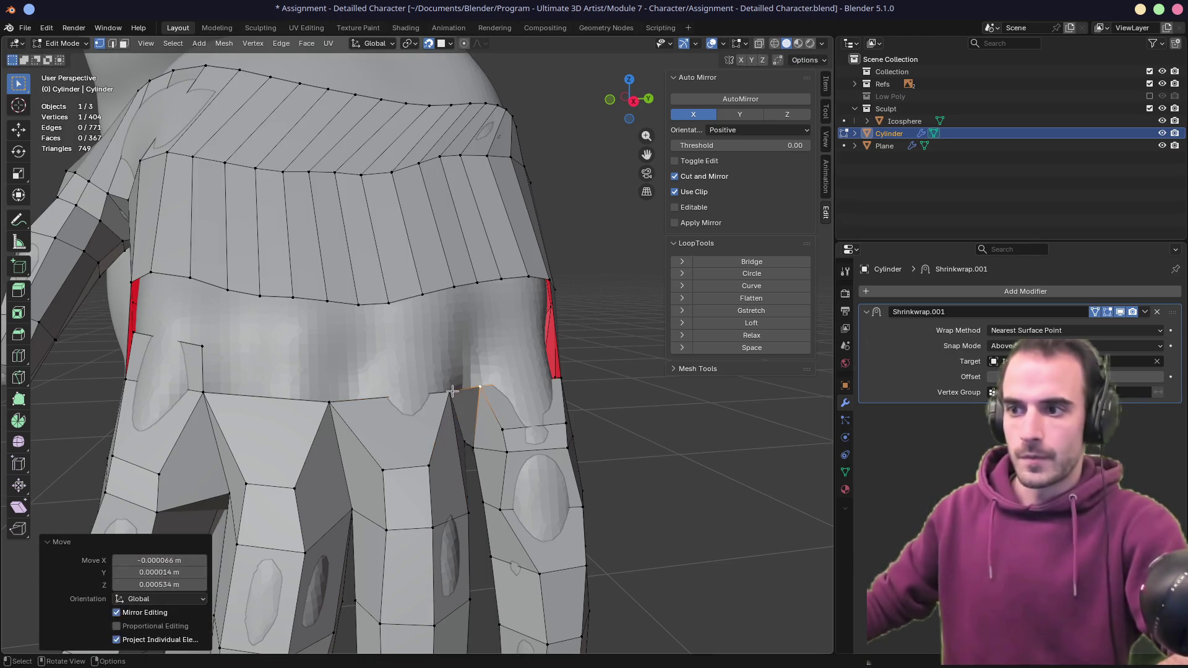
pyautogui.moveTo(451, 391)
pyautogui.mouseDown(button='middle')
pyautogui.moveTo(399, 387)
pyautogui.moveTo(532, 402)
pyautogui.moveTo(507, 437)
pyautogui.moveTo(514, 468)
pyautogui.moveTo(557, 454)
pyautogui.mouseUp(button='middle')
pyautogui.press('g')
pyautogui.click(433, 388)
pyautogui.hotkey('shift', 'v')
pyautogui.click(525, 403)
pyautogui.press('g')
pyautogui.press('g')
pyautogui.click(574, 452)
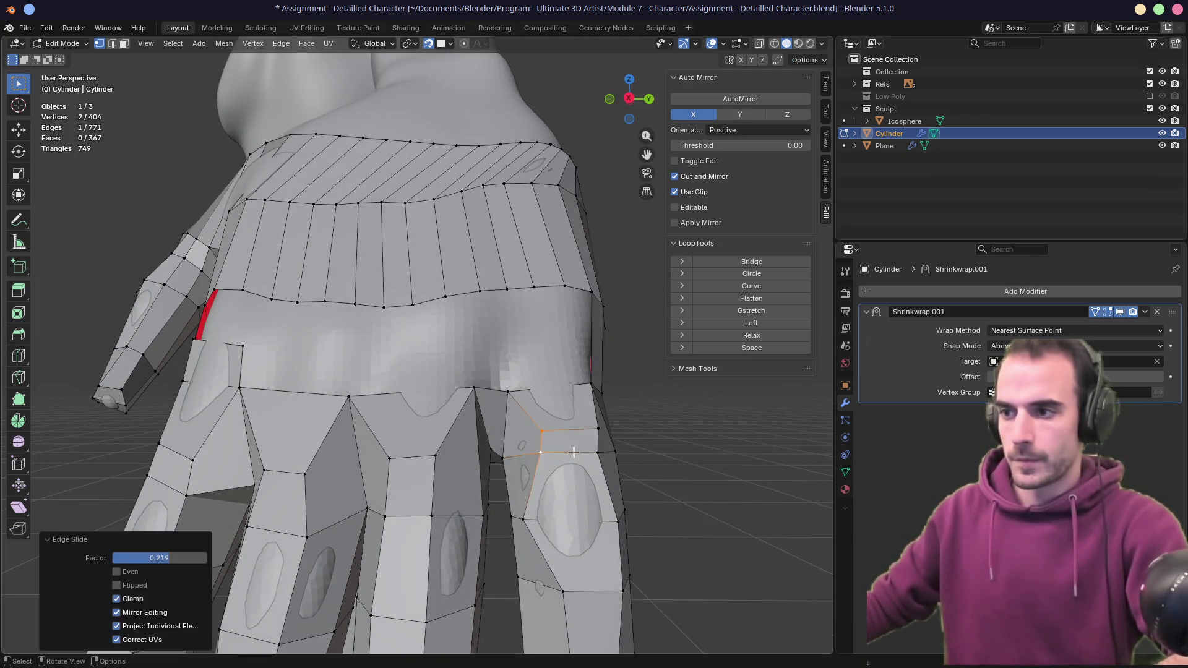
# - Slide several finger vertices along their edges to even out the loops
pyautogui.click(525, 514)
pyautogui.press('g')
pyautogui.press('g')
pyautogui.click(555, 517)
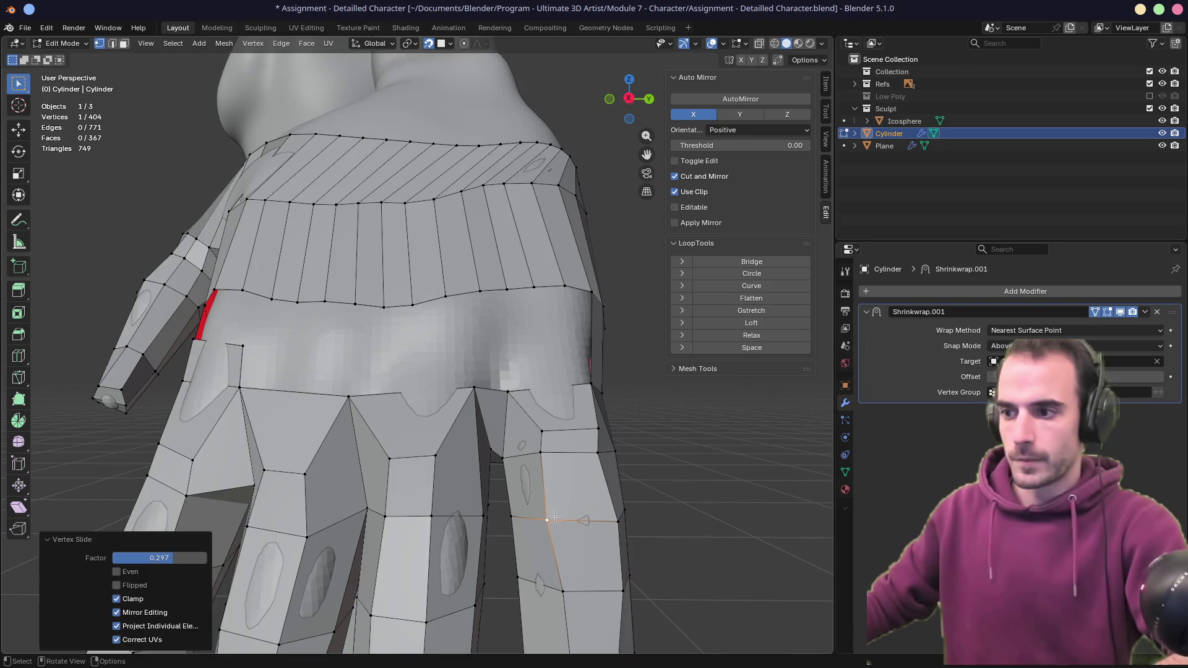
pyautogui.press('g')
pyautogui.press('g')
pyautogui.click(613, 520)
pyautogui.moveTo(613, 520)
pyautogui.mouseDown(button='middle')
pyautogui.moveTo(459, 480)
pyautogui.moveTo(501, 346)
pyautogui.mouseUp(button='middle')
pyautogui.press('g')
pyautogui.press('g')
pyautogui.click(399, 391)
pyautogui.click(346, 382)
pyautogui.press('g')
pyautogui.press('g')
pyautogui.click(359, 387)
pyautogui.click(327, 472)
pyautogui.press('g')
pyautogui.press('g')
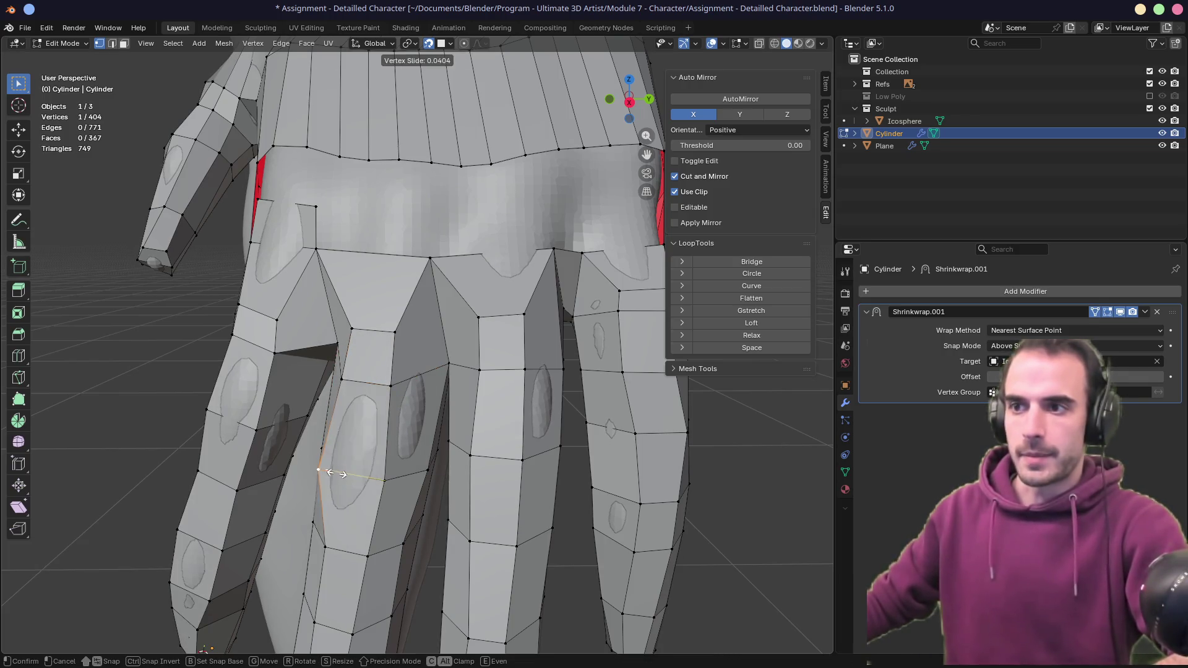
pyautogui.click(334, 474)
# - Slide an edge on the side of the outer finger by factor -0.206
pyautogui.scroll(-3, 483, 435)
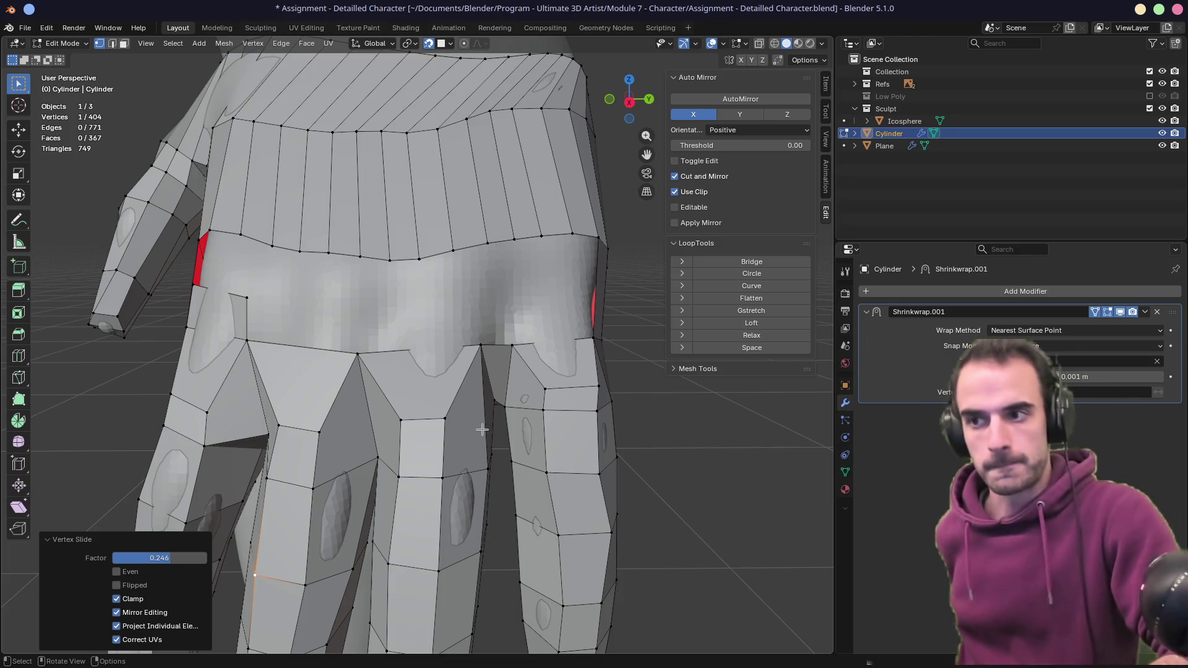
pyautogui.click(572, 409)
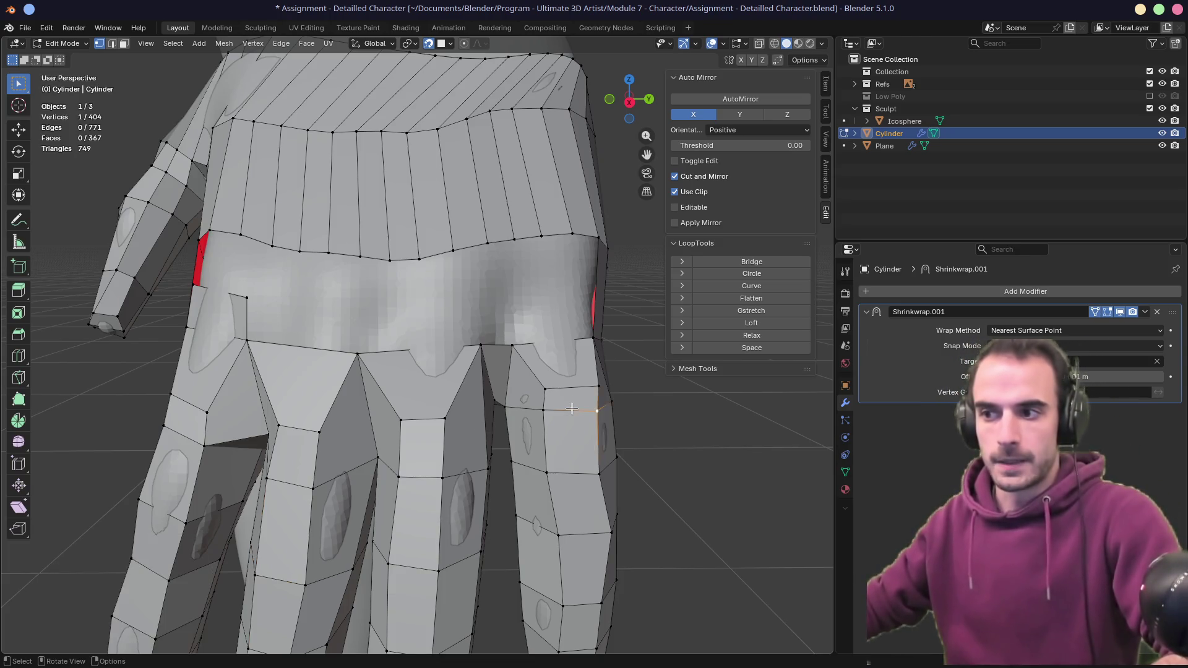
pyautogui.press('g')
pyautogui.press('g')
pyautogui.click(570, 416)
pyautogui.moveTo(570, 416)
pyautogui.mouseDown(button='middle')
pyautogui.moveTo(519, 342)
pyautogui.moveTo(559, 337)
pyautogui.mouseUp(button='middle')
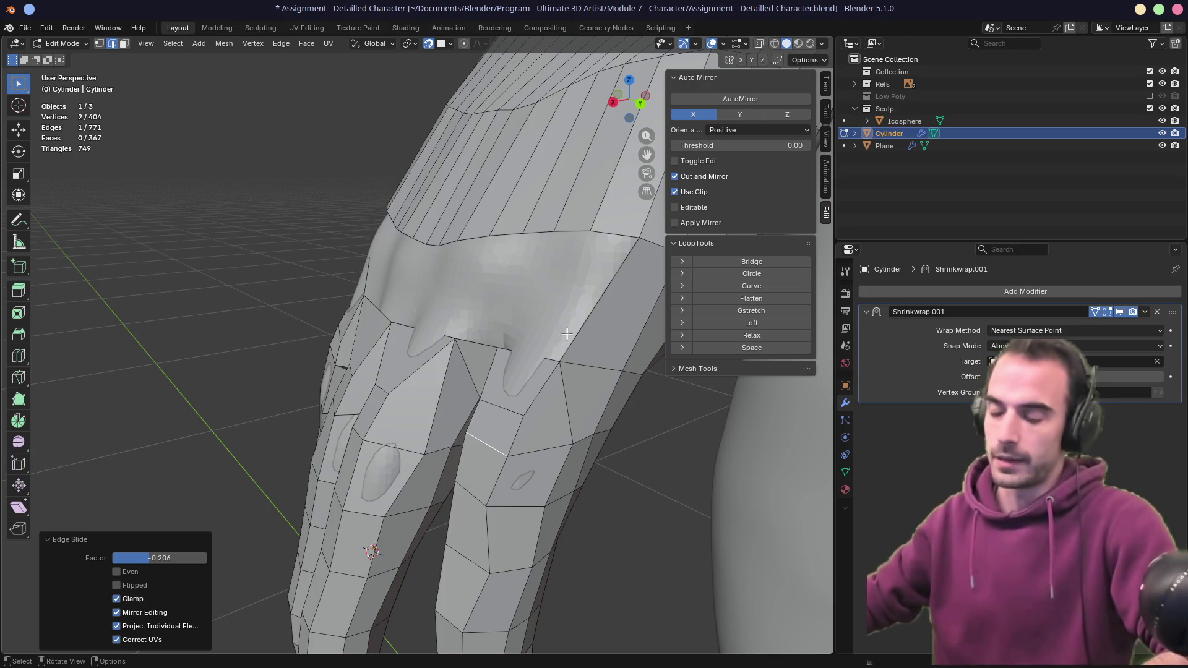
# - Grow the selection across the knuckle band and delete those twelve faces
pyautogui.moveTo(573, 352)
pyautogui.mouseDown(button='middle')
pyautogui.moveTo(626, 369)
pyautogui.moveTo(575, 321)
pyautogui.moveTo(478, 332)
pyautogui.moveTo(493, 356)
pyautogui.moveTo(602, 368)
pyautogui.moveTo(344, 294)
pyautogui.moveTo(556, 320)
pyautogui.moveTo(509, 328)
pyautogui.moveTo(443, 284)
pyautogui.mouseUp(button='middle')
pyautogui.press('1')
pyautogui.press('3')
pyautogui.press('ctrl+KP_Add')
pyautogui.hotkey('ctrl', 'x')
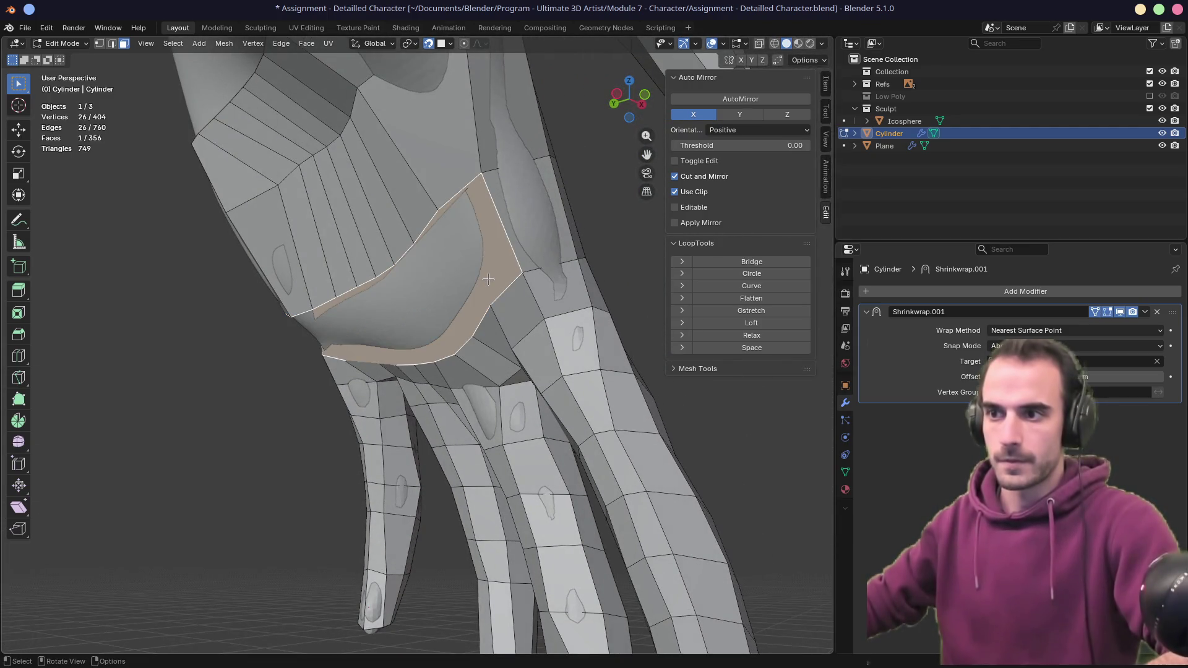
pyautogui.press('Escape')
pyautogui.hotkey('ctrl', 'z')
pyautogui.moveTo(488, 284)
pyautogui.mouseDown(button='middle')
pyautogui.moveTo(561, 266)
pyautogui.moveTo(535, 294)
pyautogui.moveTo(300, 371)
pyautogui.mouseUp(button='middle')
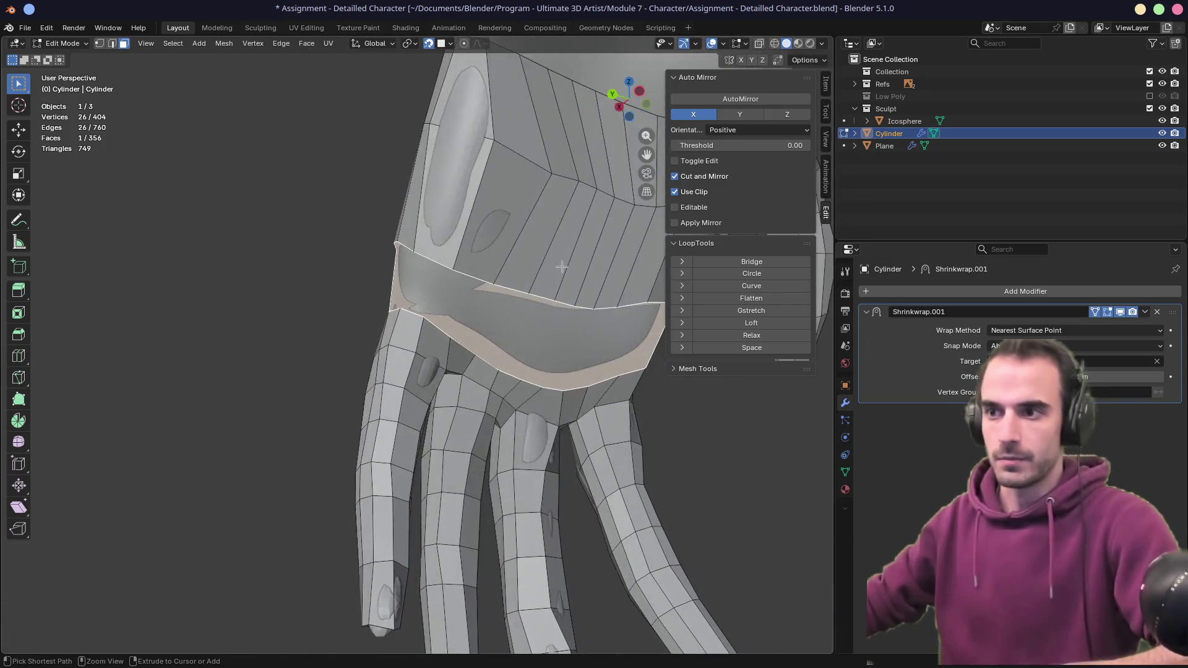
pyautogui.press('x')
pyautogui.click(533, 290)
pyautogui.scroll(-3, 534, 289)
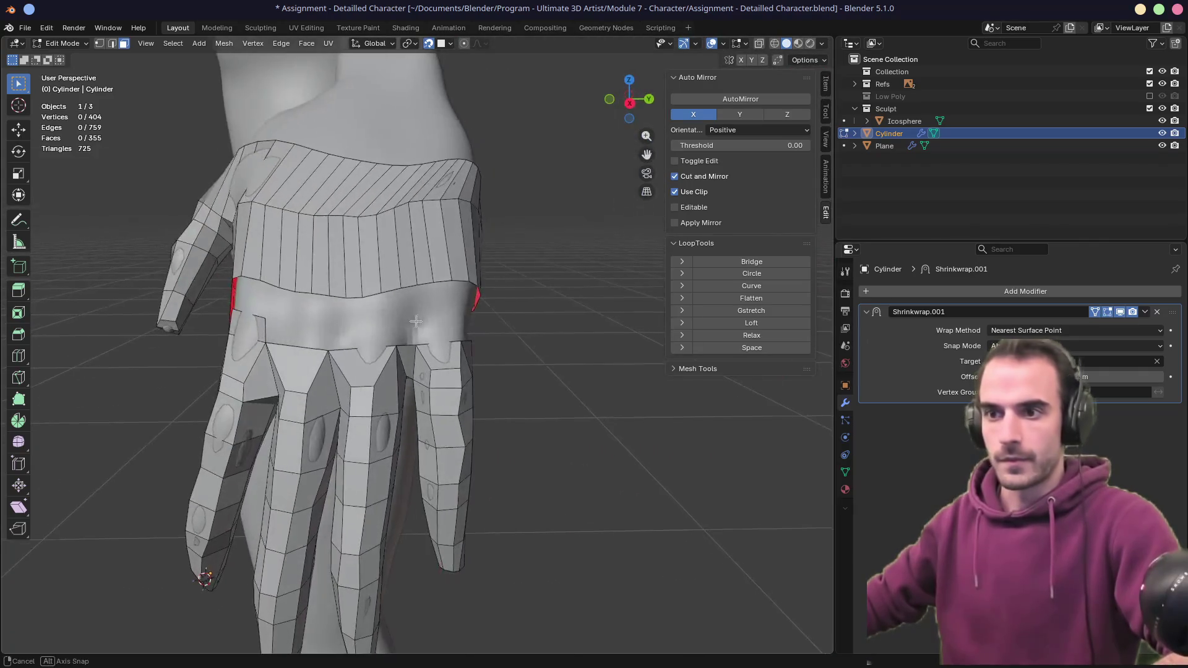
pyautogui.scroll(3, 301, 372)
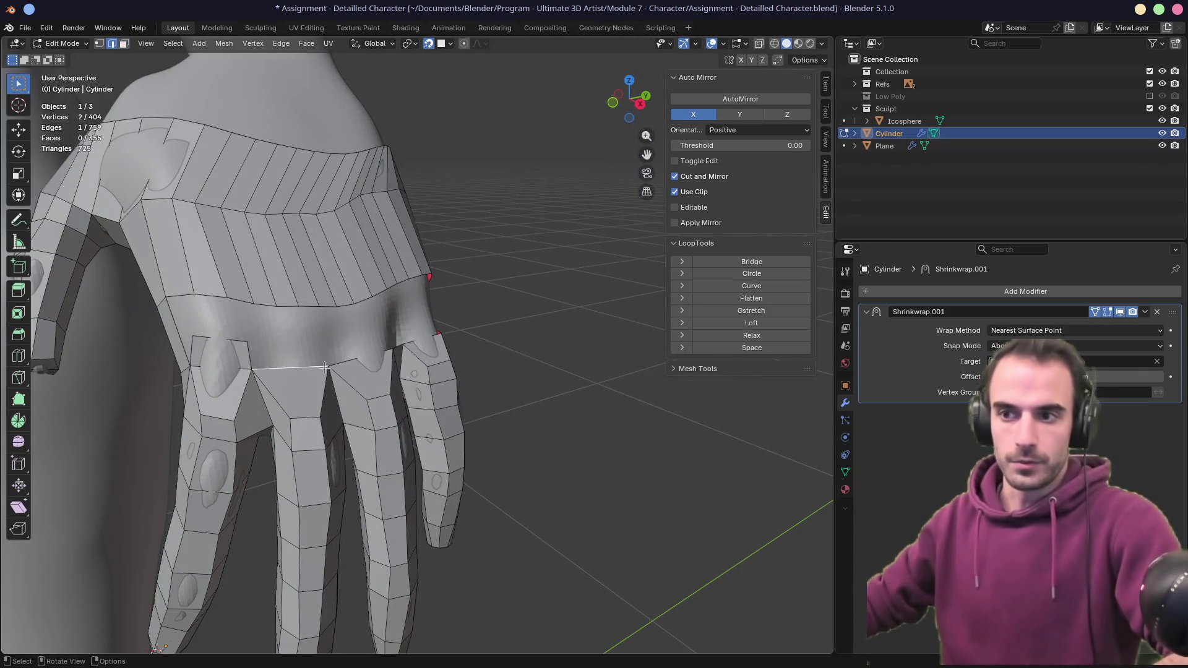
# - Extrude the finger-top edges toward the back of the hand
pyautogui.moveTo(346, 365)
pyautogui.mouseDown(button='middle')
pyautogui.moveTo(359, 349)
pyautogui.moveTo(433, 331)
pyautogui.moveTo(377, 316)
pyautogui.moveTo(458, 311)
pyautogui.moveTo(367, 339)
pyautogui.mouseUp(button='middle')
pyautogui.click(359, 350)
pyautogui.press('e')
pyautogui.click(456, 295)
pyautogui.keyDown('alt'); pyautogui.click(367, 339); pyautogui.keyUp('alt')
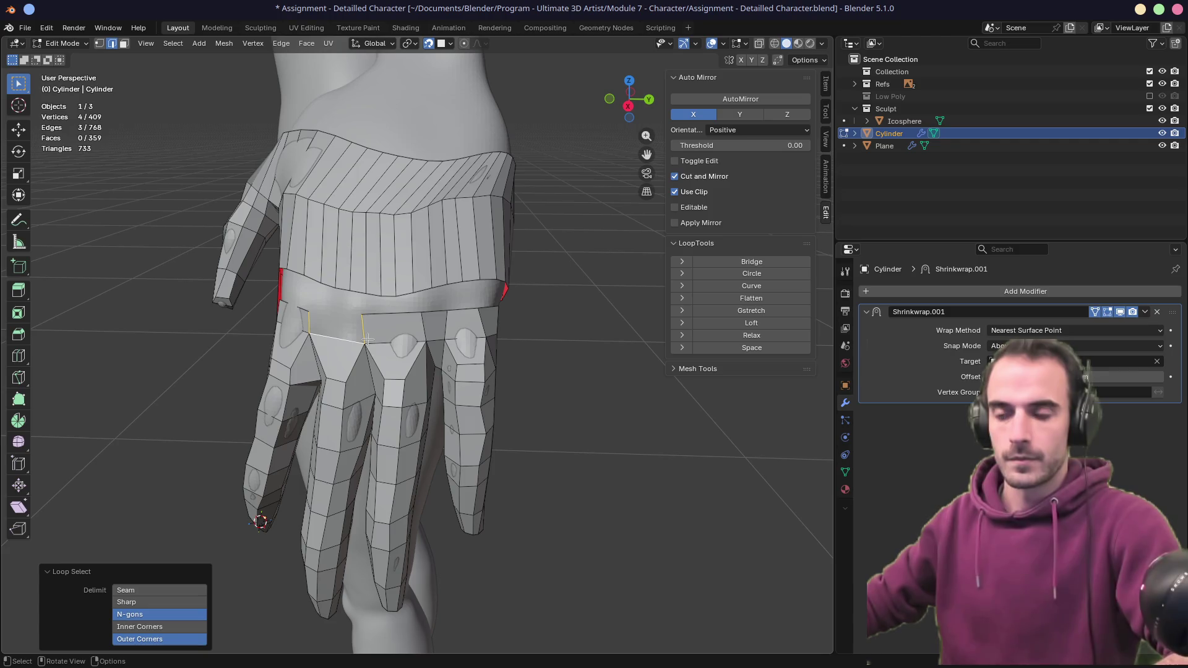
# - Fill a face from a finger-top edge to the back of the hand, then nudge the edge and a vertex onto the surface
pyautogui.click(344, 340)
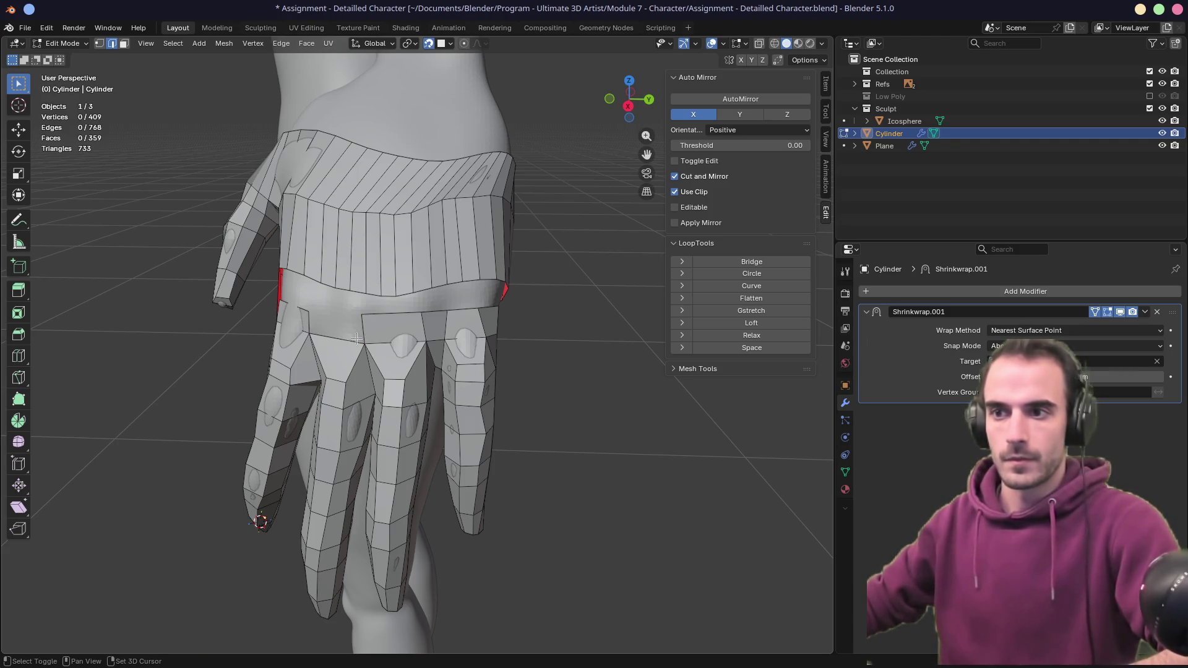
pyautogui.press('f')
pyautogui.moveTo(357, 339); pyautogui.dragTo(365, 326, button='middle')
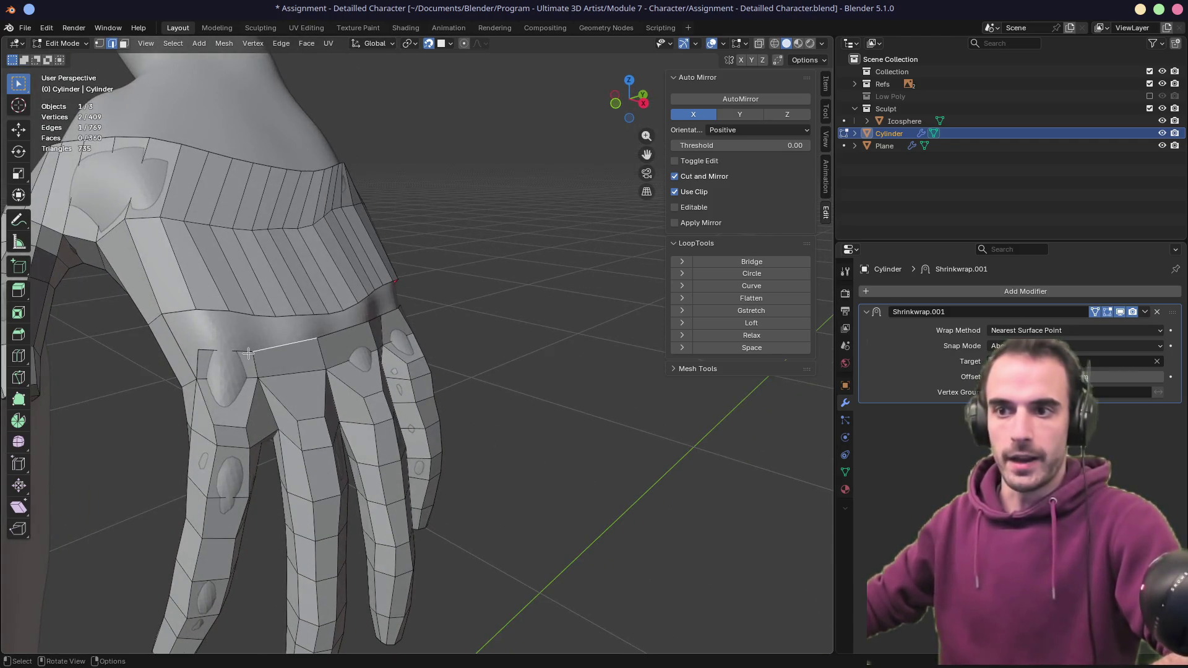
pyautogui.moveTo(285, 354); pyautogui.dragTo(266, 339, button='middle')
pyautogui.press('g')
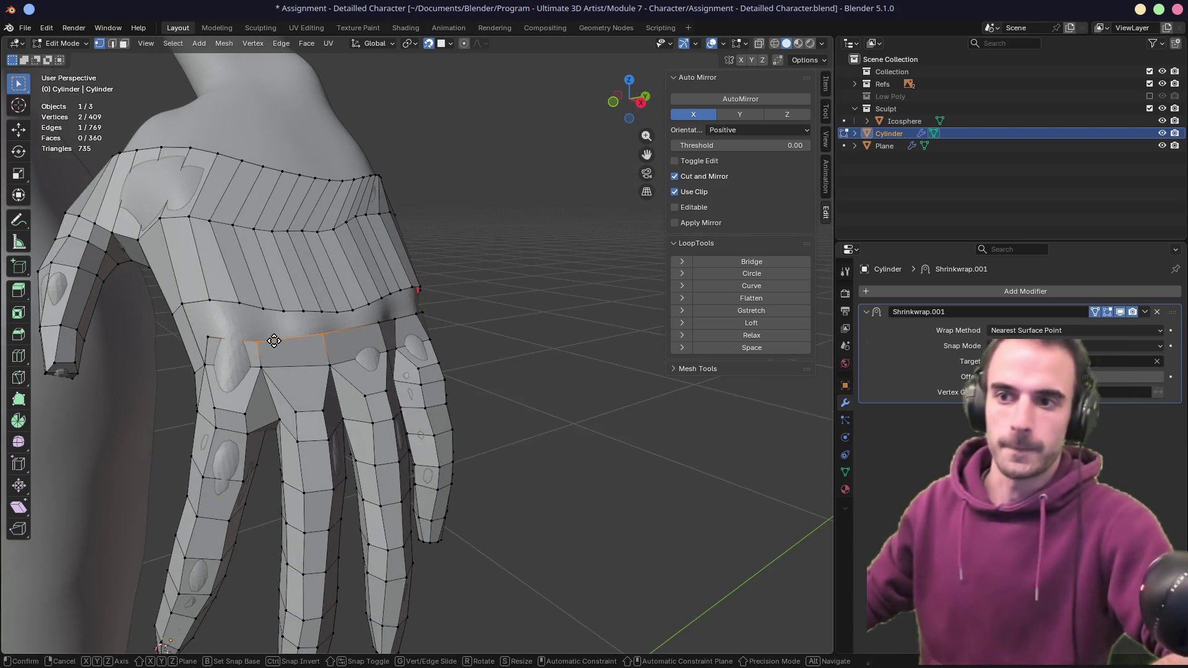
pyautogui.click(273, 334)
pyautogui.click(255, 334)
pyautogui.press('g')
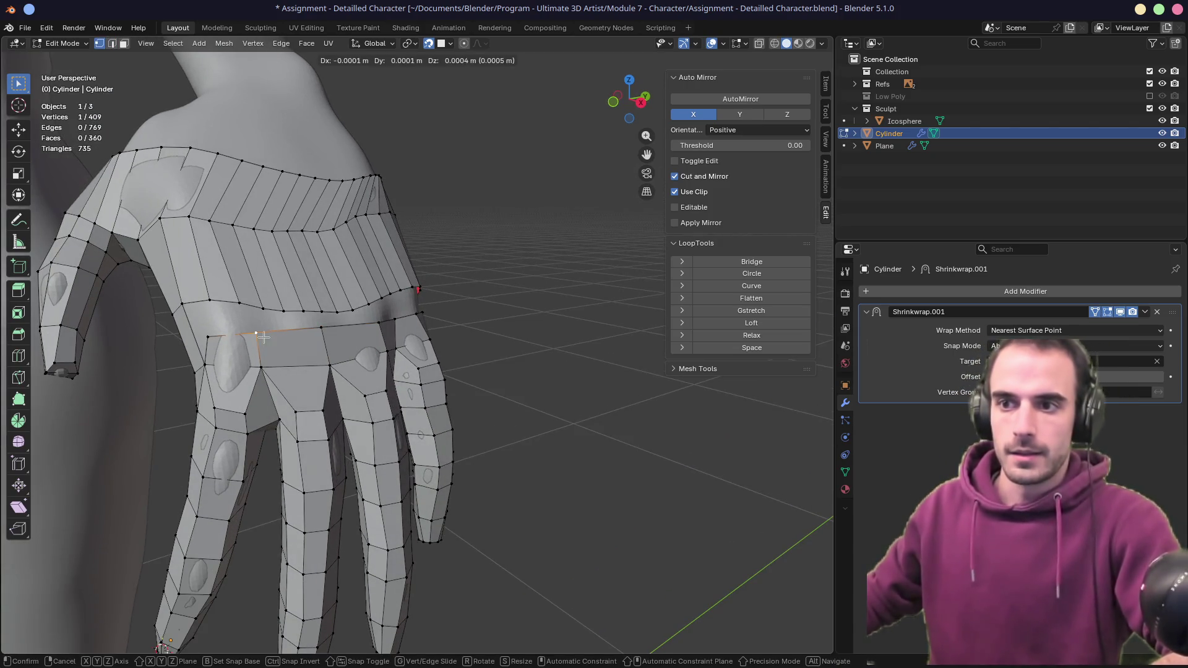
pyautogui.click(262, 334)
# - Delete the unwanted face on the palm side of the hand
pyautogui.moveTo(340, 327)
pyautogui.mouseDown(button='middle')
pyautogui.moveTo(405, 314)
pyautogui.moveTo(318, 318)
pyautogui.moveTo(296, 344)
pyautogui.mouseUp(button='middle')
pyautogui.press('3')
pyautogui.click(198, 337)
pyautogui.moveTo(198, 338)
pyautogui.mouseDown(button='middle')
pyautogui.moveTo(559, 285)
pyautogui.moveTo(486, 294)
pyautogui.moveTo(477, 322)
pyautogui.moveTo(428, 298)
pyautogui.mouseUp(button='middle')
pyautogui.press('x')
pyautogui.click(588, 273)
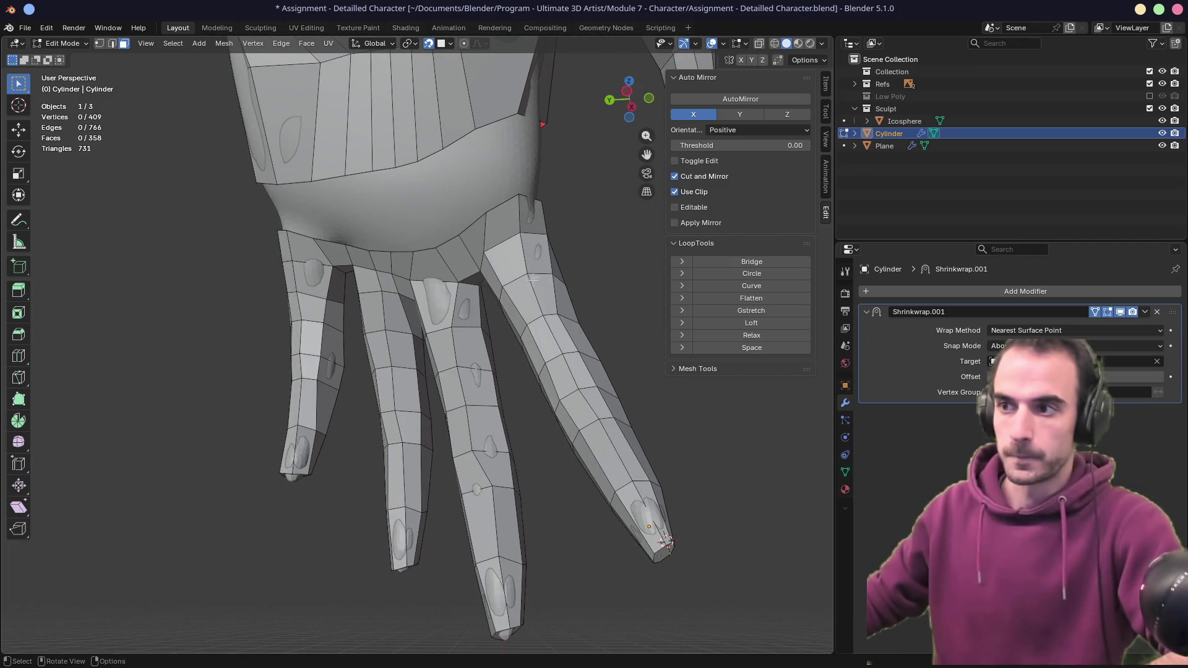
# - Vertex-slide a palm–finger junction vertex along its edges several times to even the loop
pyautogui.moveTo(528, 284); pyautogui.dragTo(537, 274, button='middle')
pyautogui.click(490, 222)
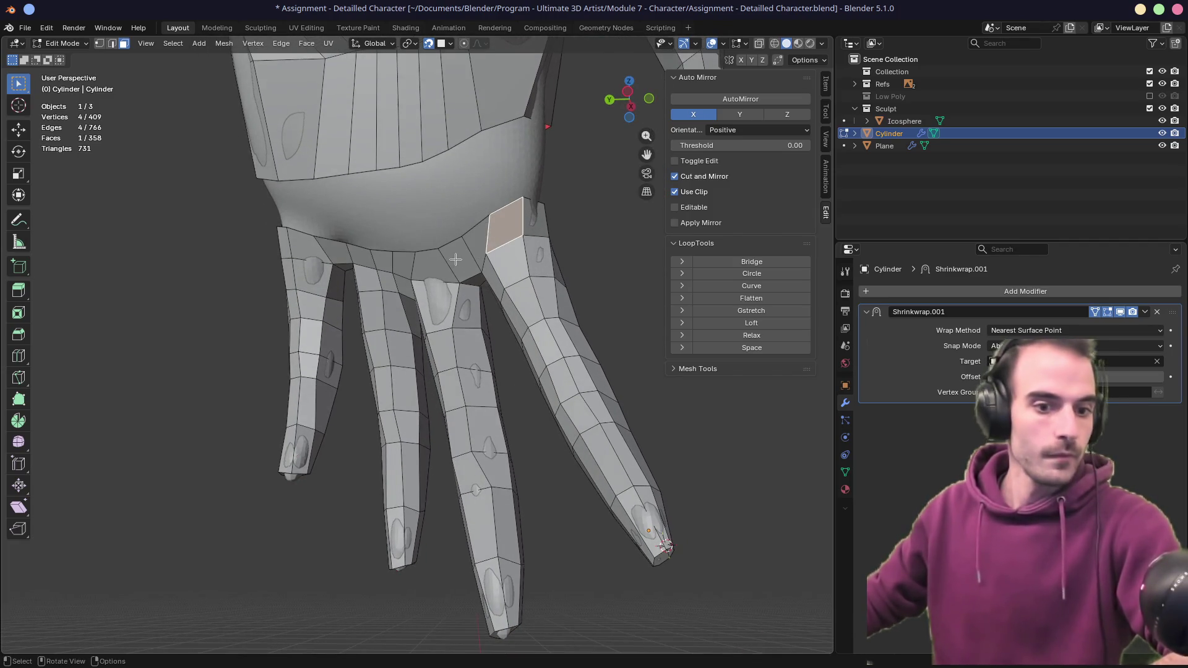
pyautogui.press('1')
pyautogui.click(450, 242)
pyautogui.hotkey('shift', 'v')
pyautogui.click(470, 234)
pyautogui.hotkey('shift', 'v')
pyautogui.click(486, 226)
pyautogui.hotkey('shift', 'v')
pyautogui.click(492, 248)
# - Vertex-slide a finger-base vertex by factor 0.310 along its edge
pyautogui.keyDown('alt'); pyautogui.middleClick(504, 221); pyautogui.keyUp('alt')
pyautogui.scroll(6, 504, 221)
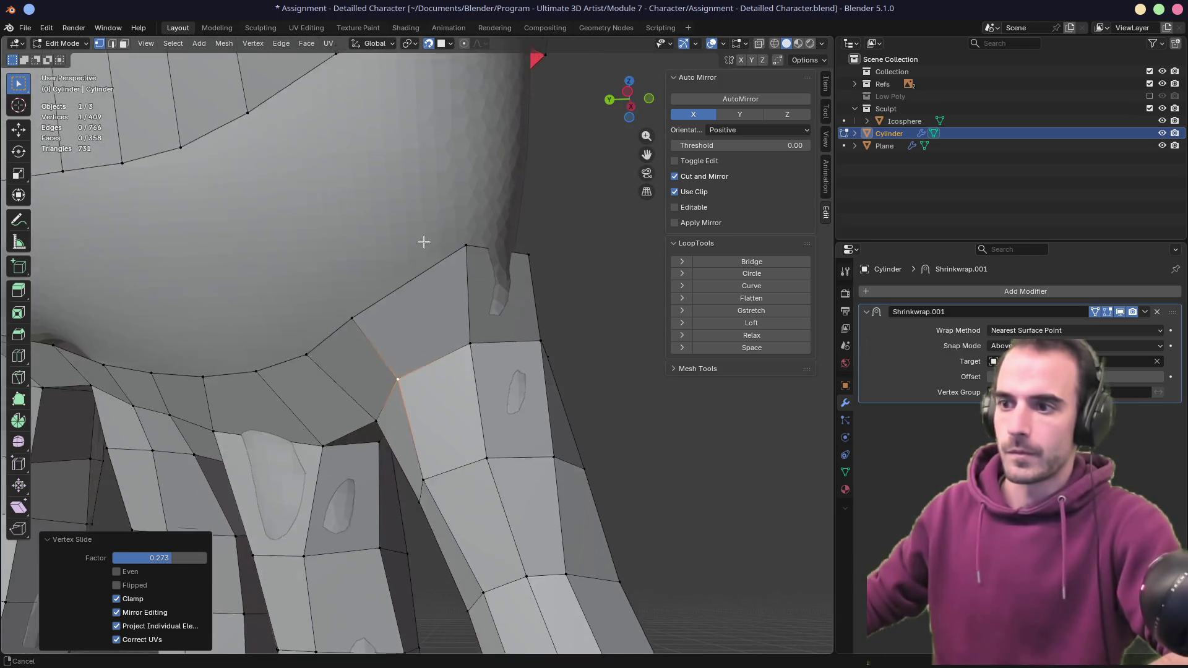
pyautogui.click(437, 436)
pyautogui.hotkey('shift', 'v')
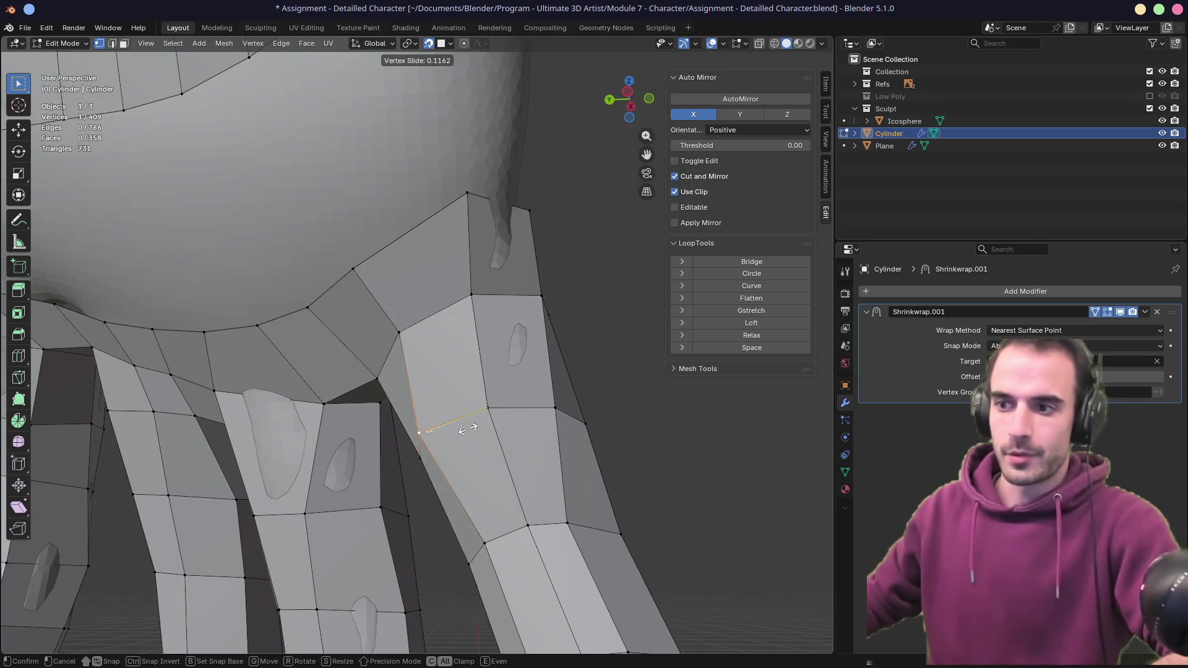
pyautogui.click(461, 406)
pyautogui.keyDown('shift'); pyautogui.moveTo(461, 405); pyautogui.dragTo(467, 412, button='middle'); pyautogui.keyUp('shift')
pyautogui.keyDown('shift'); pyautogui.moveTo(414, 272); pyautogui.dragTo(419, 346, button='middle'); pyautogui.keyUp('shift')
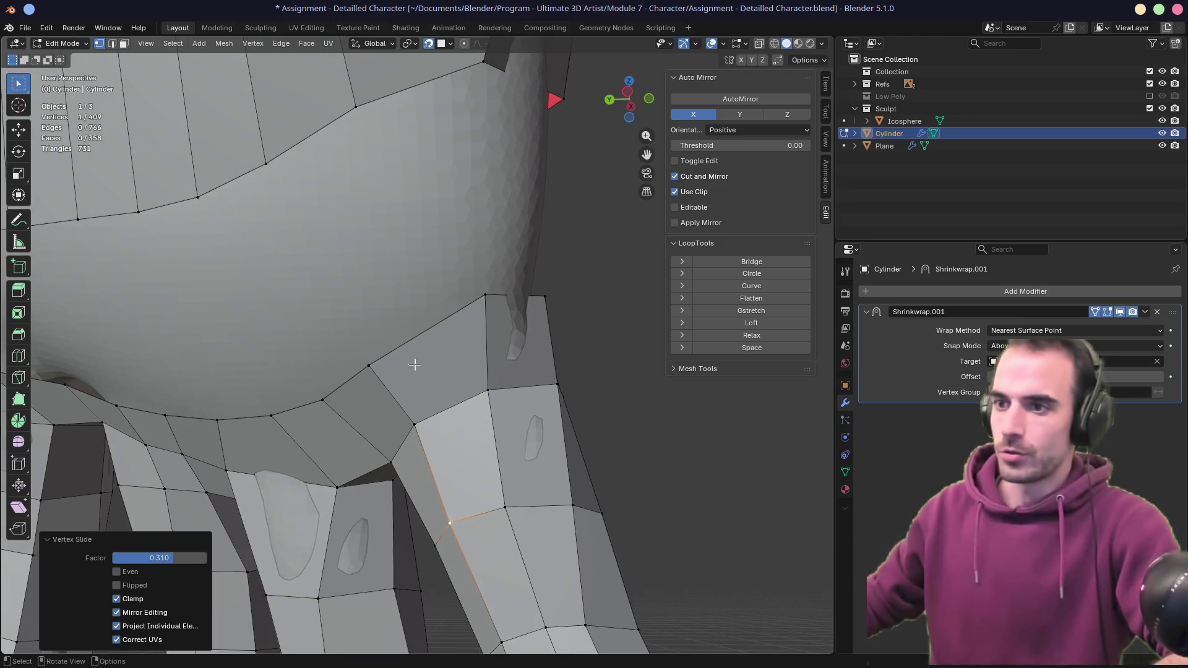
# - Edge-slide a junction edge down along the surface, then undo the change
pyautogui.press('2')
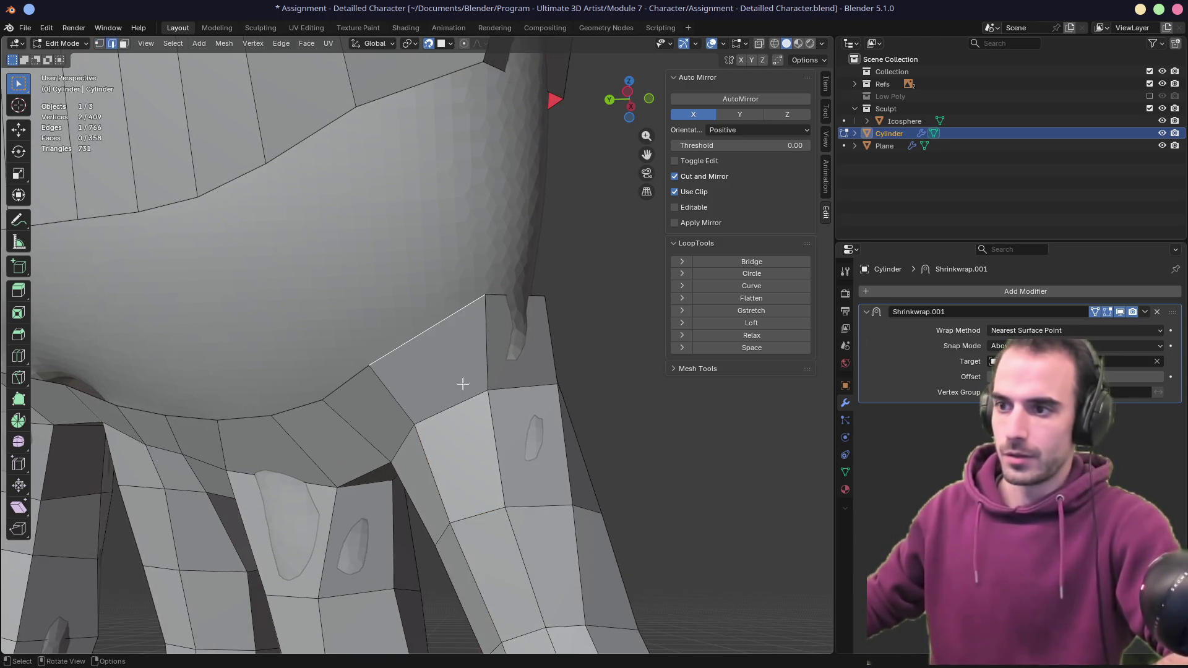
pyautogui.press('g')
pyautogui.press('g')
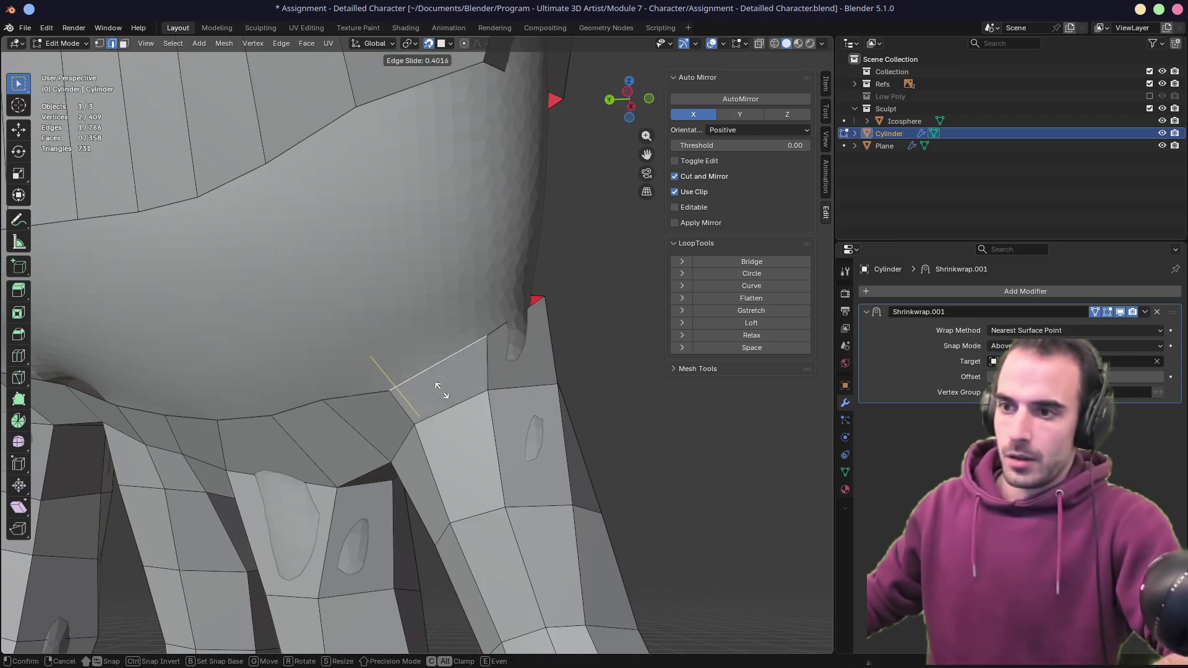
pyautogui.click(441, 397)
pyautogui.moveTo(446, 395)
pyautogui.mouseDown(button='middle')
pyautogui.moveTo(451, 313)
pyautogui.moveTo(375, 344)
pyautogui.mouseUp(button='middle')
pyautogui.hotkey('ctrl', 'z')
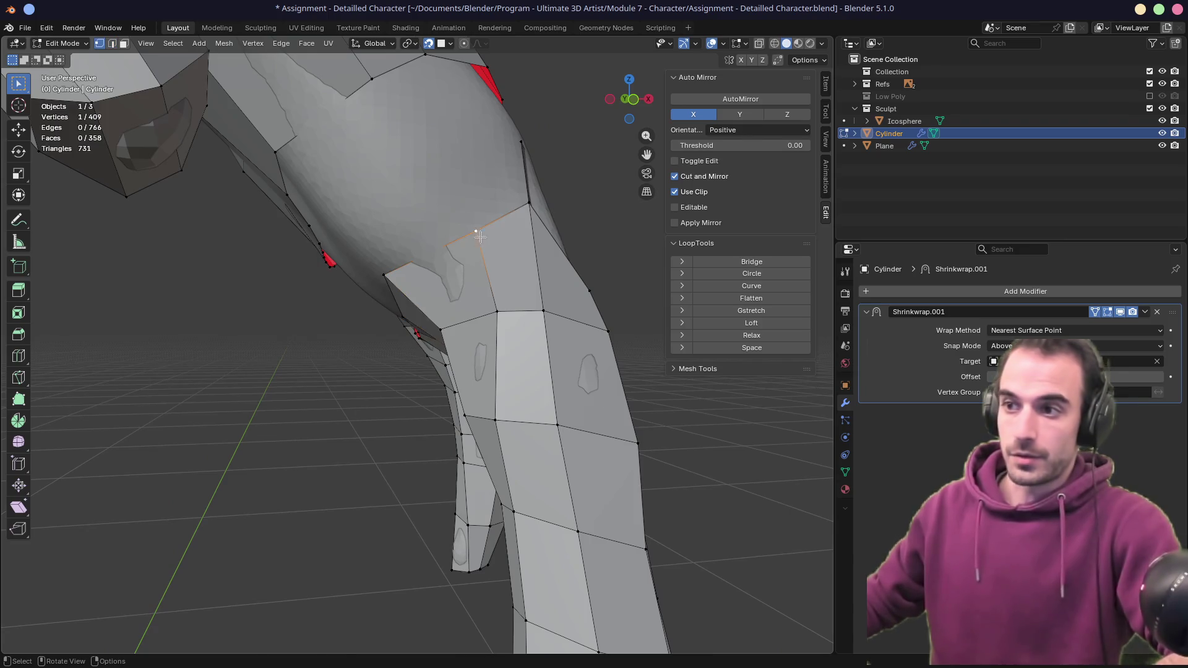
# - Undo the unwanted change and slide two finger-base vertices along their edges
pyautogui.hotkey('ctrl', 'z')
pyautogui.click(497, 312)
pyautogui.press('g')
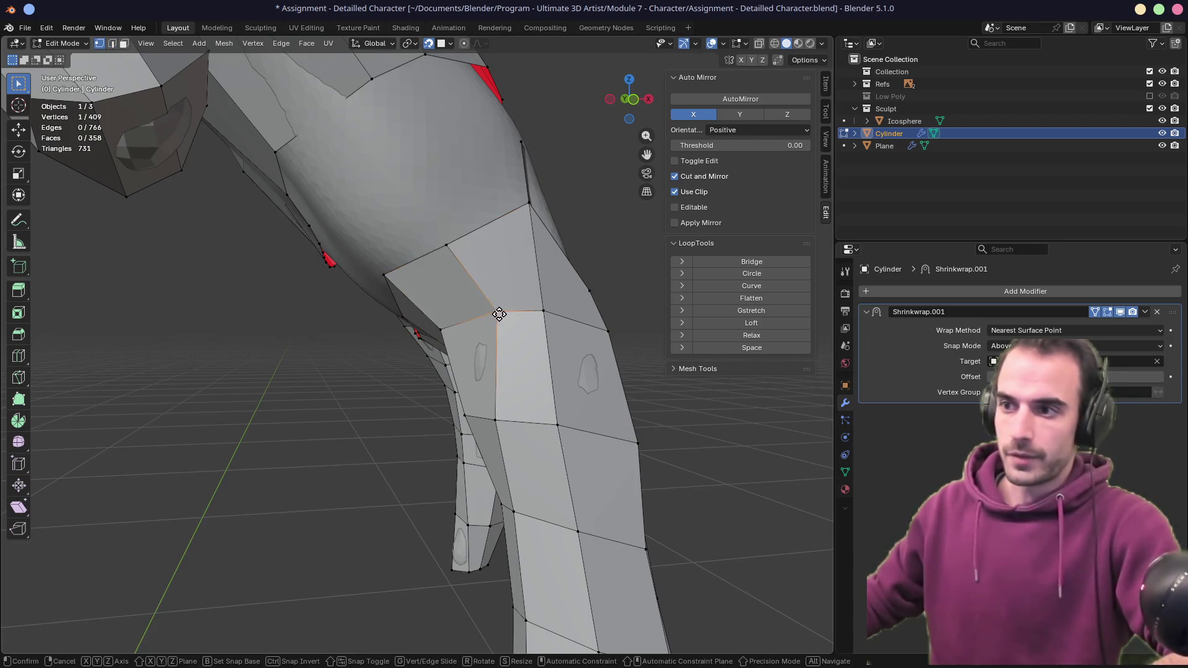
pyautogui.press('g')
pyautogui.click(476, 317)
pyautogui.click(503, 420)
pyautogui.press('g')
pyautogui.press('g')
pyautogui.click(489, 356)
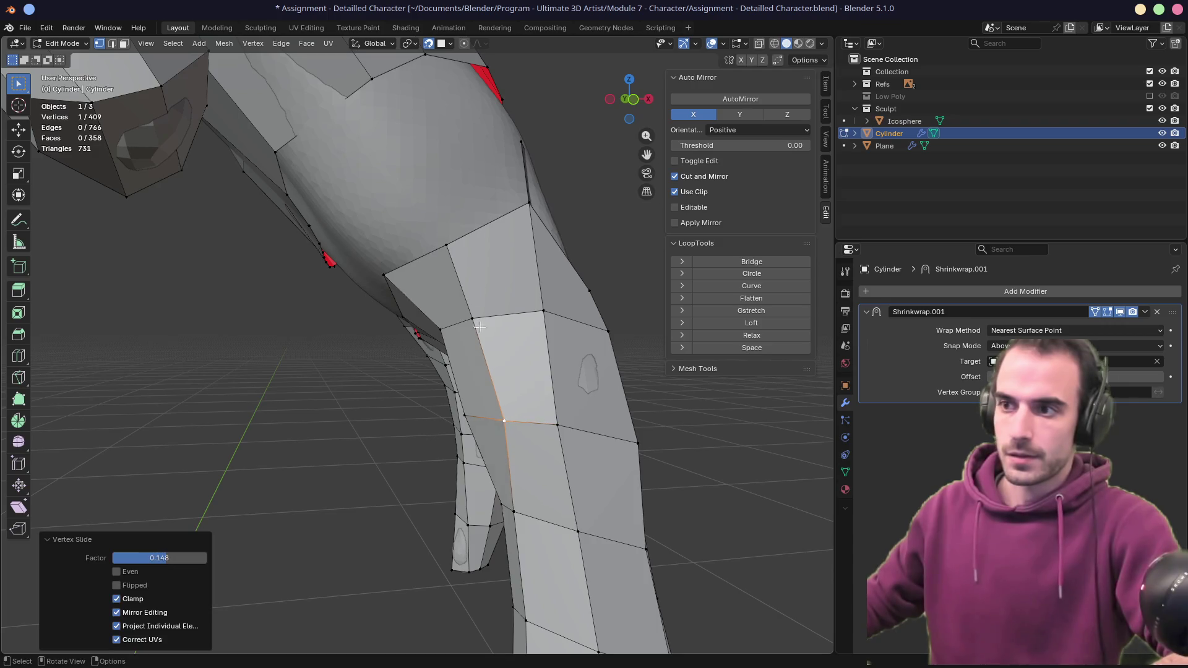
# - Slide the remaining palm–finger junction vertices along their edges so they sit evenly
pyautogui.click(447, 247)
pyautogui.press('g')
pyautogui.press('g')
pyautogui.click(452, 249)
pyautogui.moveTo(451, 248); pyautogui.dragTo(518, 340, button='middle')
pyautogui.press('g')
pyautogui.press('g')
pyautogui.click(482, 317)
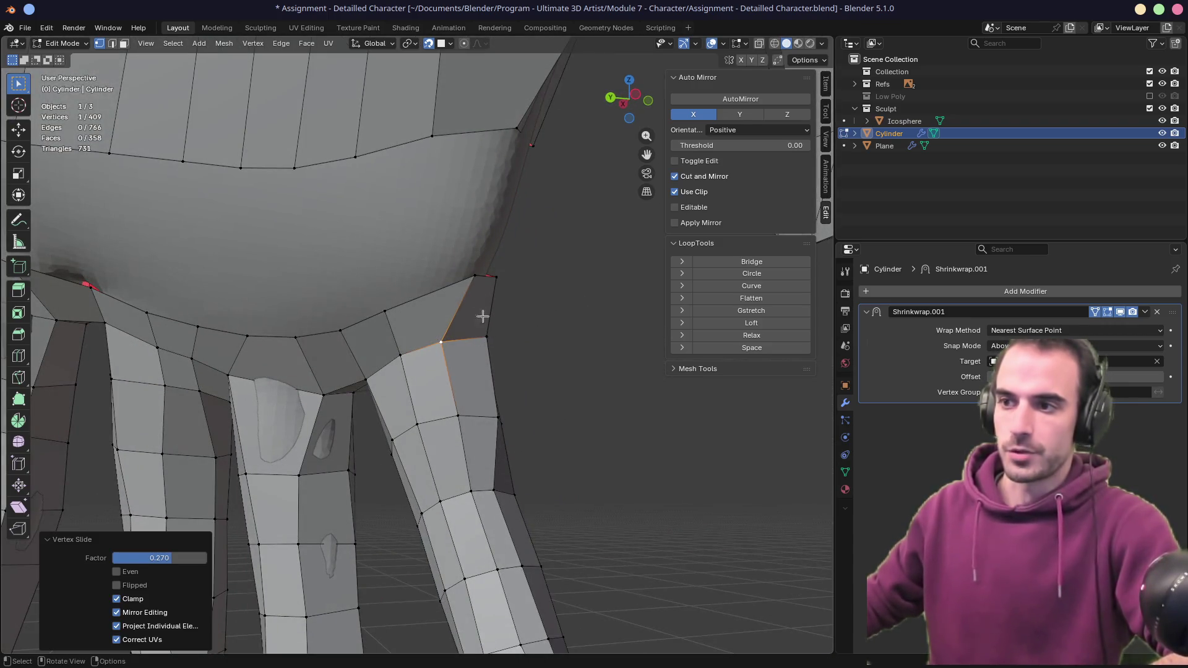
pyautogui.click(477, 275)
pyautogui.press('g')
pyautogui.press('g')
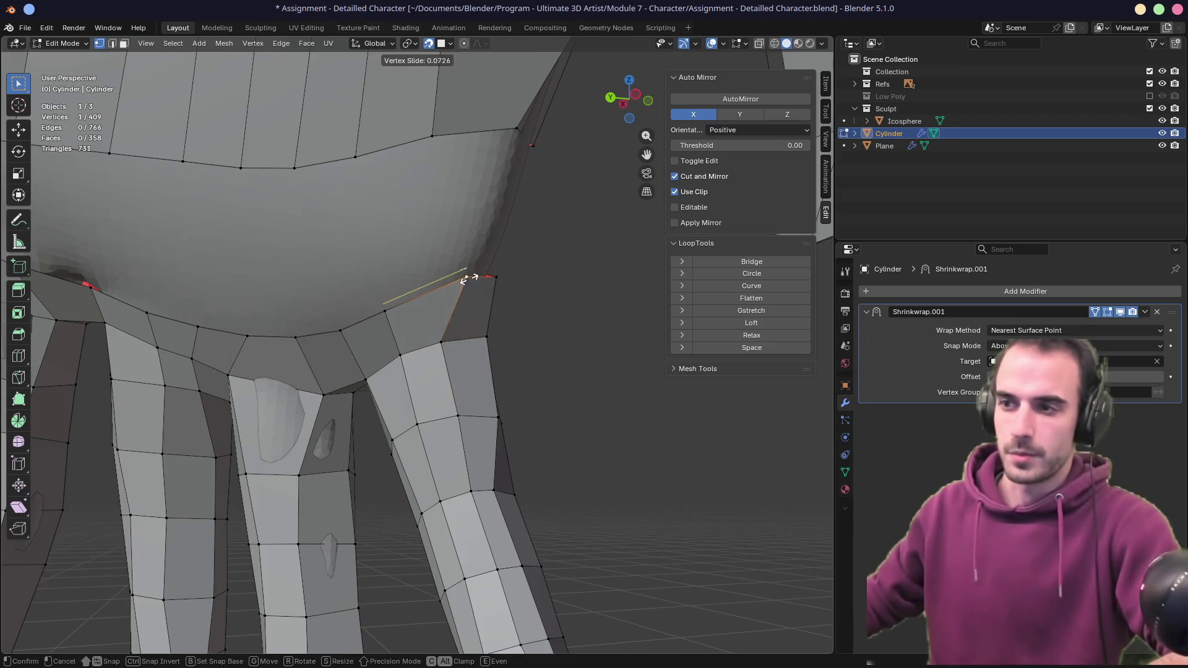
pyautogui.click(451, 321)
pyautogui.press('g')
pyautogui.press('g')
pyautogui.click(451, 341)
pyautogui.moveTo(456, 353)
pyautogui.mouseDown(button='middle')
pyautogui.moveTo(501, 321)
pyautogui.moveTo(465, 332)
pyautogui.mouseUp(button='middle')
pyautogui.press('g')
pyautogui.press('g')
pyautogui.click(441, 344)
pyautogui.moveTo(441, 344)
pyautogui.mouseDown(button='middle')
pyautogui.moveTo(352, 397)
pyautogui.moveTo(451, 351)
pyautogui.mouseUp(button='middle')
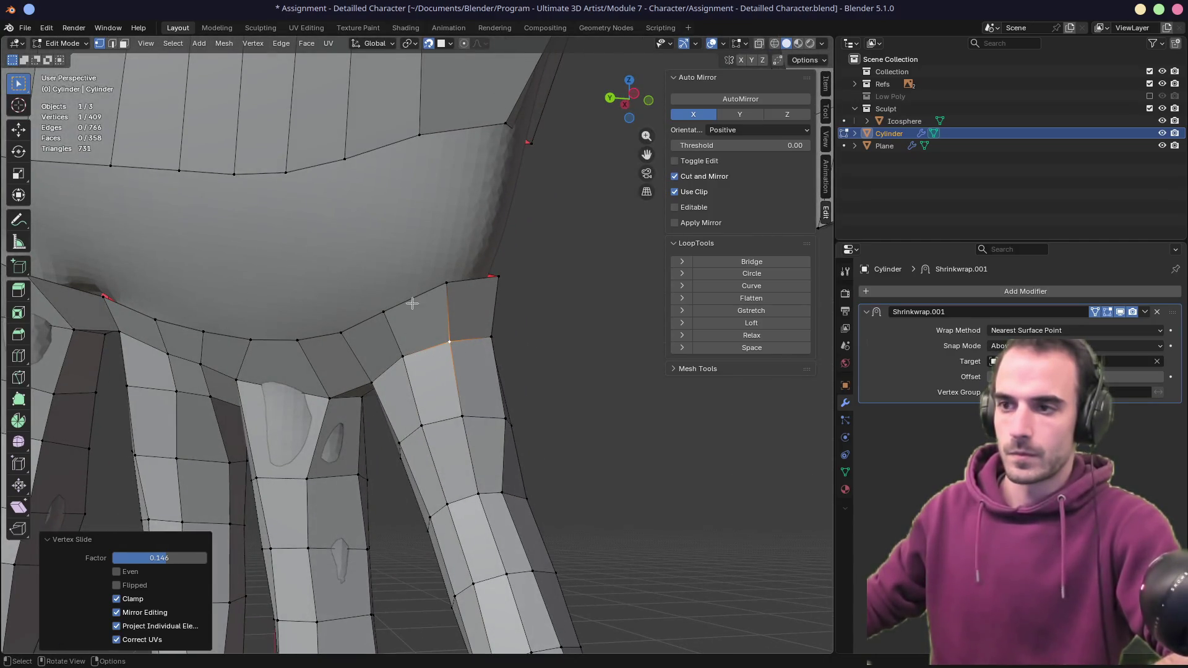
# - Edge-slide a junction edge, then fill a new face closing the gap between the fingers
pyautogui.press('2')
pyautogui.press('g')
pyautogui.press('g')
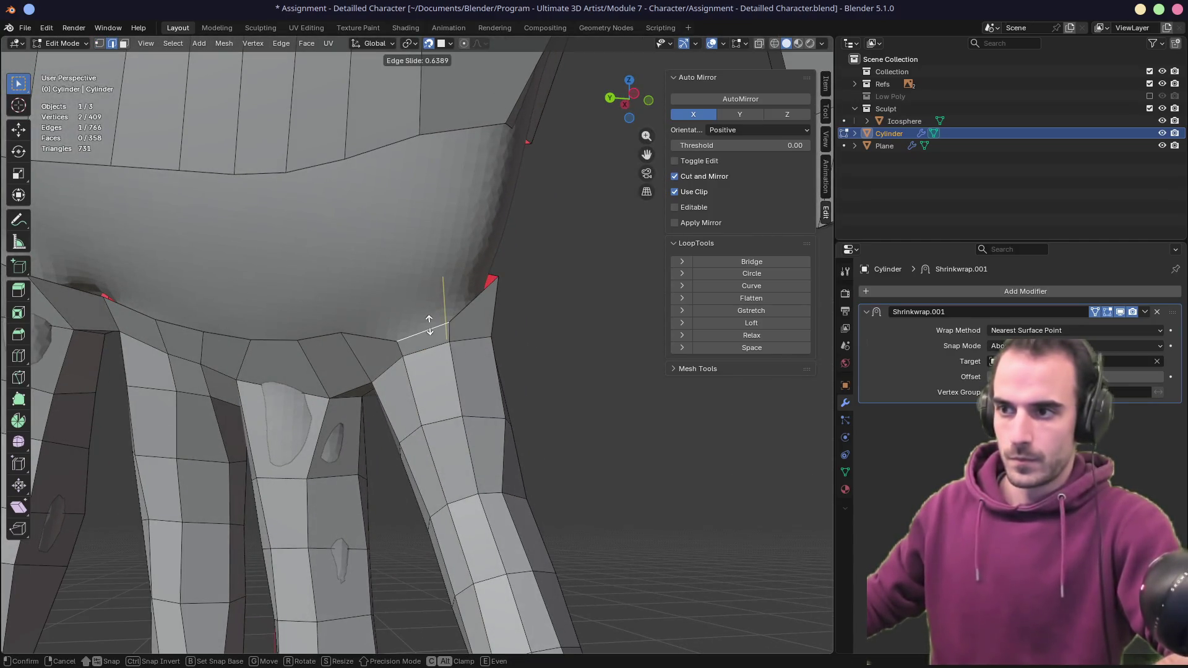
pyautogui.click(429, 325)
pyautogui.press('1')
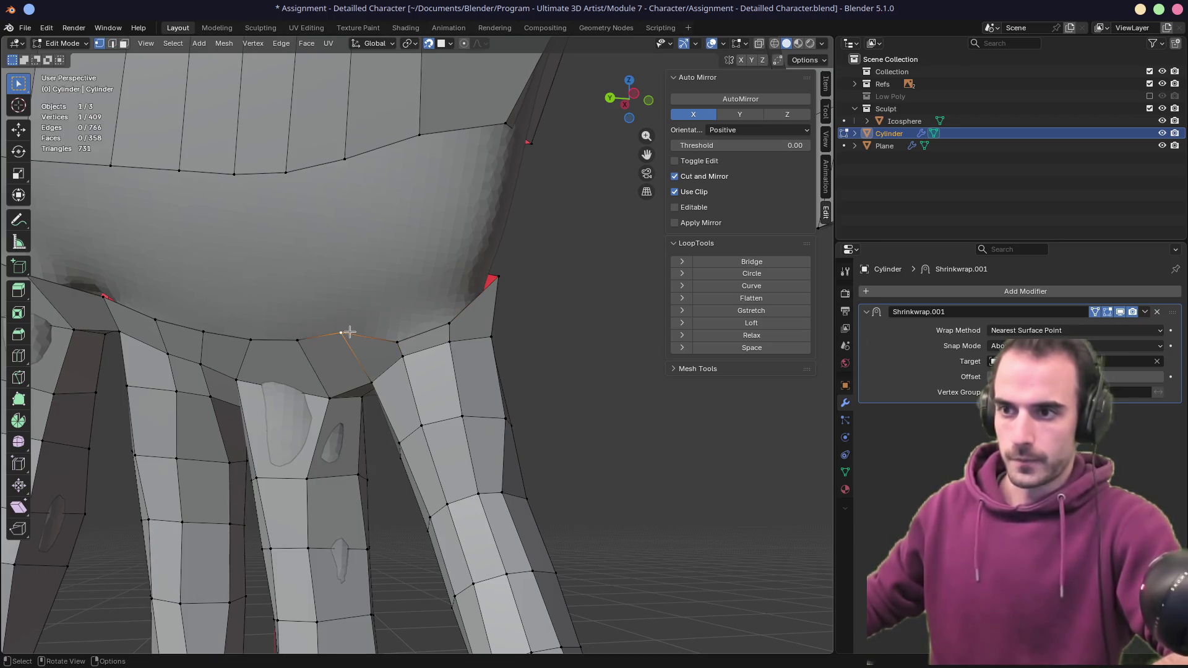
pyautogui.keyDown('ctrl'); pyautogui.click(495, 286); pyautogui.keyUp('ctrl')
pyautogui.press('f')
pyautogui.moveTo(527, 305)
pyautogui.mouseDown(button='middle')
pyautogui.moveTo(433, 345)
pyautogui.moveTo(560, 281)
pyautogui.moveTo(490, 287)
pyautogui.moveTo(418, 329)
pyautogui.moveTo(344, 344)
pyautogui.moveTo(372, 328)
pyautogui.mouseUp(button='middle')
pyautogui.moveTo(483, 224); pyautogui.dragTo(450, 331, button='middle')
pyautogui.click(422, 369)
# - Slide two finger-base vertices along their edges, the last by factor 0.161
pyautogui.press('g')
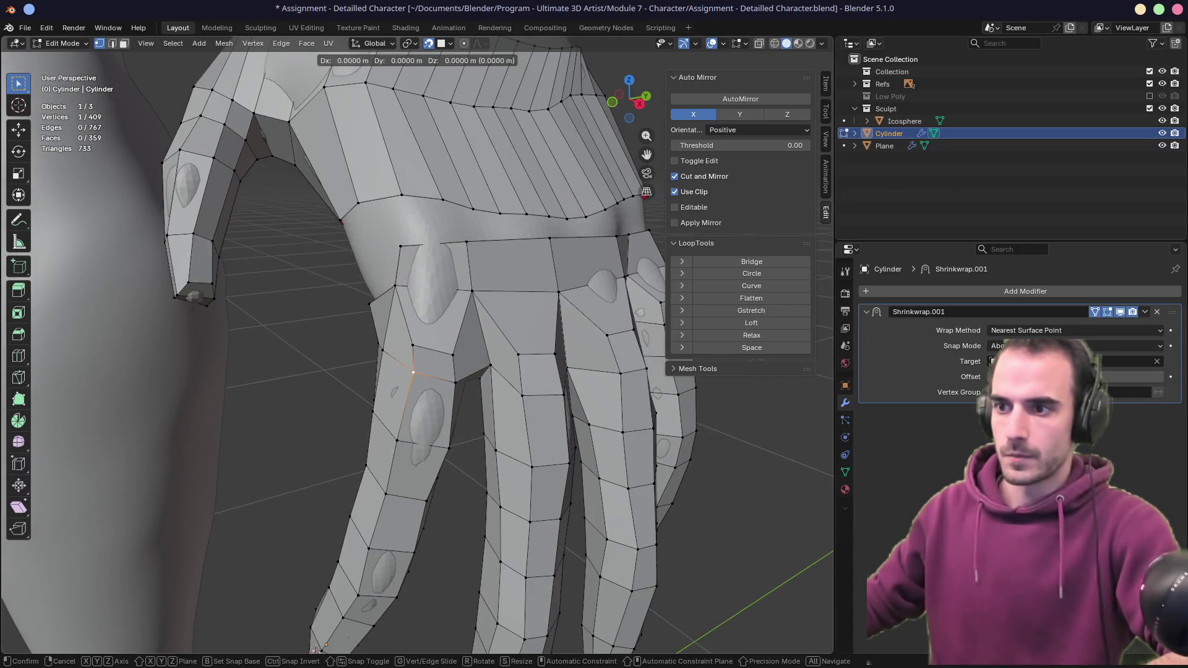
pyautogui.click(412, 368)
pyautogui.press('g')
pyautogui.press('g')
pyautogui.click(415, 350)
pyautogui.click(384, 290)
pyautogui.moveTo(385, 290)
pyautogui.mouseDown(button='middle')
pyautogui.moveTo(433, 275)
pyautogui.moveTo(473, 282)
pyautogui.mouseUp(button='middle')
pyautogui.press('g')
pyautogui.press('g')
pyautogui.click(441, 276)
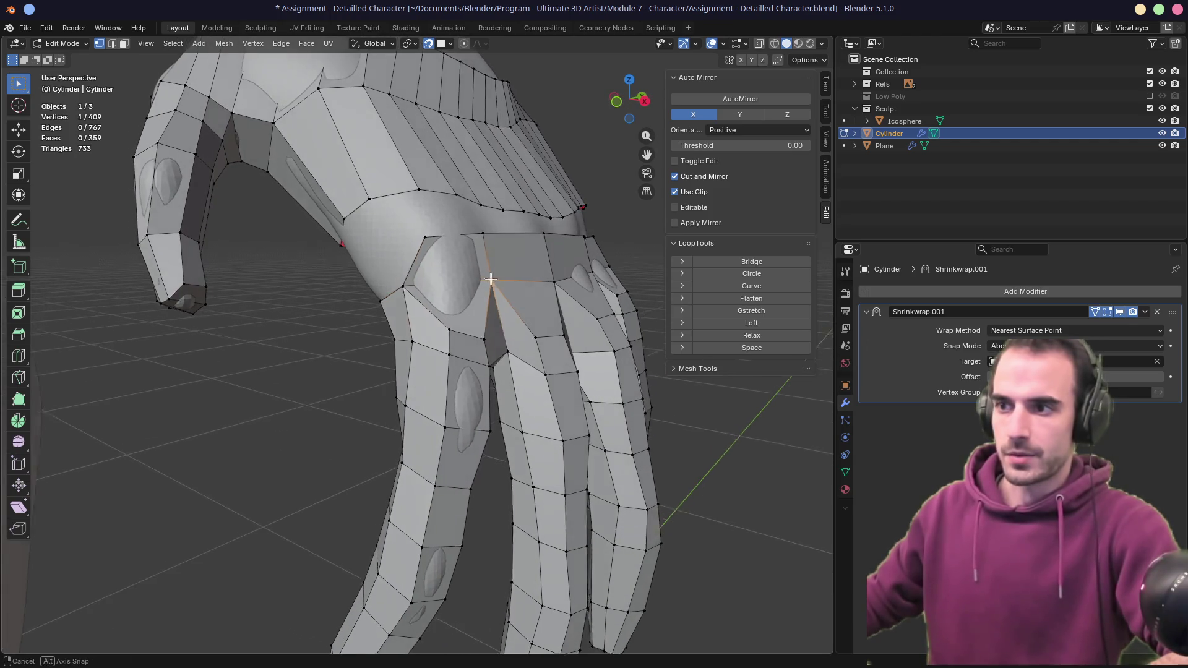
pyautogui.scroll(3, 473, 281)
pyautogui.press('g')
pyautogui.press('g')
pyautogui.click(402, 235)
pyautogui.press('g')
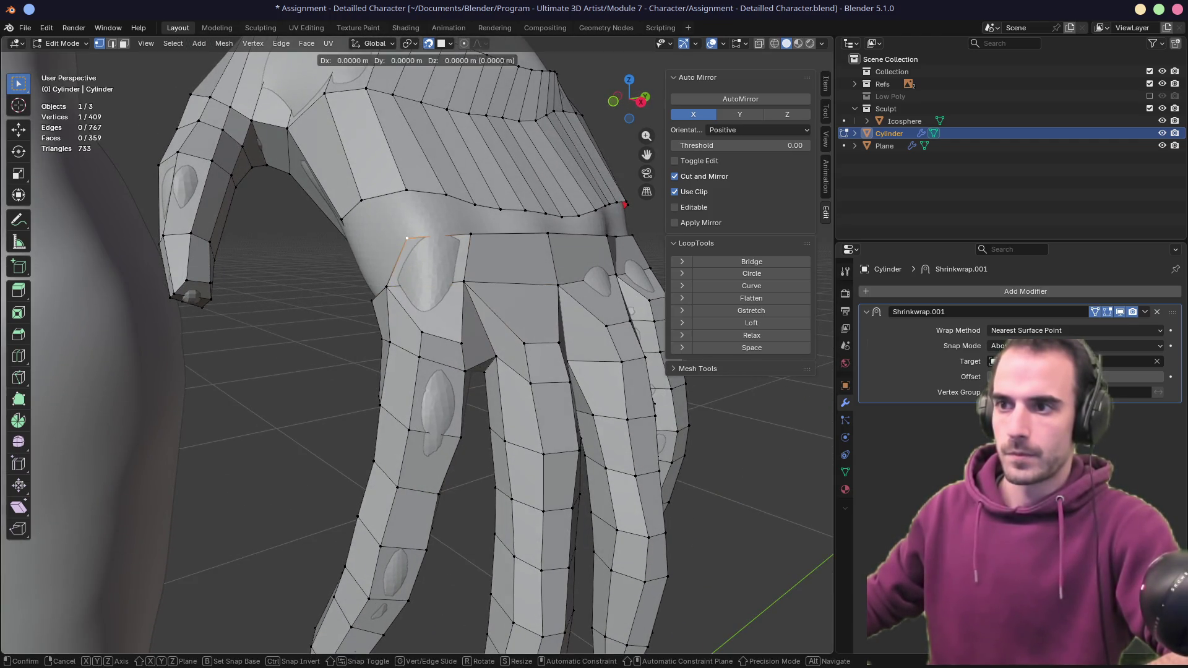
pyautogui.click(391, 239)
pyautogui.moveTo(391, 238); pyautogui.dragTo(497, 278, button='middle')
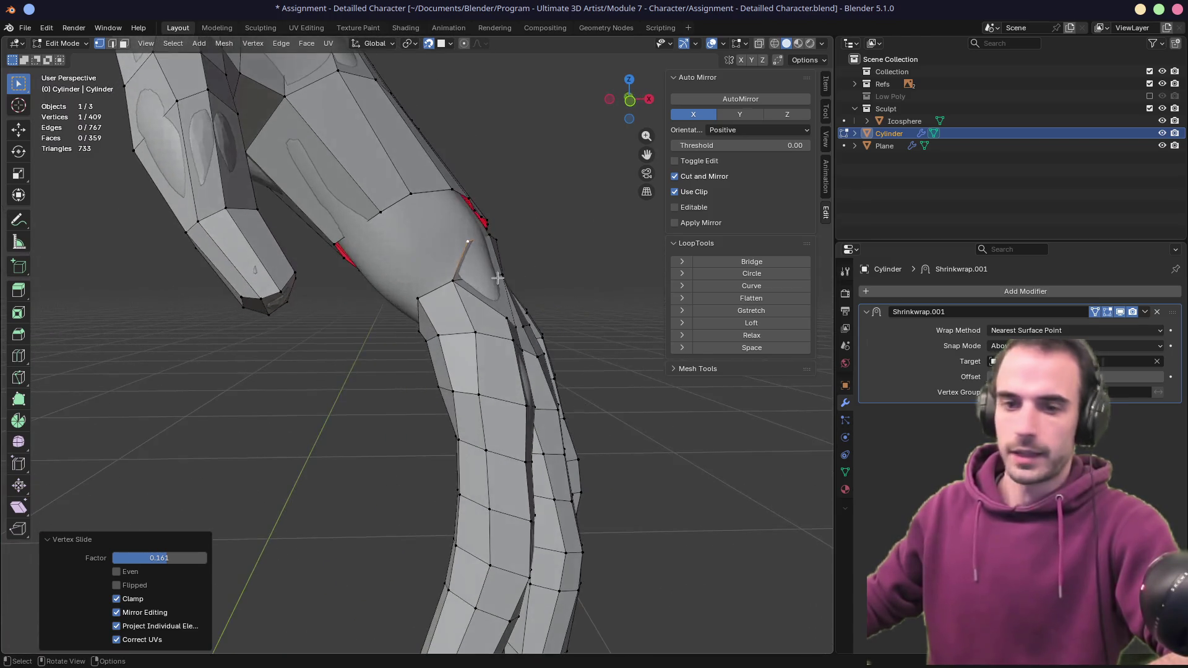